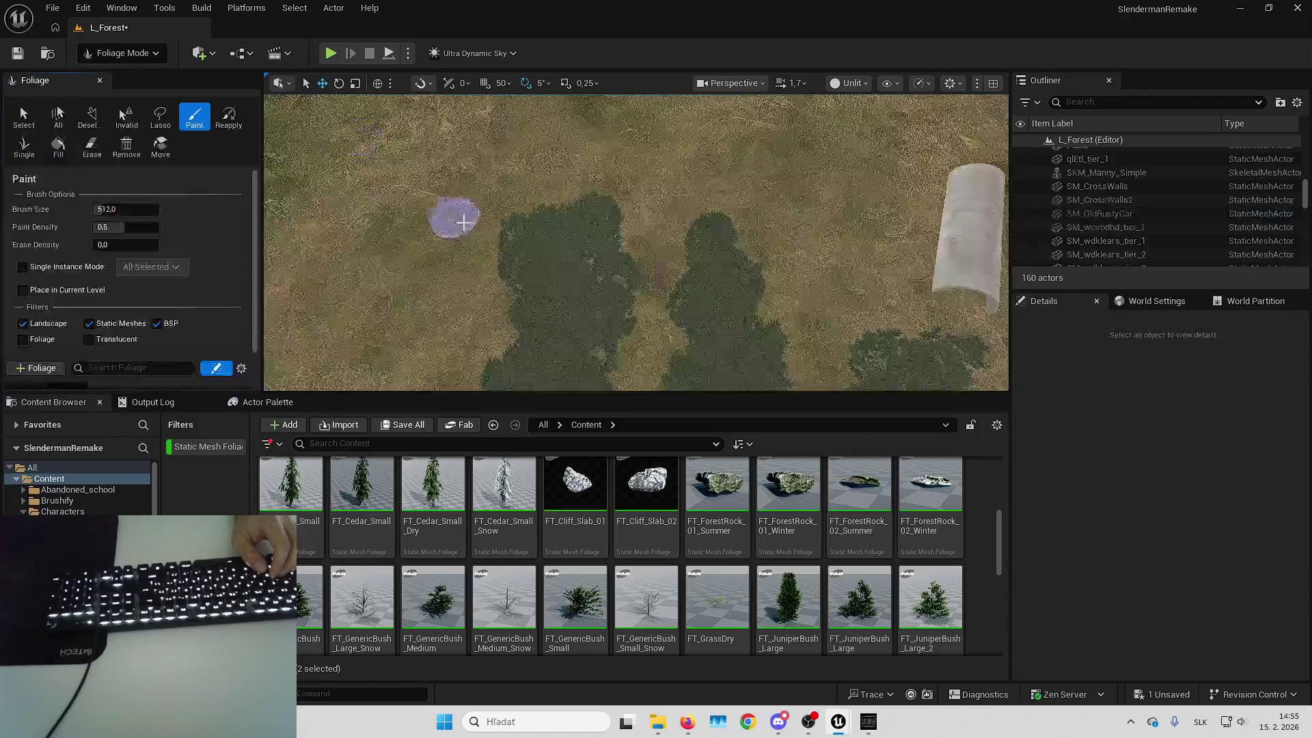
# Fly over the bush-covered landscape and undo the most recent foliage paint stroke
pyautogui.scroll(2, 600, 216)
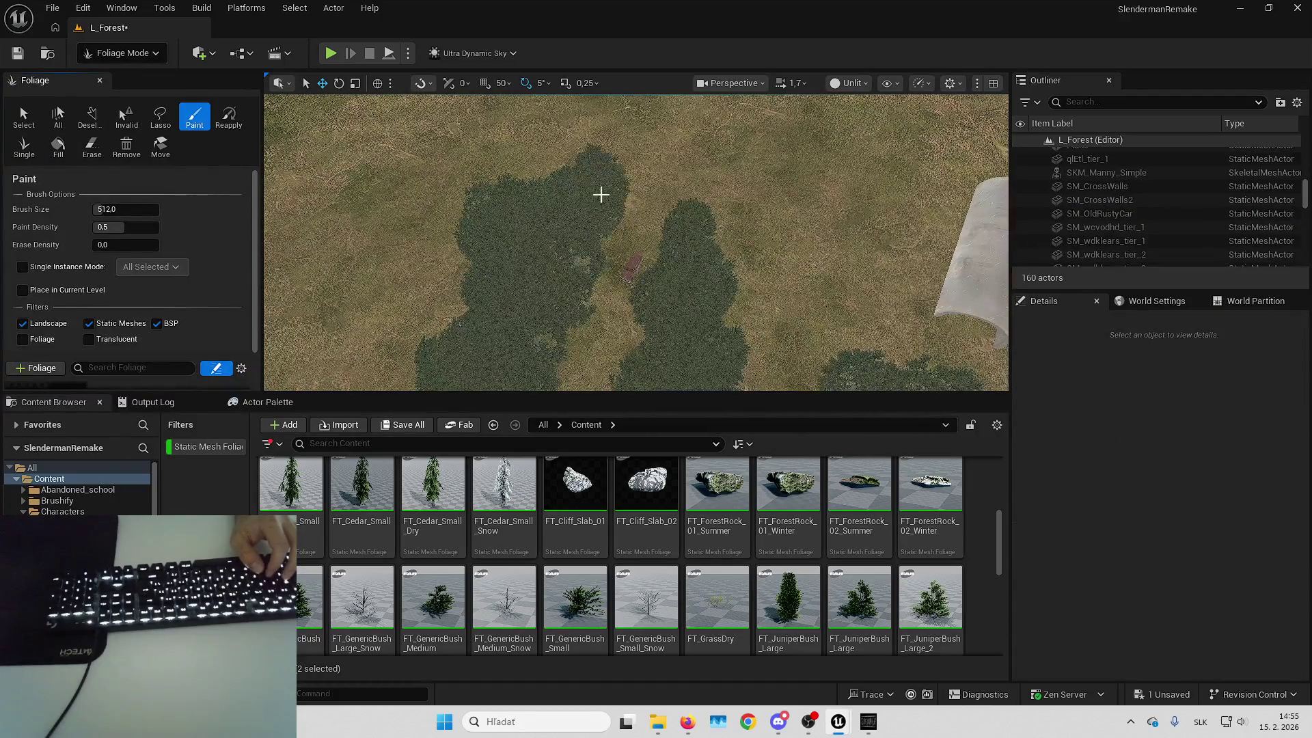
pyautogui.scroll(5, 764, 175)
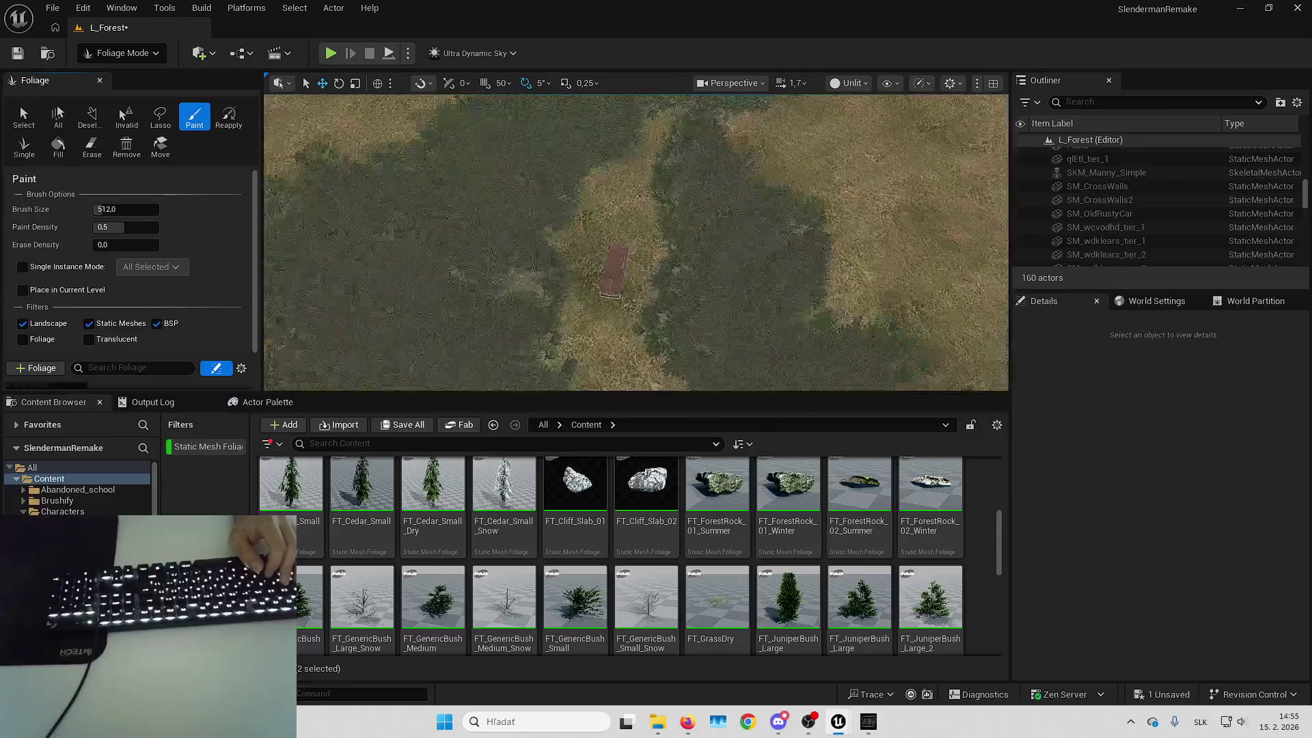
pyautogui.scroll(3, 636, 243)
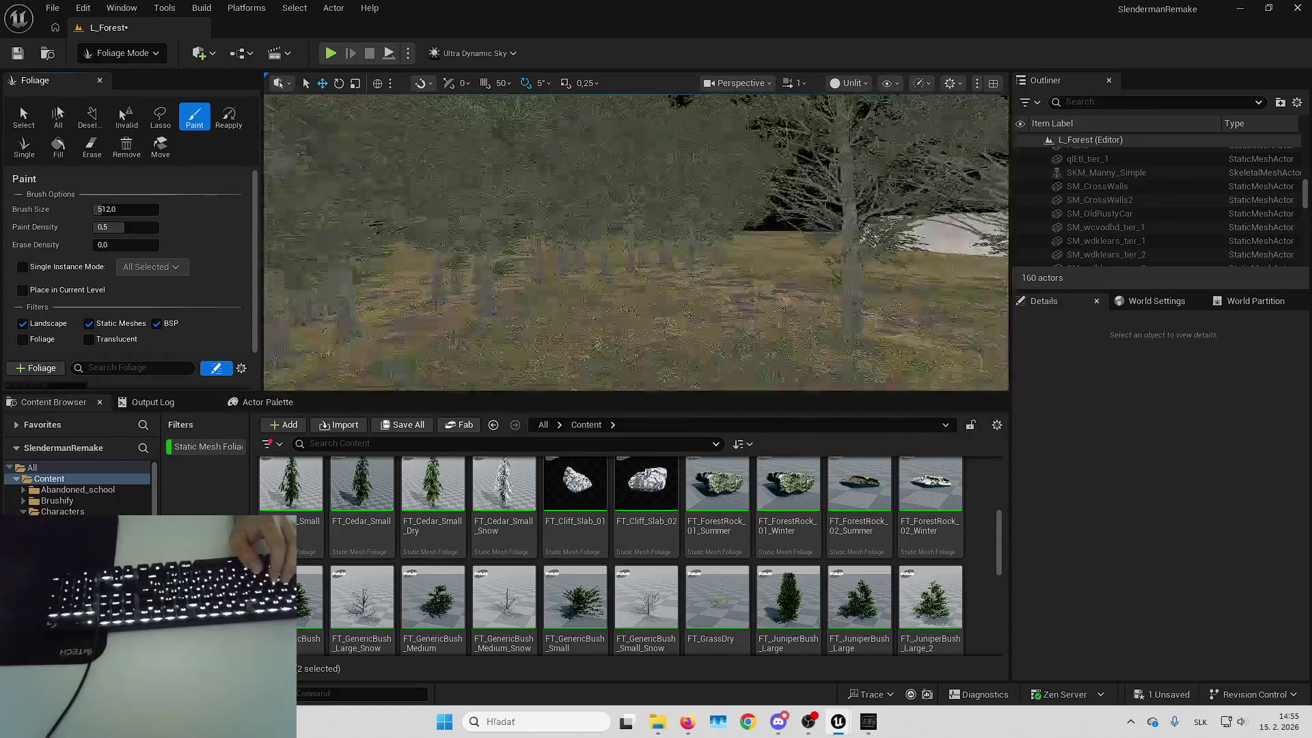
pyautogui.scroll(-5, 635, 243)
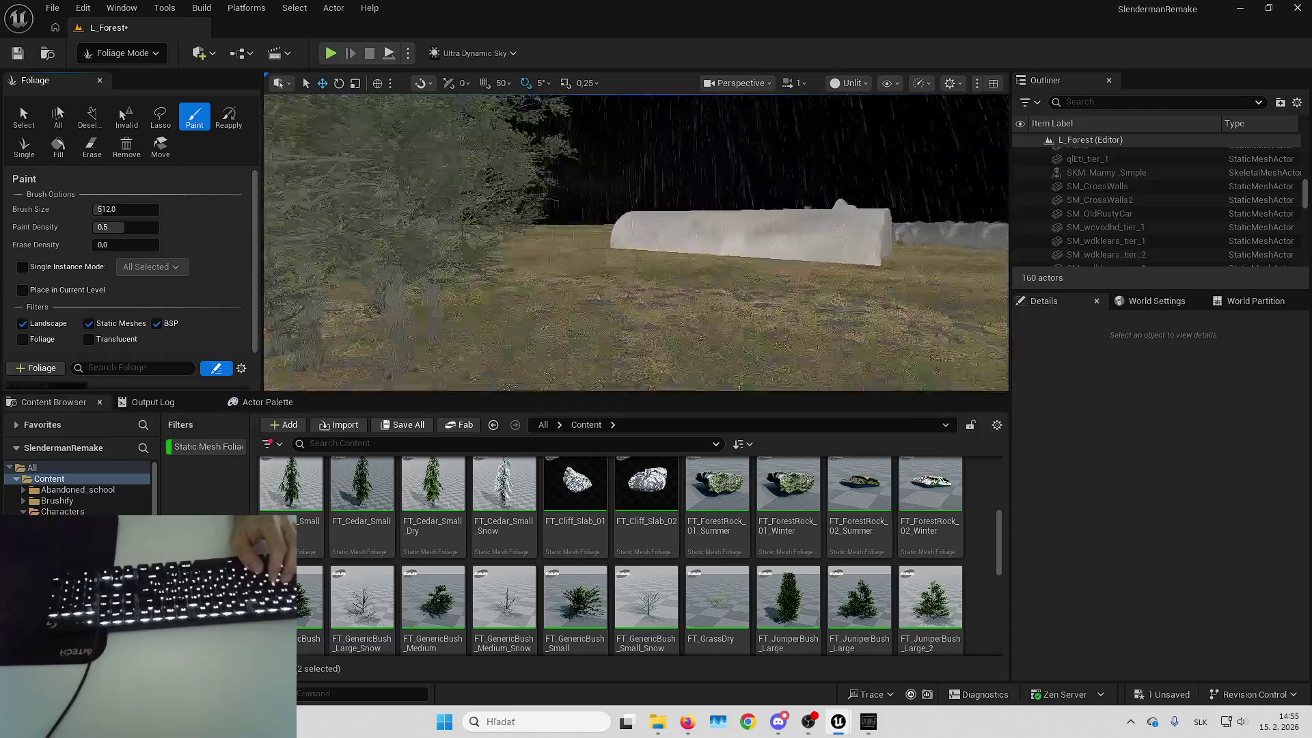
pyautogui.scroll(5, 636, 242)
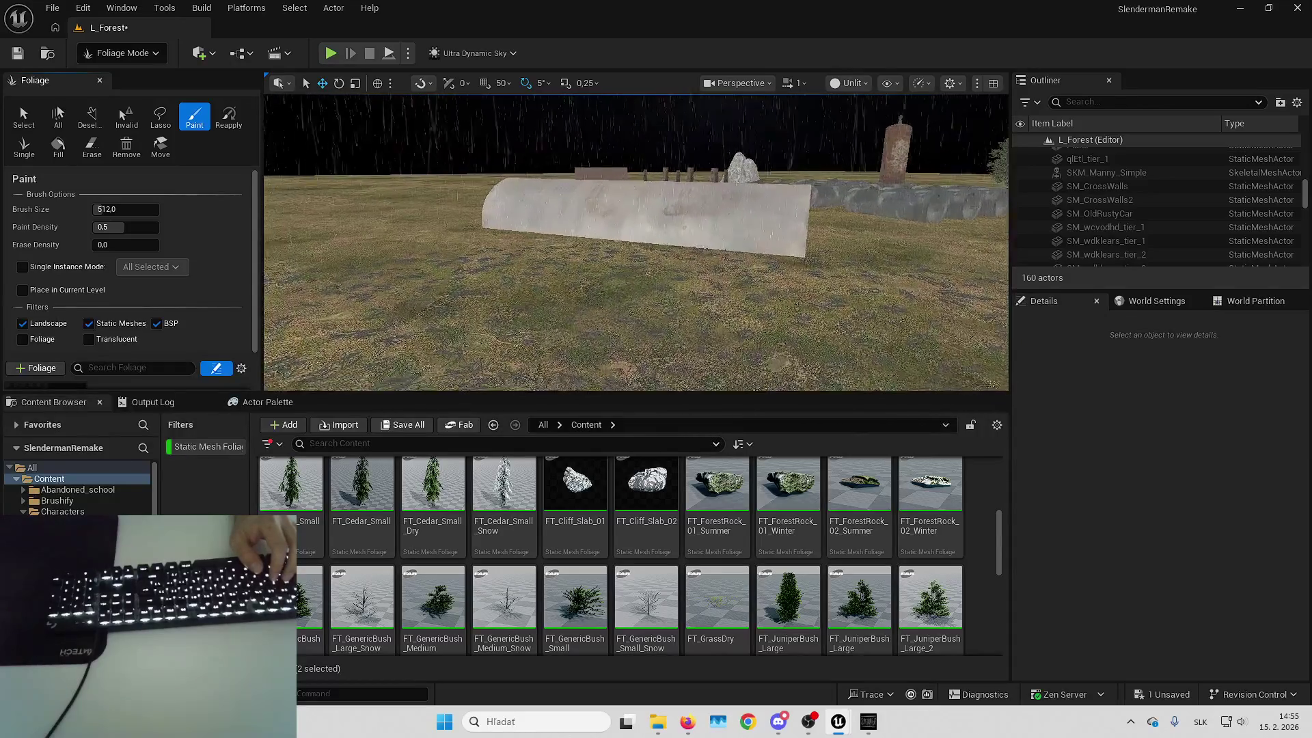
pyautogui.scroll(5, 571, 322)
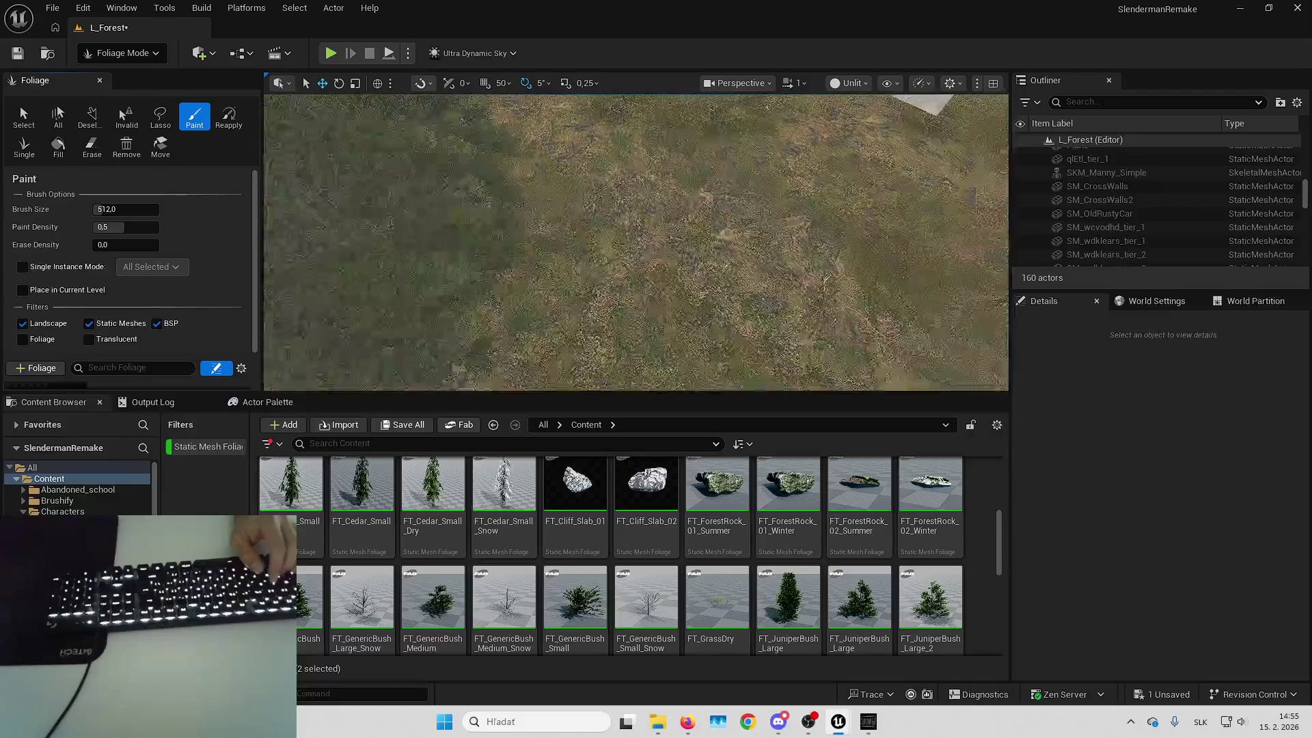
pyautogui.scroll(-5, 513, 234)
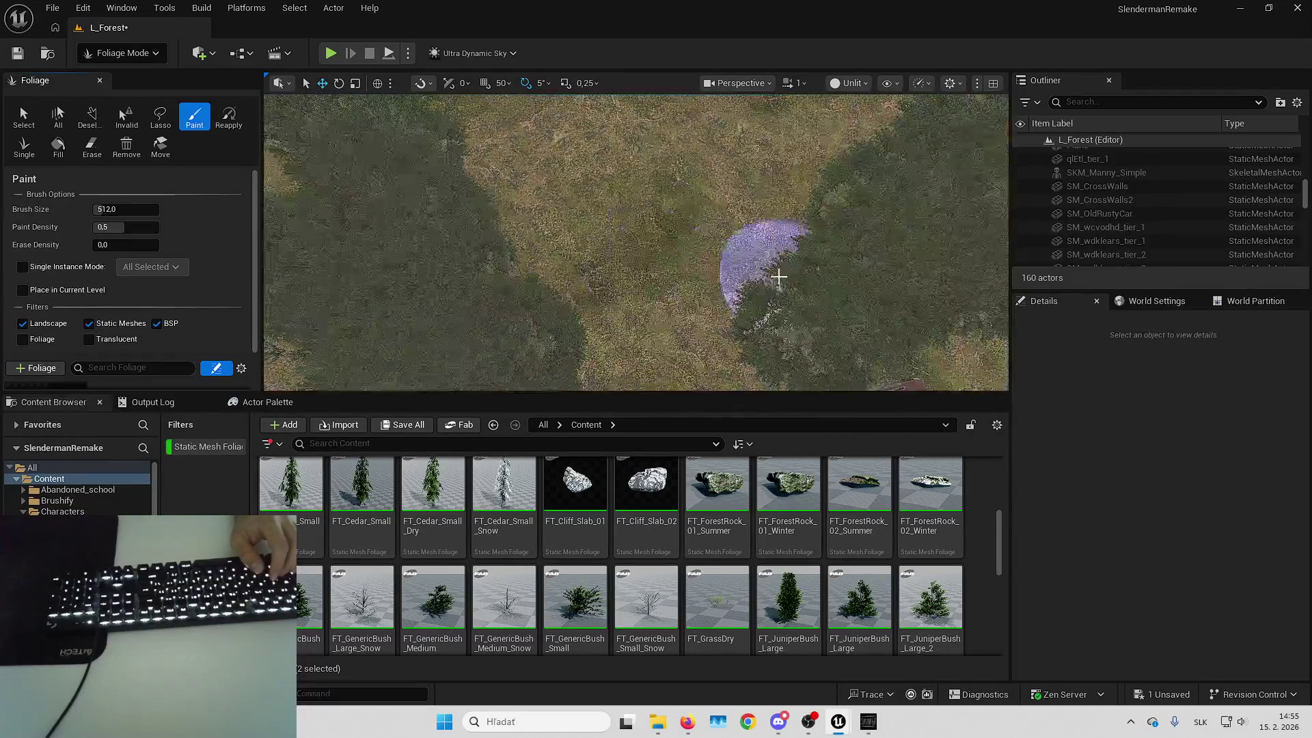
pyautogui.hotkey('ctrl', 'z')
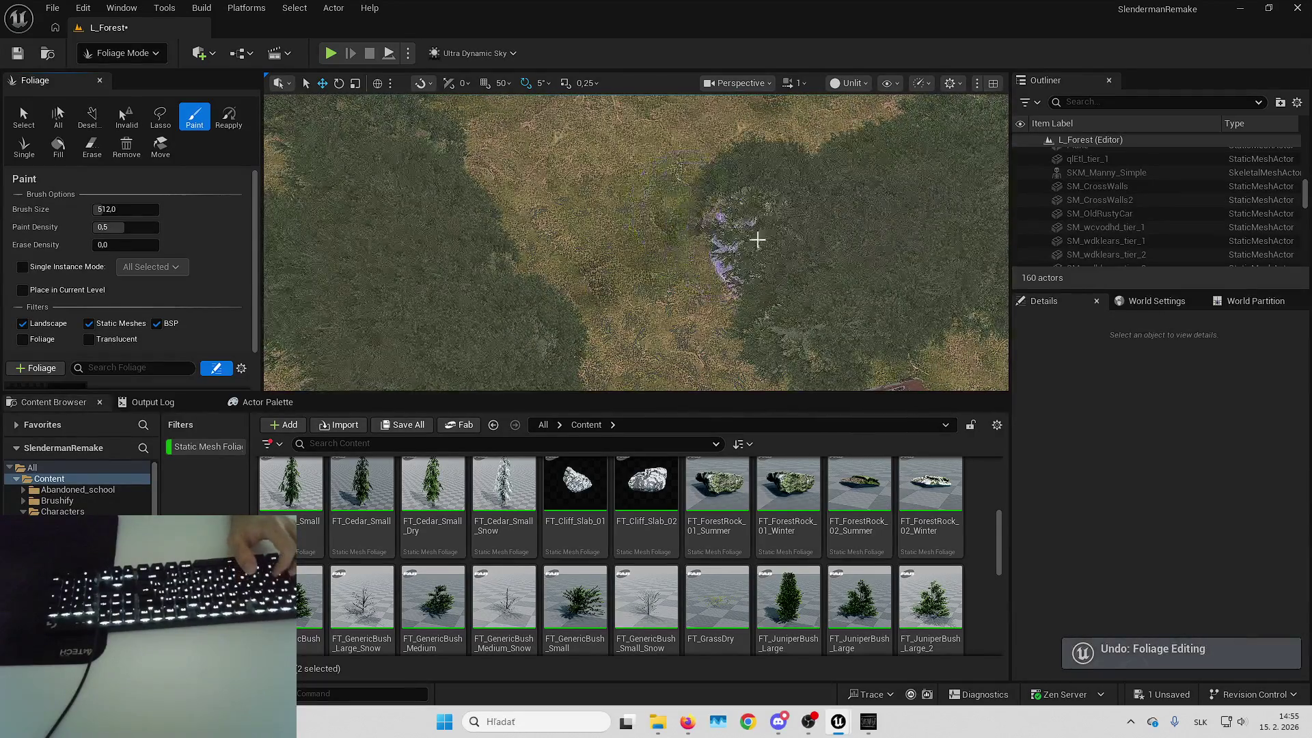
pyautogui.scroll(4, 765, 242)
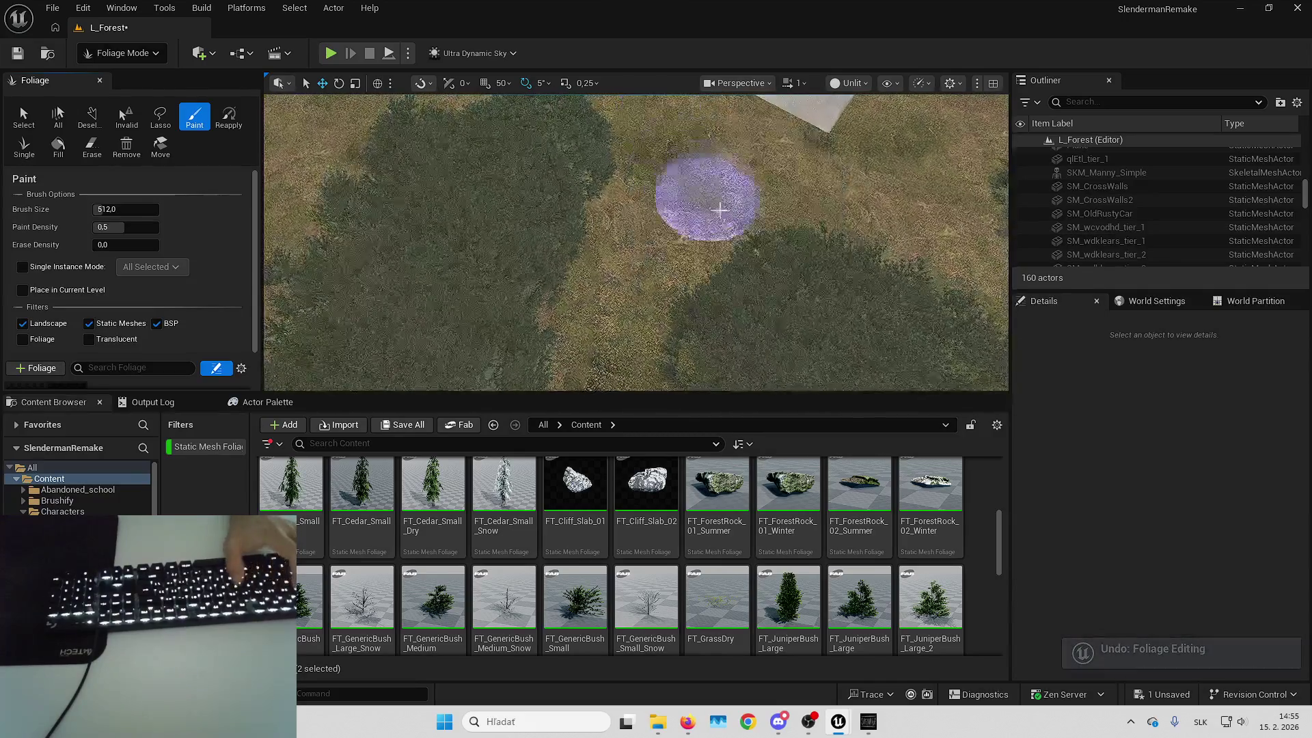
pyautogui.scroll(5, 715, 206)
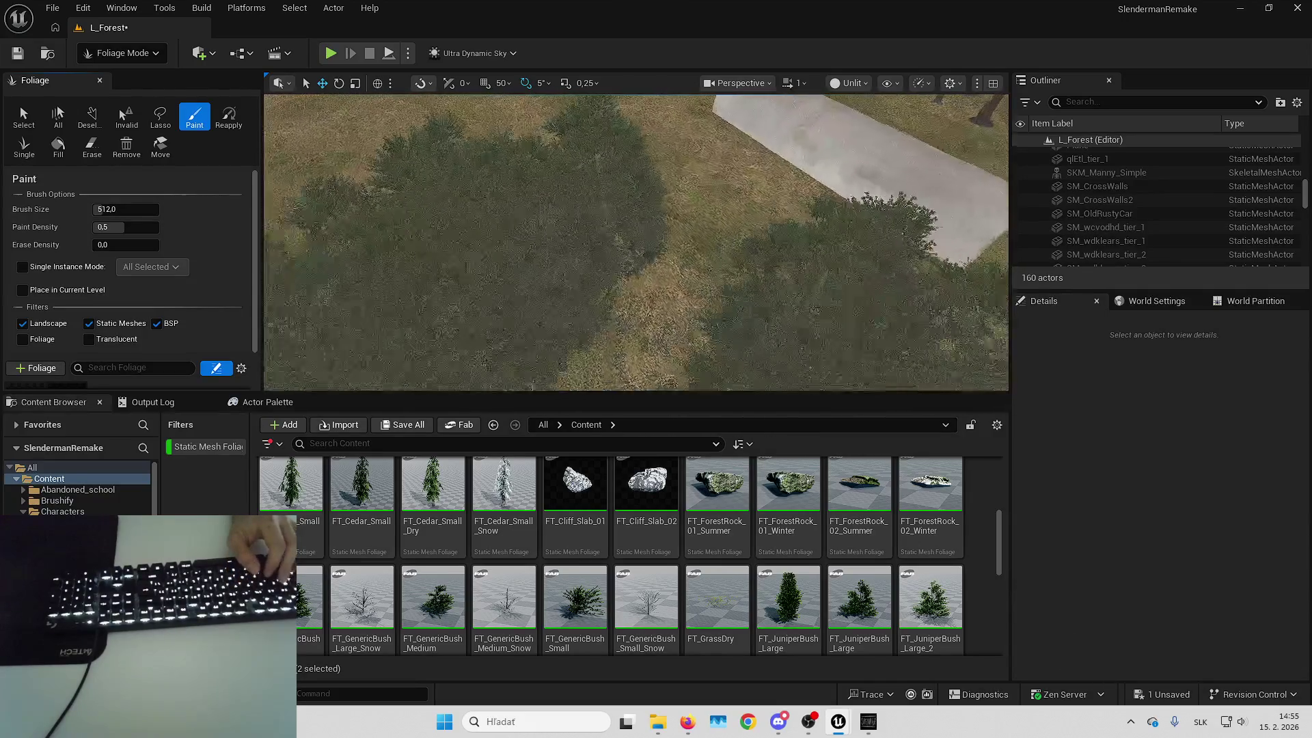
pyautogui.press('Up')
pyautogui.press('Up')
pyautogui.press('Up')
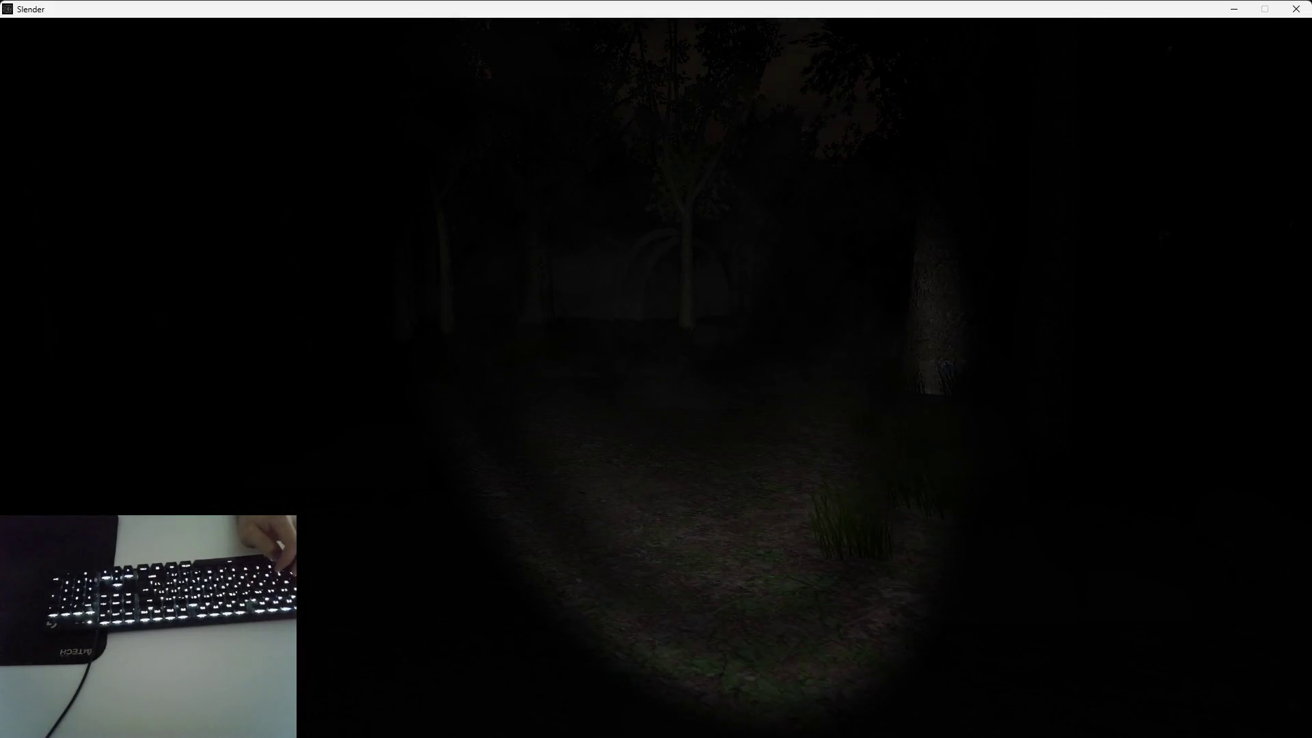
# Walk deeper into the dark forest toward the tree rows, then close the game preview
pyautogui.press('w')
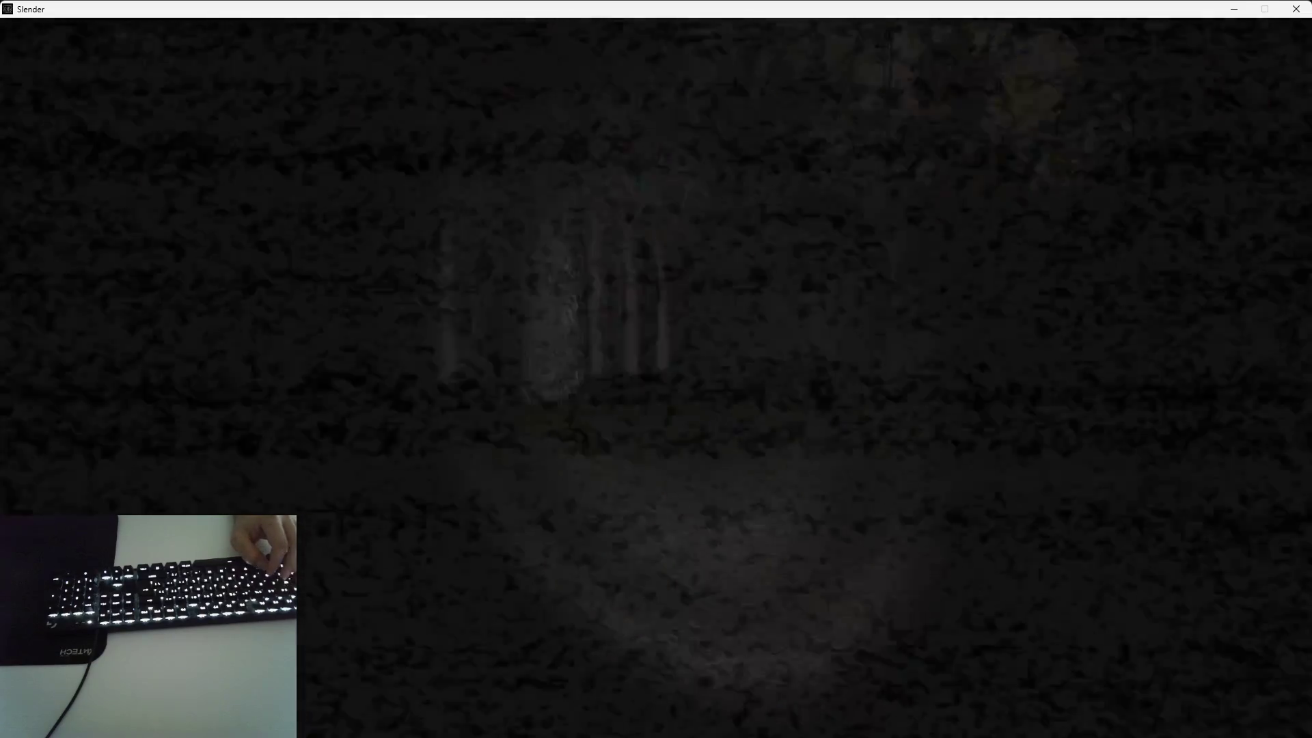
pyautogui.press('w')
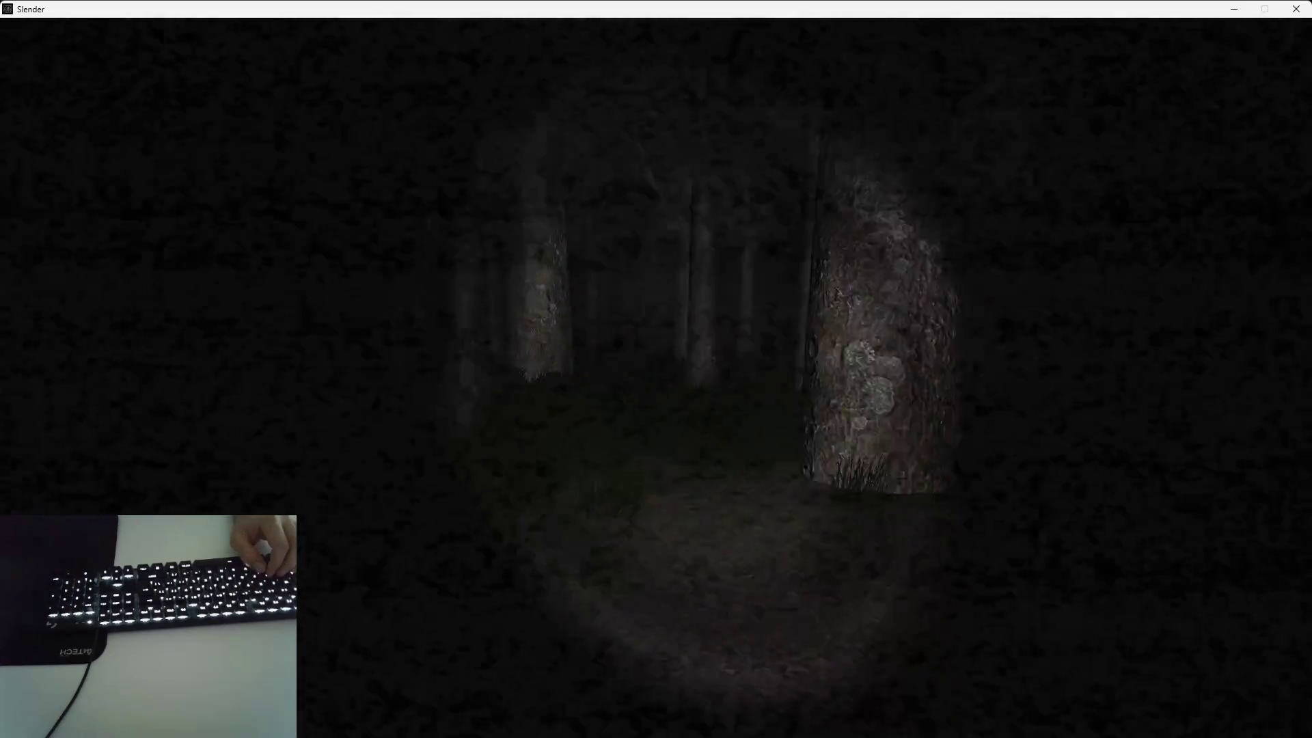
pyautogui.press('w')
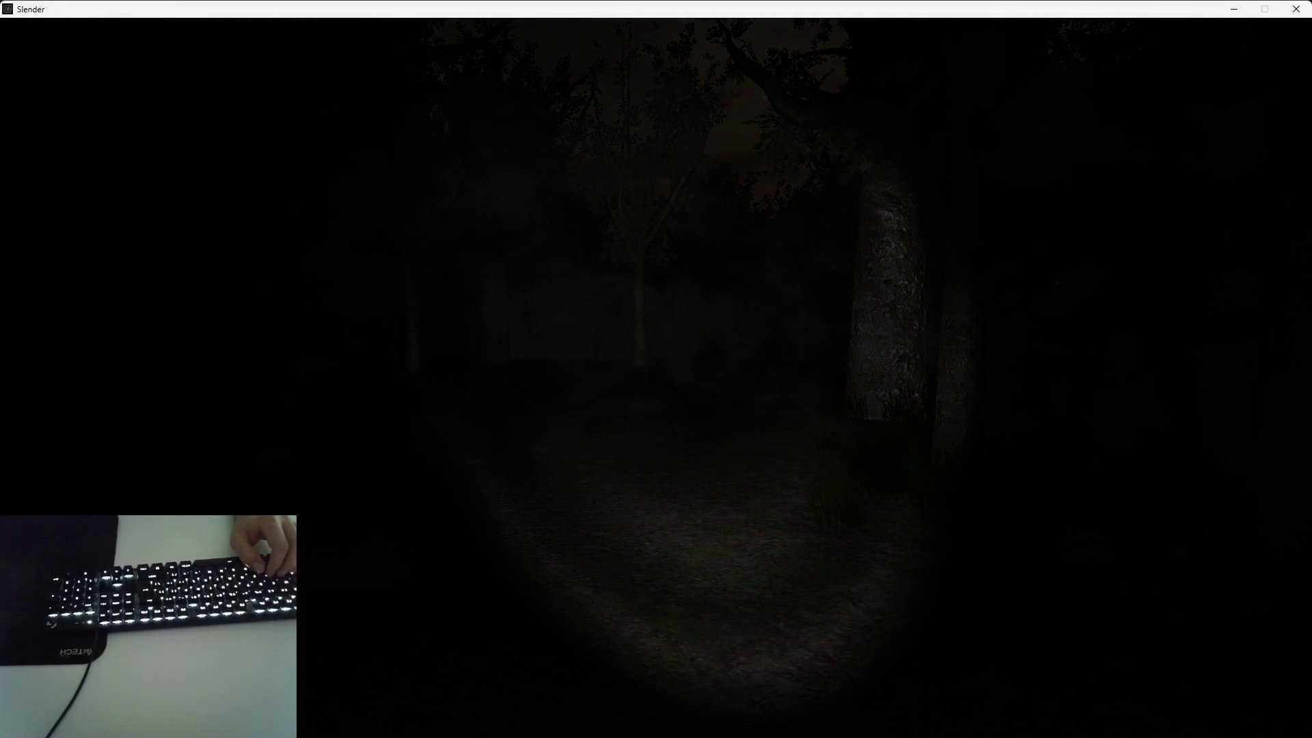
pyautogui.hotkey('alt', 'F4')
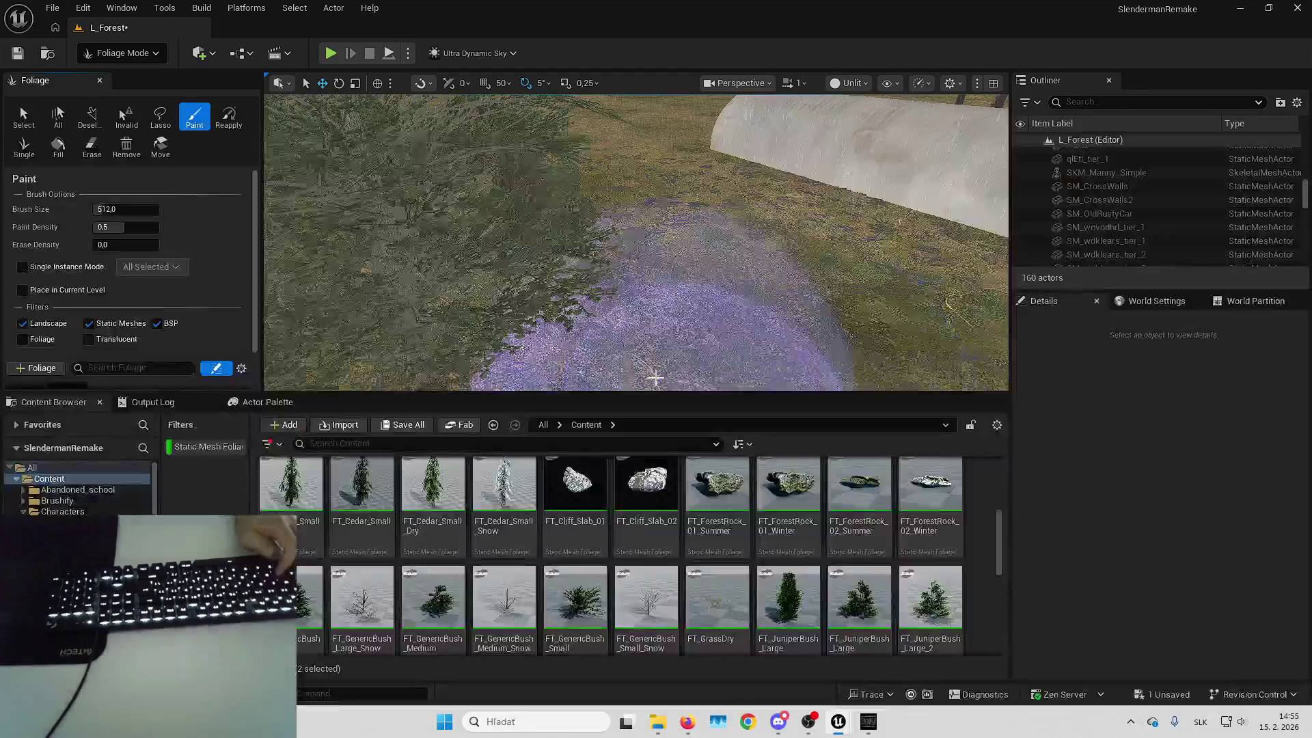
# Fly the camera across the landscape down among the forest trees and switch the brush to Erase
pyautogui.press('Up')
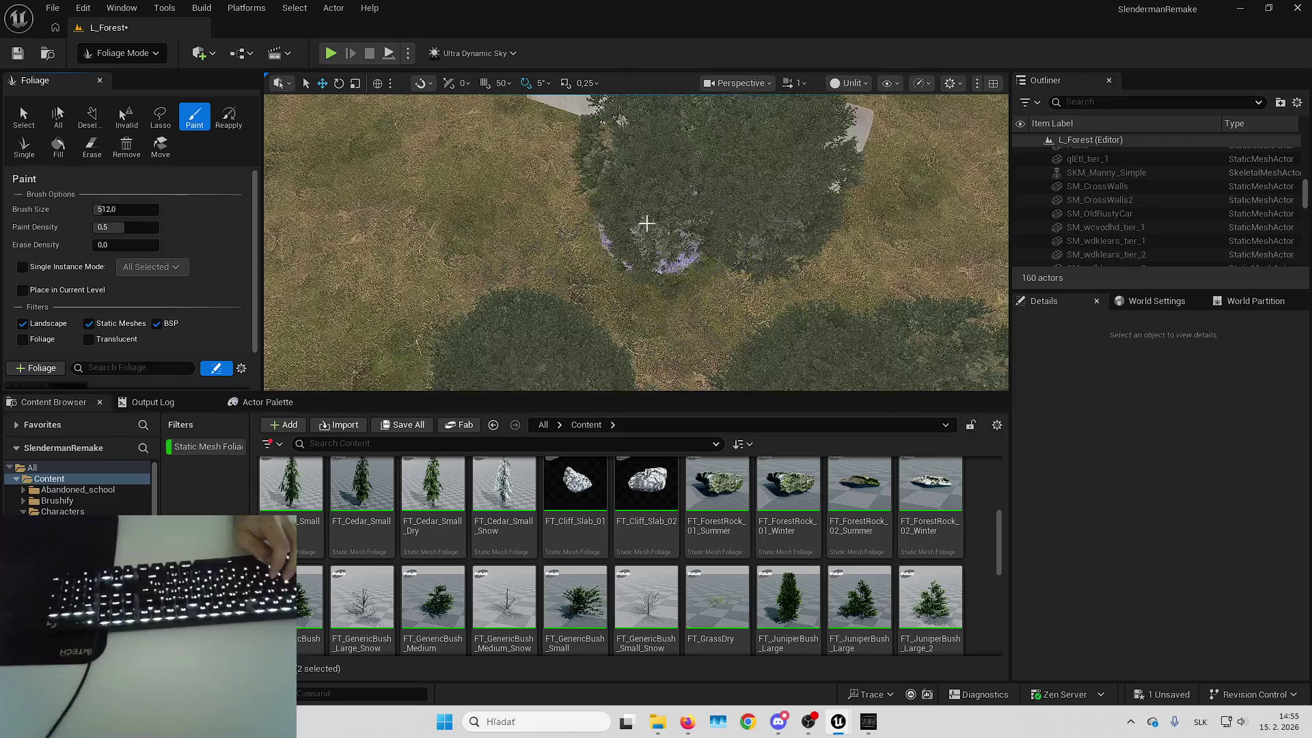
pyautogui.press('Up')
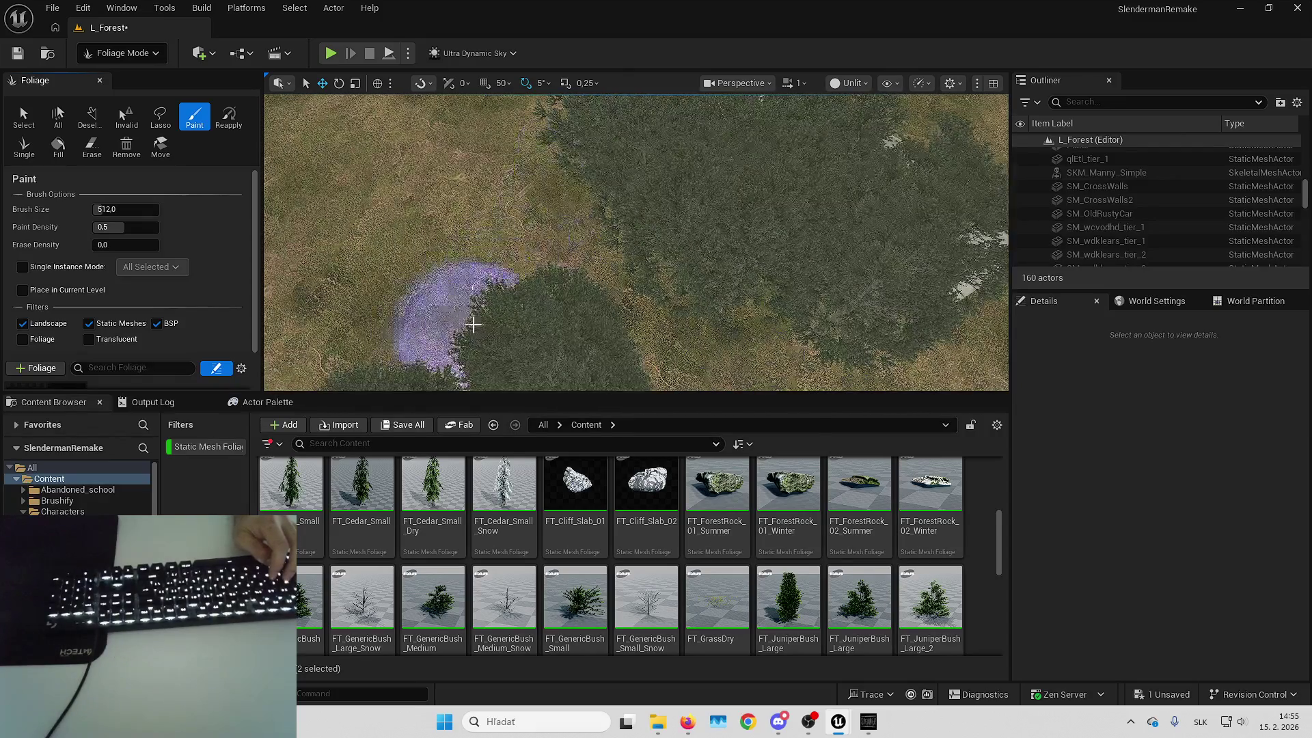
pyautogui.press('Up')
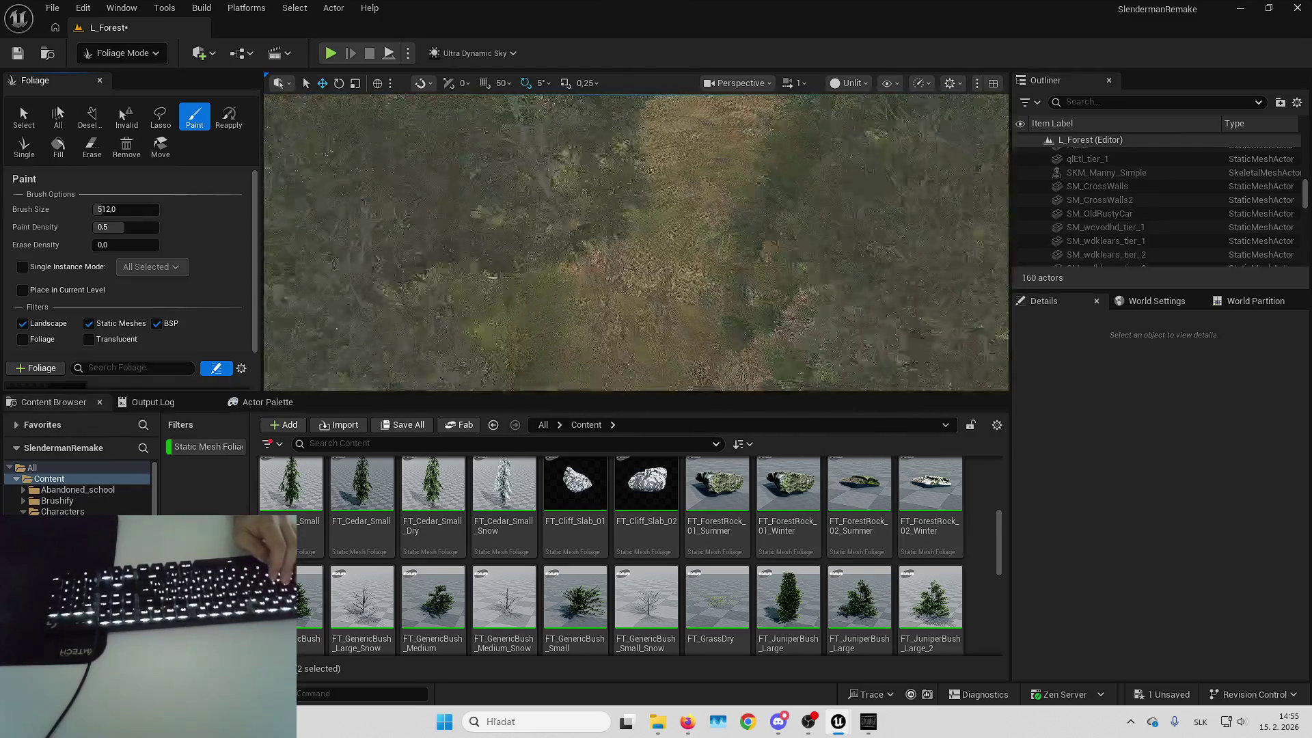
pyautogui.press('Up')
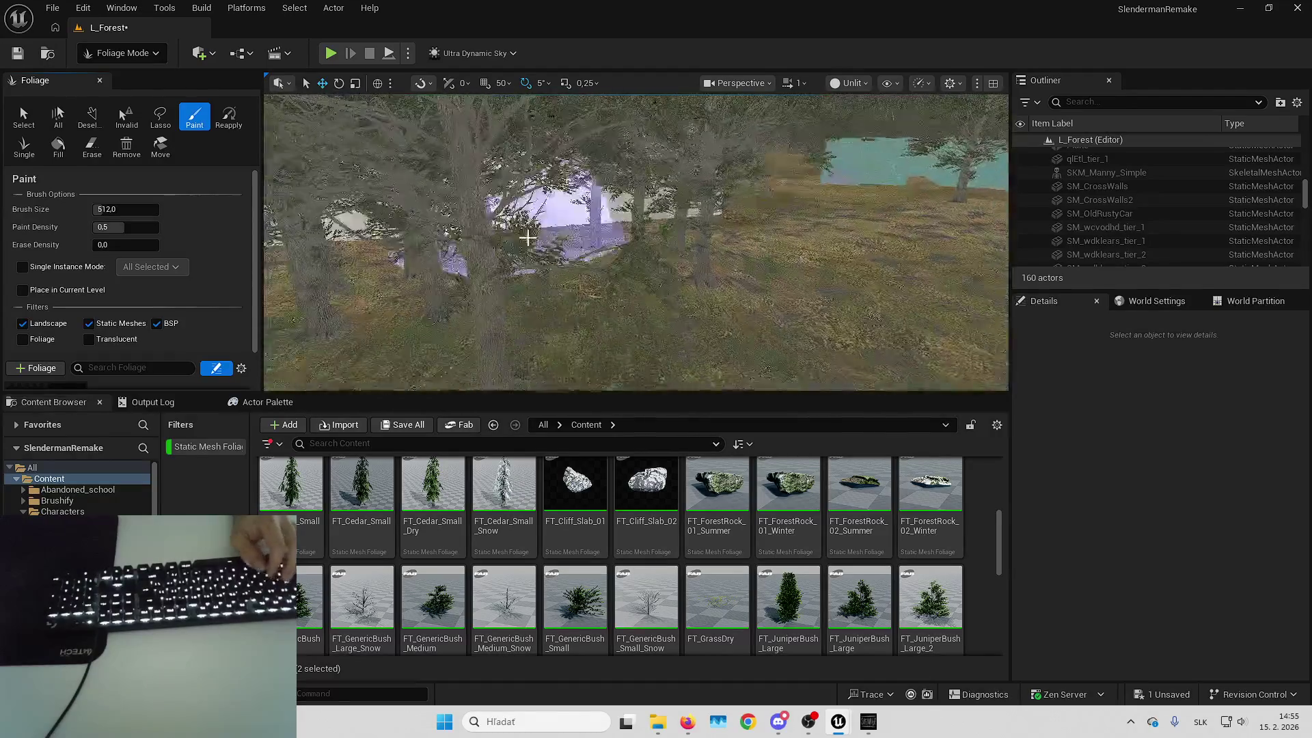
pyautogui.press('Up')
pyautogui.press('e')
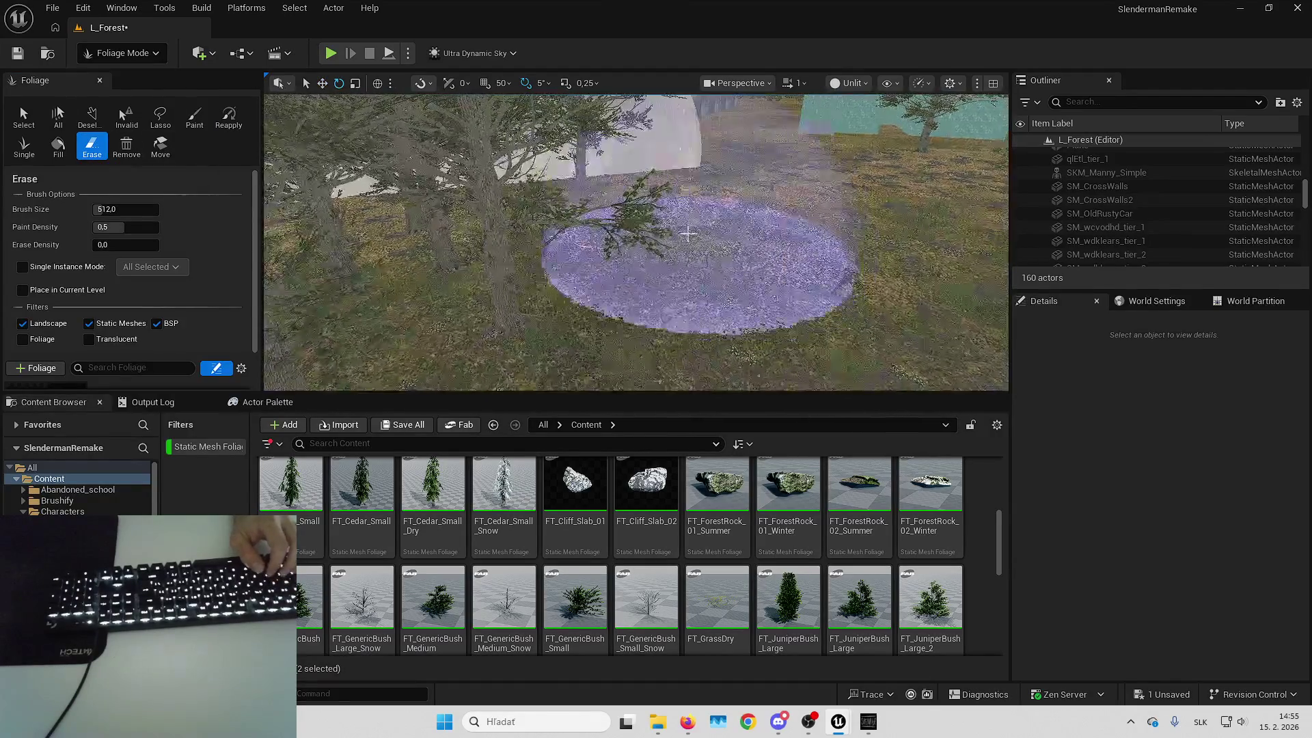
# Switch back to Paint and paint trees across the central forest patch near the white building
pyautogui.press('Up')
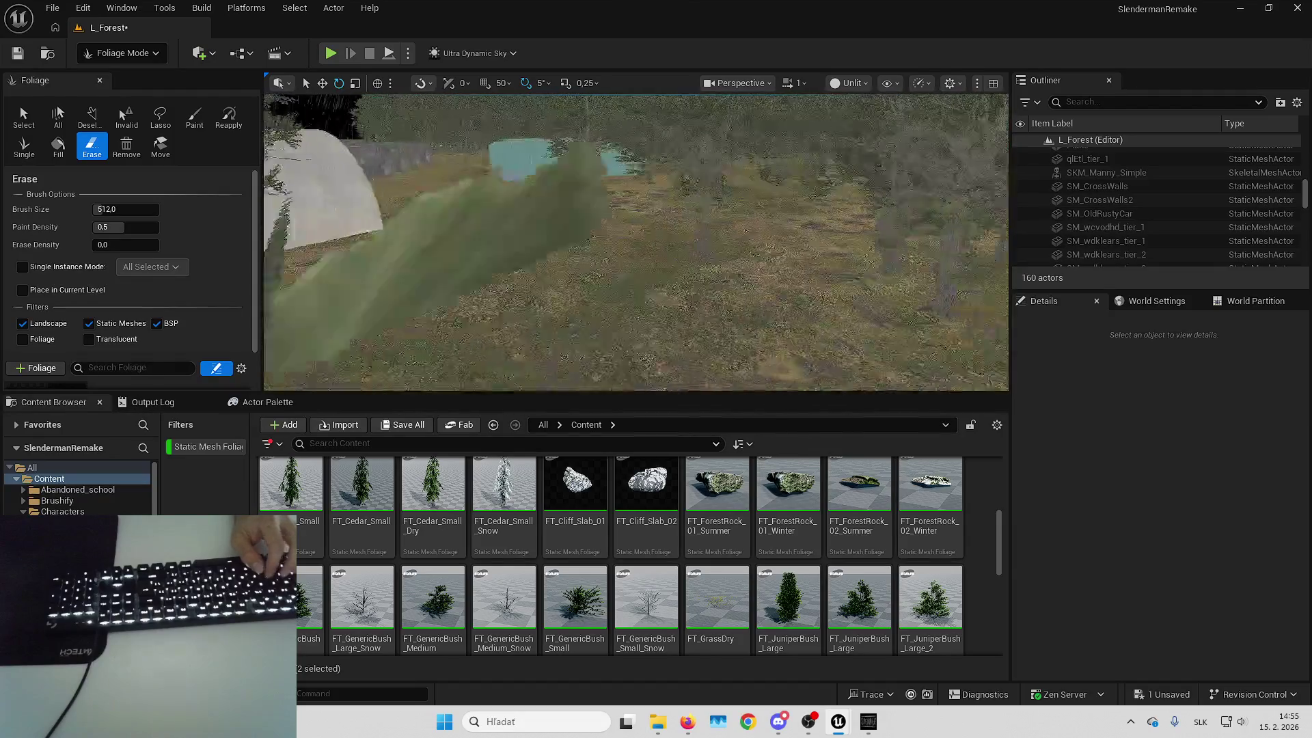
pyautogui.press('Down')
pyautogui.click(195, 116)
pyautogui.moveTo(456, 179)
pyautogui.mouseDown()
pyautogui.moveTo(776, 249)
pyautogui.moveTo(652, 216)
pyautogui.mouseUp()
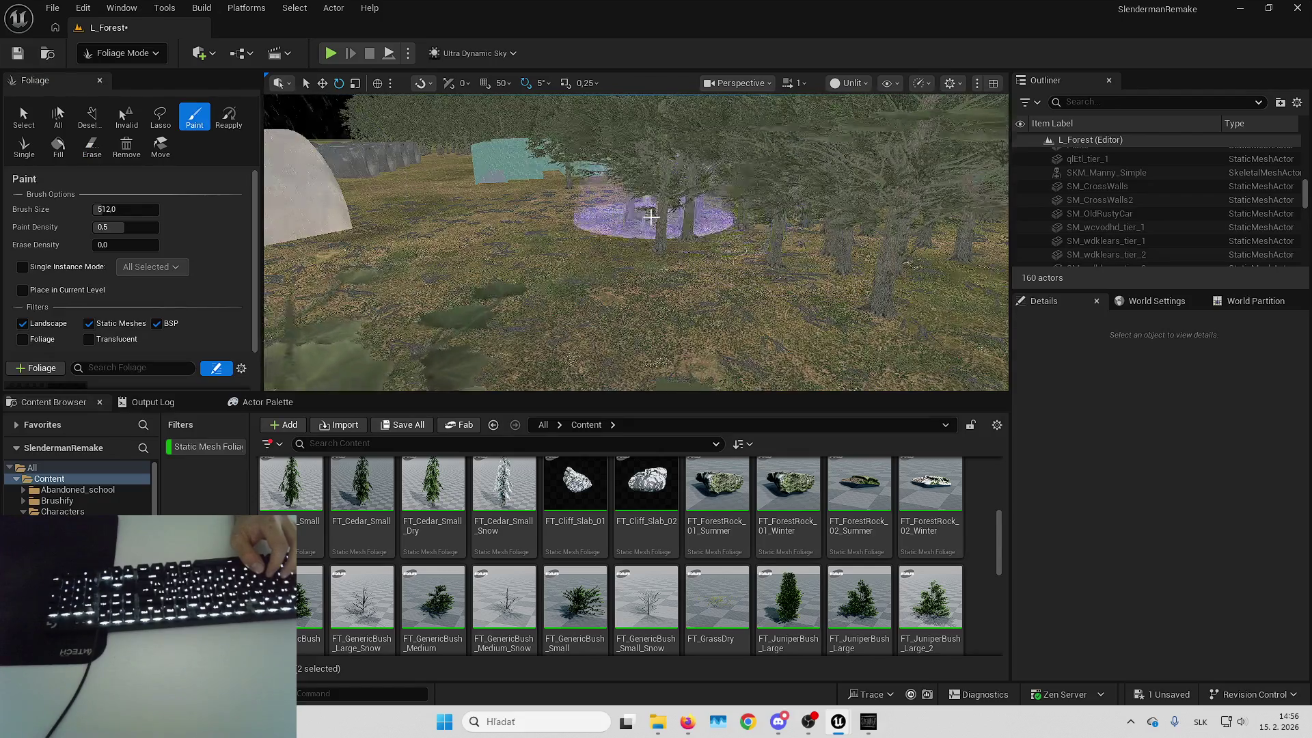
pyautogui.press('Left')
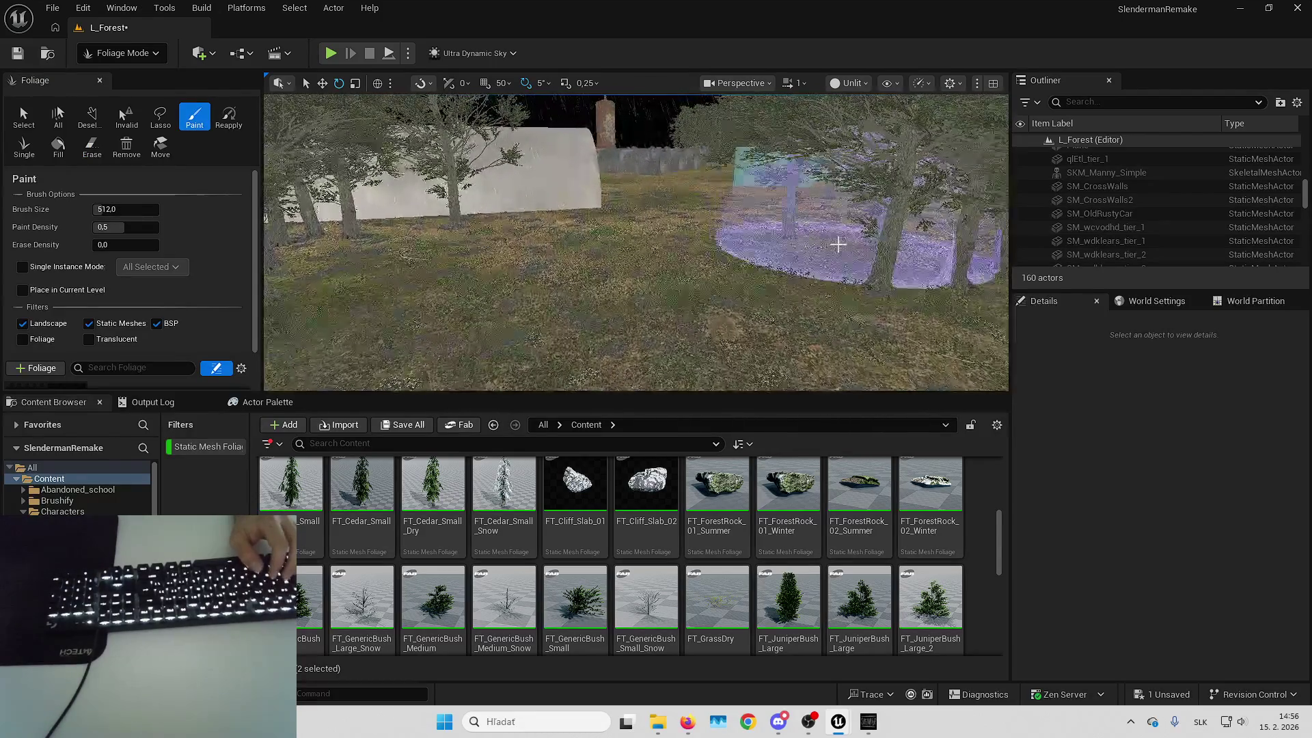
pyautogui.press('Right')
pyautogui.press('Left')
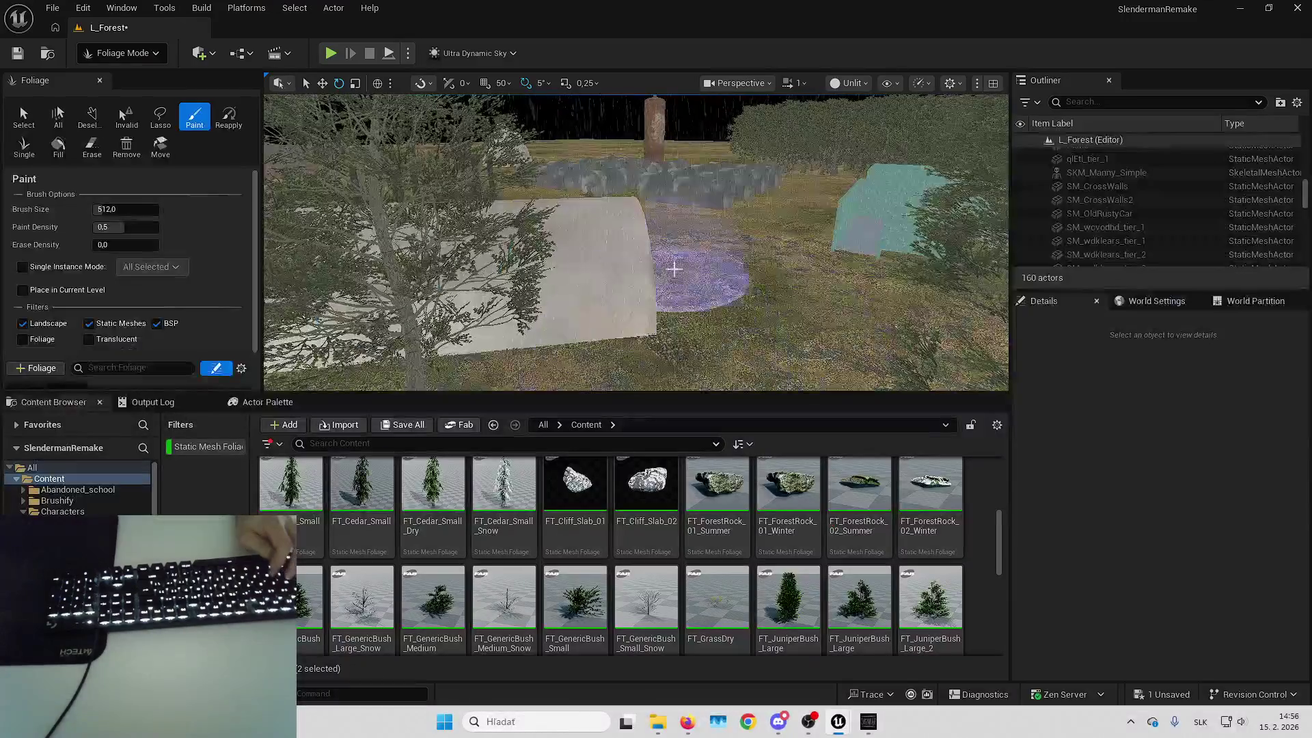
# Switch to Selection mode and drag the vilidio_tier_1 wall farther to the right
pyautogui.click(138, 53)
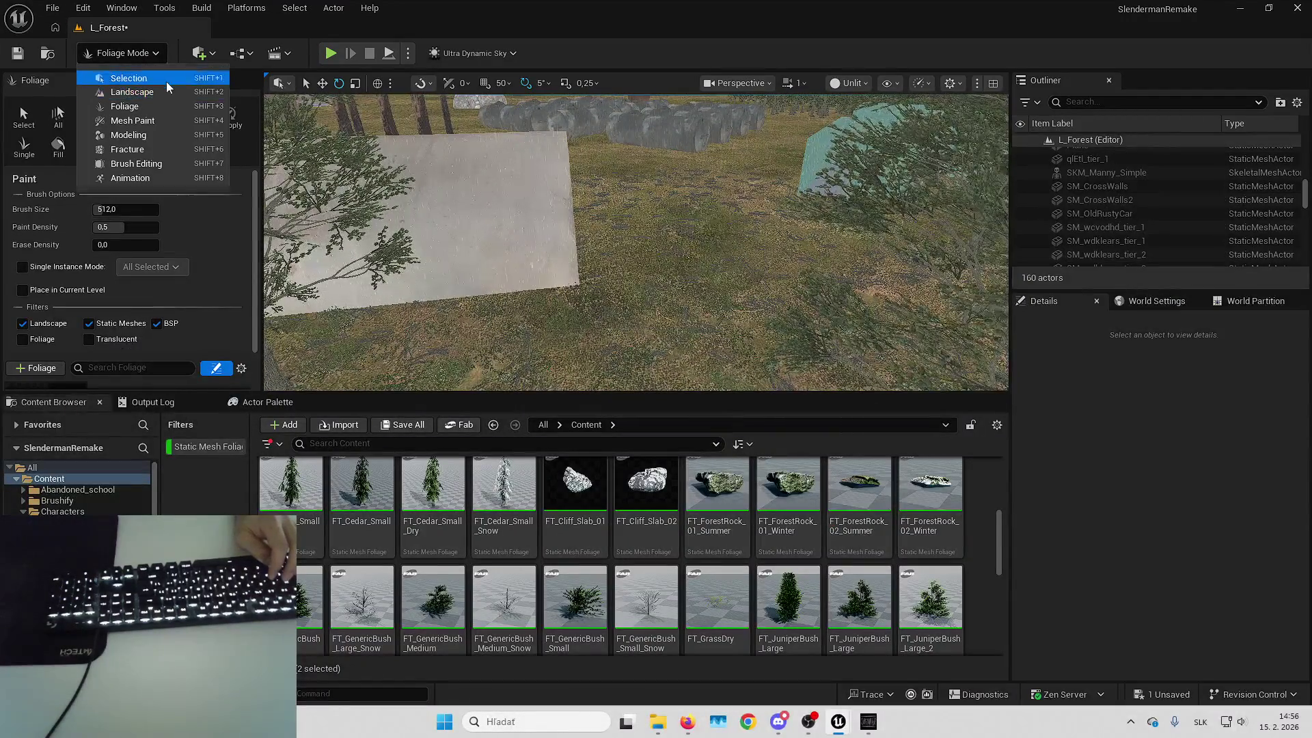
pyautogui.click(166, 78)
pyautogui.click(400, 281)
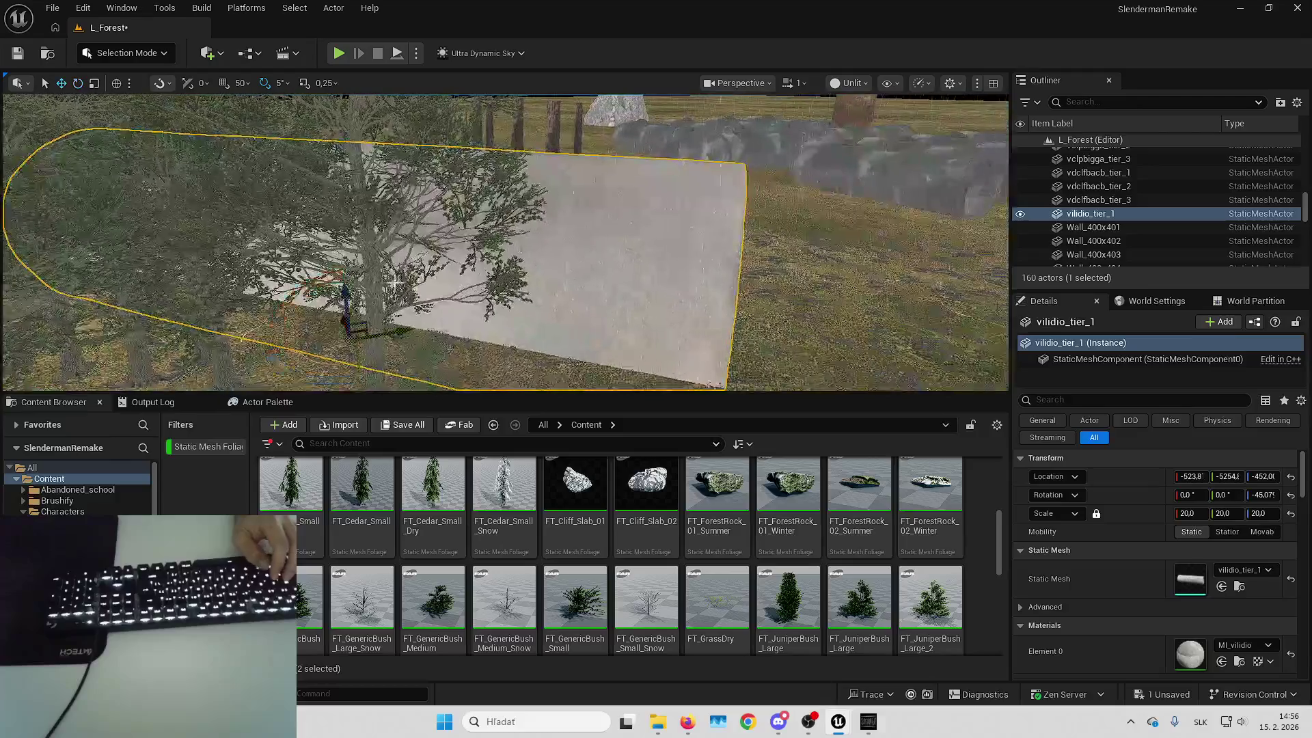
pyautogui.moveTo(400, 280)
pyautogui.mouseDown()
pyautogui.moveTo(483, 265)
pyautogui.moveTo(547, 311)
pyautogui.moveTo(519, 328)
pyautogui.mouseUp()
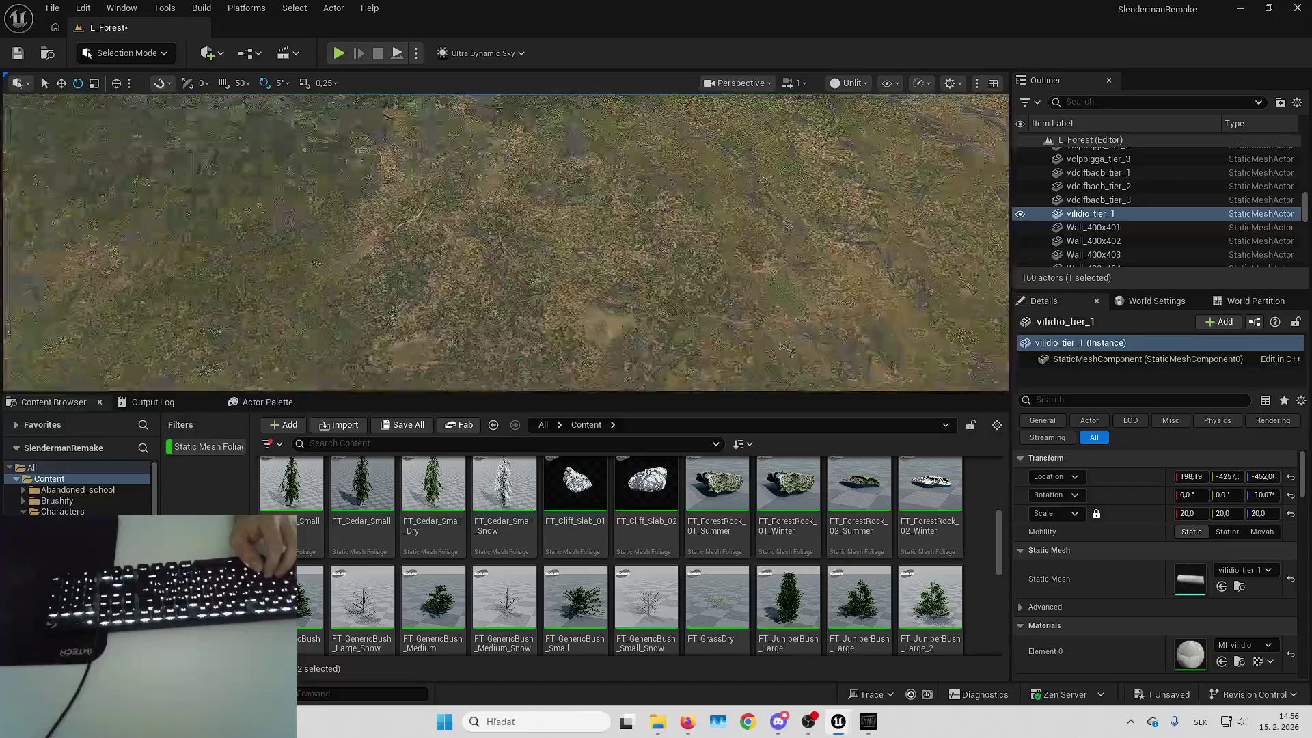
# Frame and deselect the wall, then launch the level as a Standalone game
pyautogui.press('f')
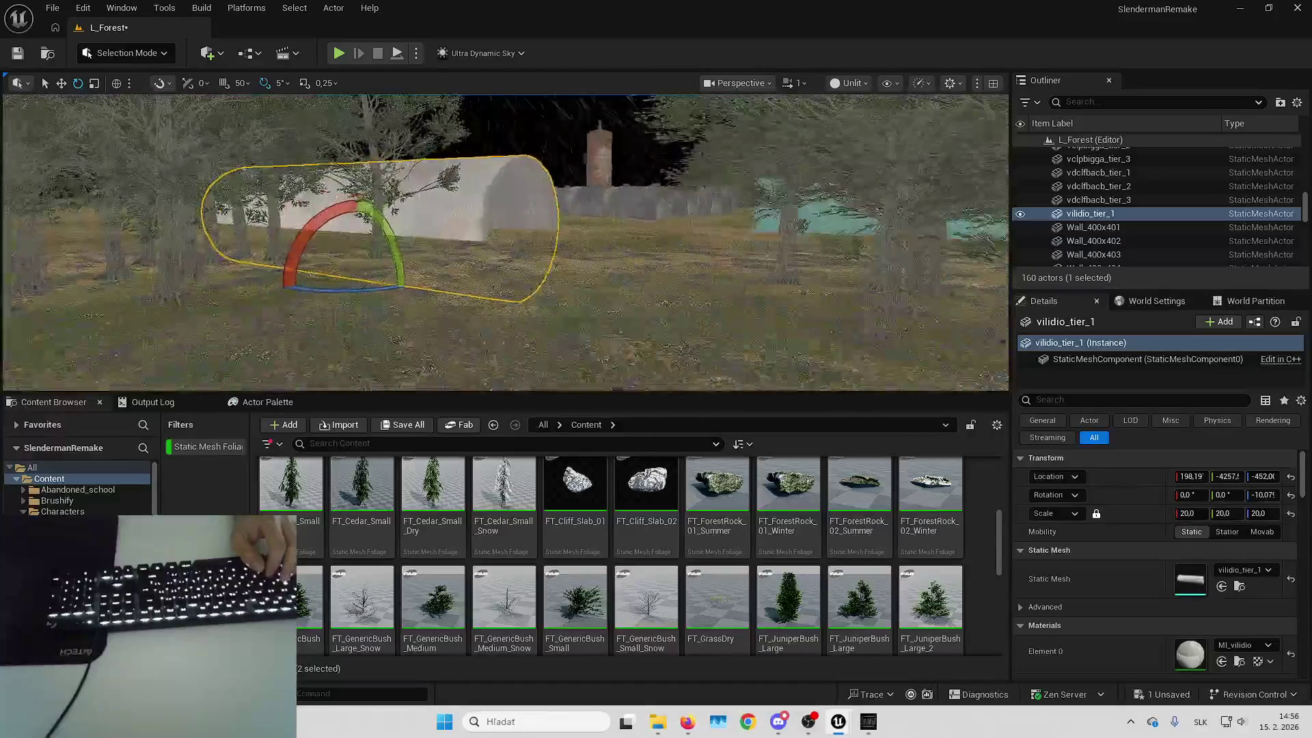
pyautogui.press('Escape')
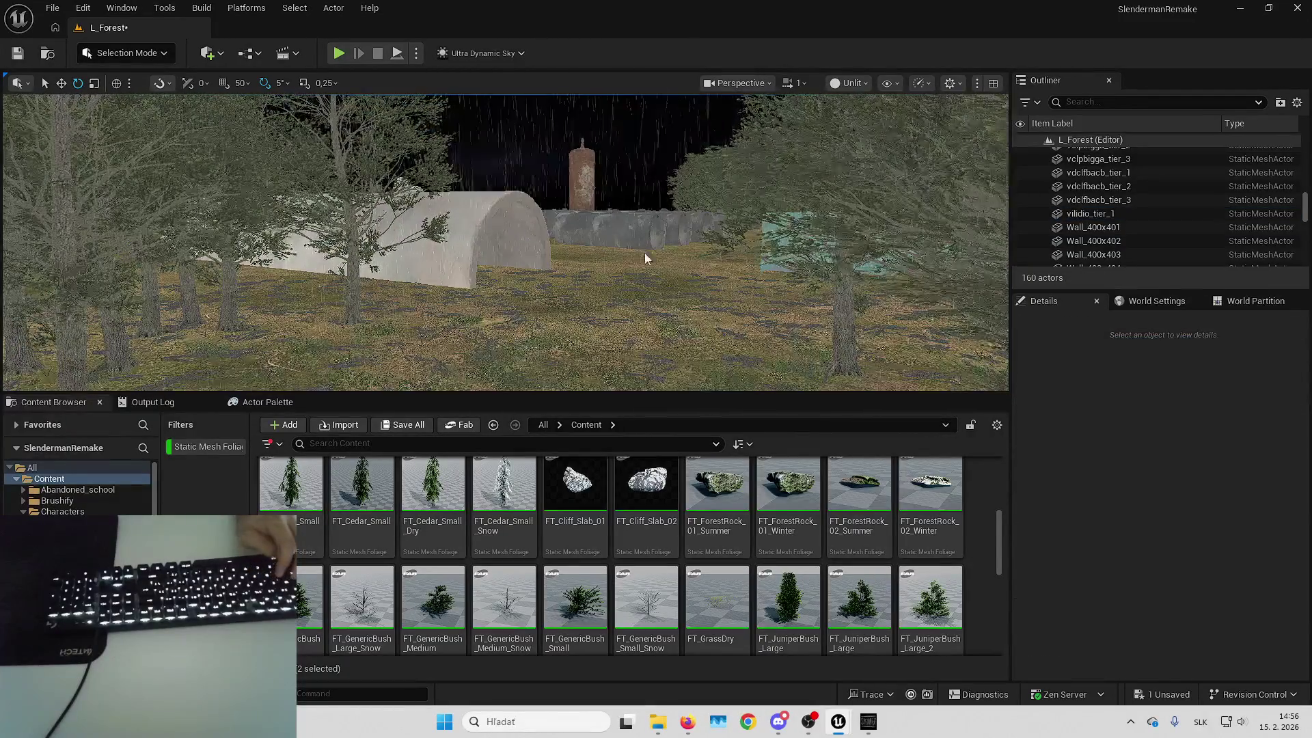
pyautogui.hotkey('alt', 'Tab')
pyautogui.hotkey('alt', 'Tab')
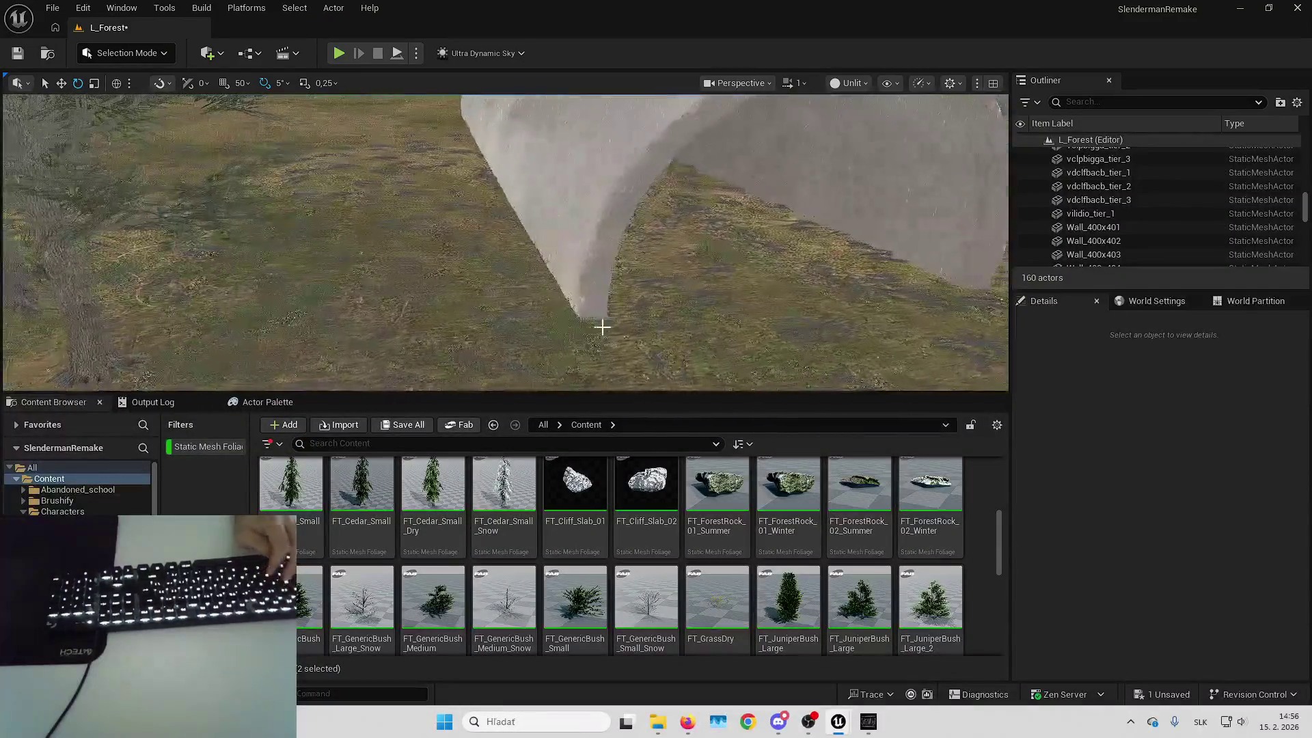
pyautogui.hotkey('alt', 'Tab')
# Walk the flashlit forest path between tall trunks and past the stone arch, then stop the game
pyautogui.press('w')
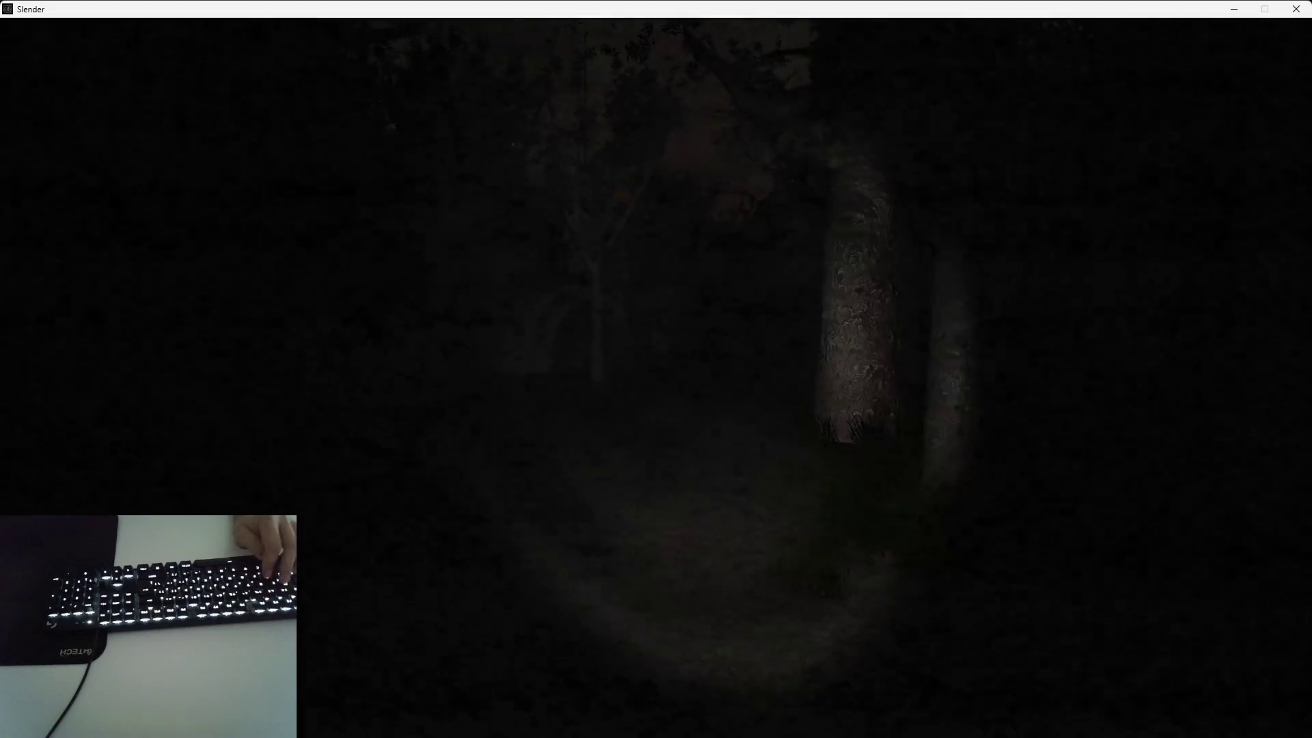
pyautogui.press('w')
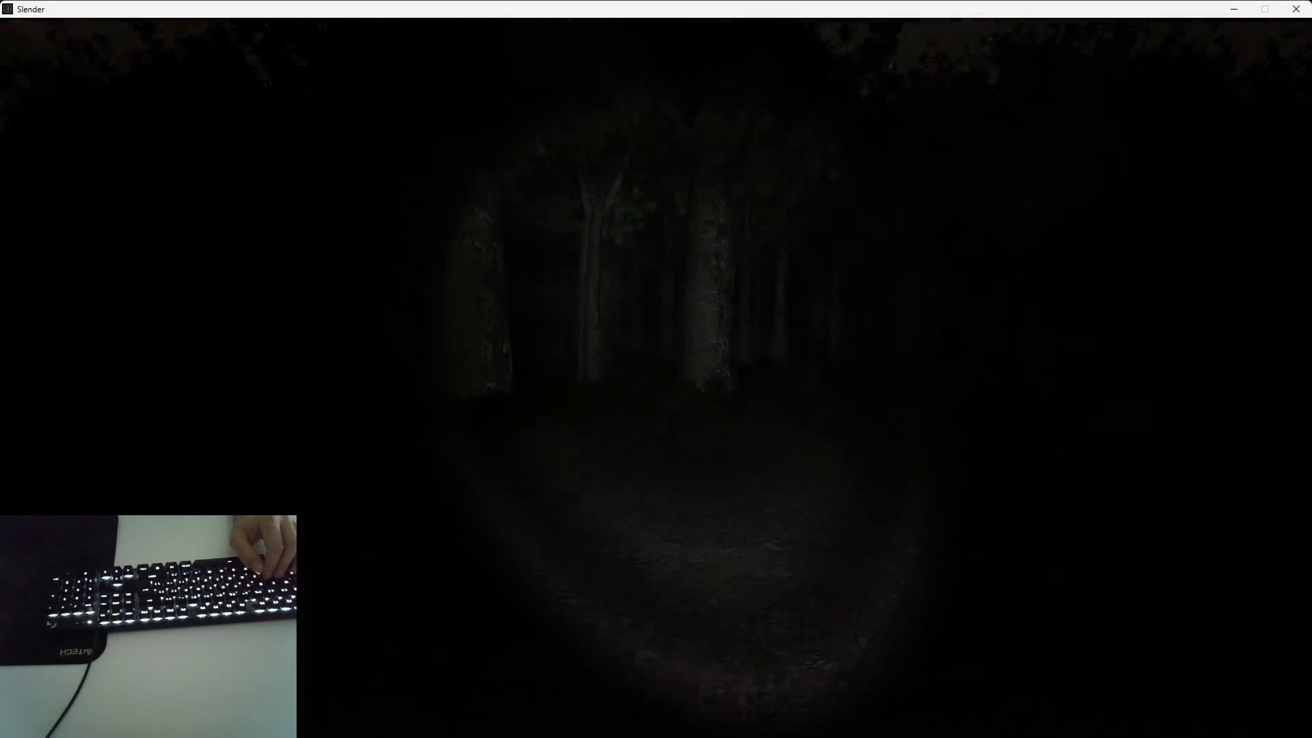
pyautogui.press('w')
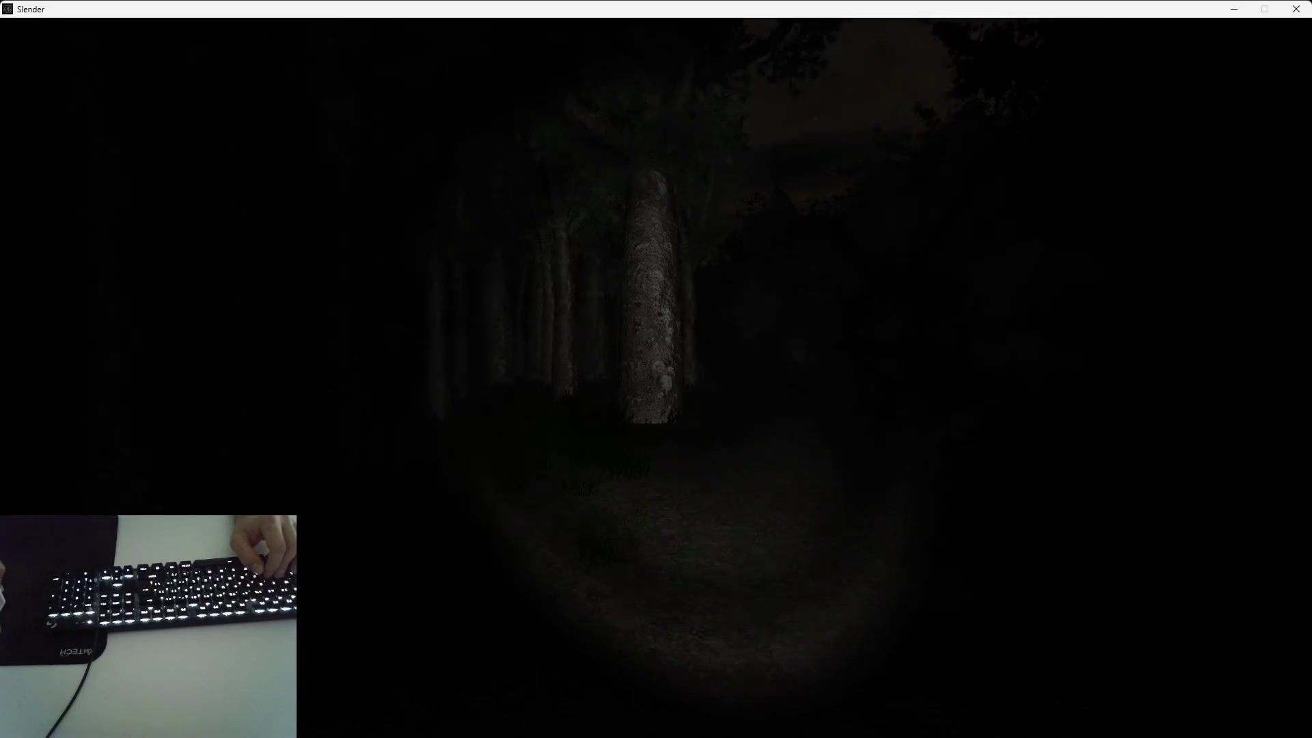
pyautogui.press('w')
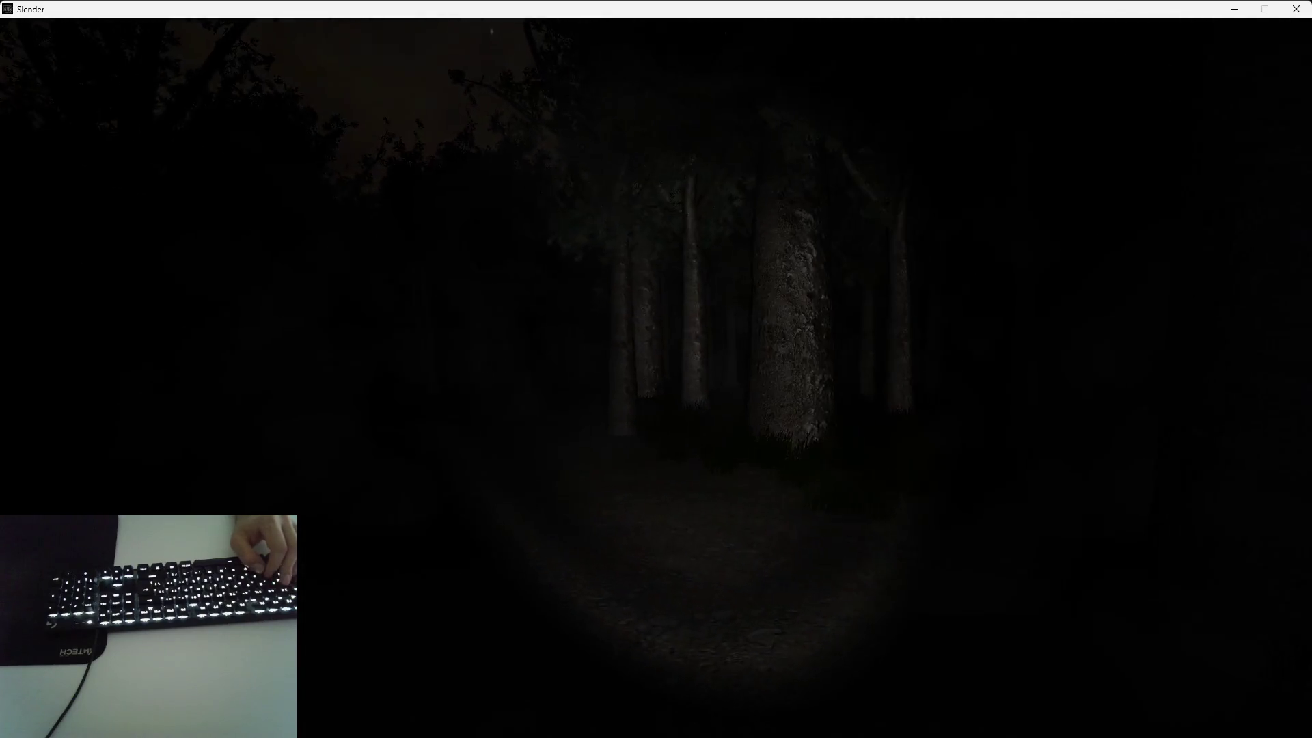
pyautogui.press('w')
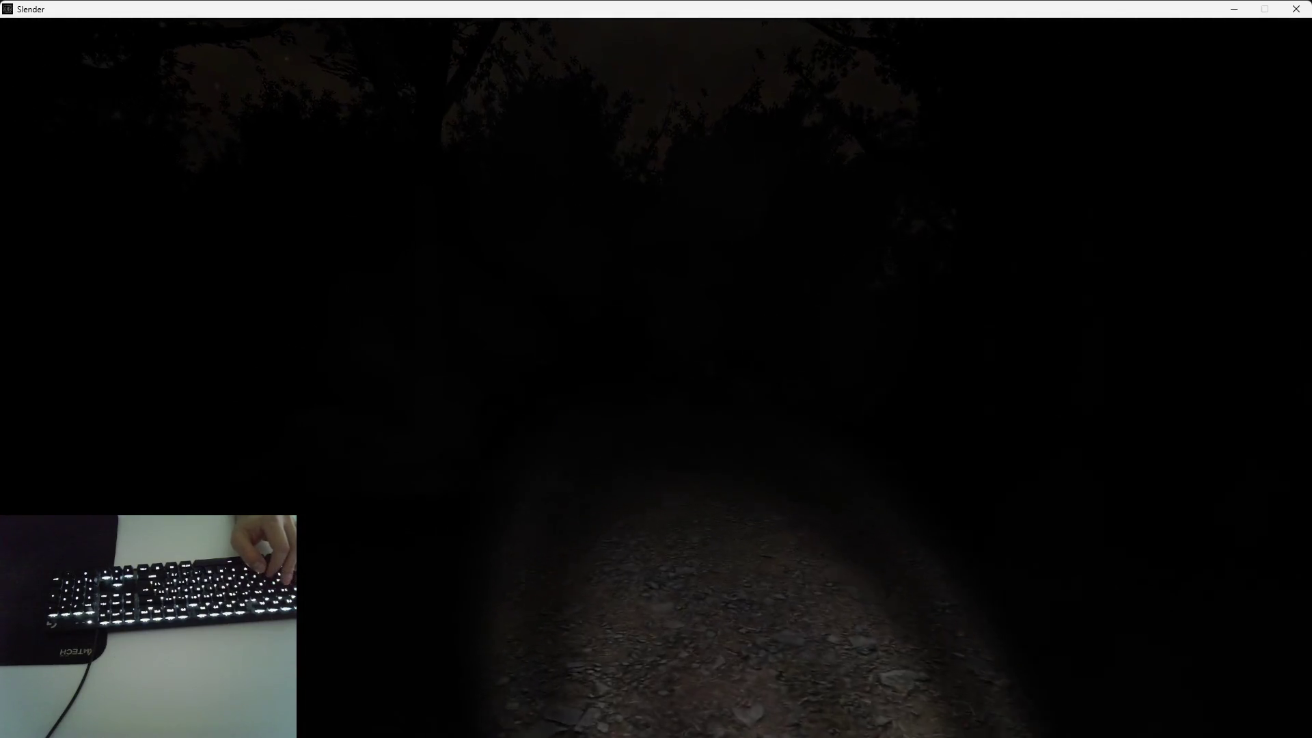
pyautogui.press('w')
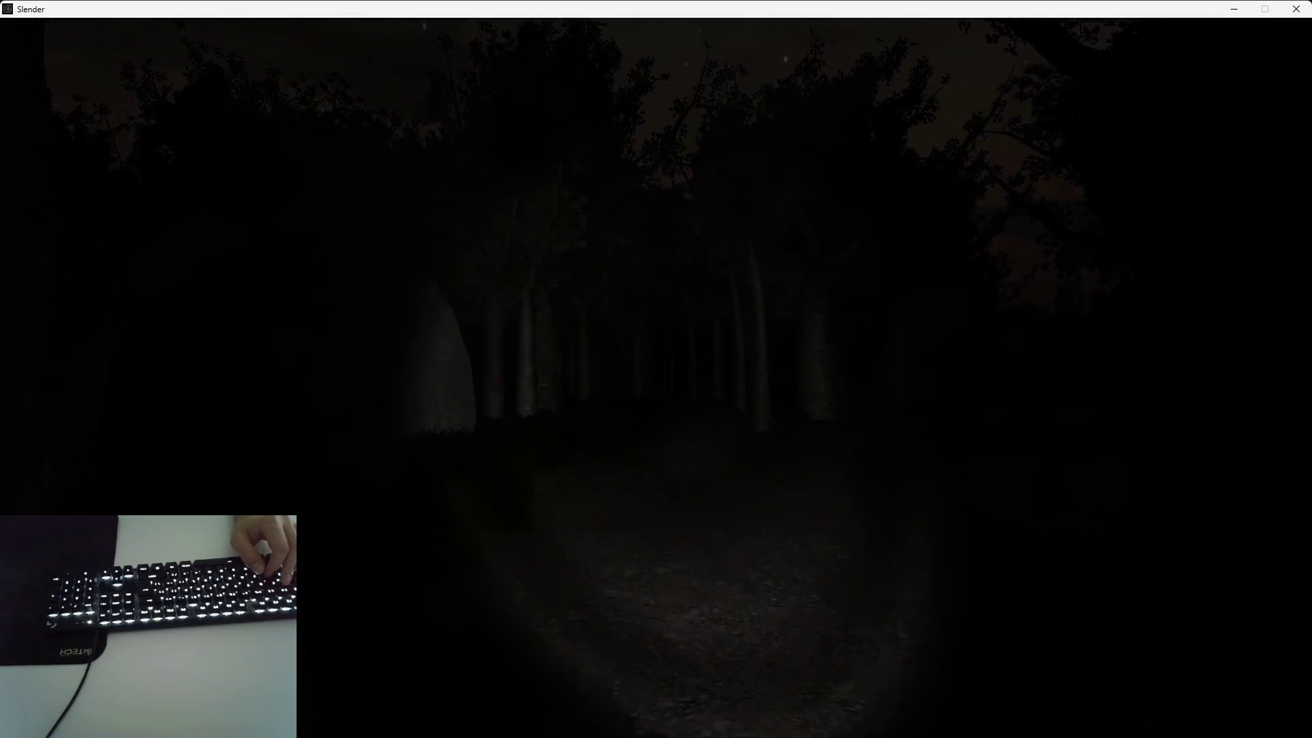
pyautogui.press('w')
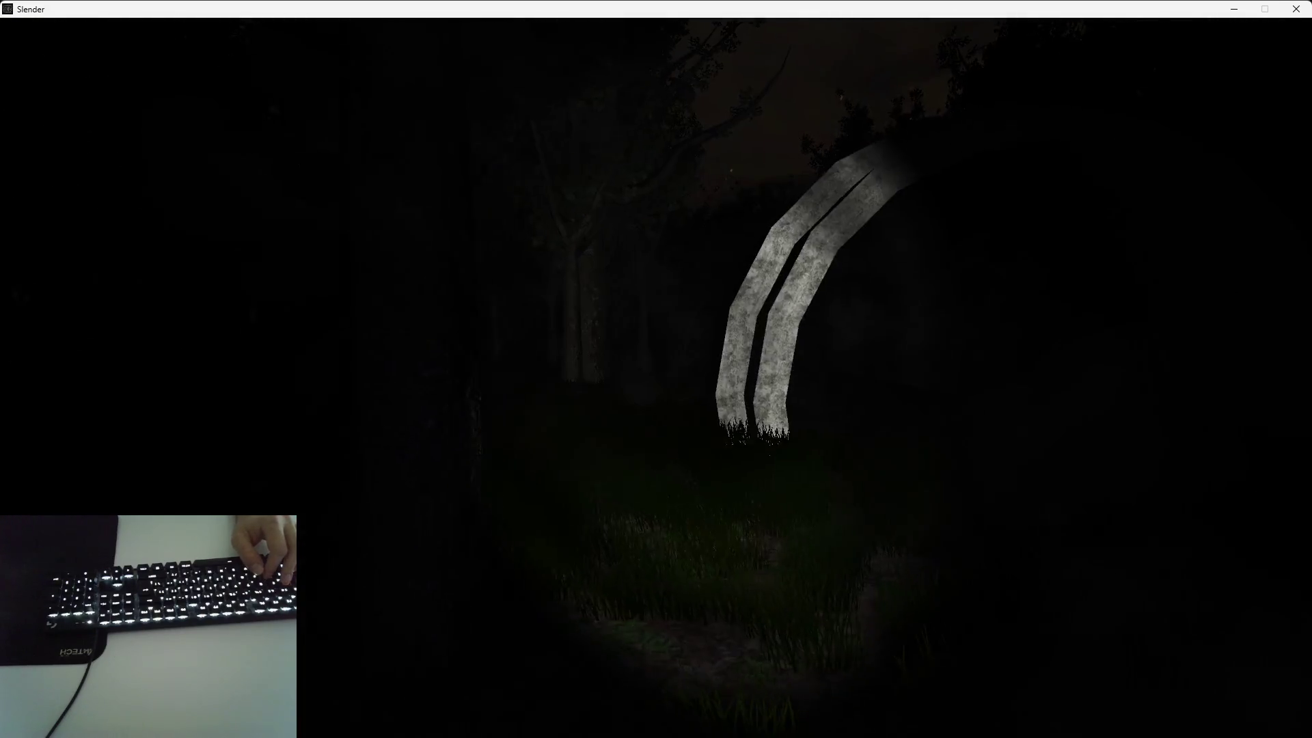
pyautogui.press('w')
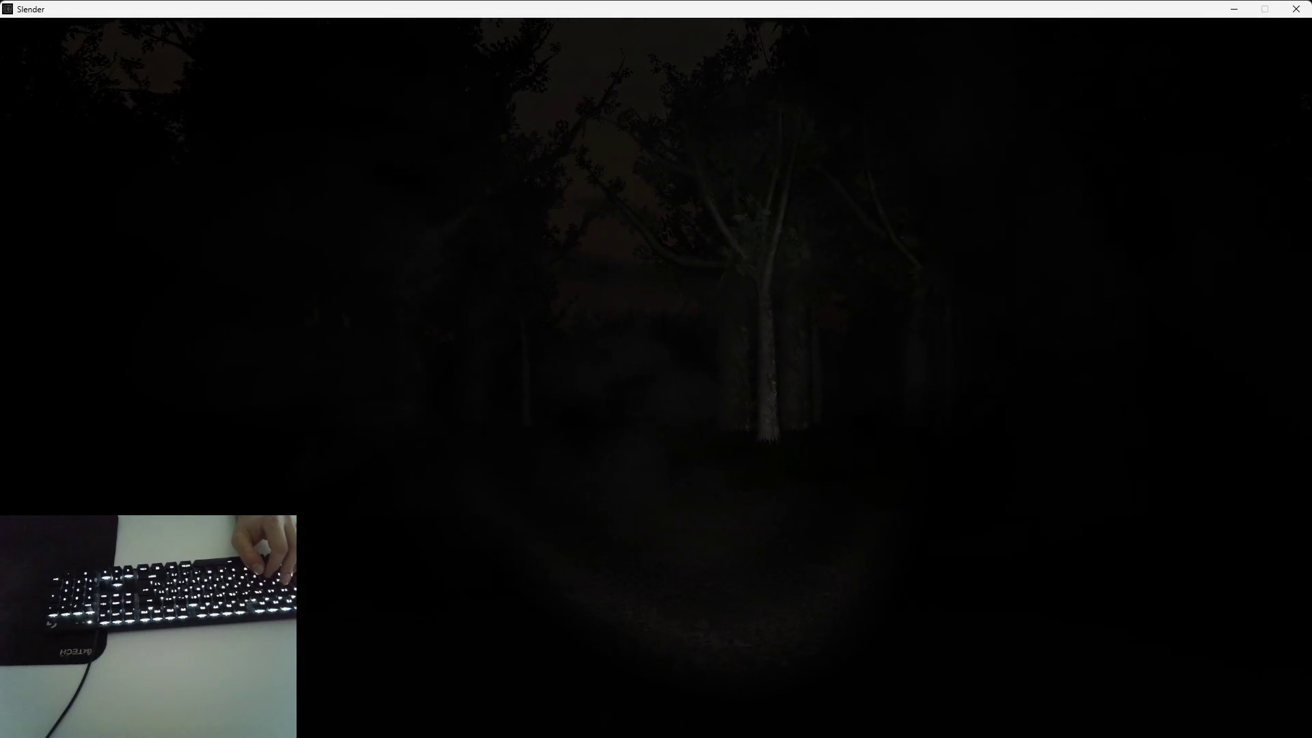
pyautogui.press('w')
pyautogui.press('w')
pyautogui.press('w')
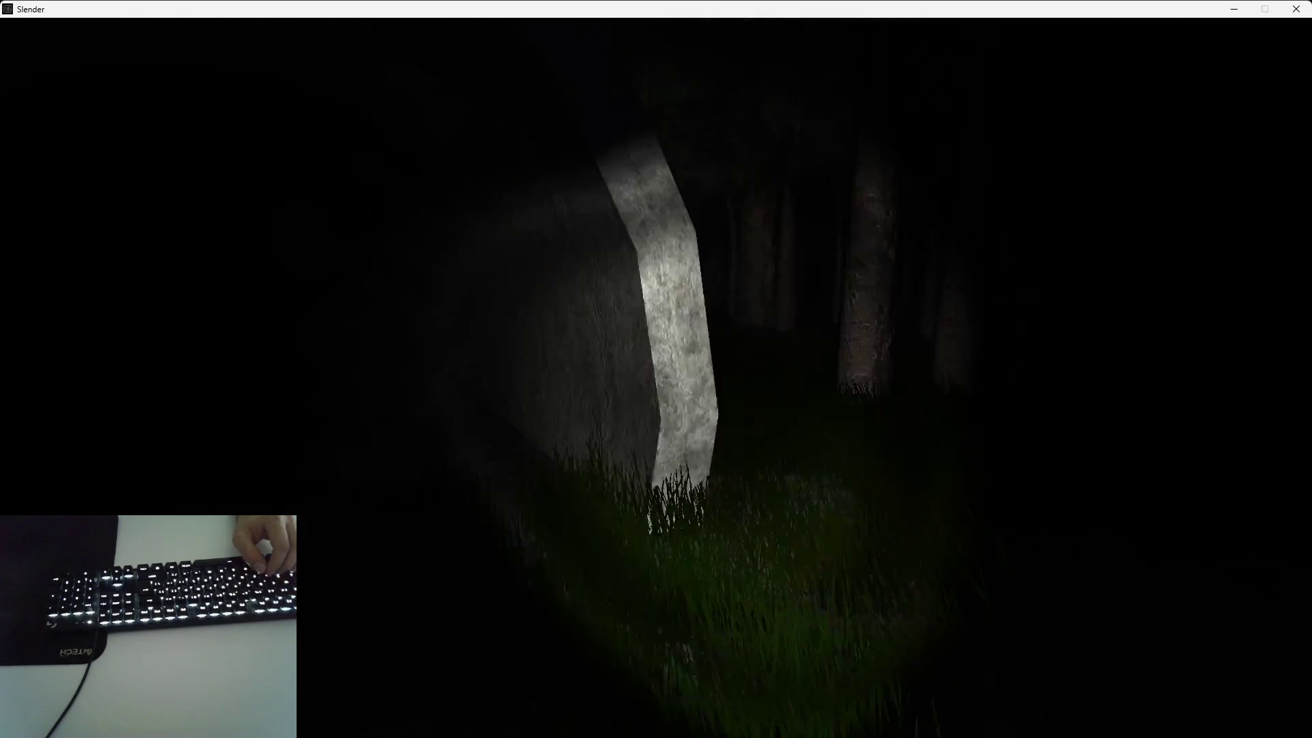
pyautogui.press('w')
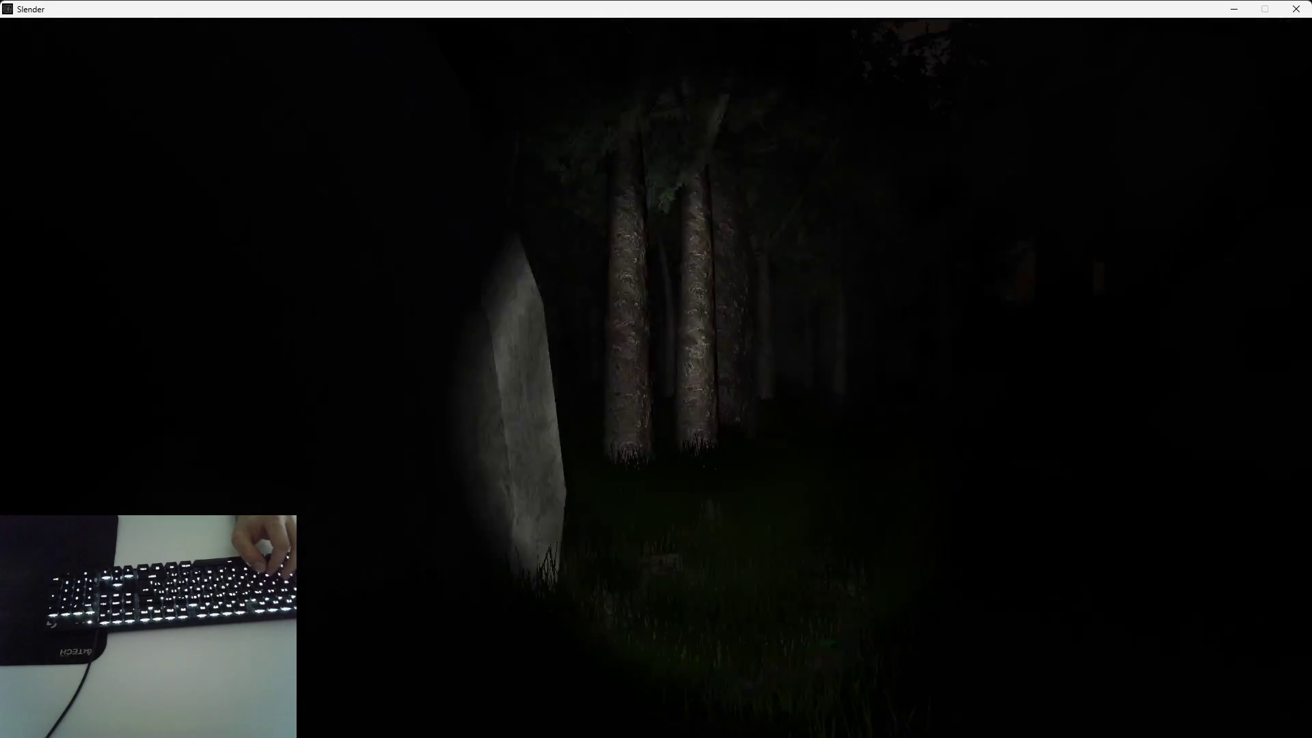
pyautogui.press('w')
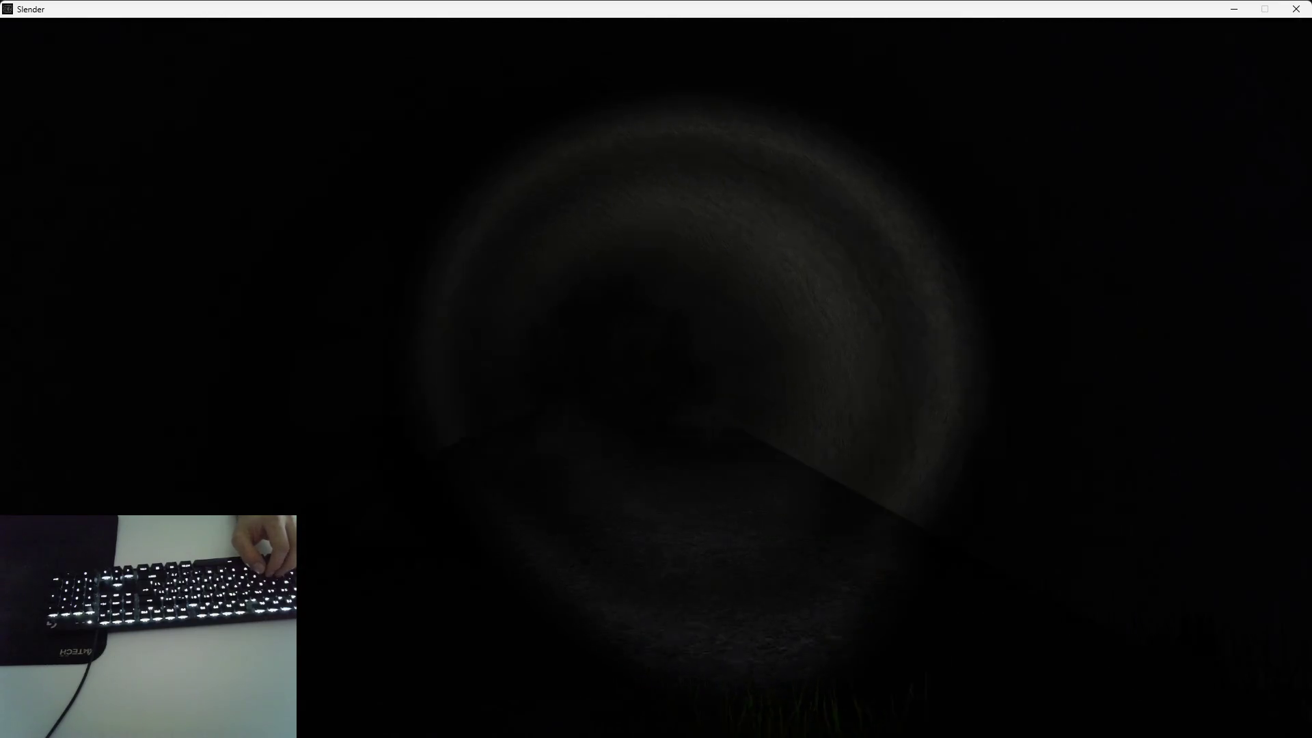
pyautogui.press('Escape')
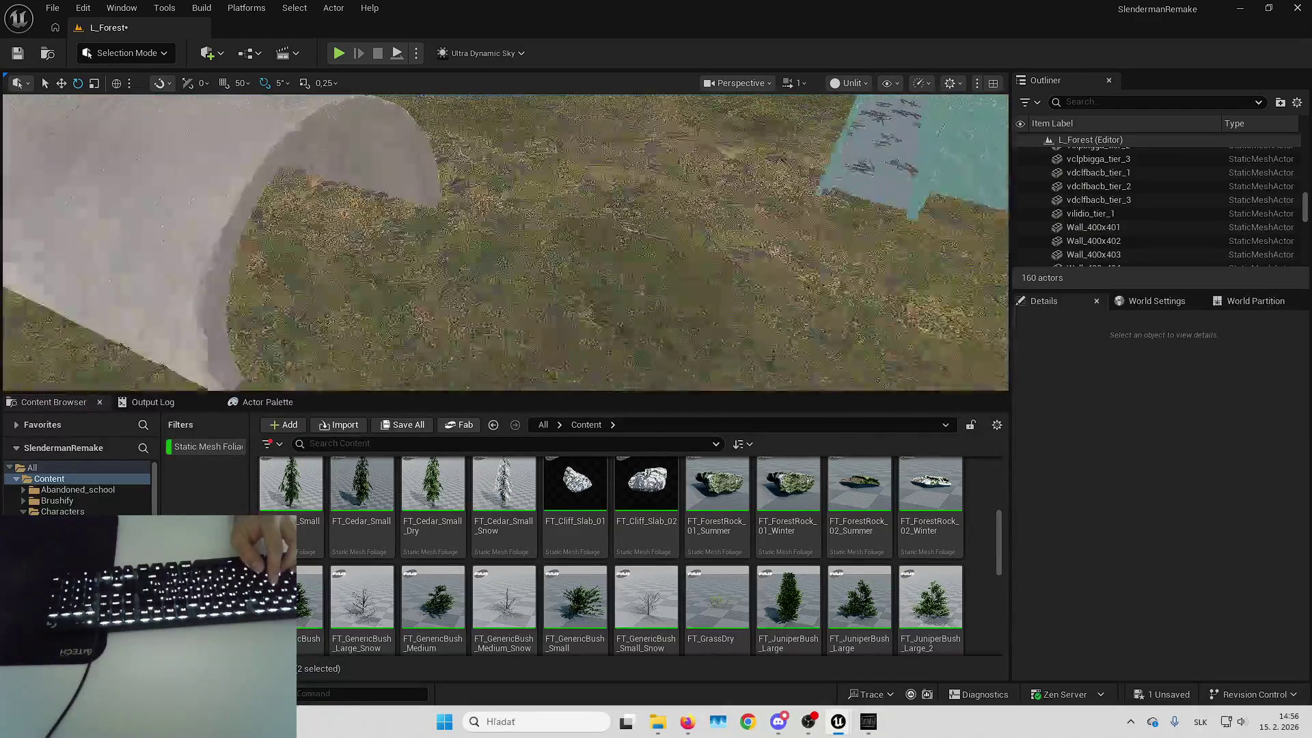
# Fly over the pipe, water, dead trees and bush patches with camera speed raised to 1,5
pyautogui.press('Down')
pyautogui.press('Down')
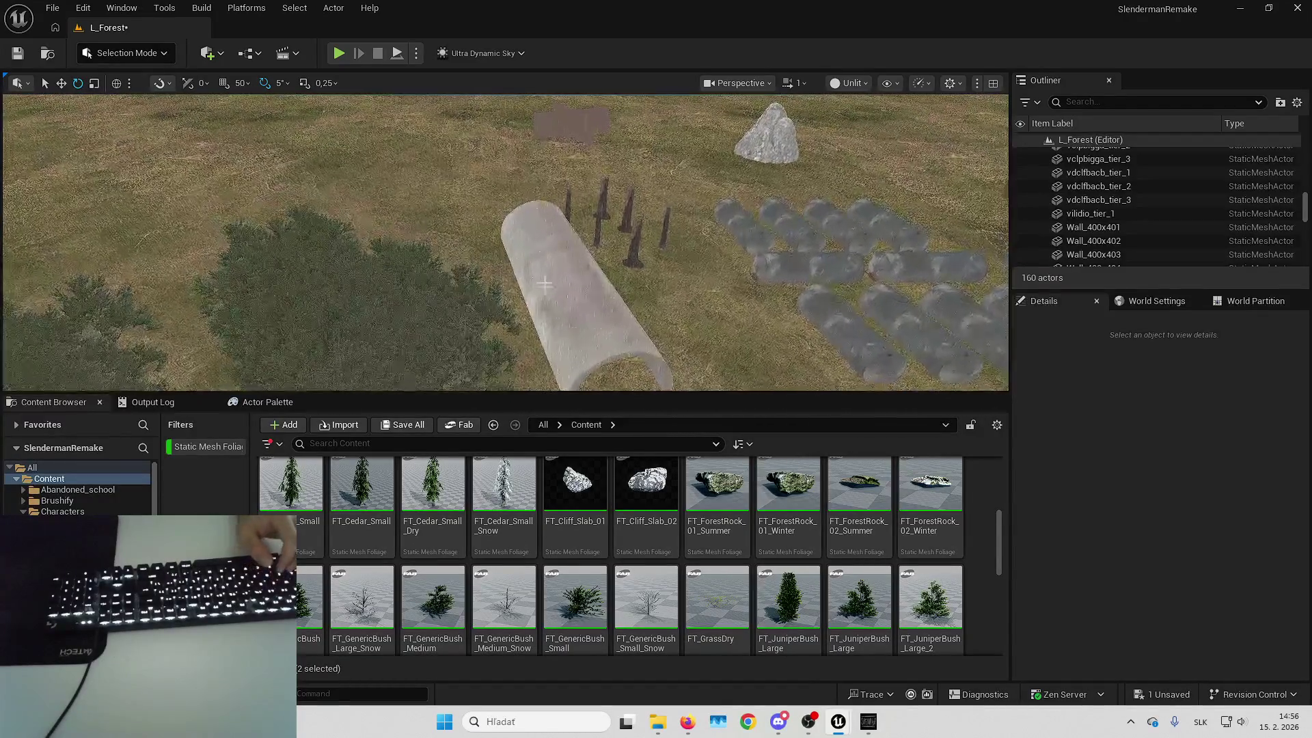
pyautogui.press('Down')
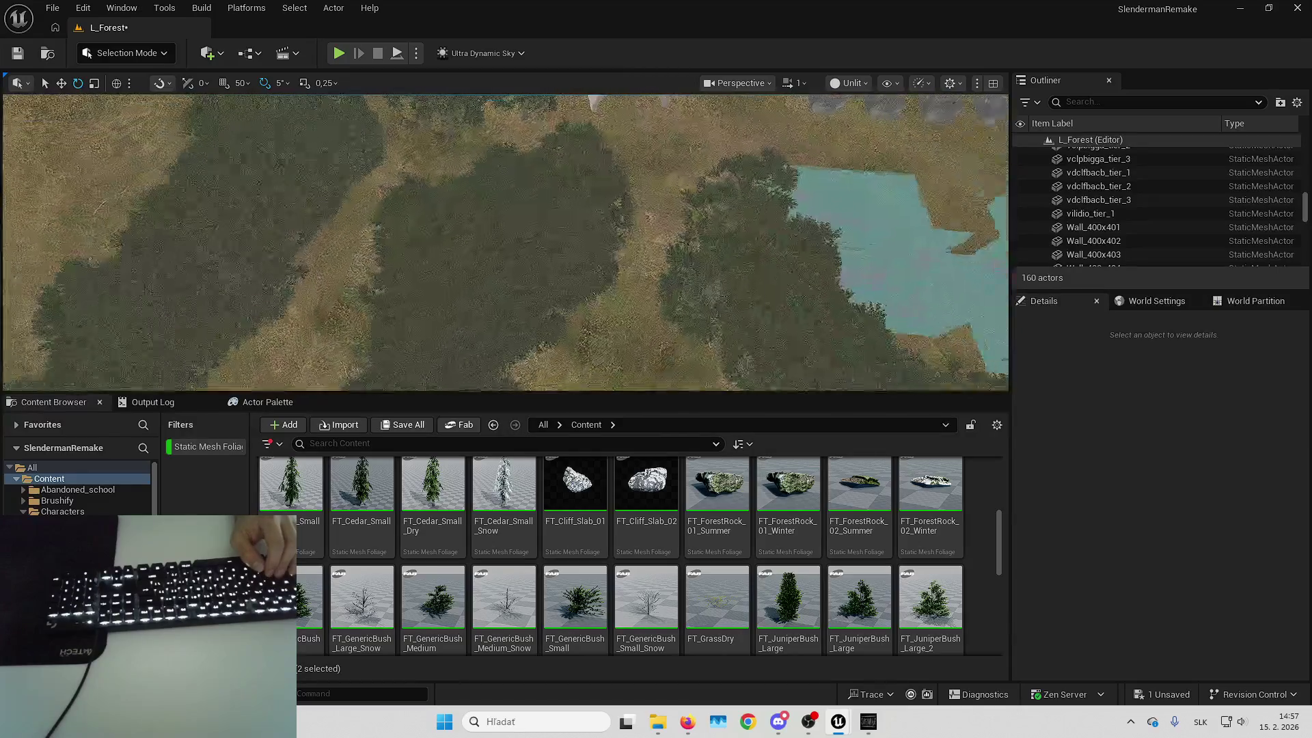
pyautogui.press('Up')
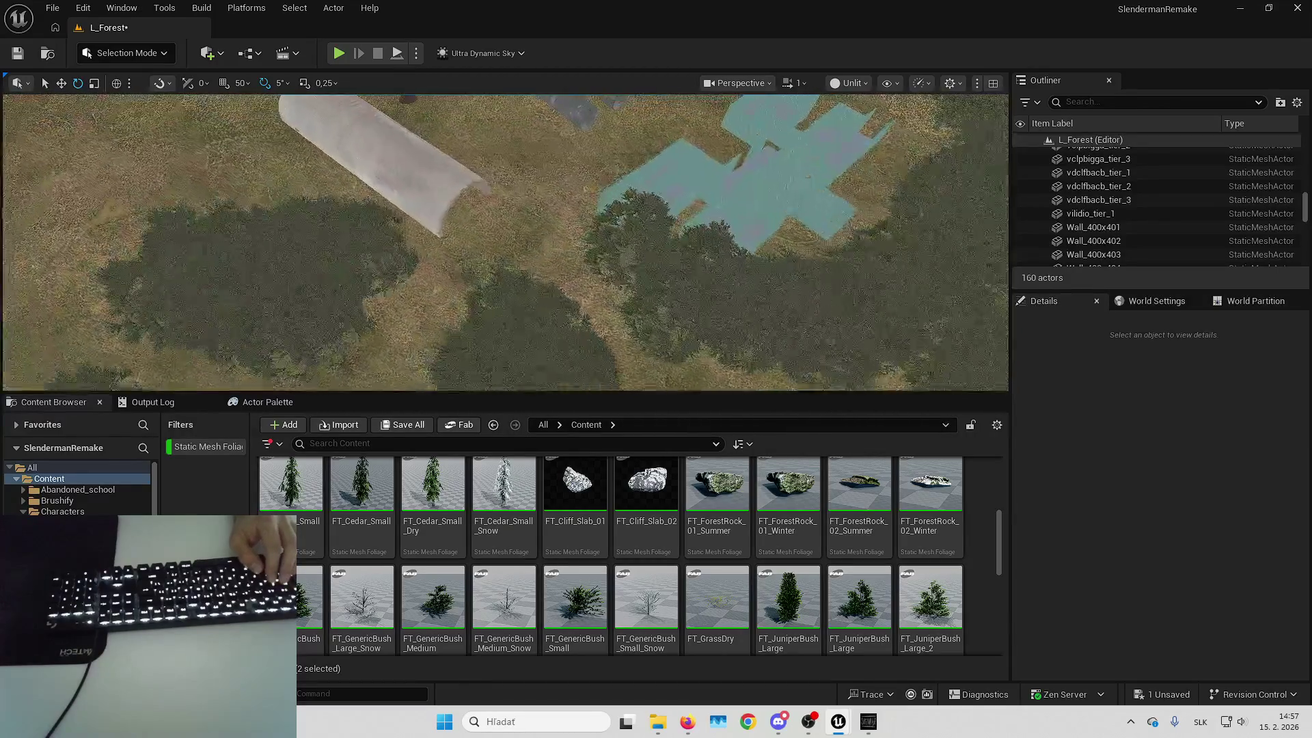
pyautogui.press('Up')
pyautogui.press('Down')
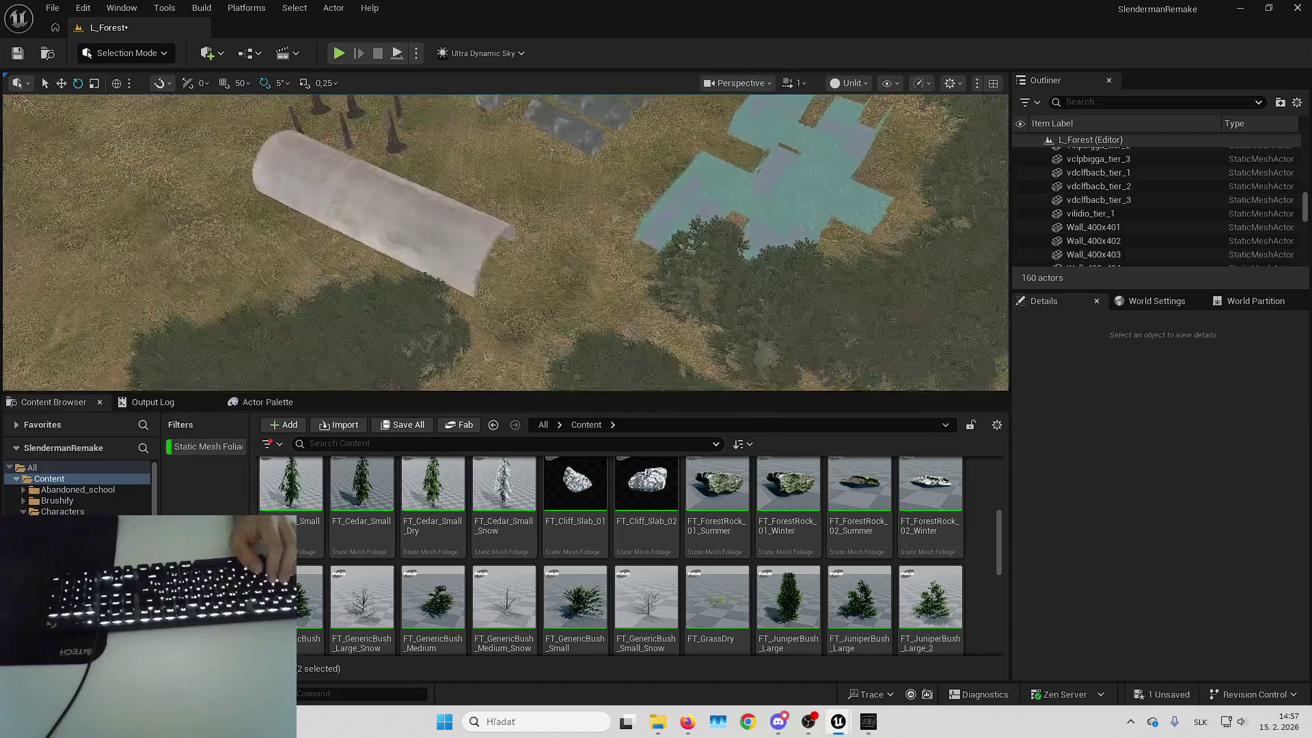
pyautogui.press('Up')
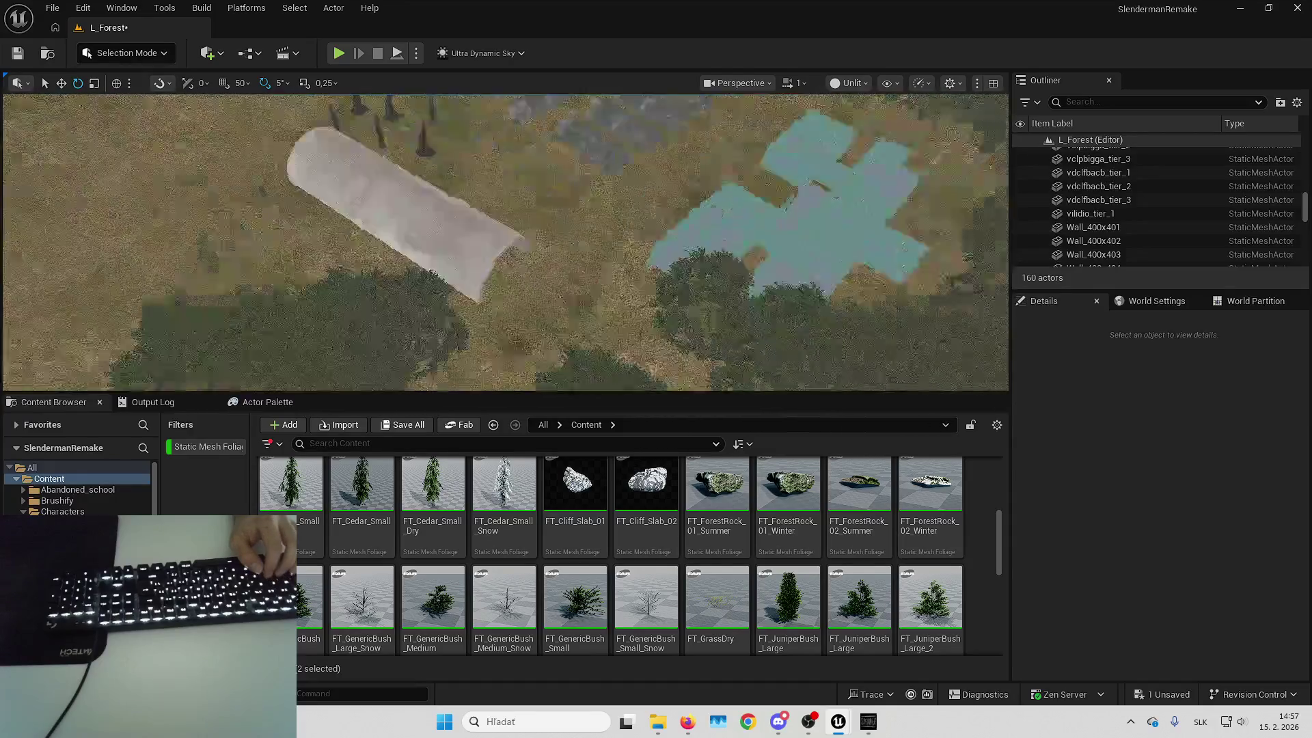
pyautogui.press('Up')
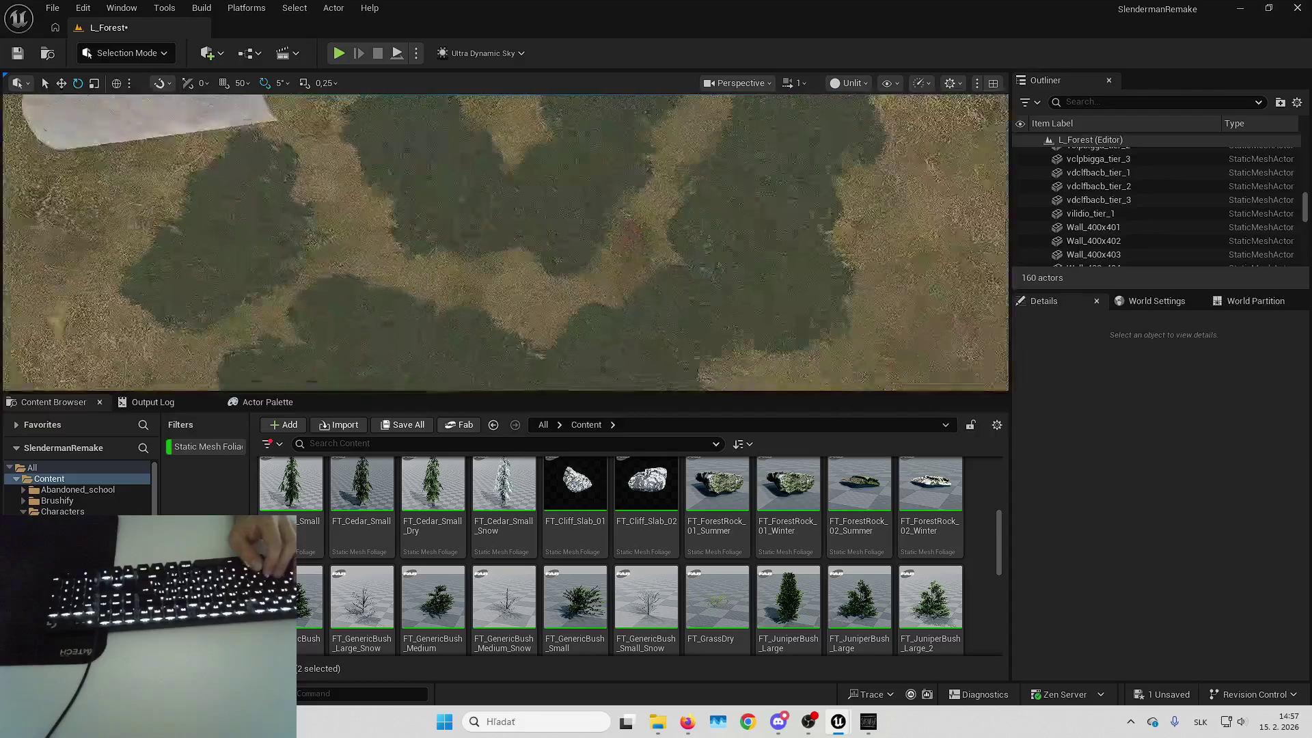
pyautogui.scroll(1, 387, 272)
pyautogui.press('Up')
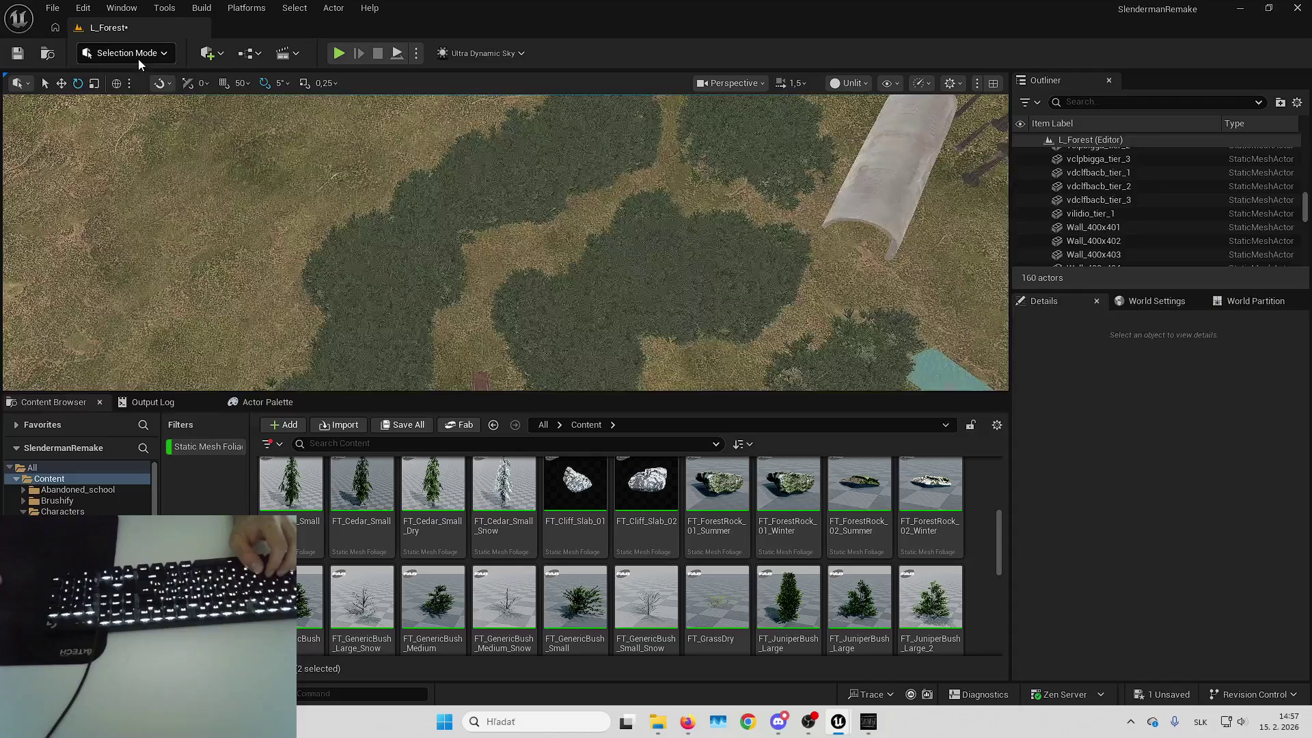
pyautogui.click(137, 55)
# Switch to Foliage mode and toggle between Erase and Paint while flying over the terrain
pyautogui.click(136, 106)
pyautogui.press('Up')
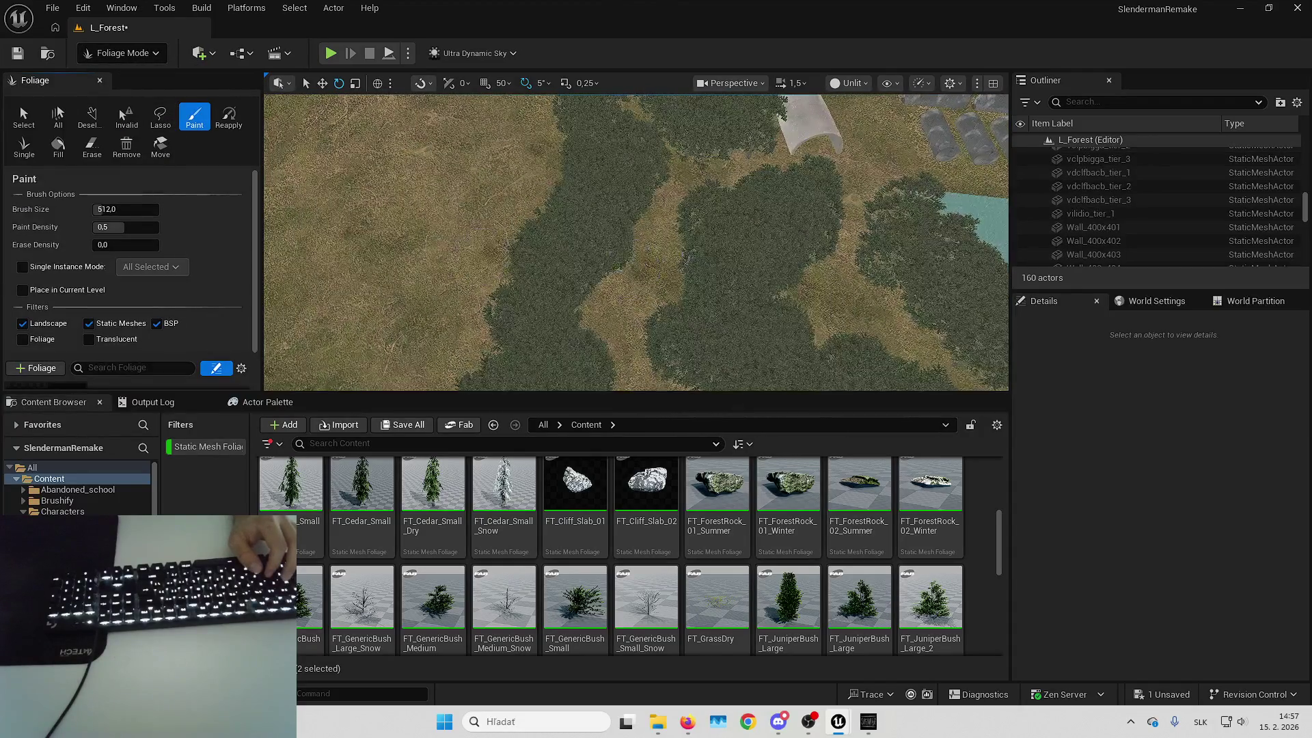
pyautogui.press('Down')
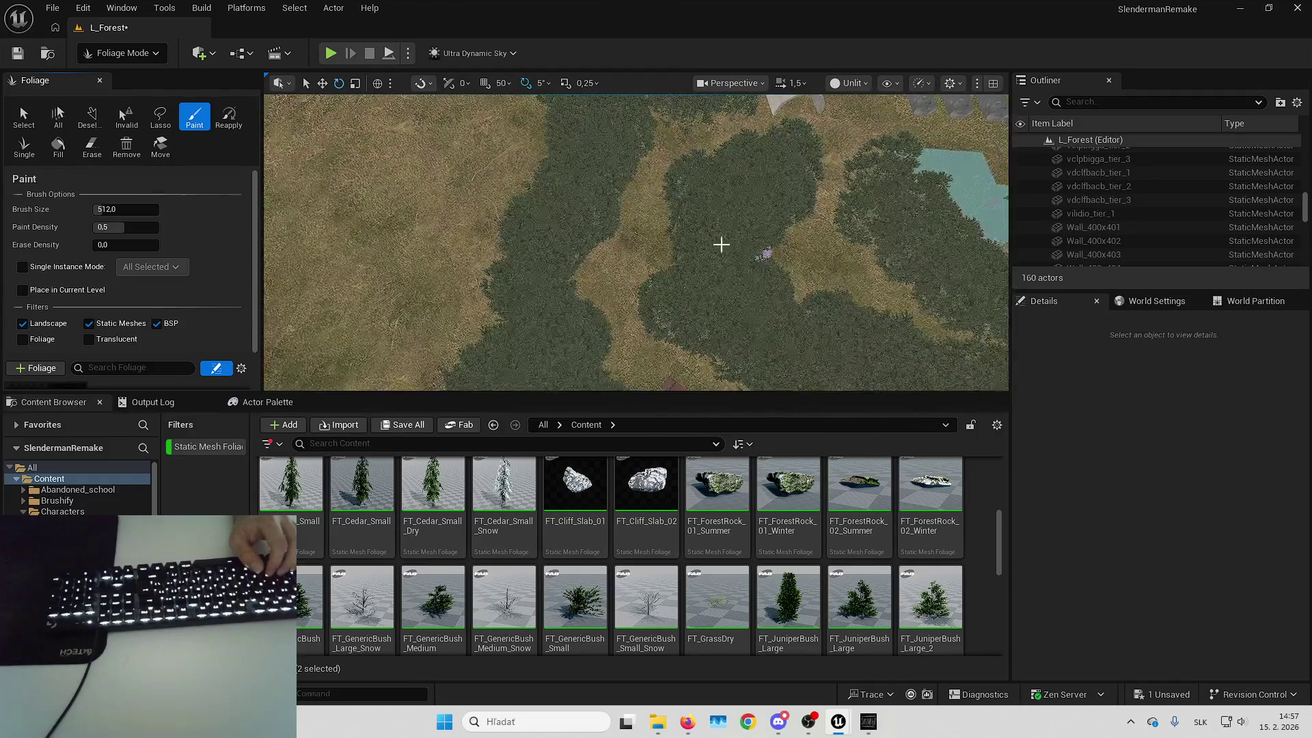
pyautogui.click(91, 146)
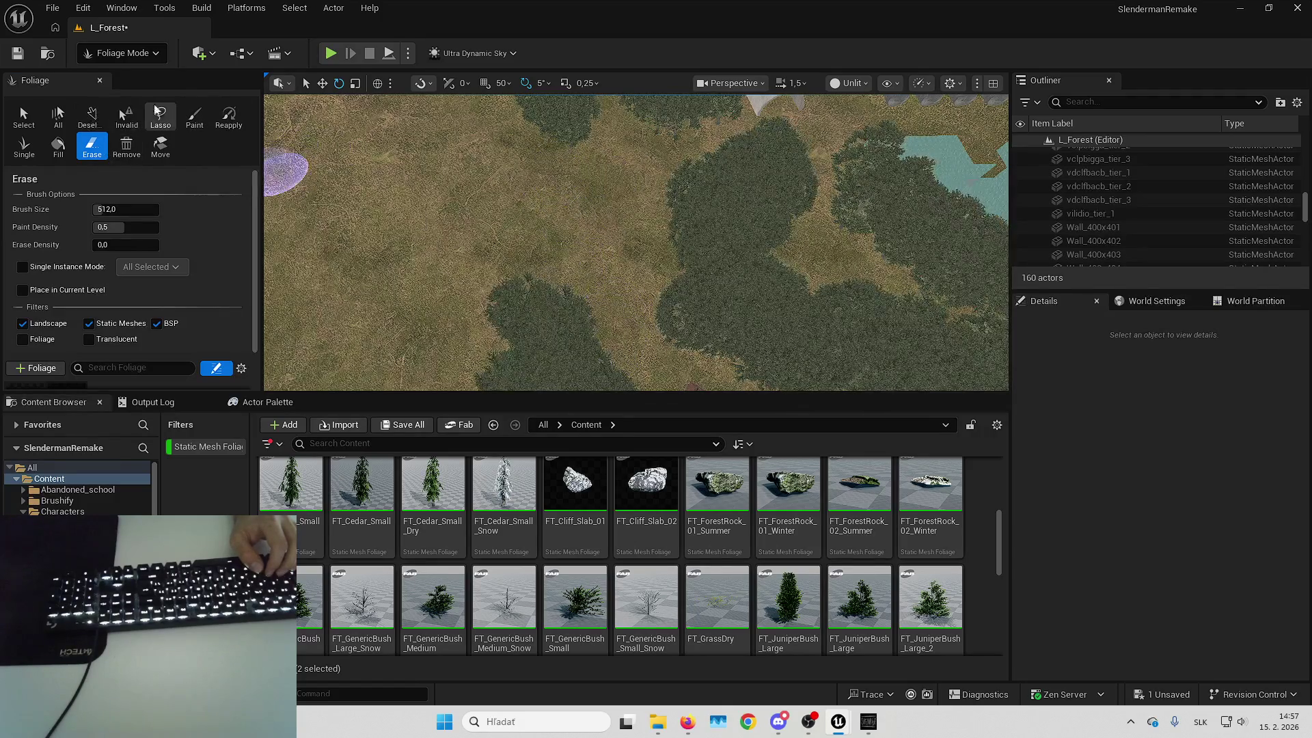
pyautogui.click(195, 118)
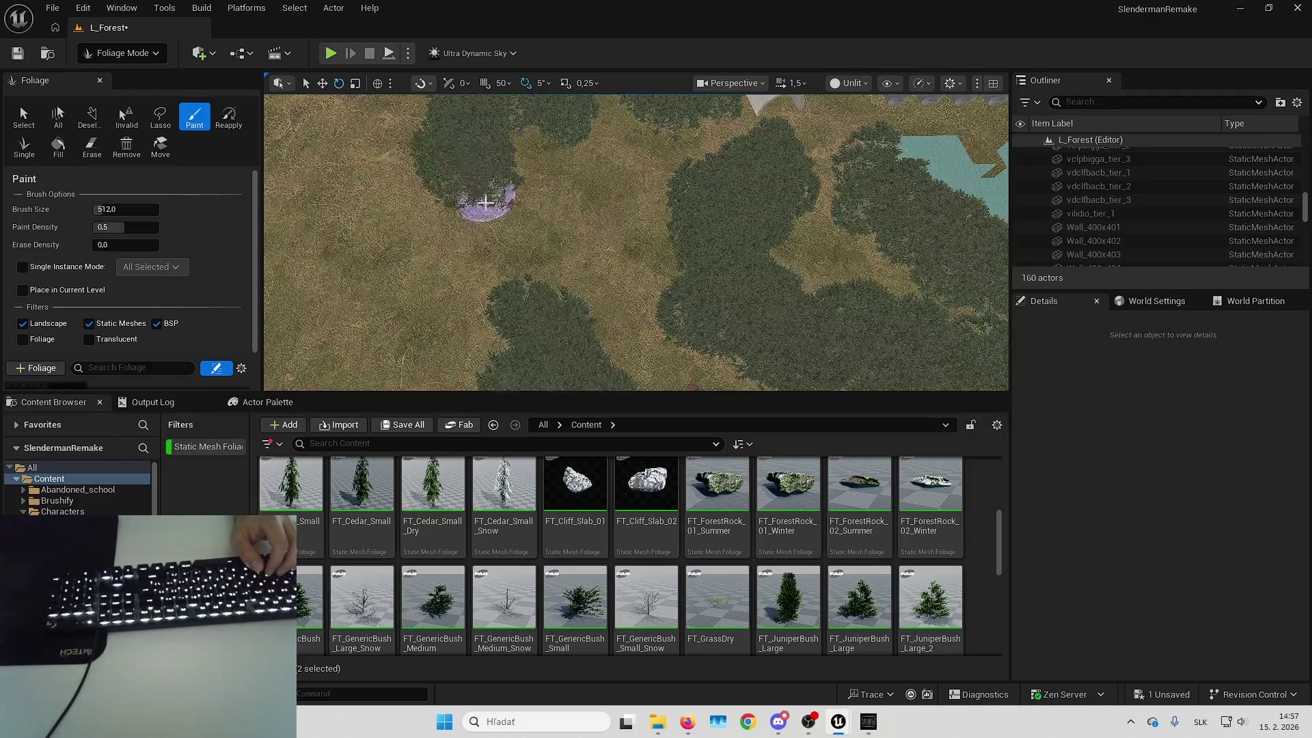
pyautogui.press('Right')
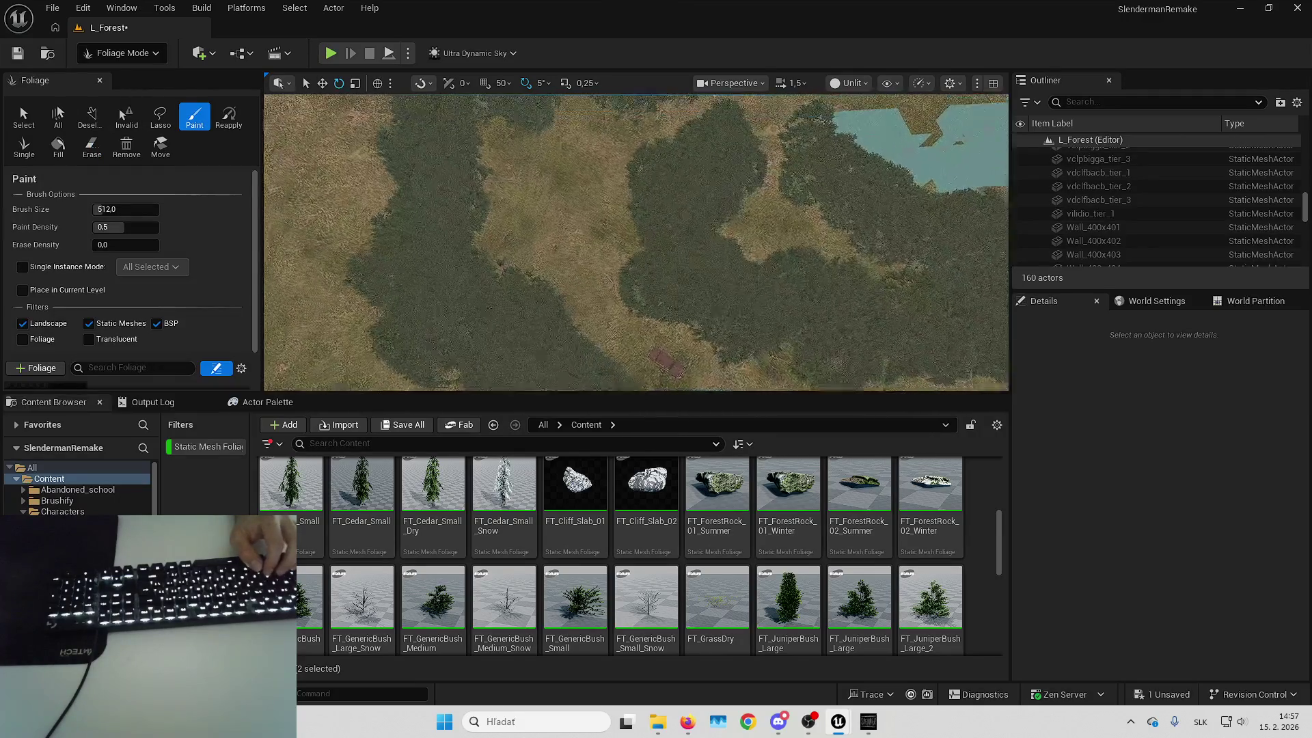
# Paint bush foliage across the bare grass patch near the water area
pyautogui.click(92, 146)
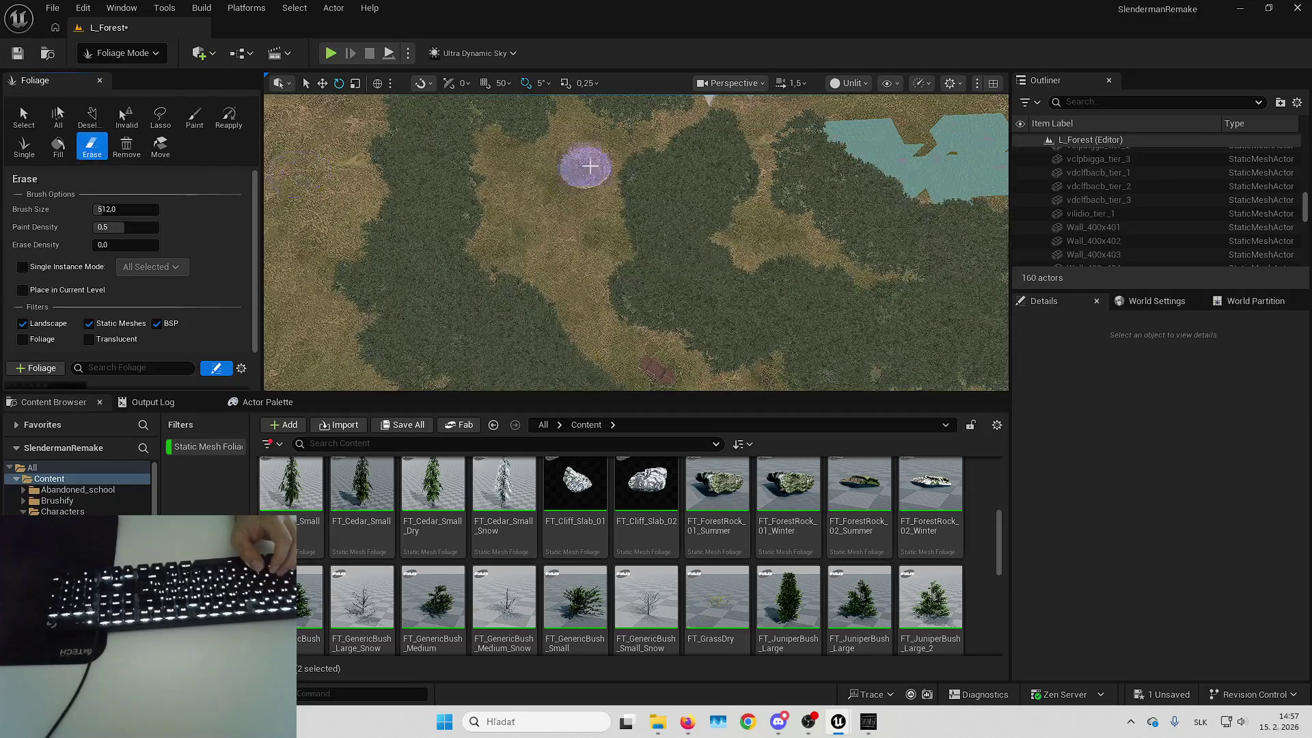
pyautogui.press('Right')
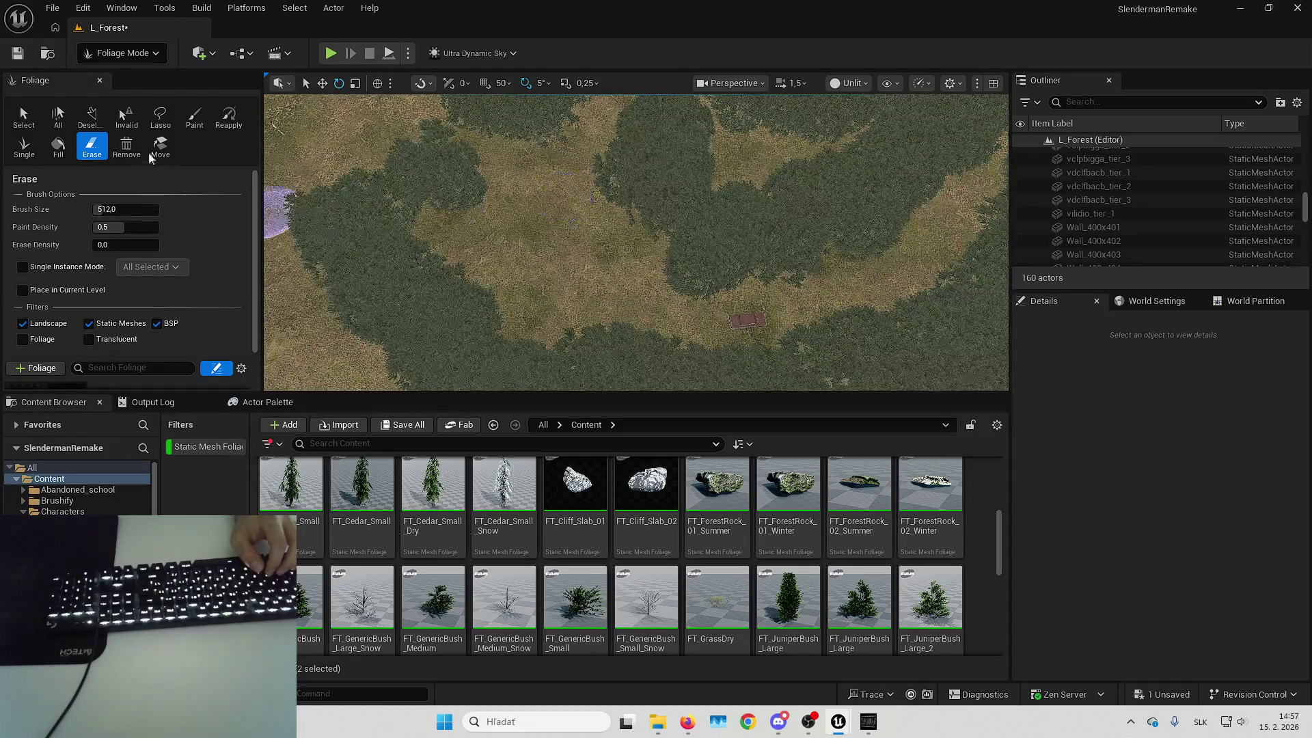
pyautogui.click(195, 117)
pyautogui.moveTo(550, 203); pyautogui.dragTo(636, 262)
pyautogui.press('Right')
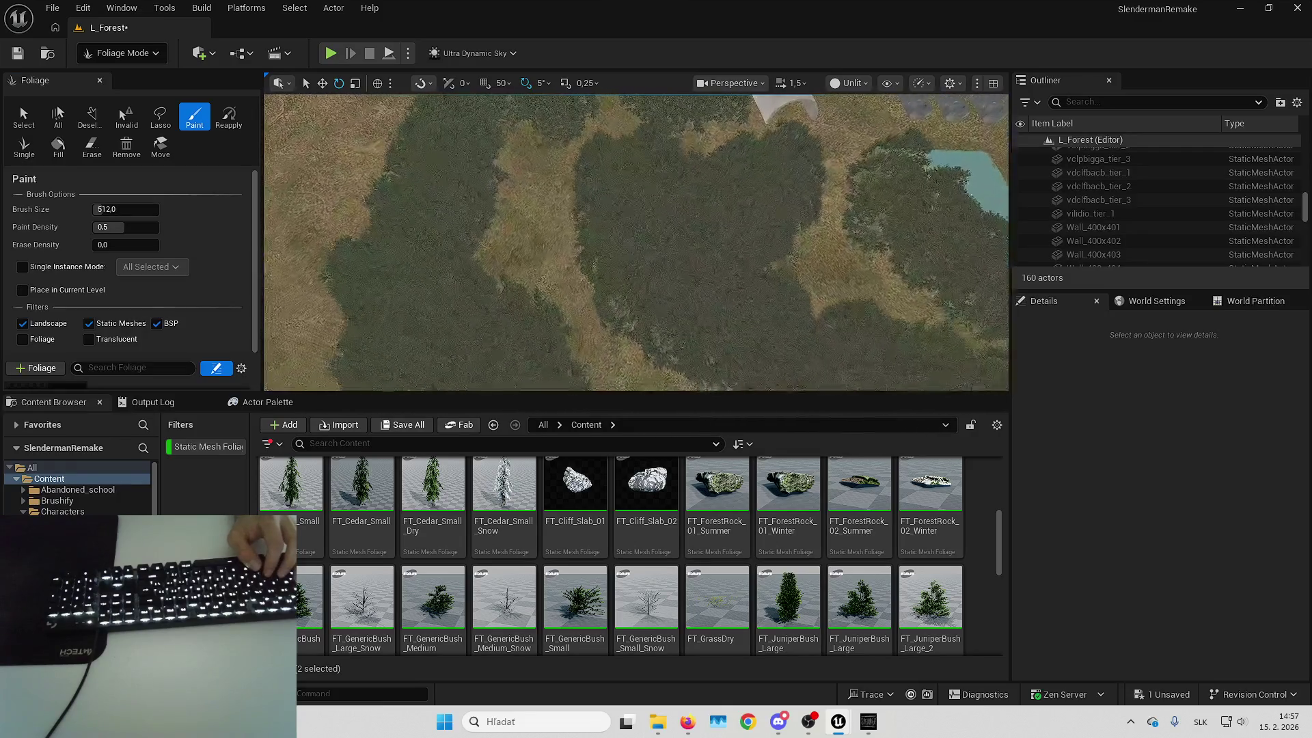
pyautogui.press('Left')
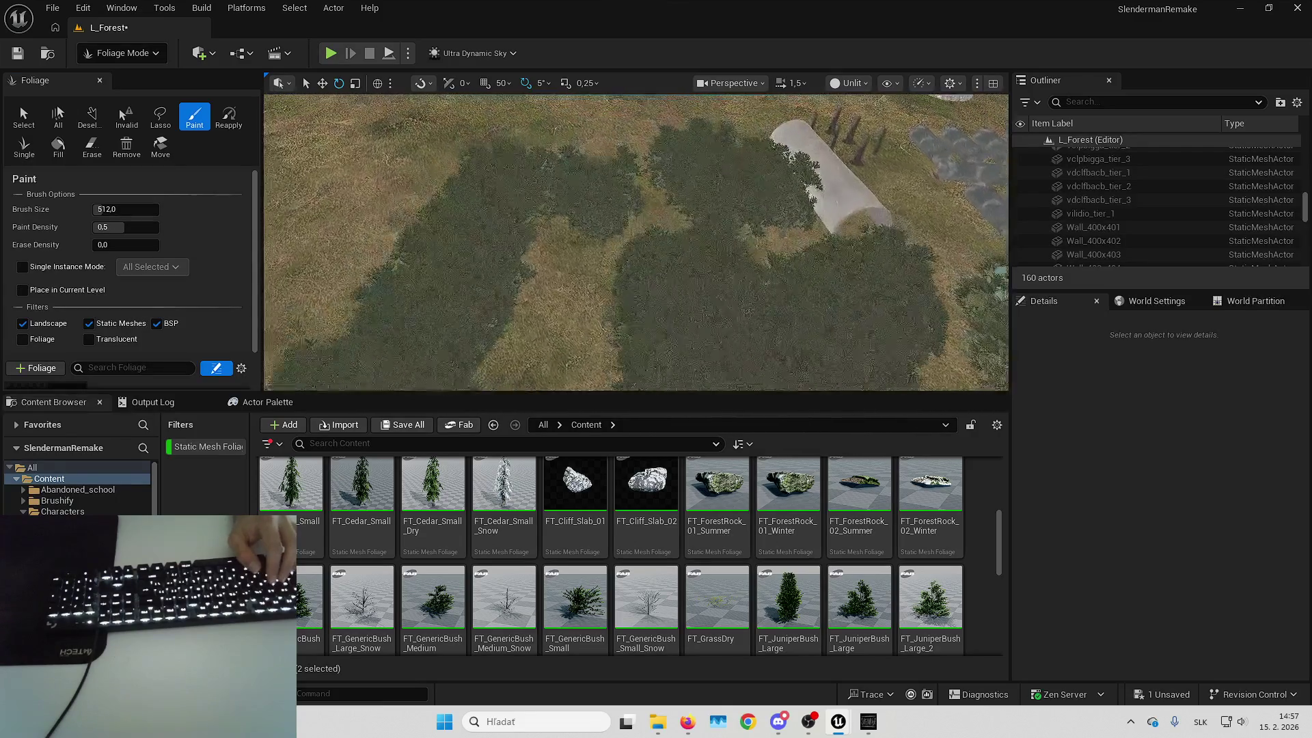
pyautogui.press('Left')
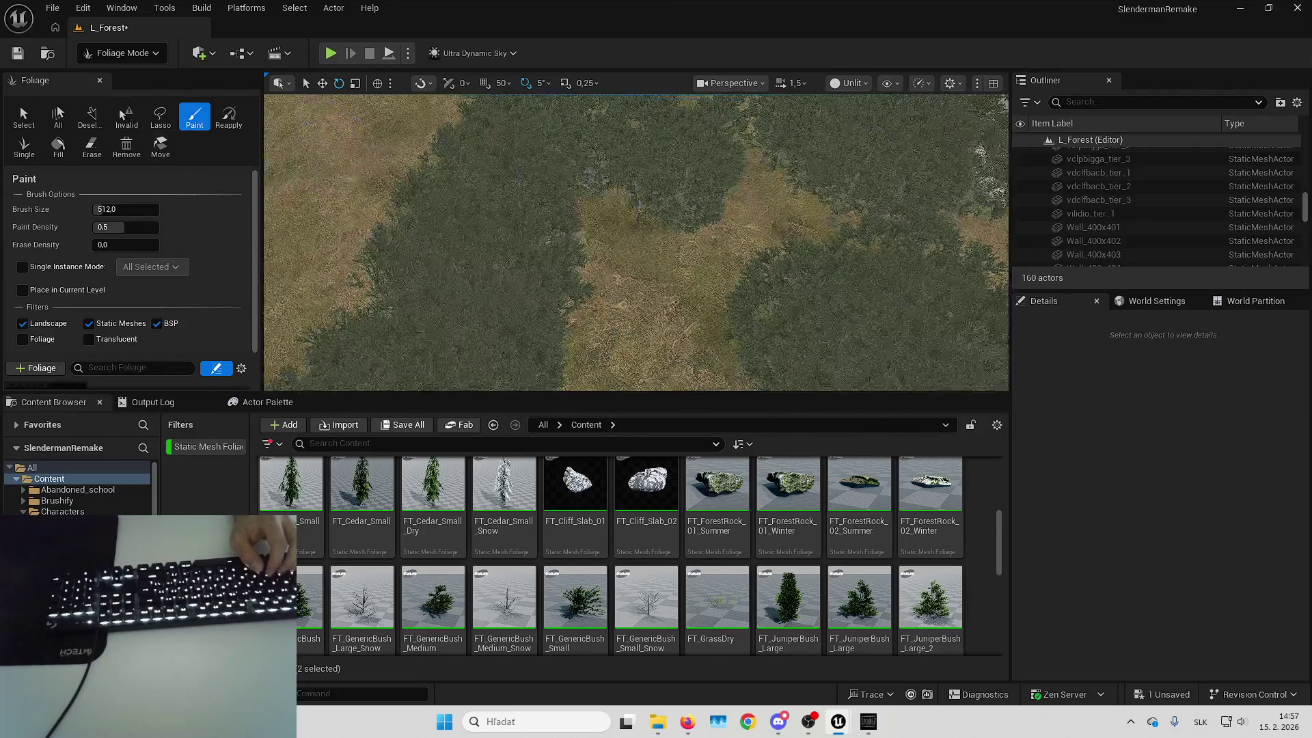
# Toggle Erase and Paint again while flying toward the trees, then undo the last foliage stroke
pyautogui.click(92, 146)
pyautogui.click(195, 117)
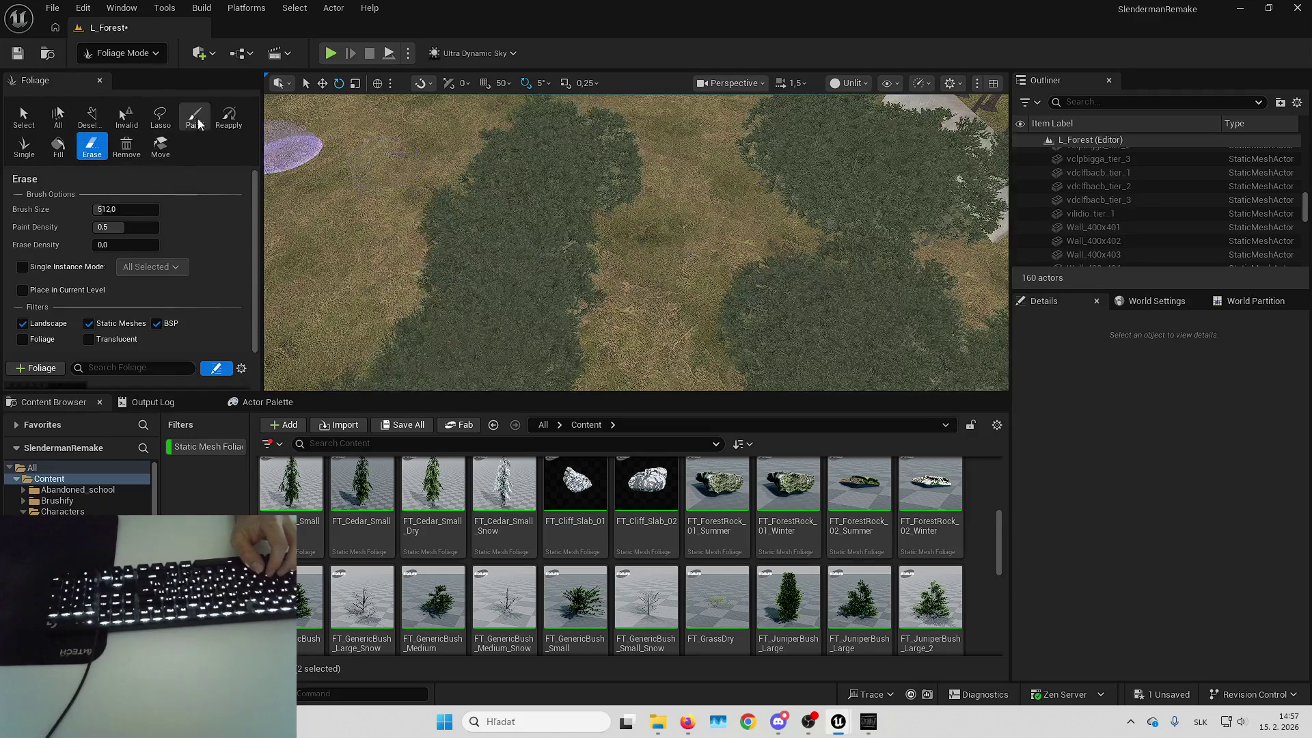
pyautogui.press('Right')
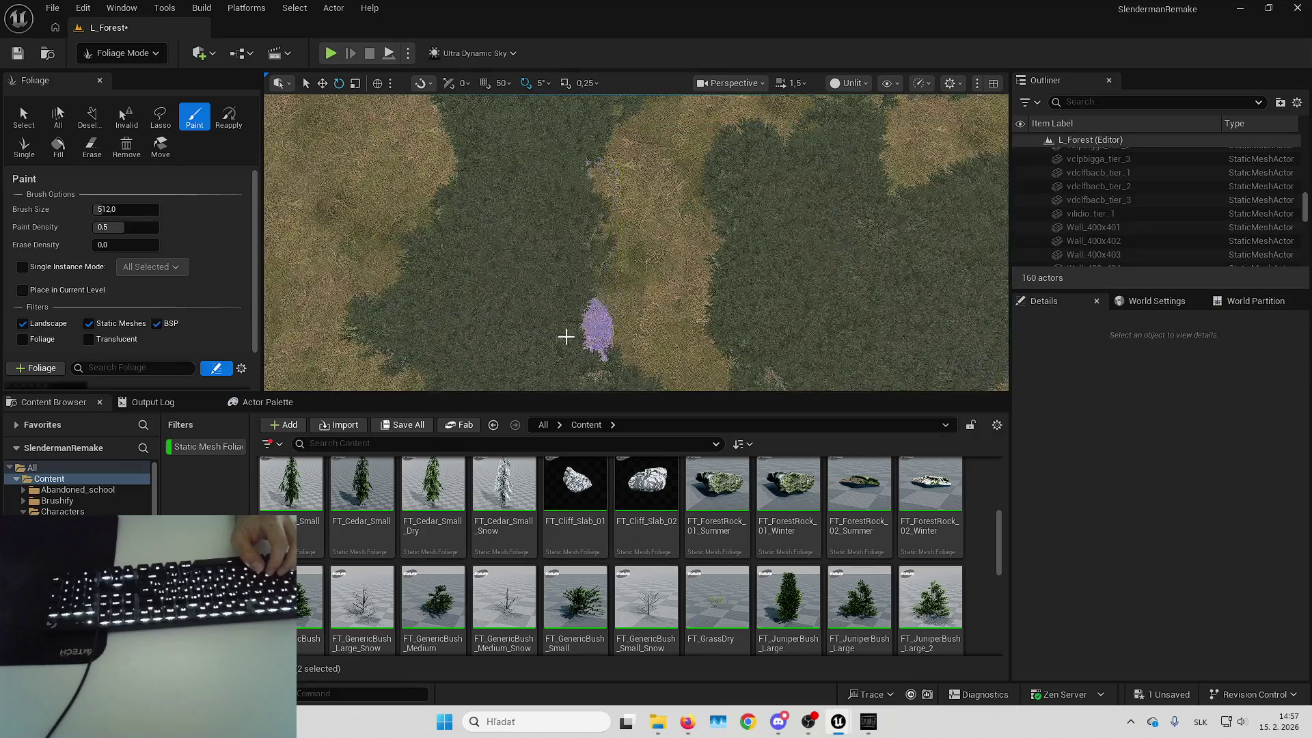
pyautogui.press('Up')
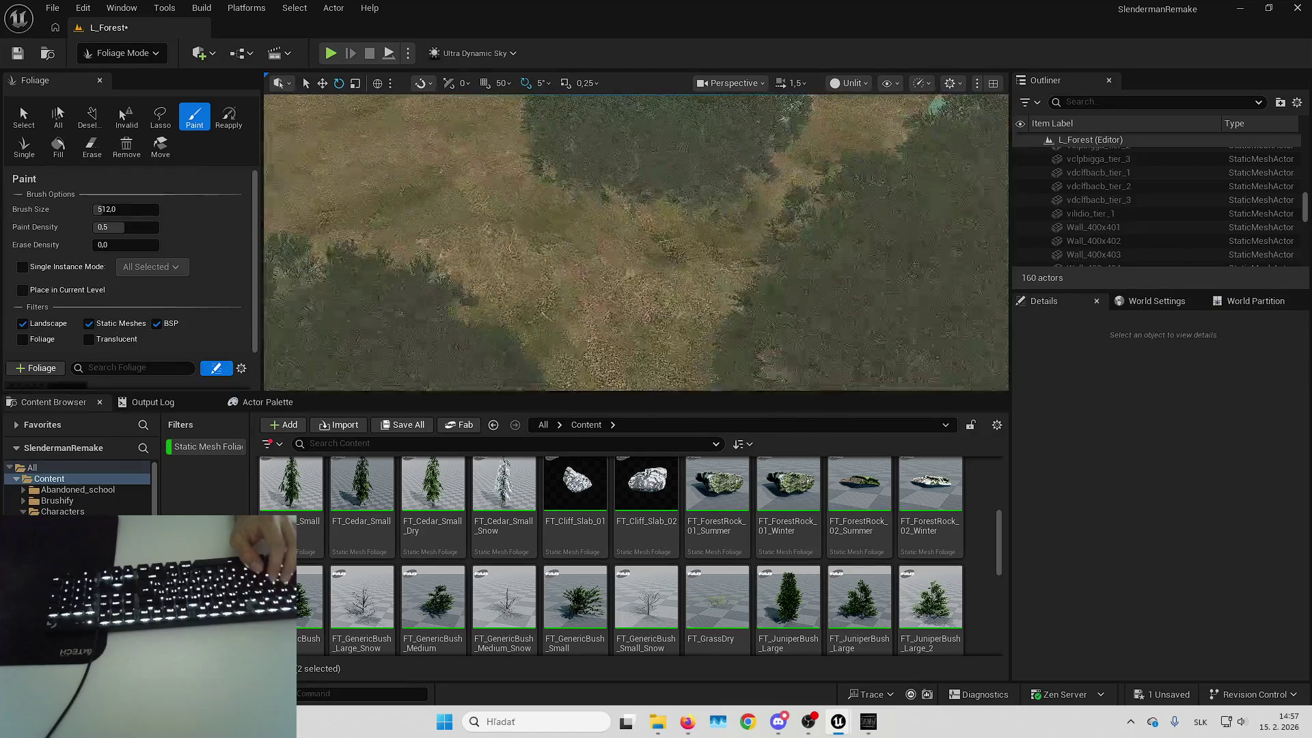
pyautogui.press('Up')
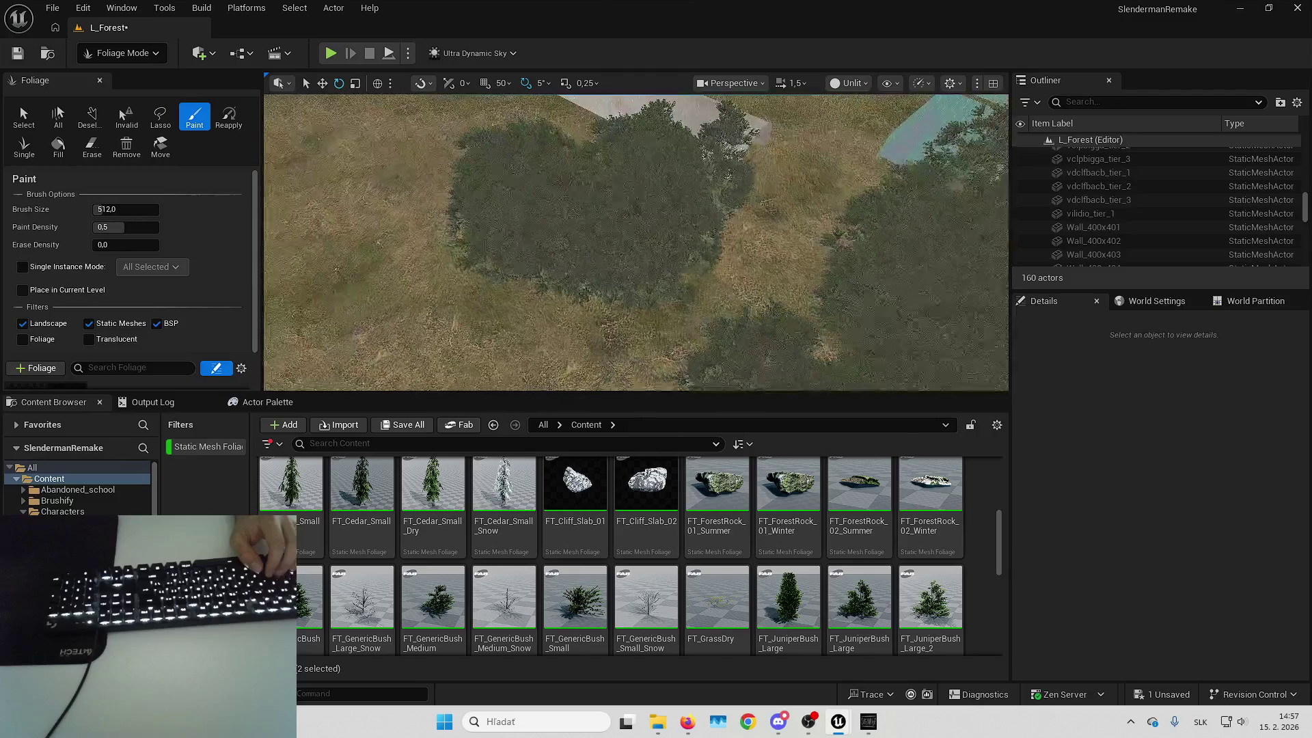
pyautogui.click(92, 145)
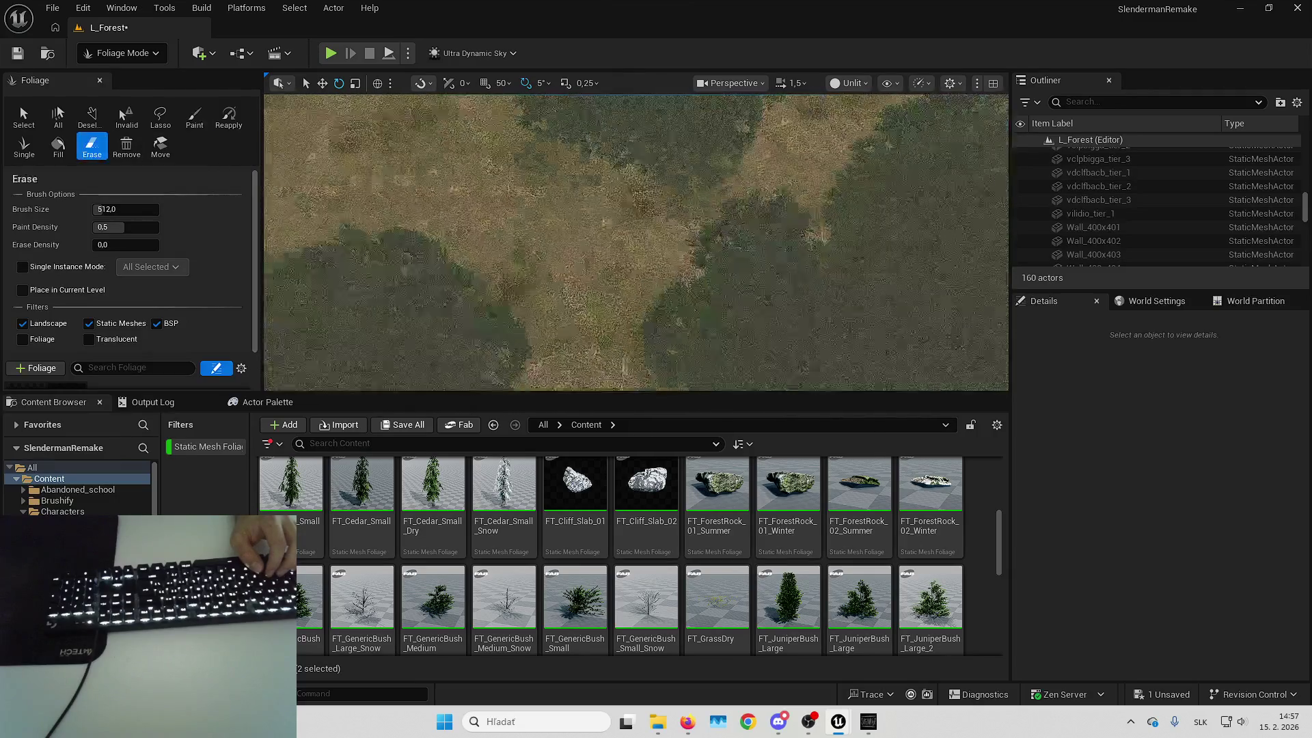
pyautogui.click(195, 117)
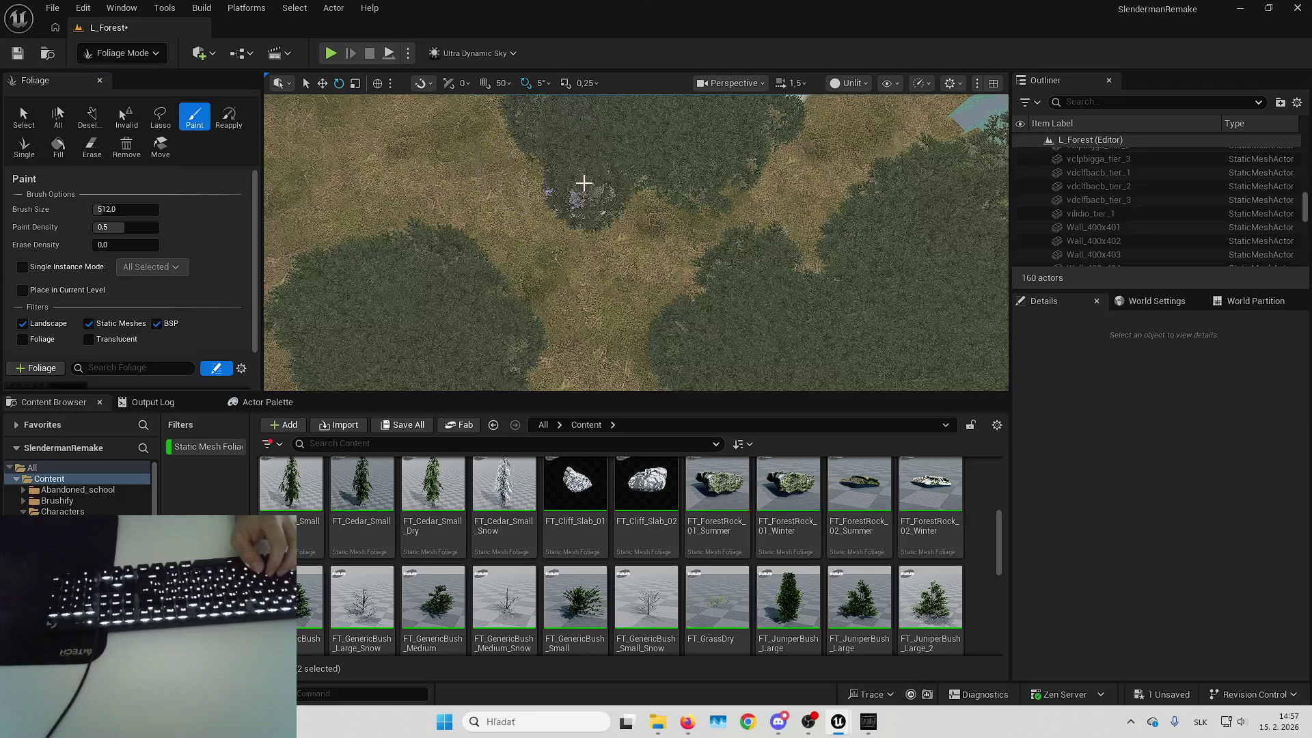
pyautogui.hotkey('ctrl', 'z')
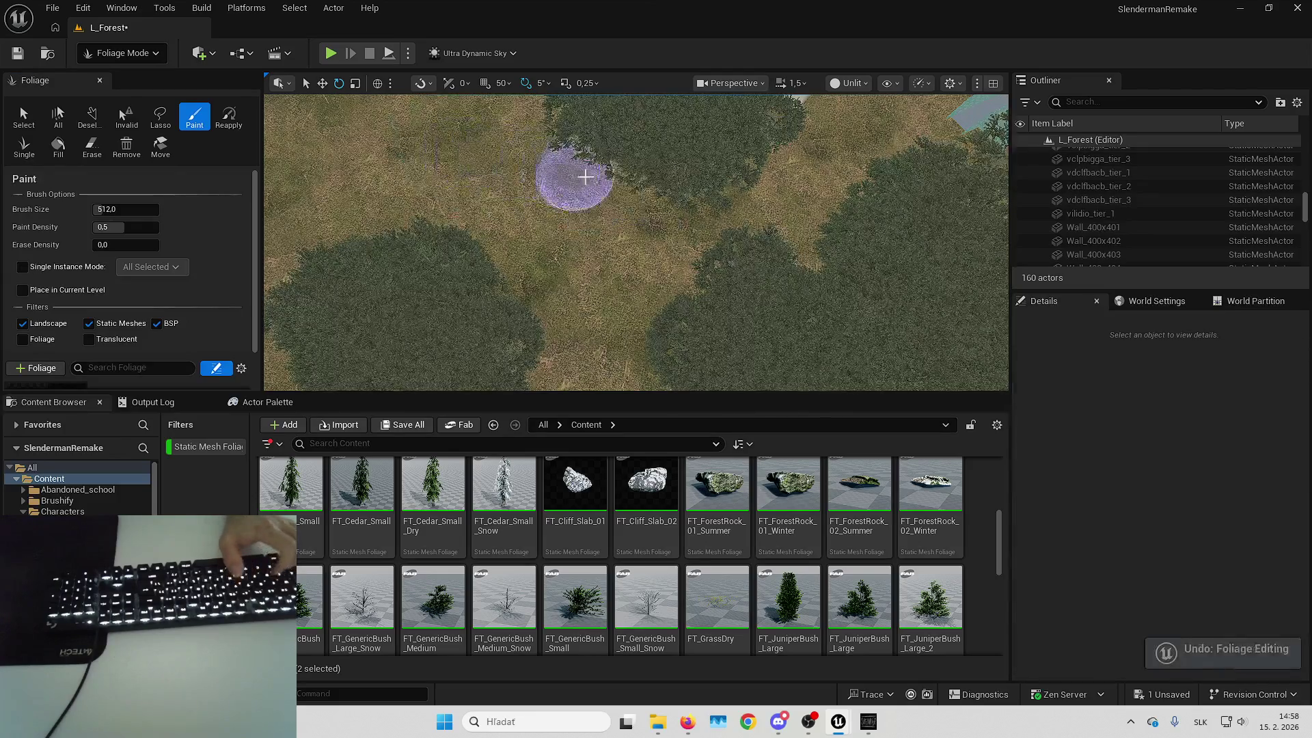
pyautogui.press('Up')
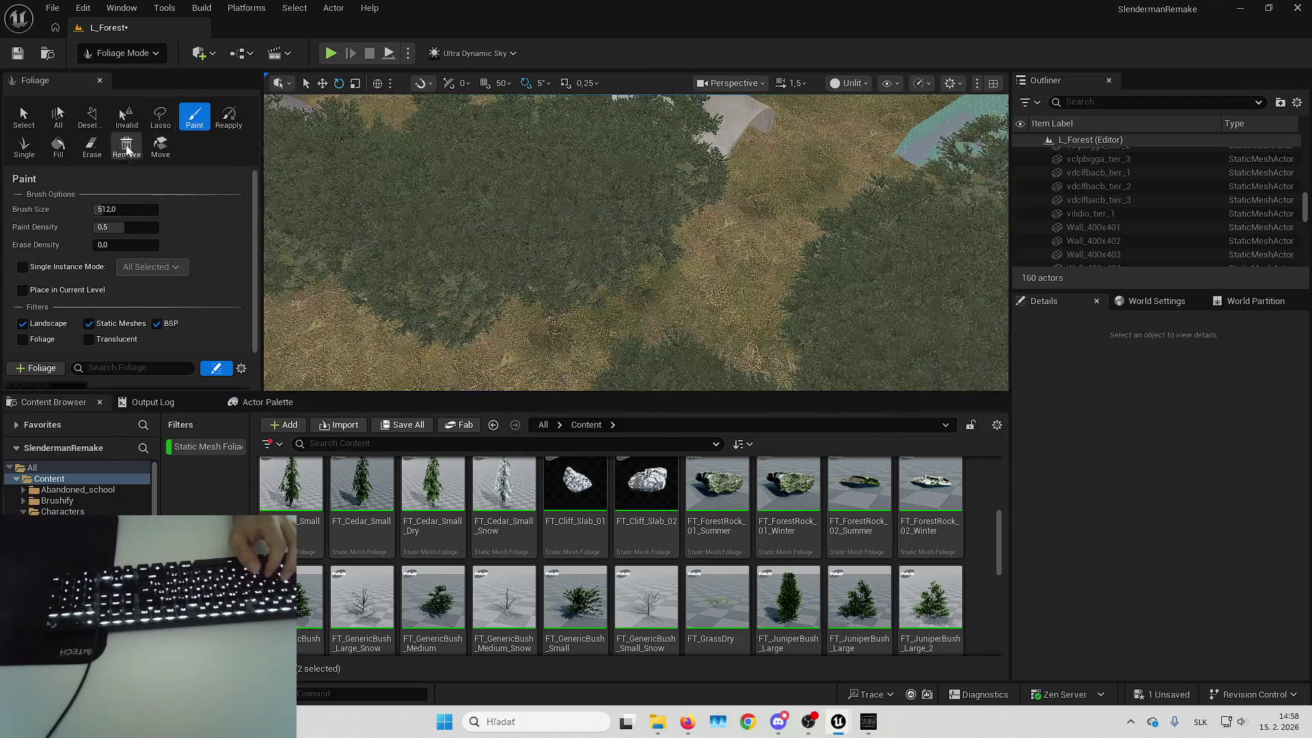
# Erase bushes near the concrete slab, then switch to Selection mode and select vilidio_tier_1
pyautogui.click(93, 146)
pyautogui.press('Up')
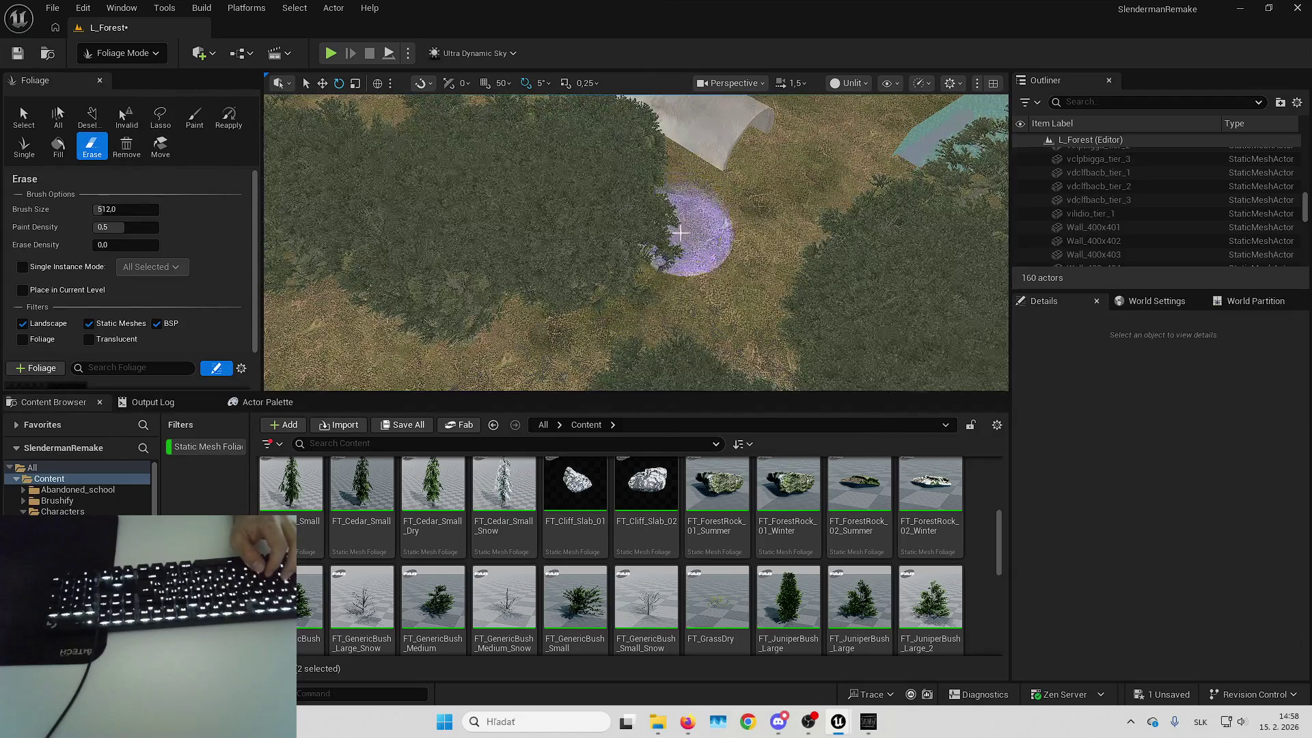
pyautogui.press('Up')
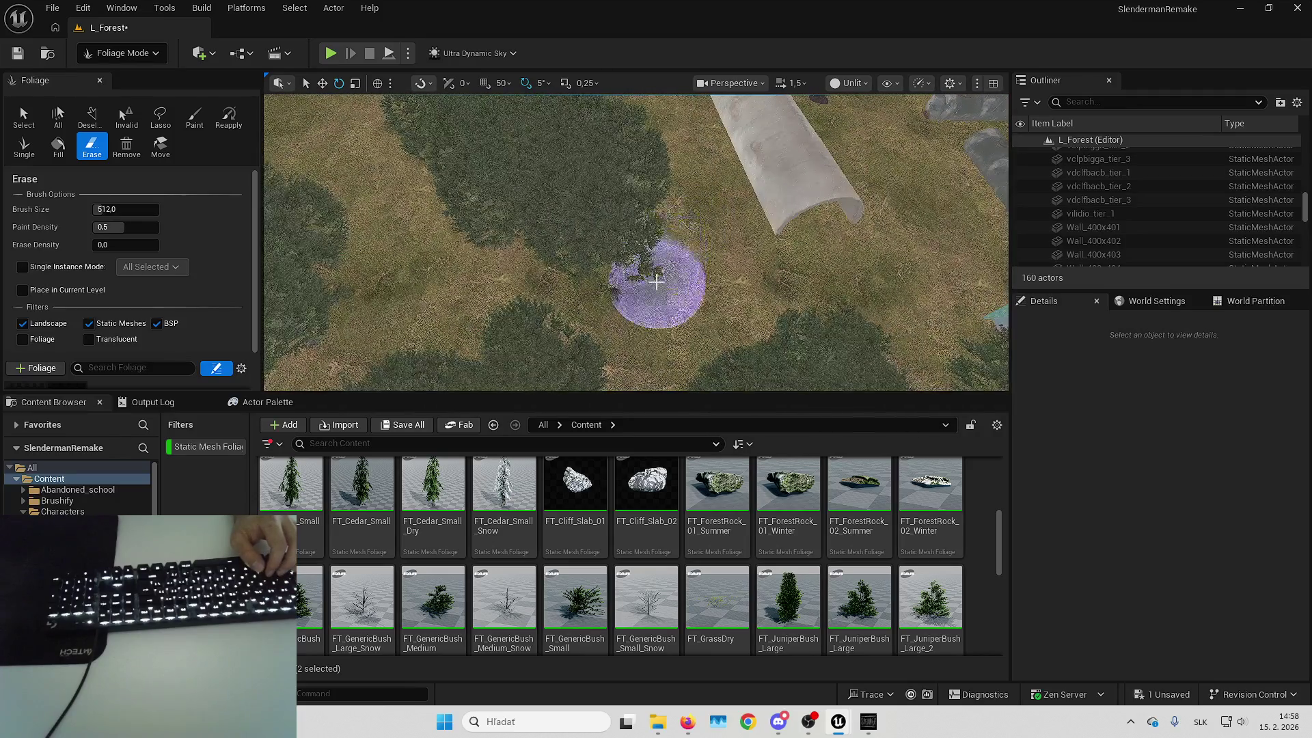
pyautogui.press('Up')
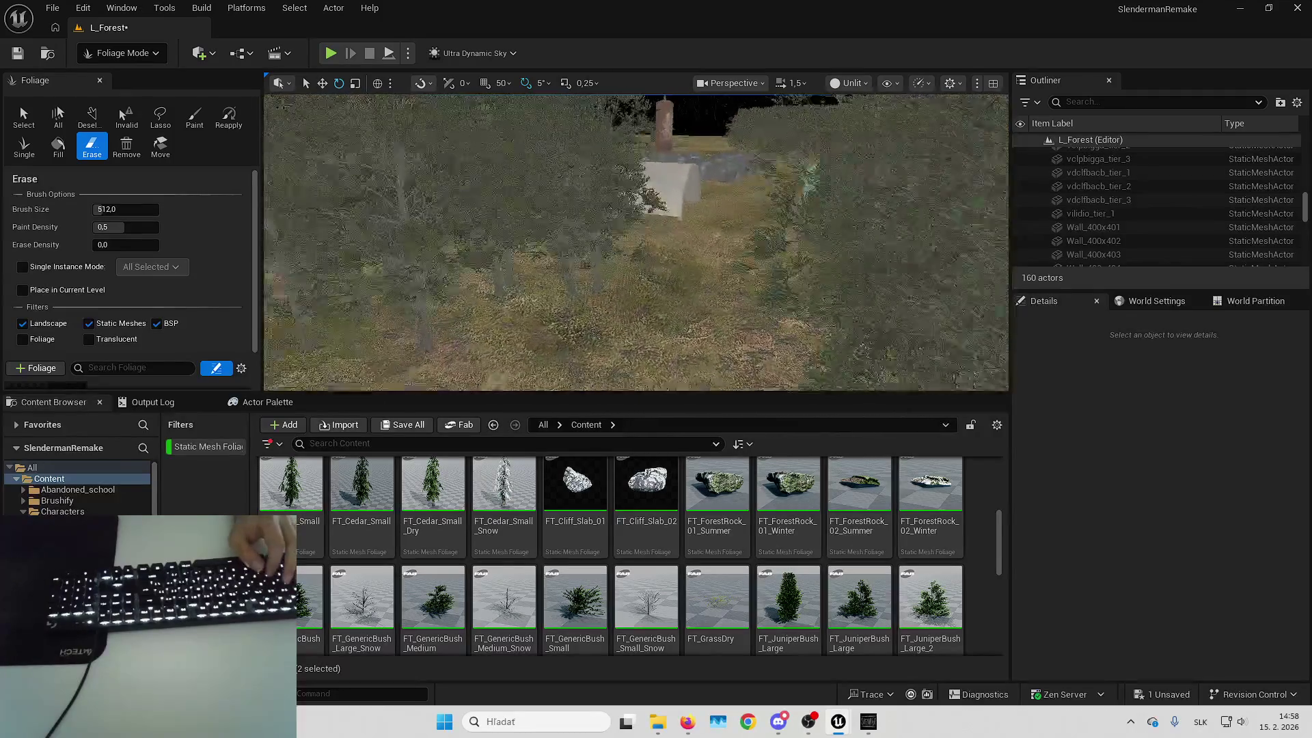
pyautogui.press('Up')
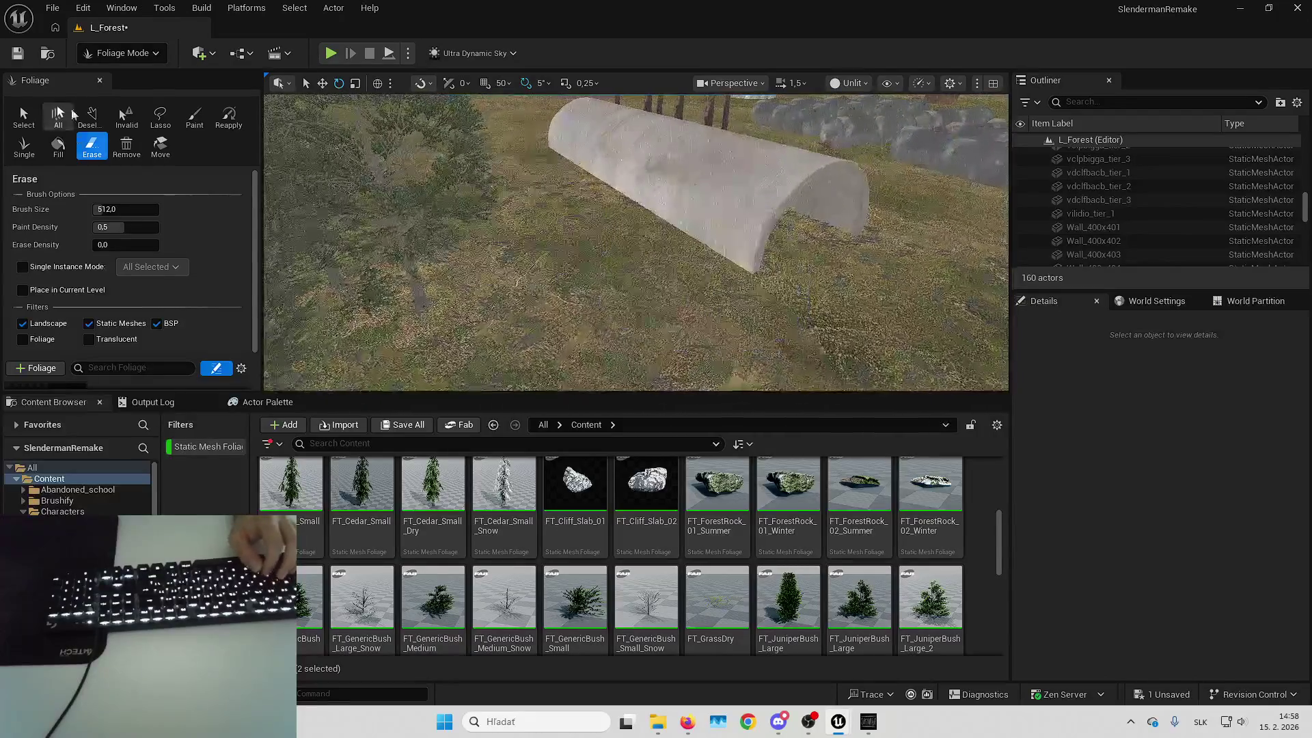
pyautogui.click(130, 53)
pyautogui.click(133, 79)
pyautogui.click(513, 223)
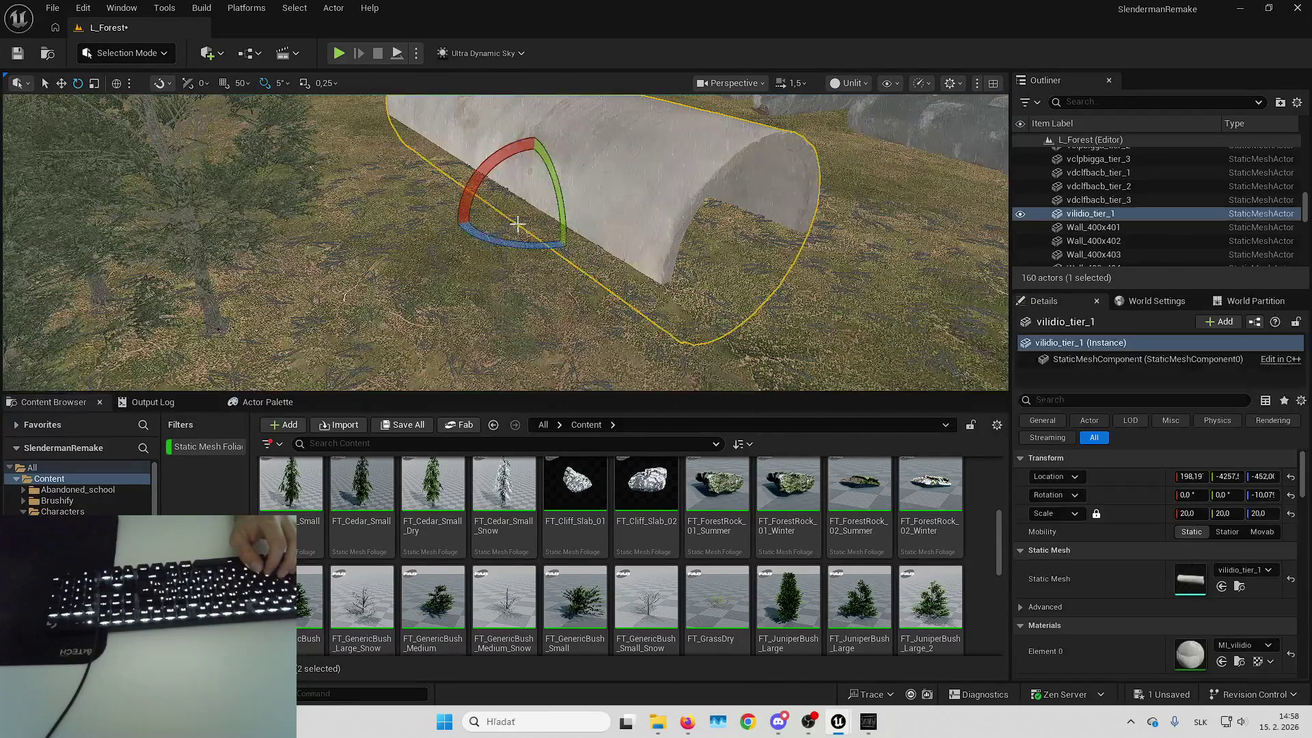
# Clear the slab selection, fly around the level and select the concrete tunnel vilidio_tier_1
pyautogui.press('Down')
pyautogui.press('Escape')
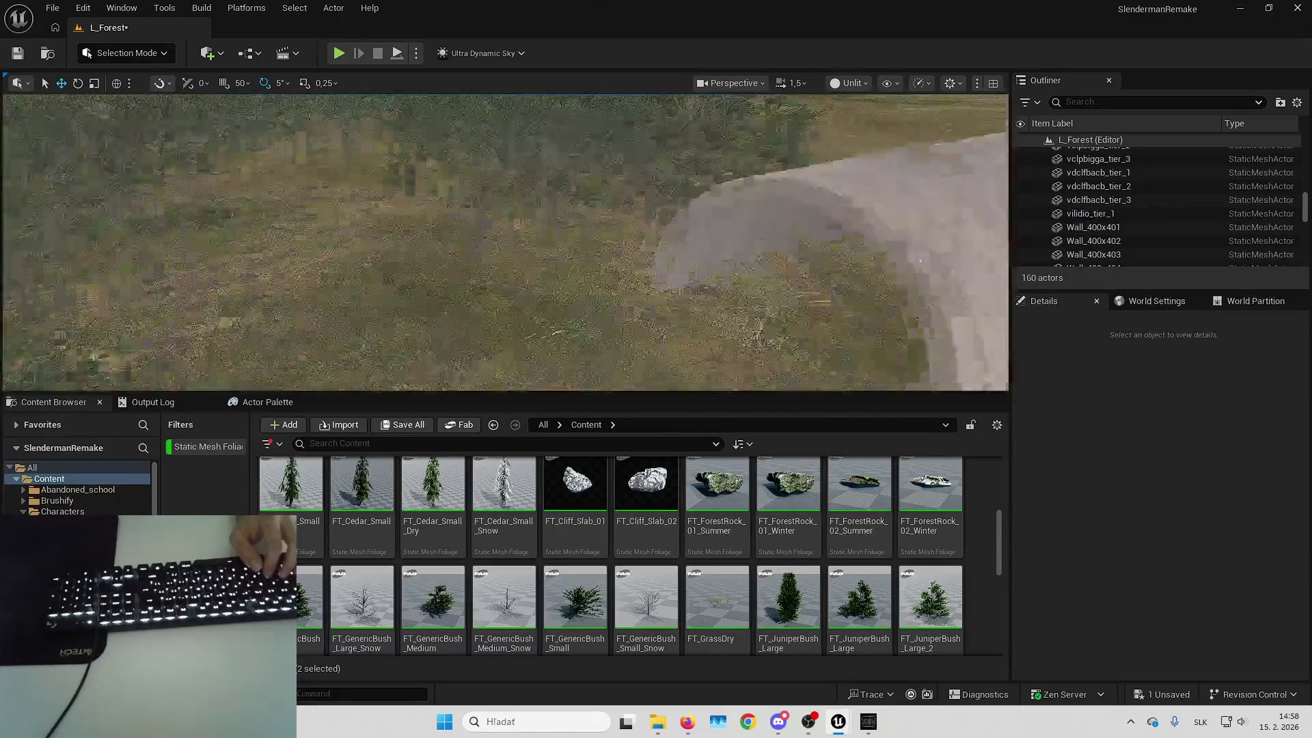
pyautogui.press('Down')
pyautogui.scroll(-2, 505, 243)
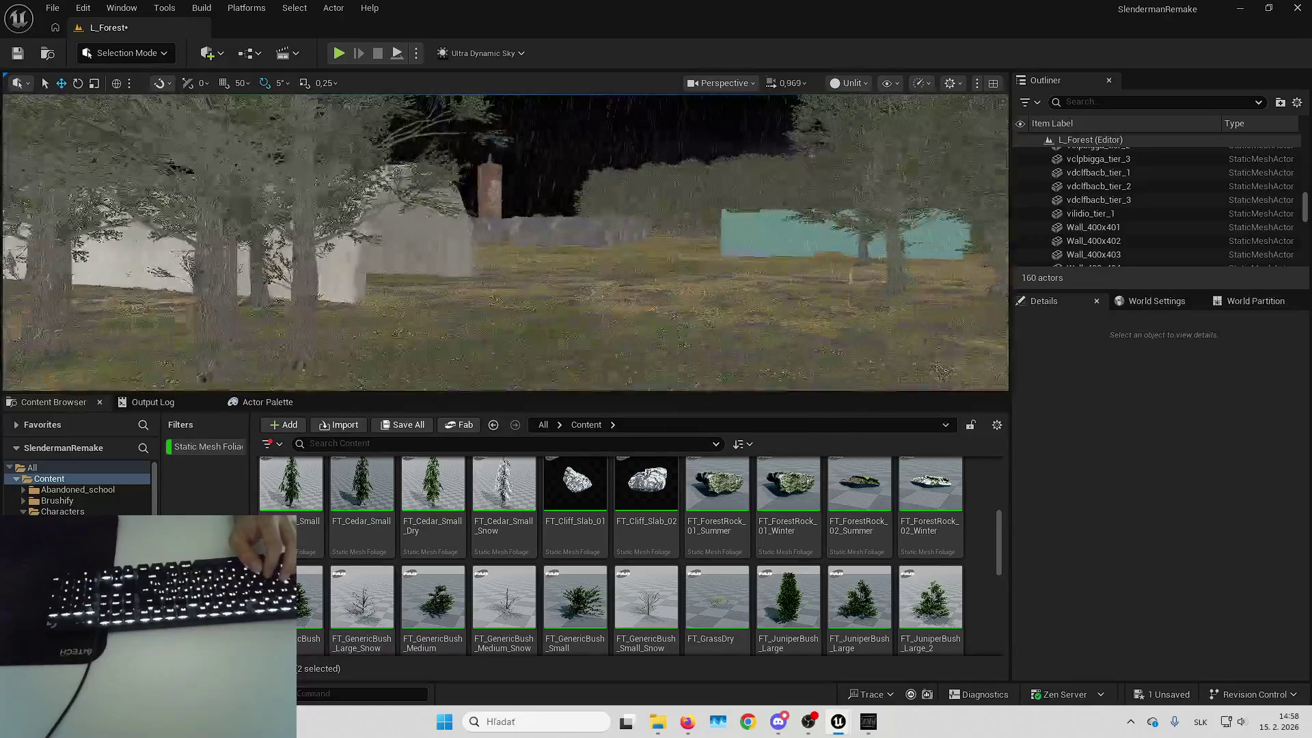
pyautogui.scroll(-1, 506, 242)
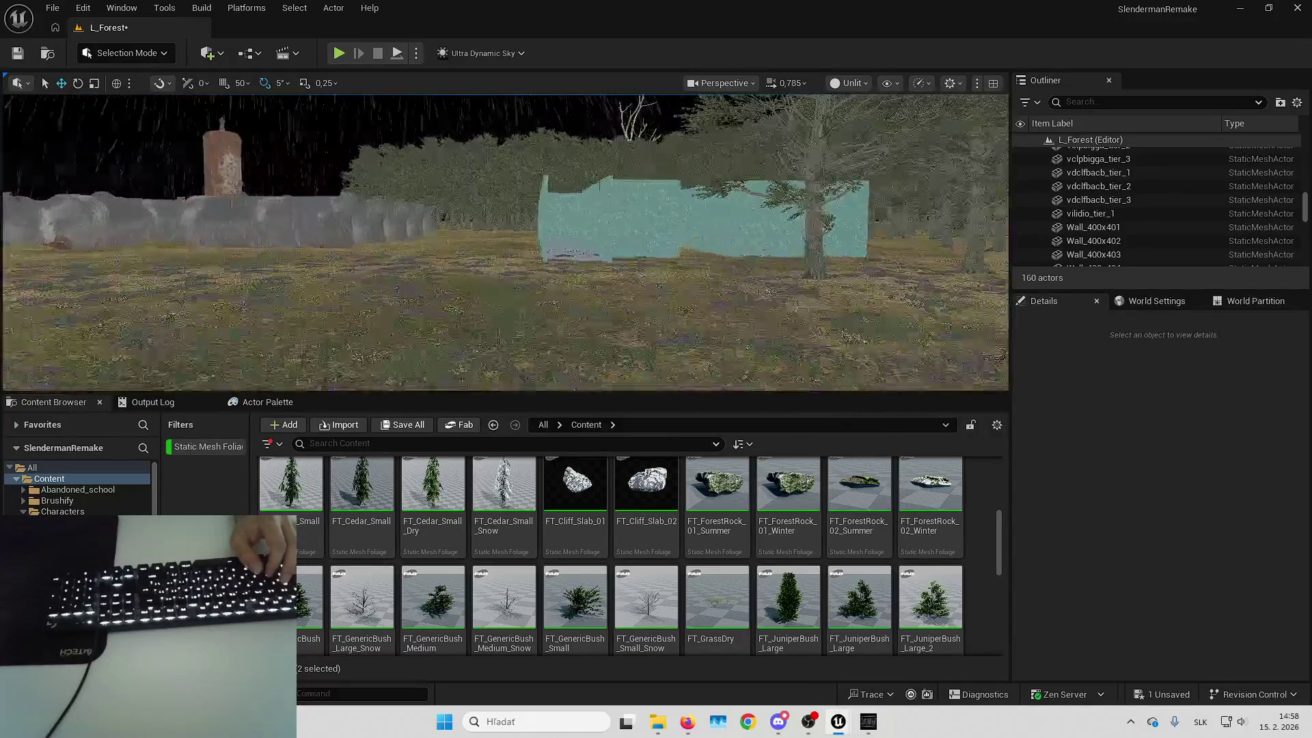
pyautogui.scroll(1, 506, 242)
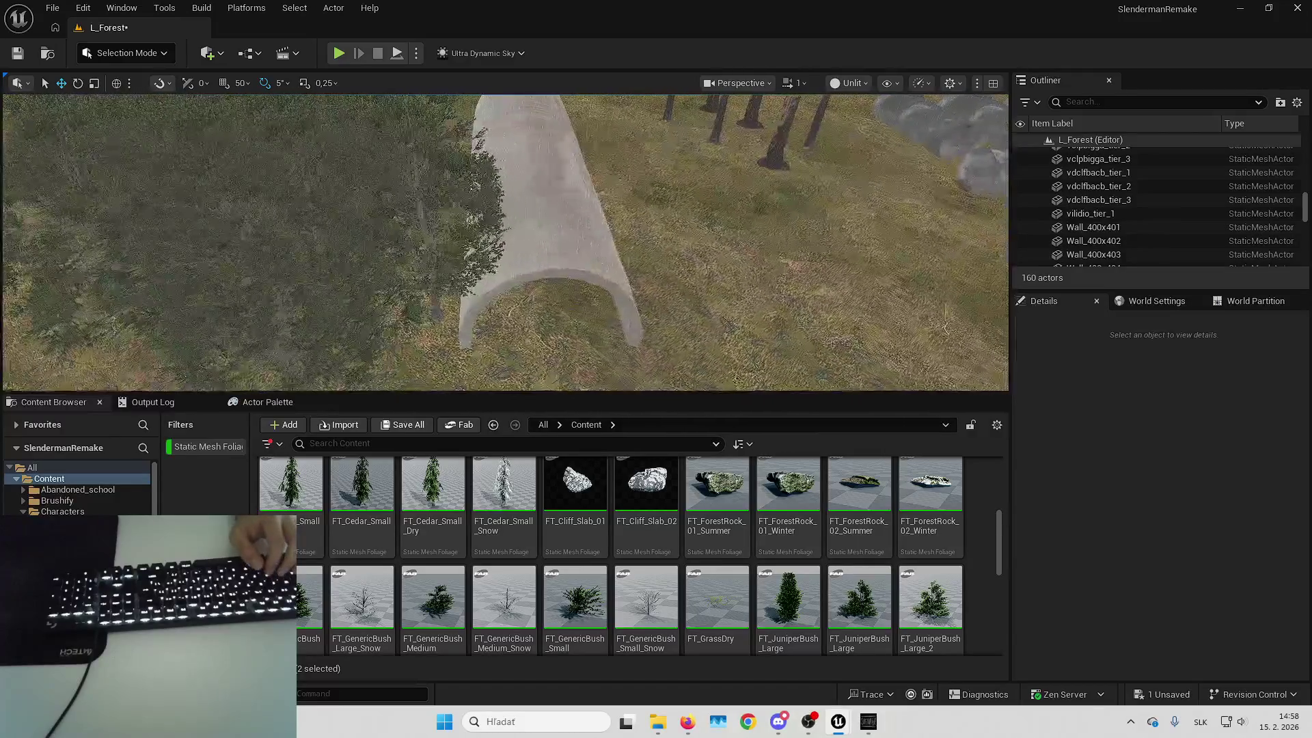
pyautogui.click(569, 327)
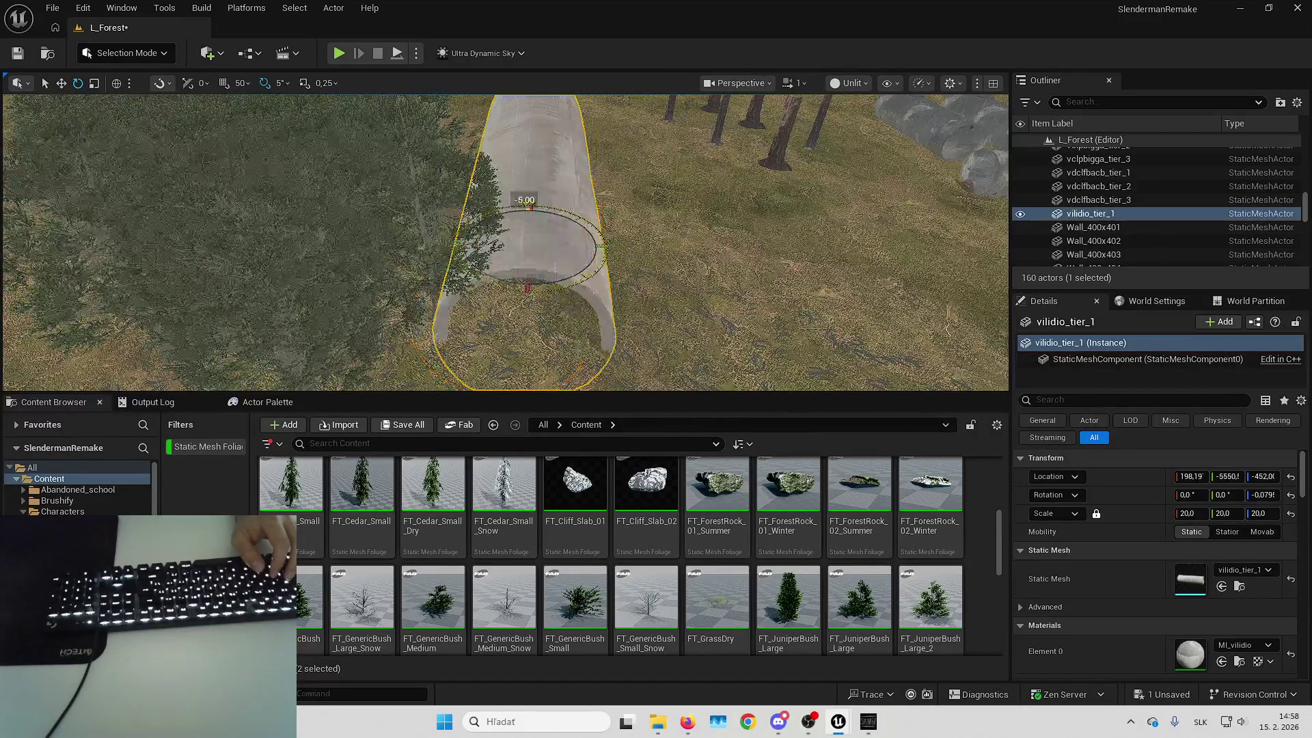
pyautogui.scroll(-5, 506, 243)
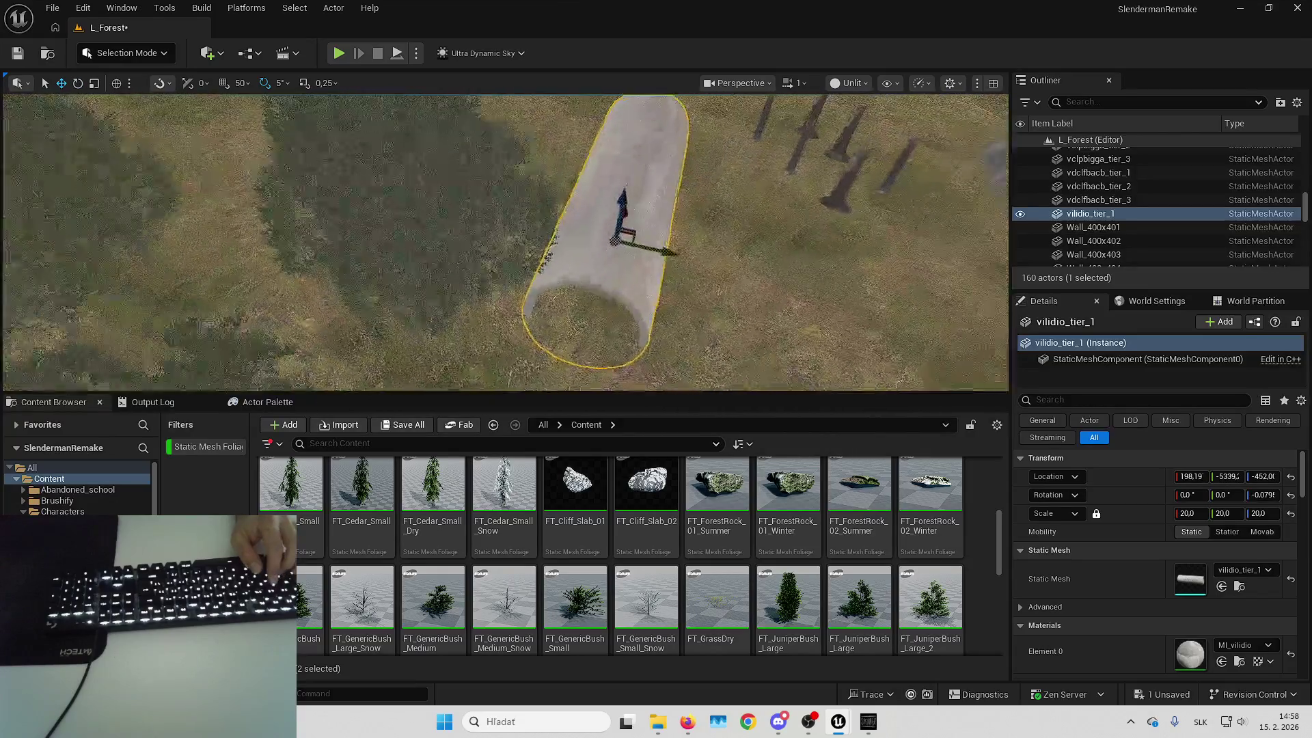
# Return to Foliage mode around the tunnel, then bring up the Slender game for a play-test
pyautogui.click(126, 52)
pyautogui.click(141, 111)
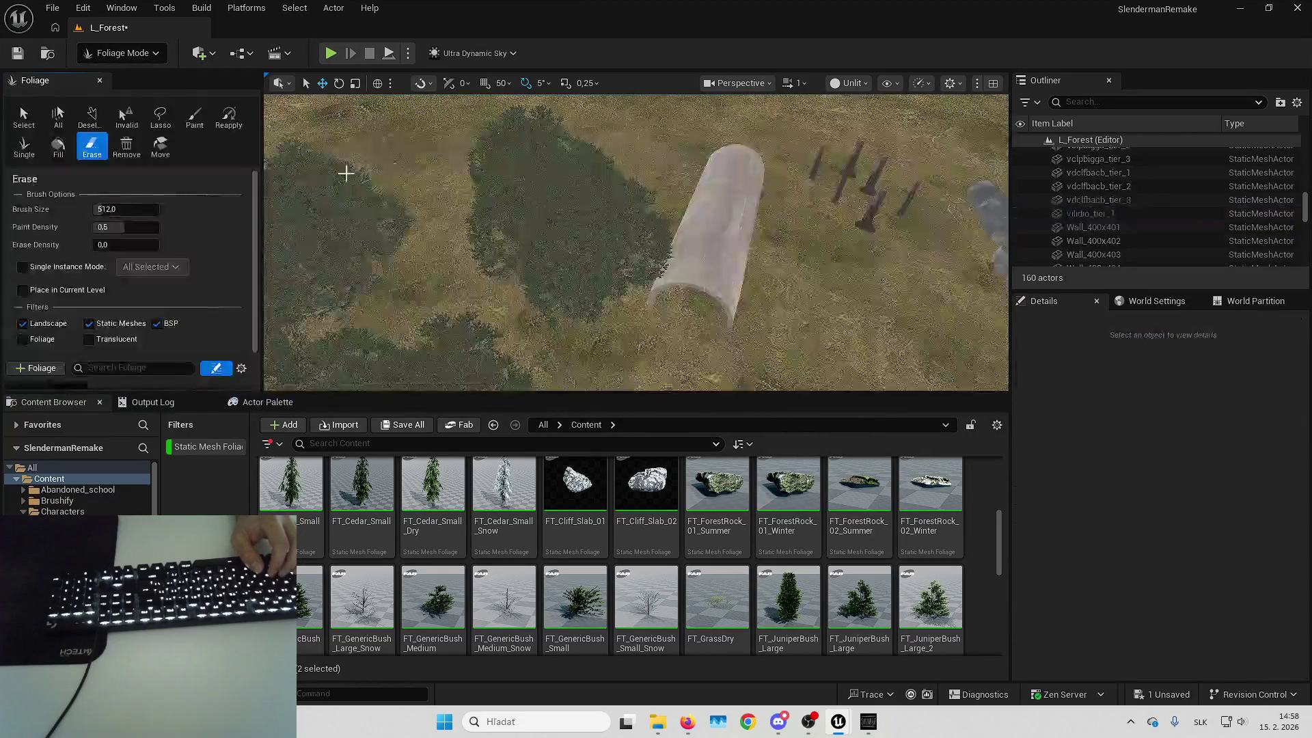
pyautogui.scroll(-2, 47, 349)
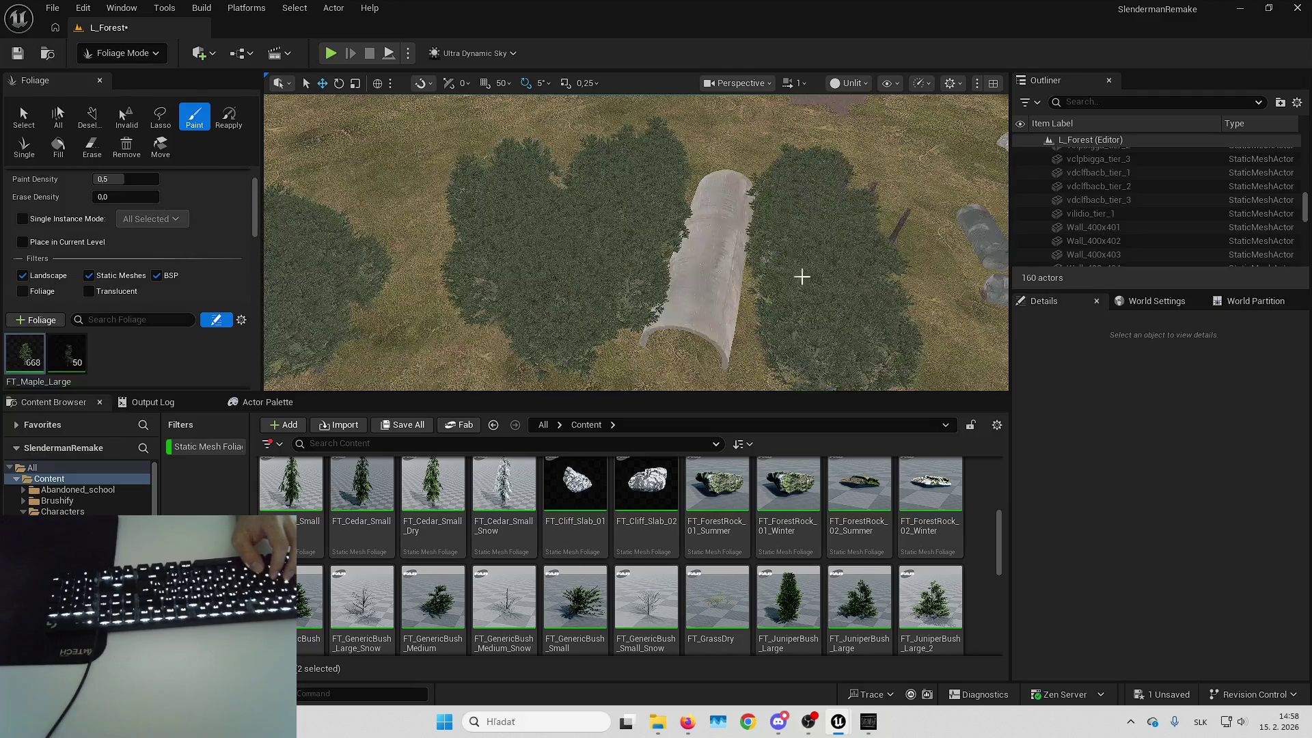
pyautogui.scroll(5, 800, 267)
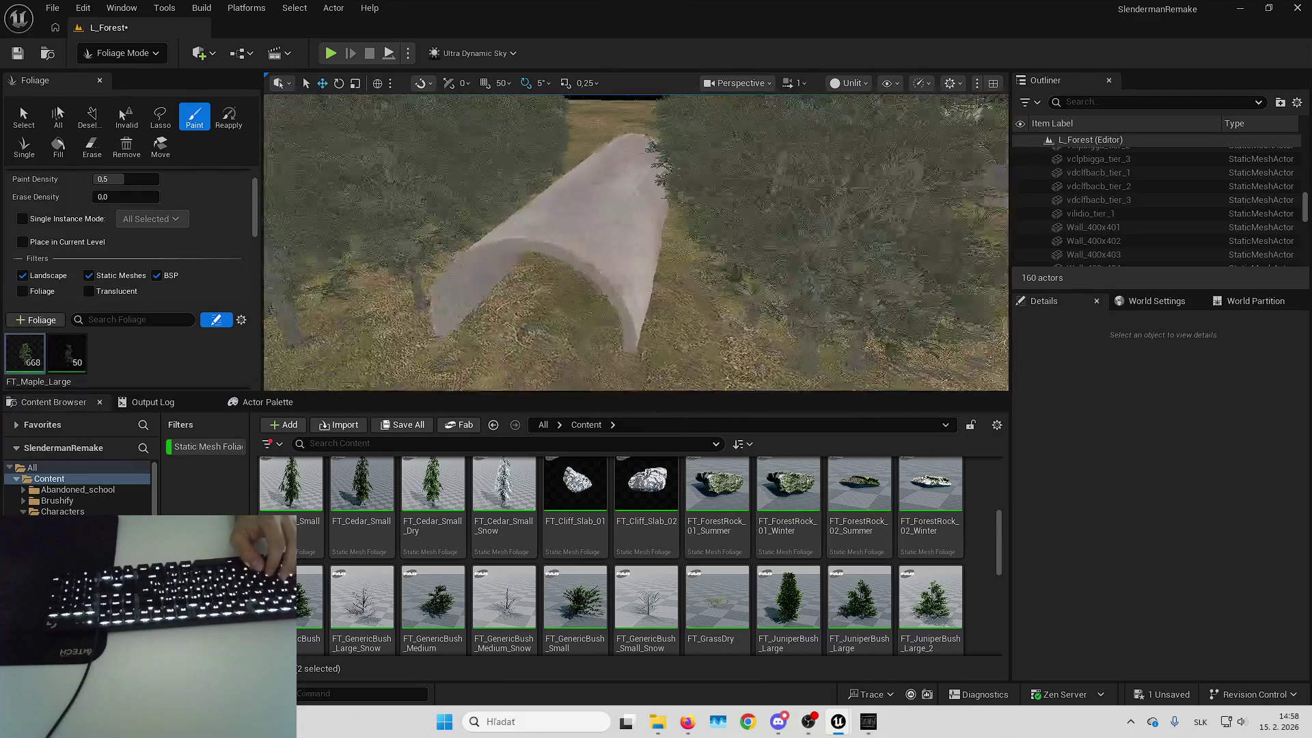
pyautogui.scroll(-5, 817, 299)
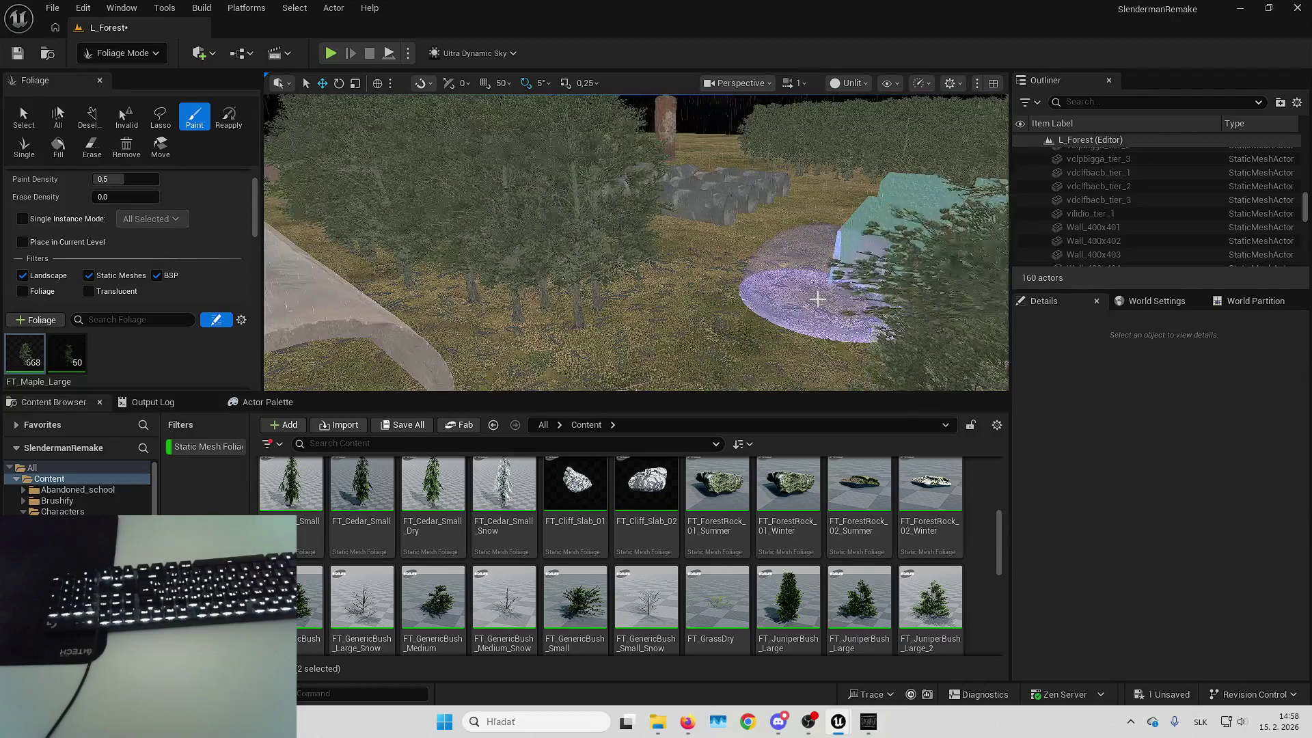
pyautogui.click(867, 723)
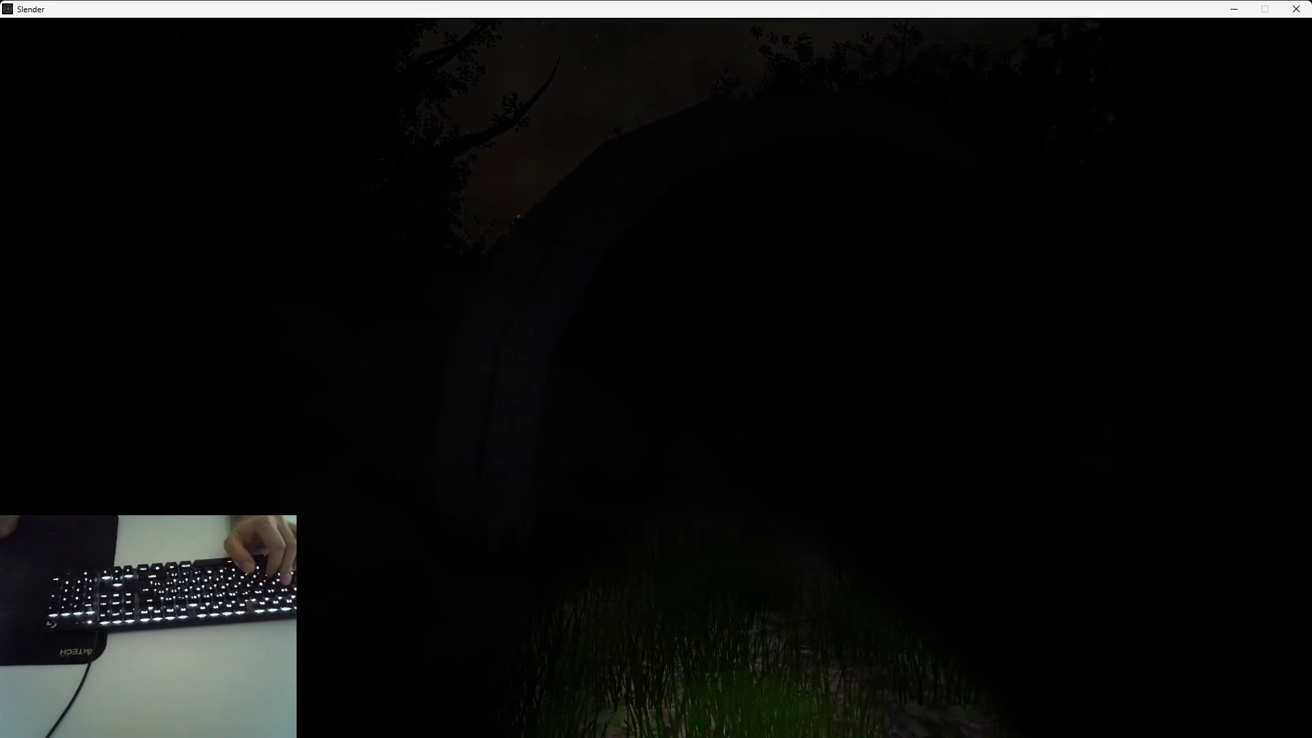
pyautogui.press('Escape')
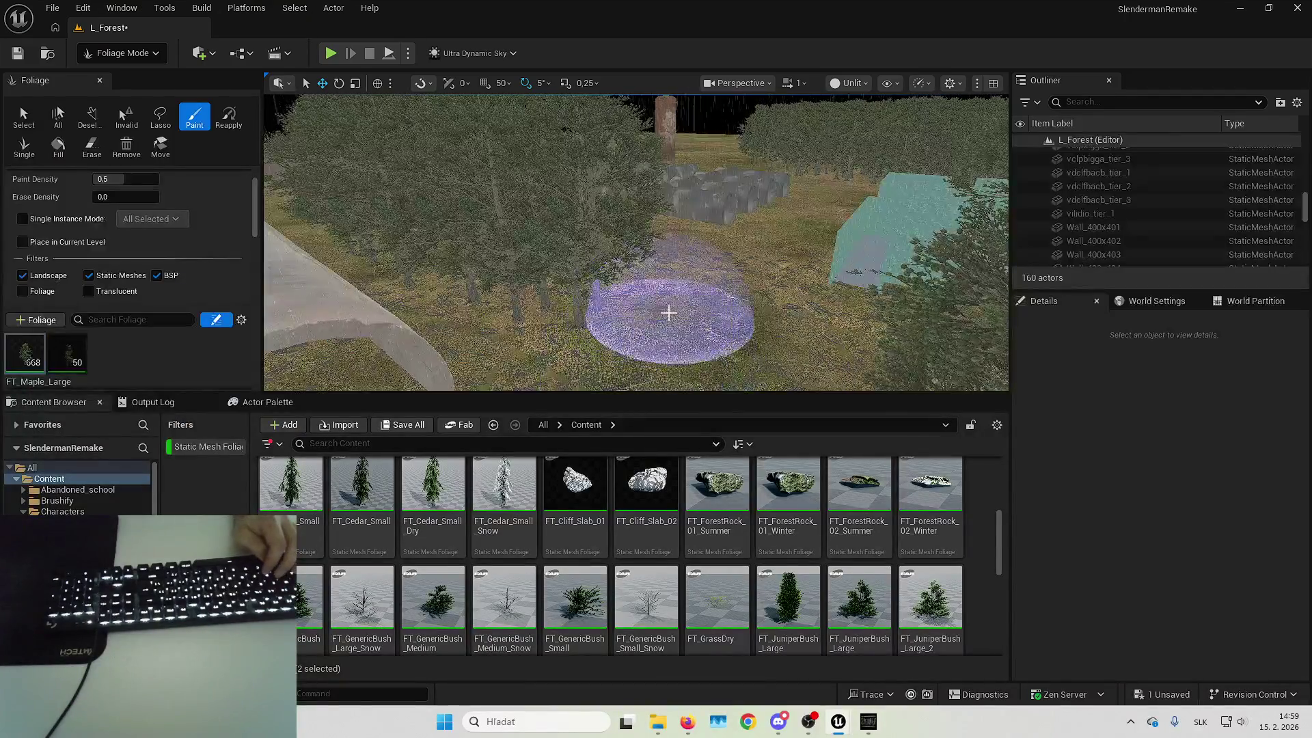
# Switch to Selection mode and select the Plane actor by searching the Outliner for 'floorplane'
pyautogui.click(130, 77)
pyautogui.click(1102, 102)
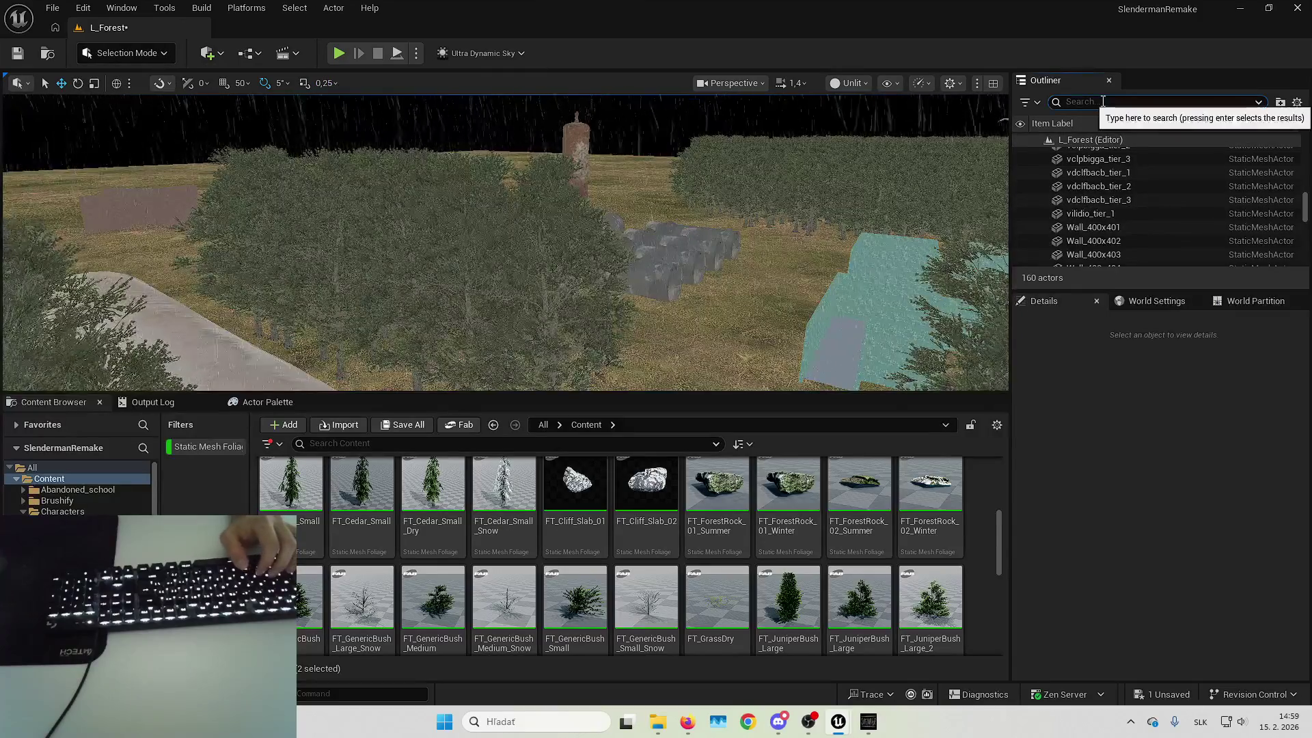
pyautogui.write('floor')
pyautogui.write('plane')
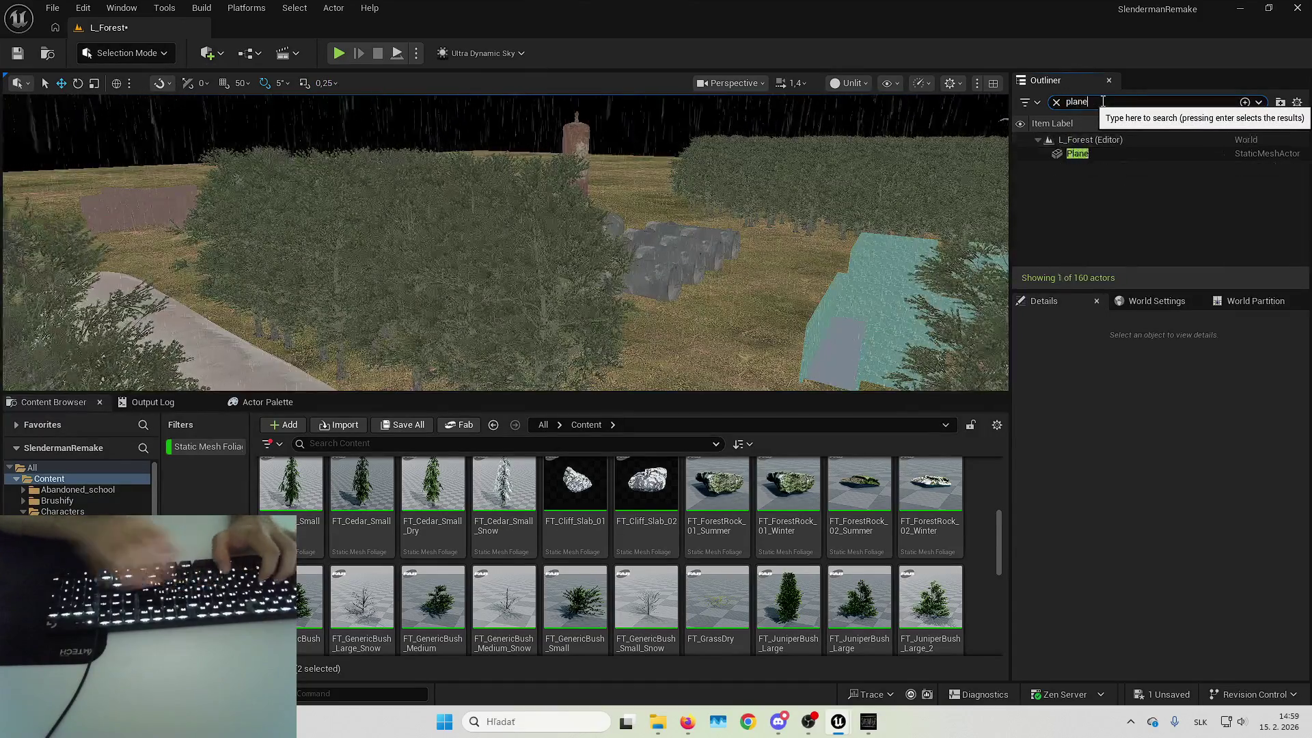
pyautogui.press('Return')
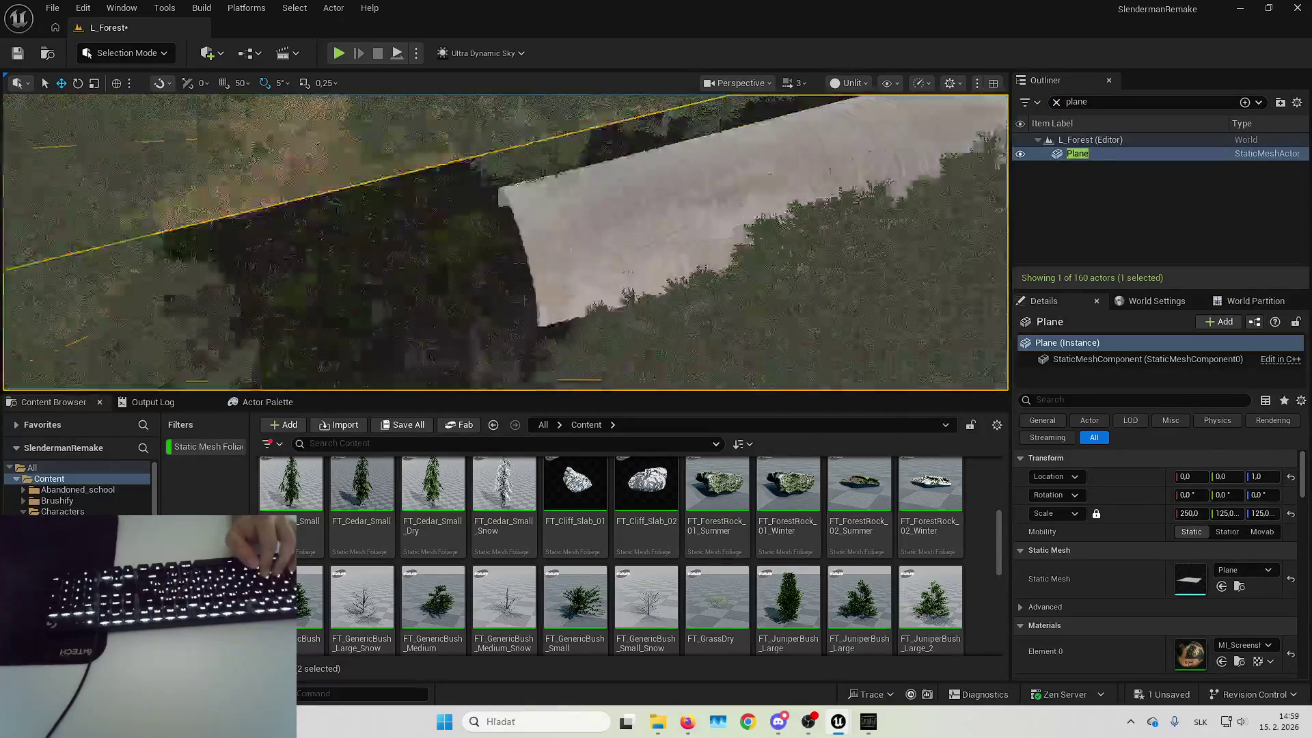
# Set the Plane's Location Z to -1 to sink it below the terrain, then return to the Slender game
pyautogui.moveTo(613, 233); pyautogui.dragTo(633, 256)
pyautogui.moveTo(472, 217); pyautogui.dragTo(328, 278)
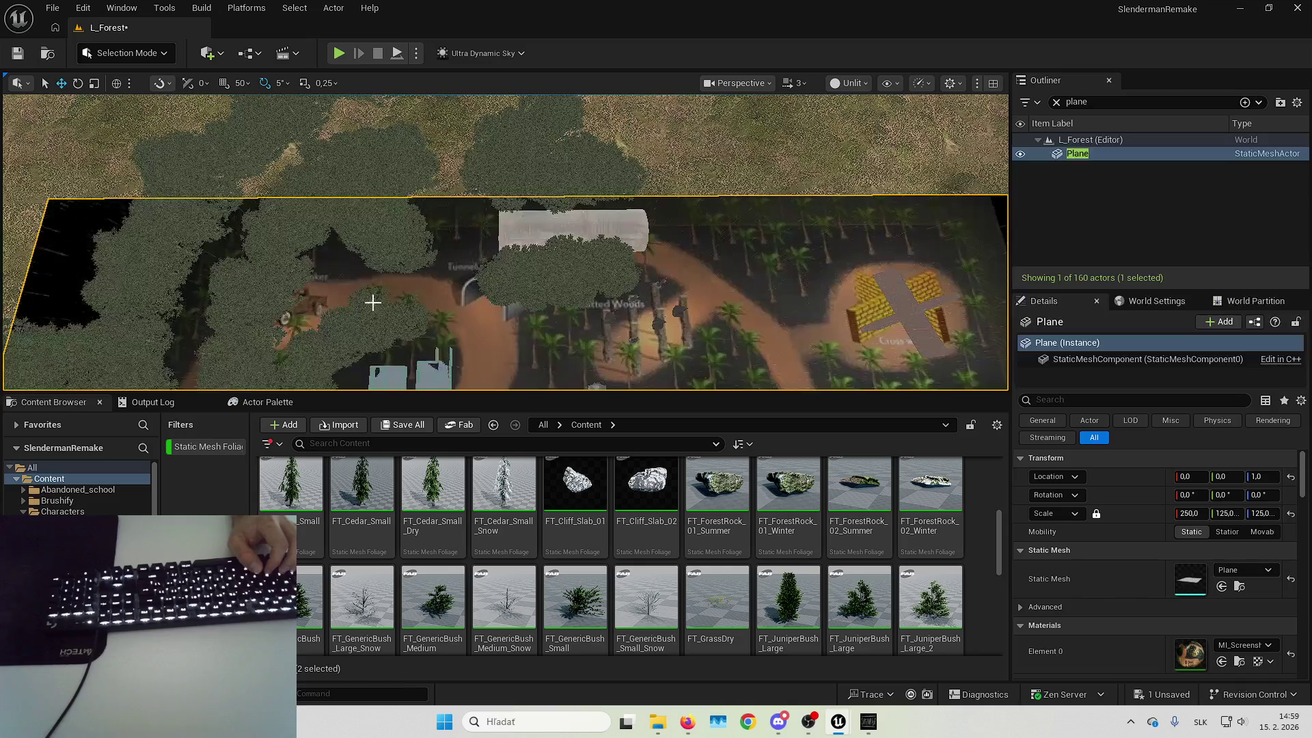
pyautogui.moveTo(575, 243); pyautogui.dragTo(575, 242)
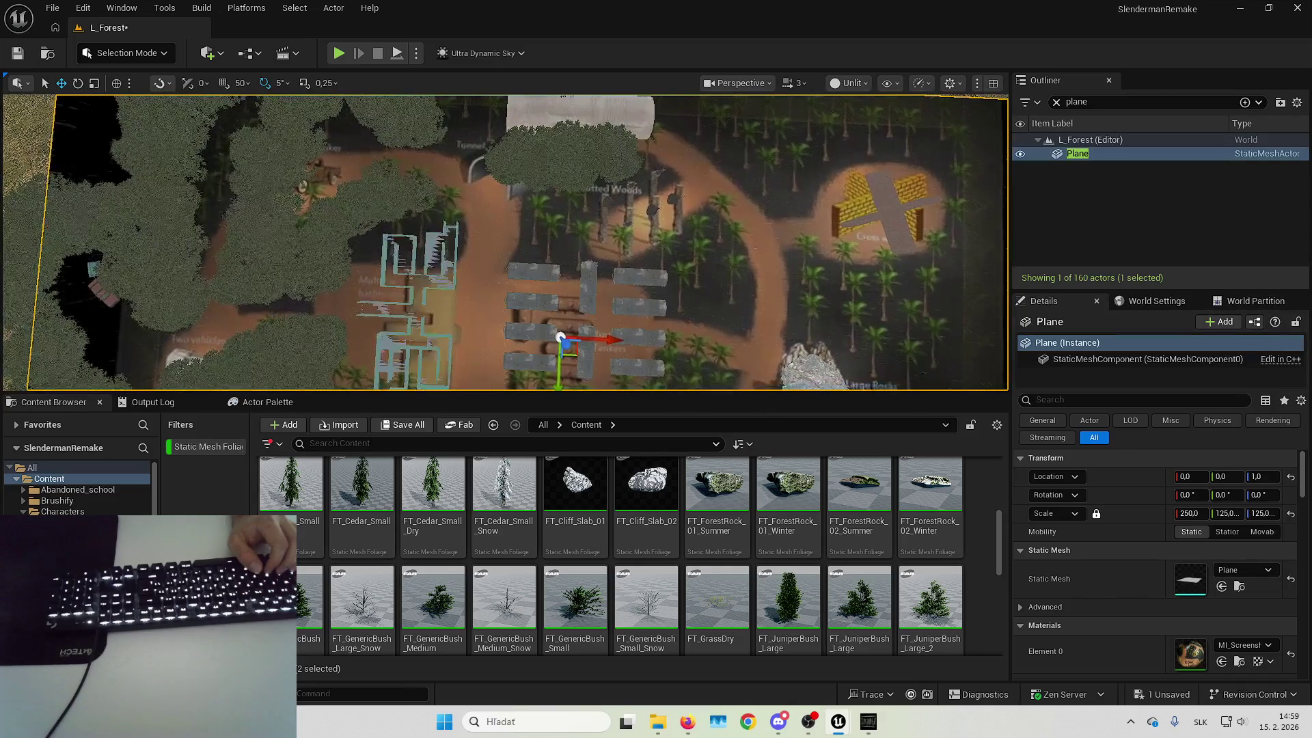
pyautogui.click(1259, 474)
pyautogui.write('-1')
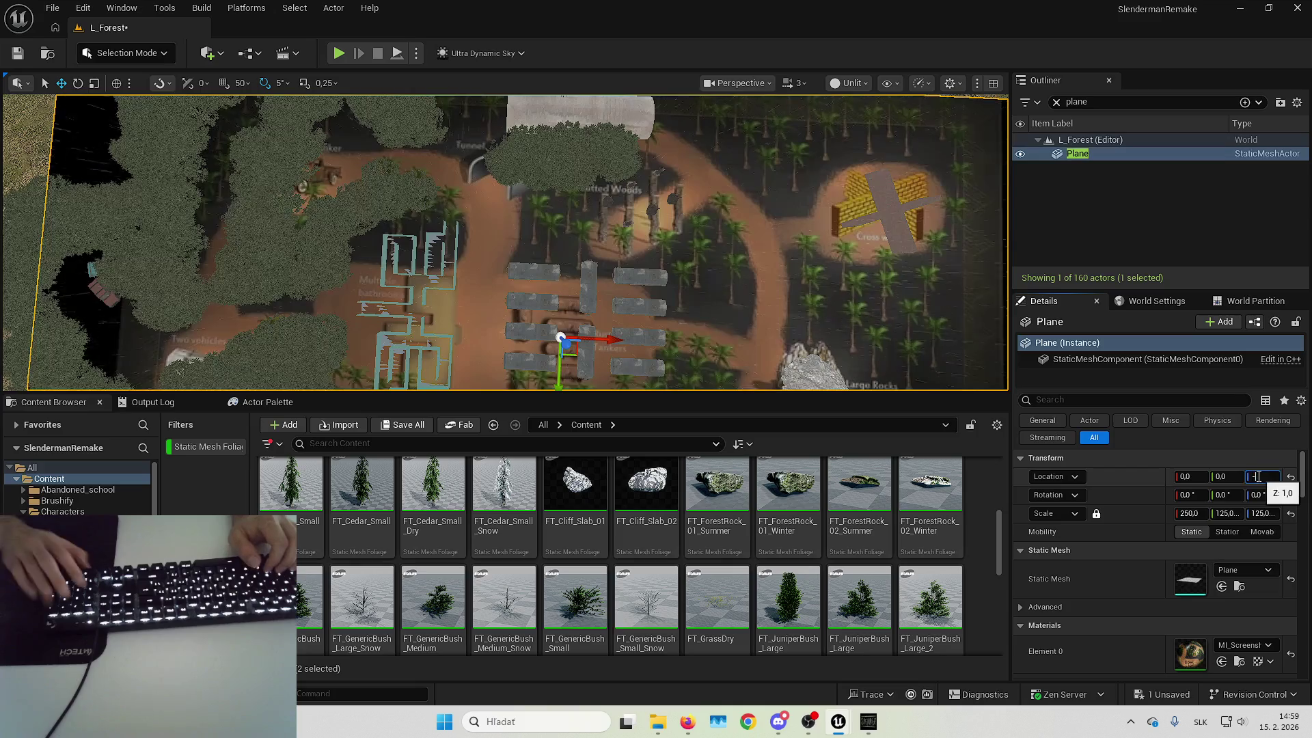
pyautogui.press('Return')
pyautogui.click(866, 723)
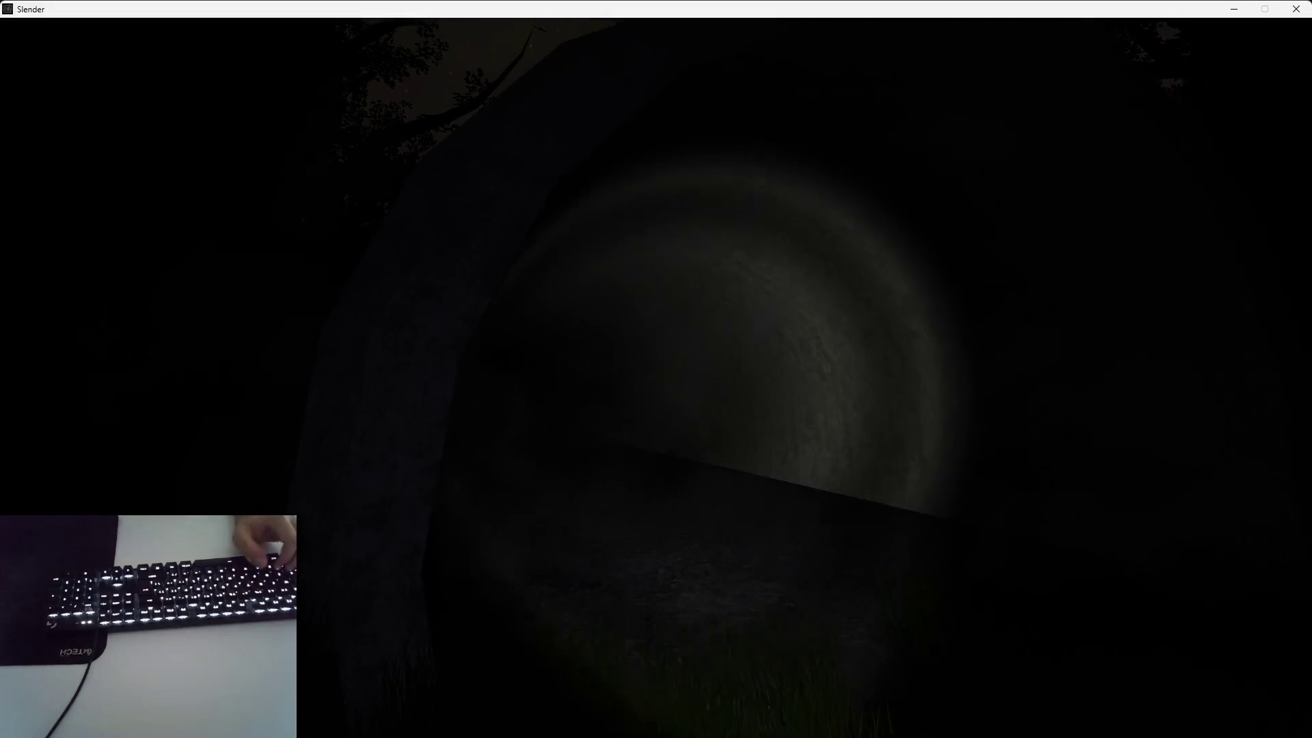
# Walk the flashlit forest path past the tree trunk, then exit back to the level editor
pyautogui.press('w')
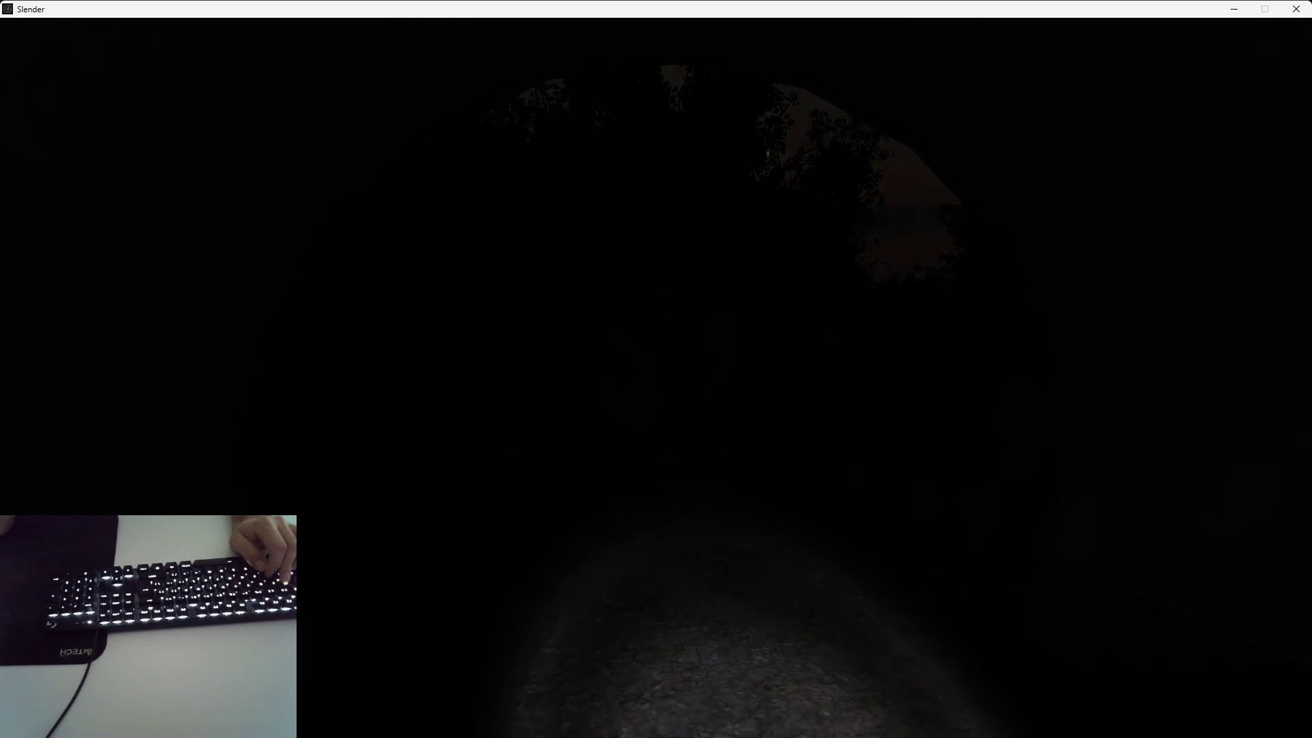
pyautogui.press('w')
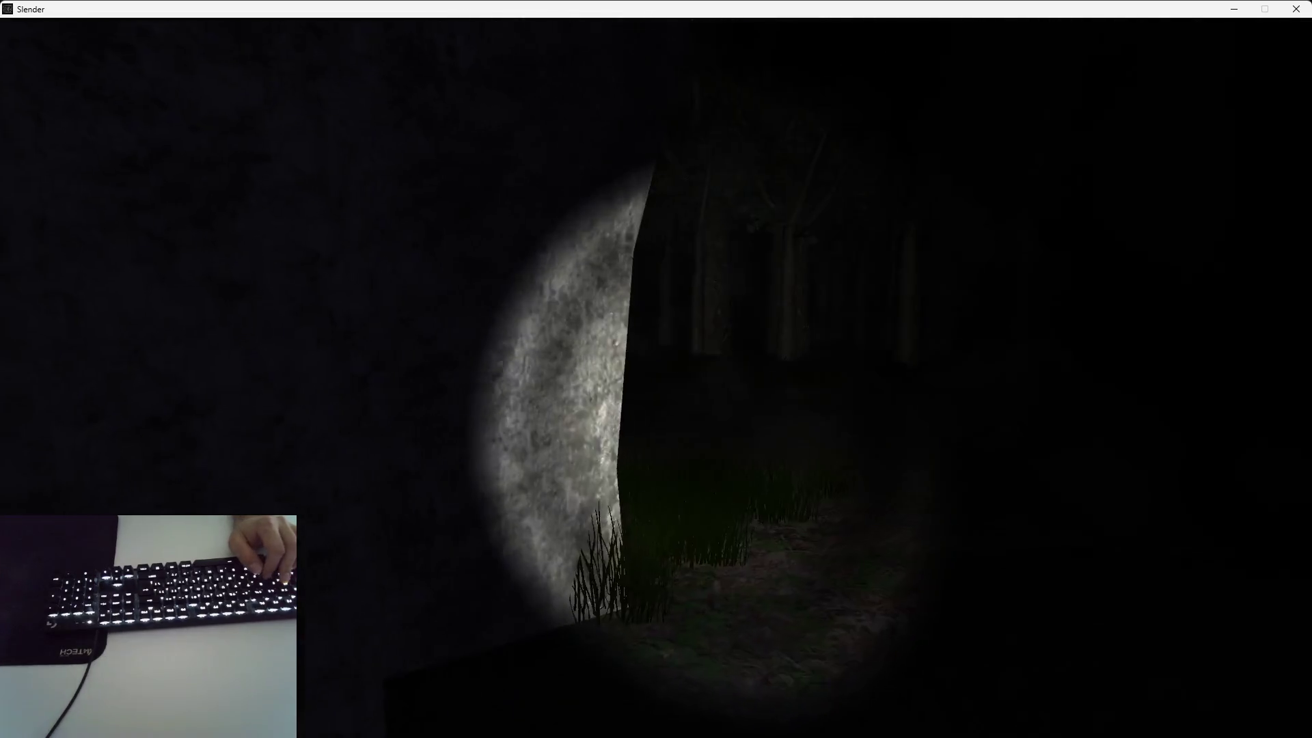
pyautogui.press('w')
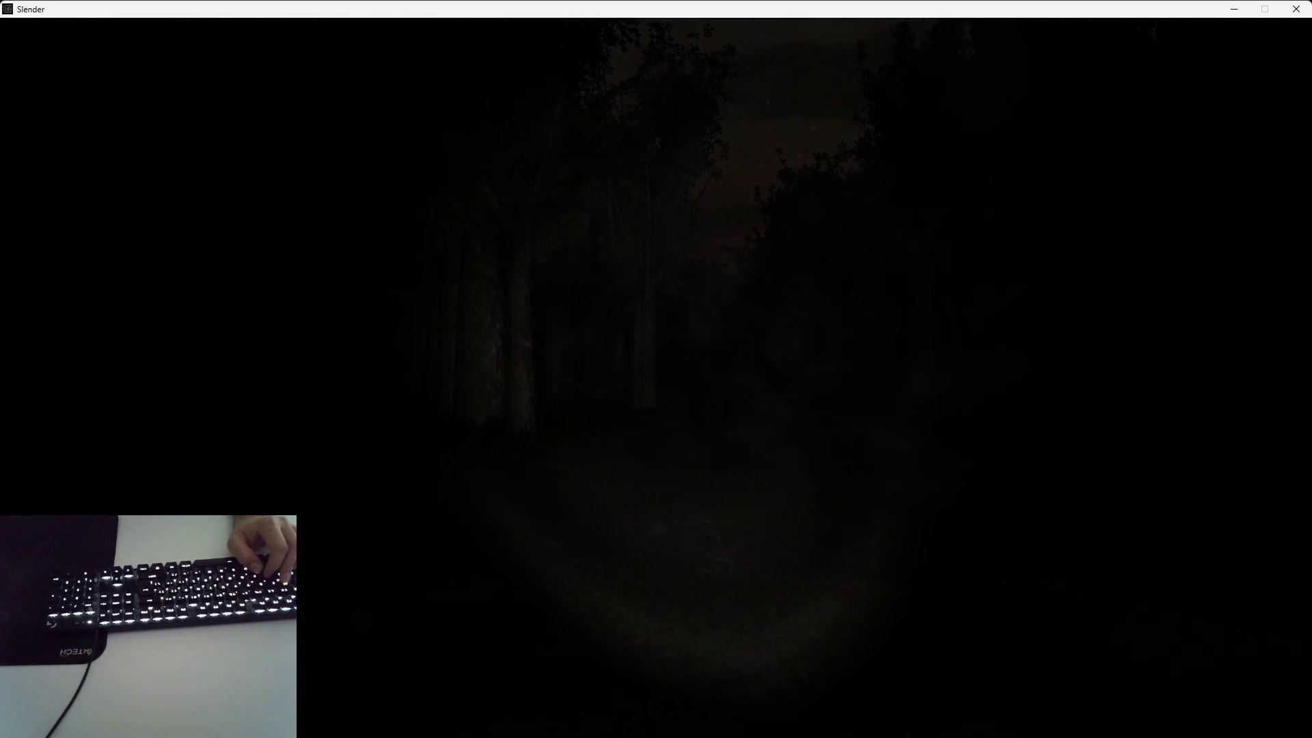
pyautogui.press('w')
pyautogui.press('w')
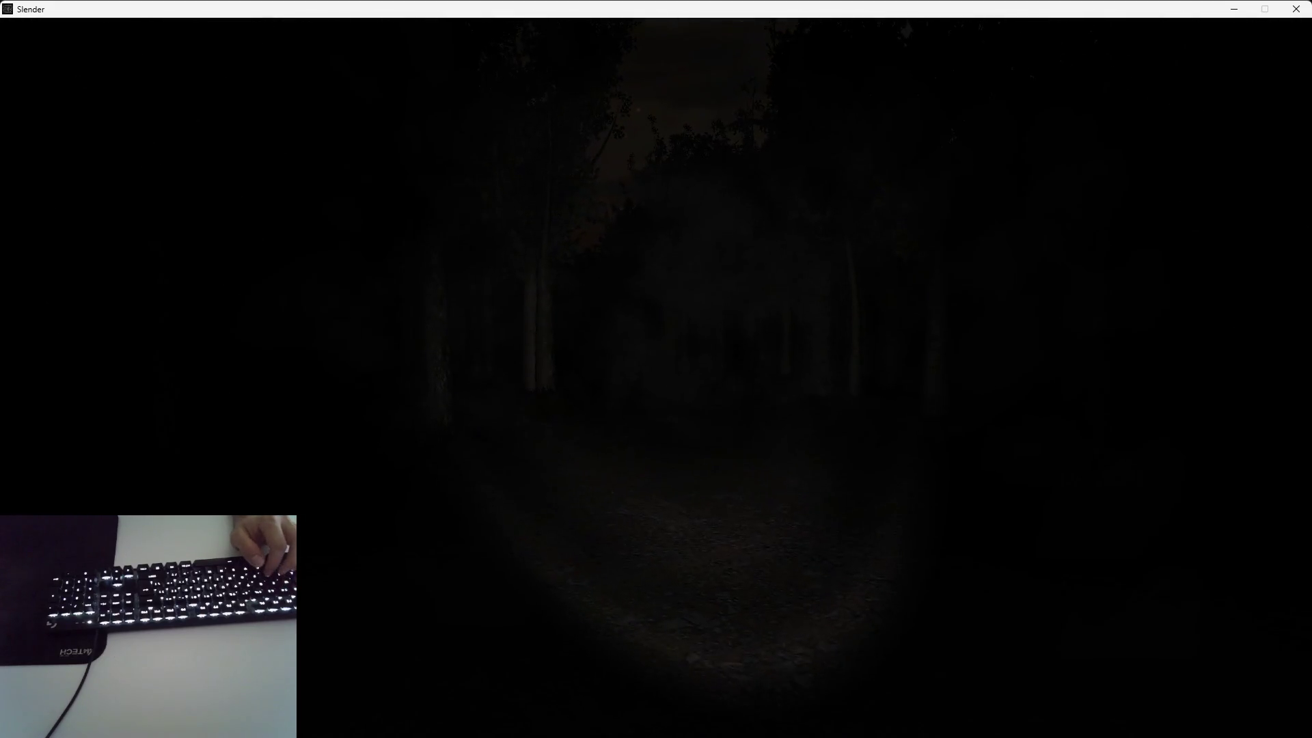
pyautogui.press('w')
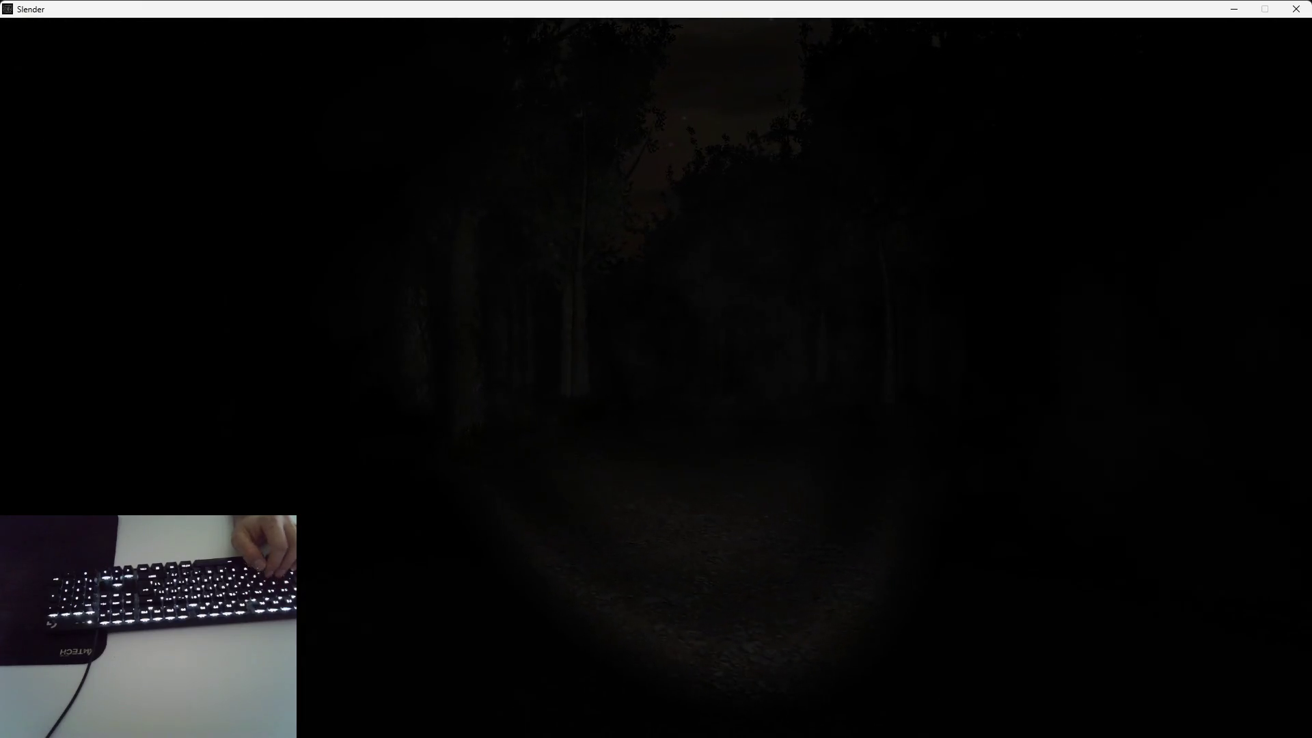
pyautogui.press('Escape')
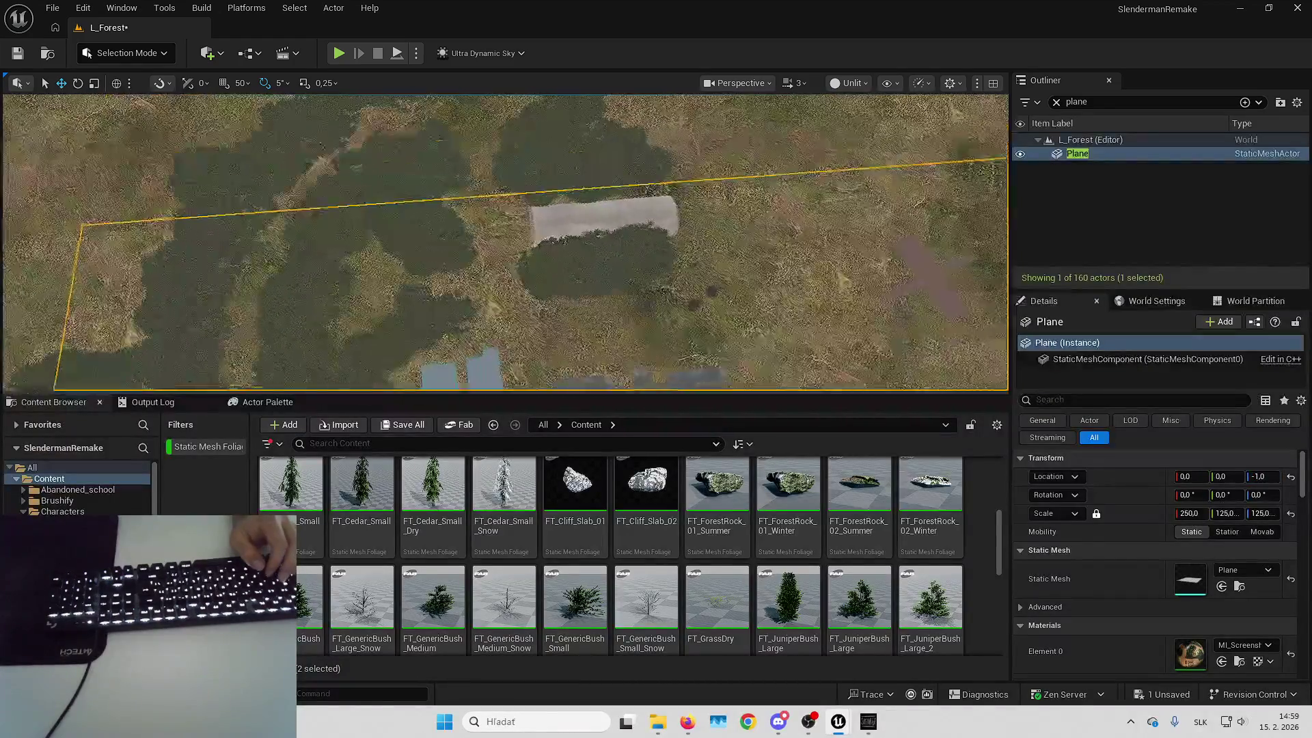
# Enter Foliage Mode over the grass, then try the Erase tool and return to Paint
pyautogui.moveTo(571, 296); pyautogui.dragTo(529, 286)
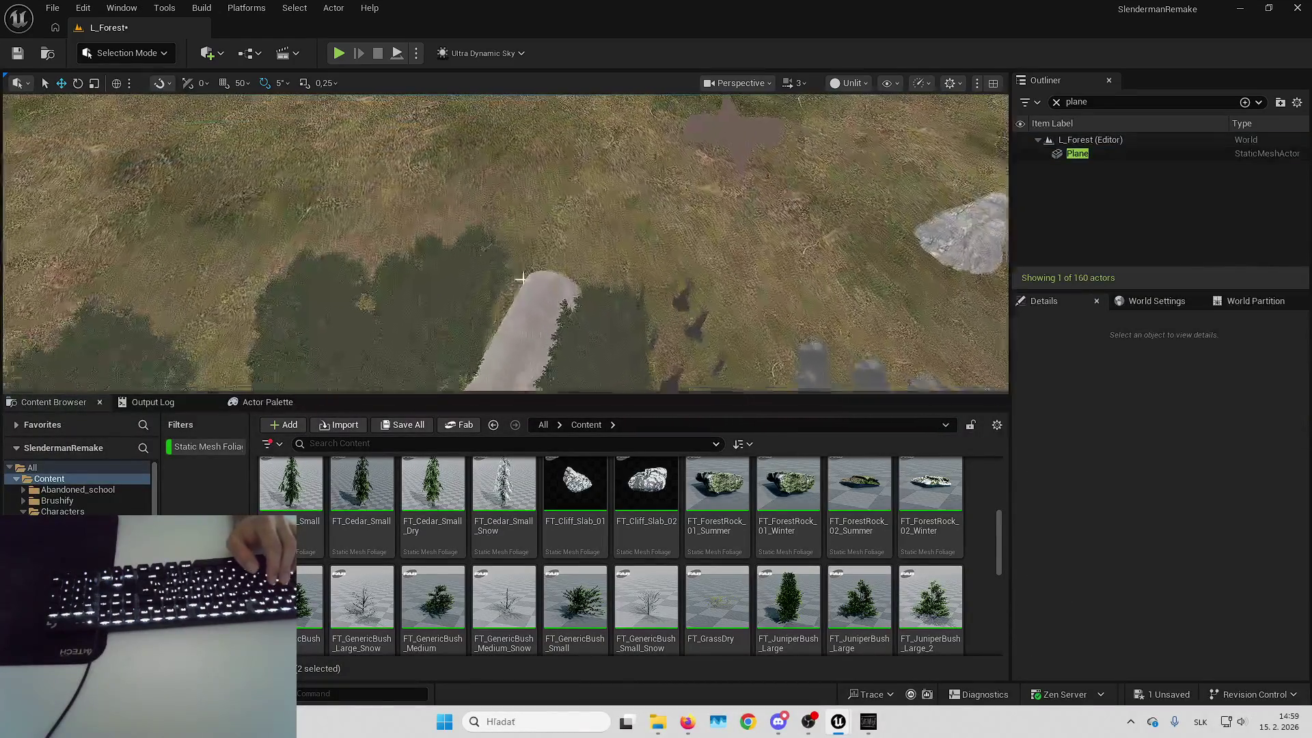
pyautogui.click(127, 52)
pyautogui.click(139, 114)
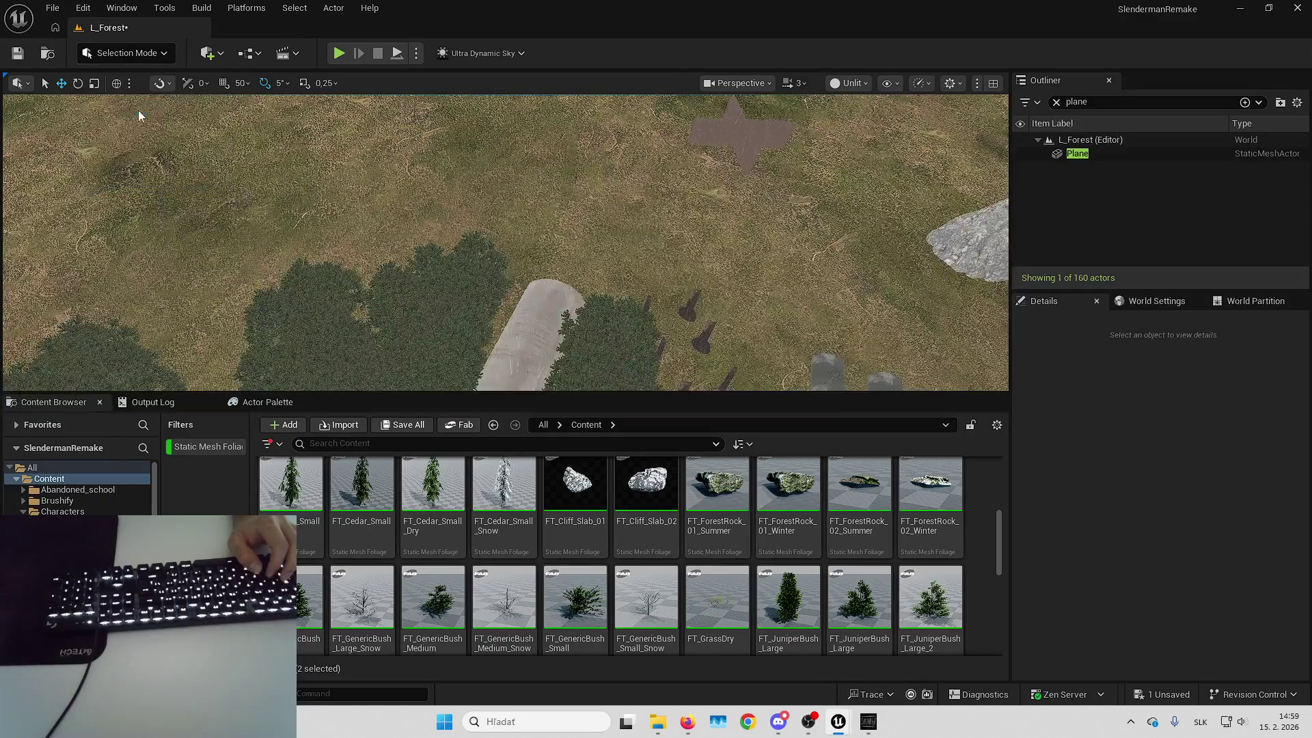
pyautogui.scroll(5, 635, 239)
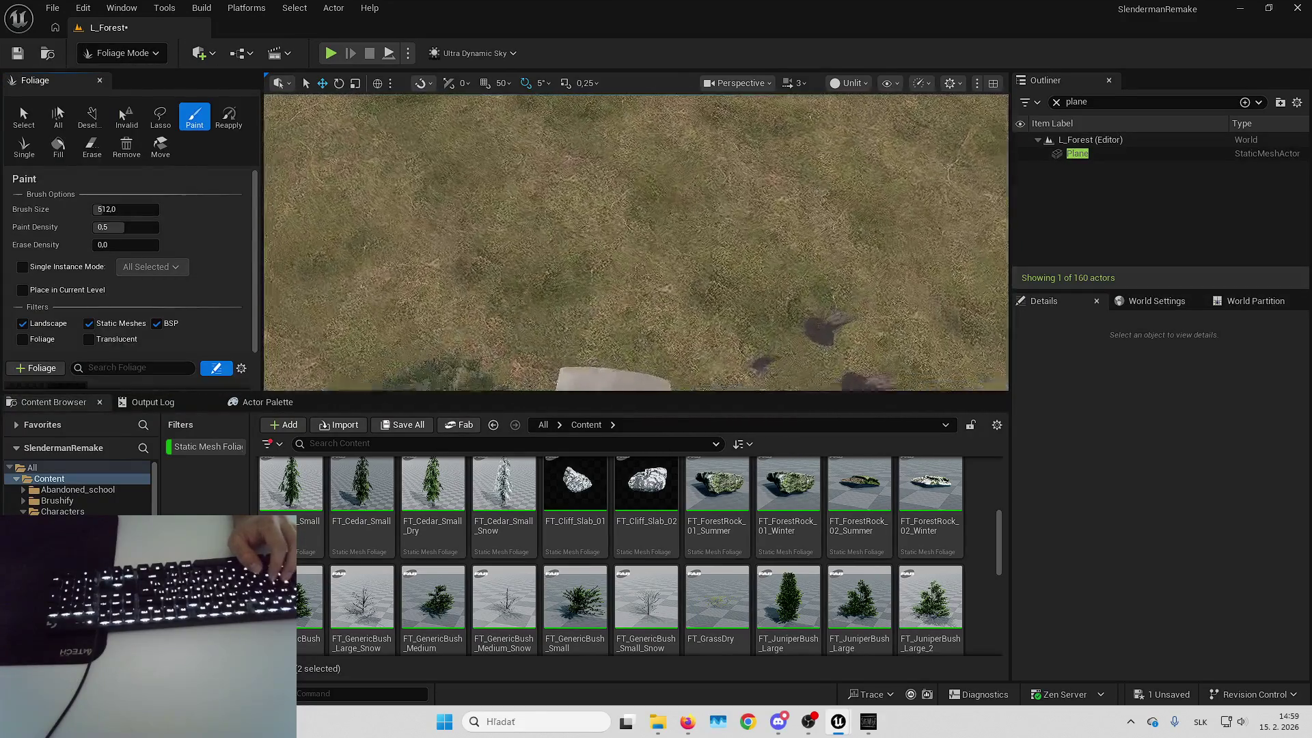
pyautogui.scroll(-3, 626, 210)
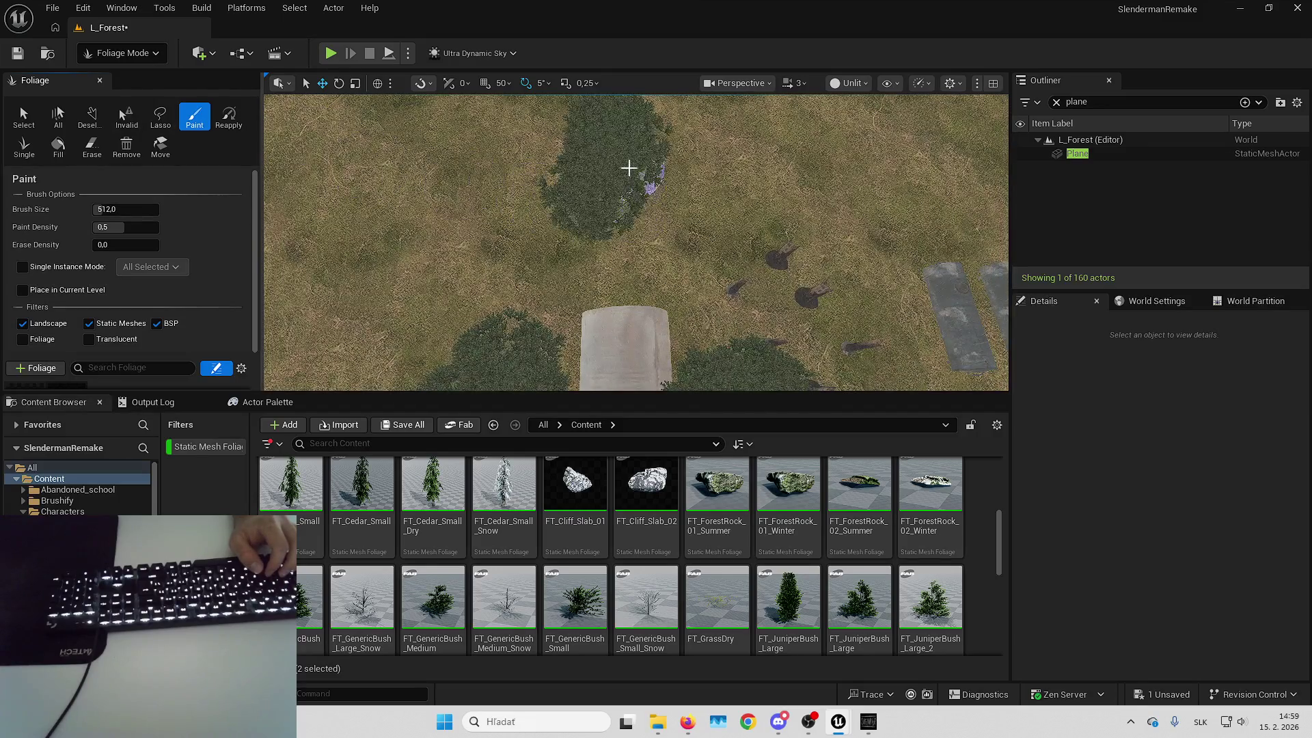
pyautogui.scroll(1, 636, 165)
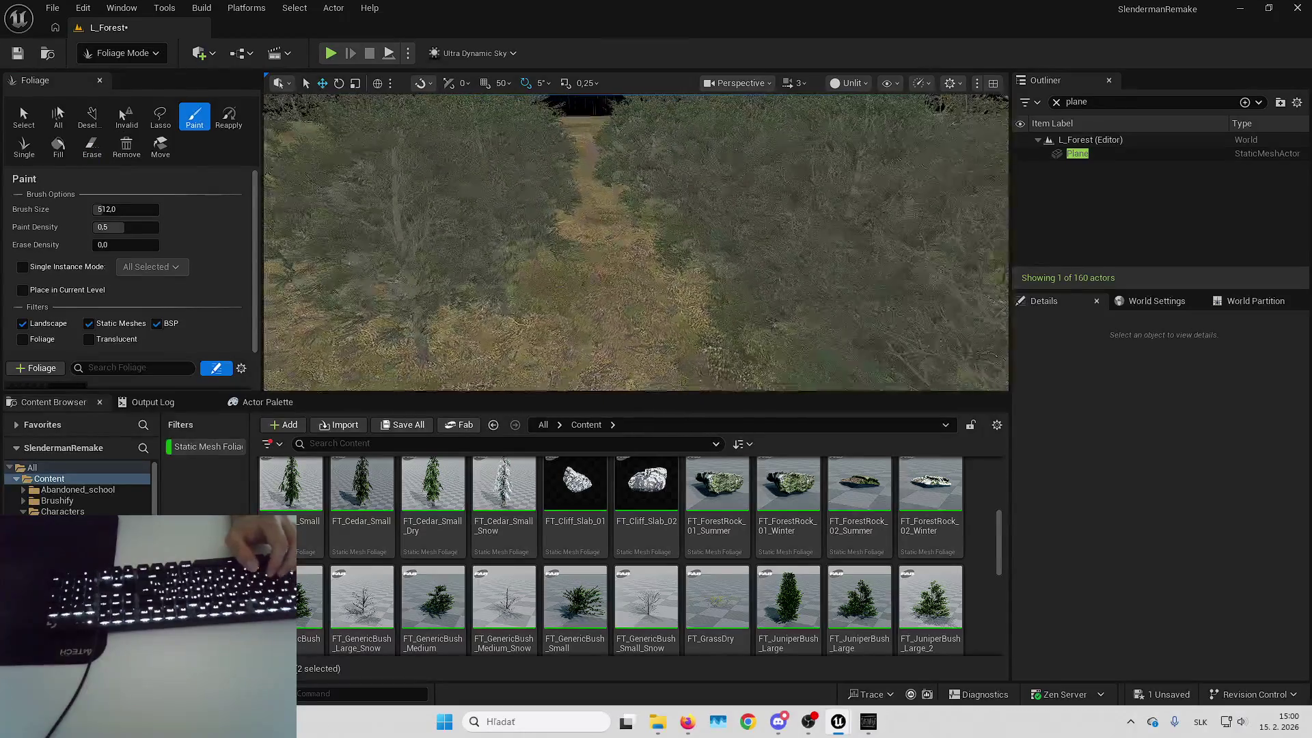
pyautogui.click(91, 147)
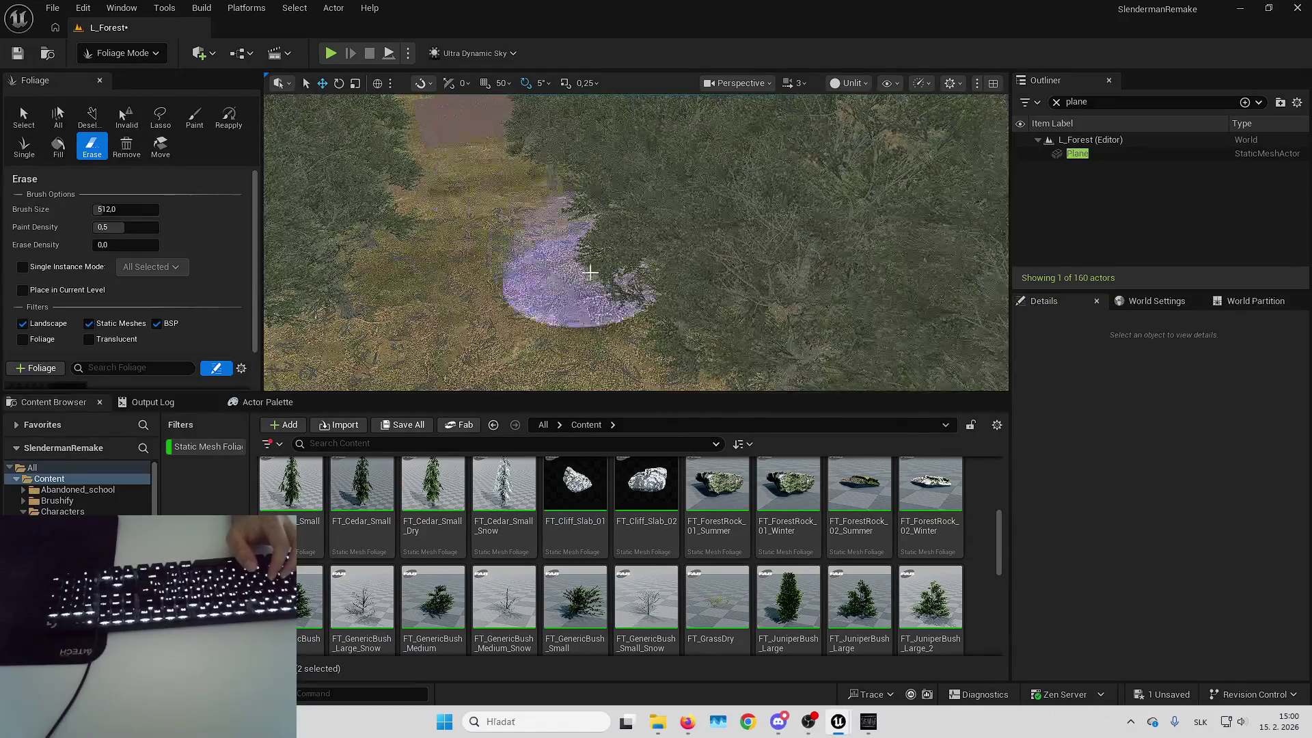
pyautogui.click(194, 124)
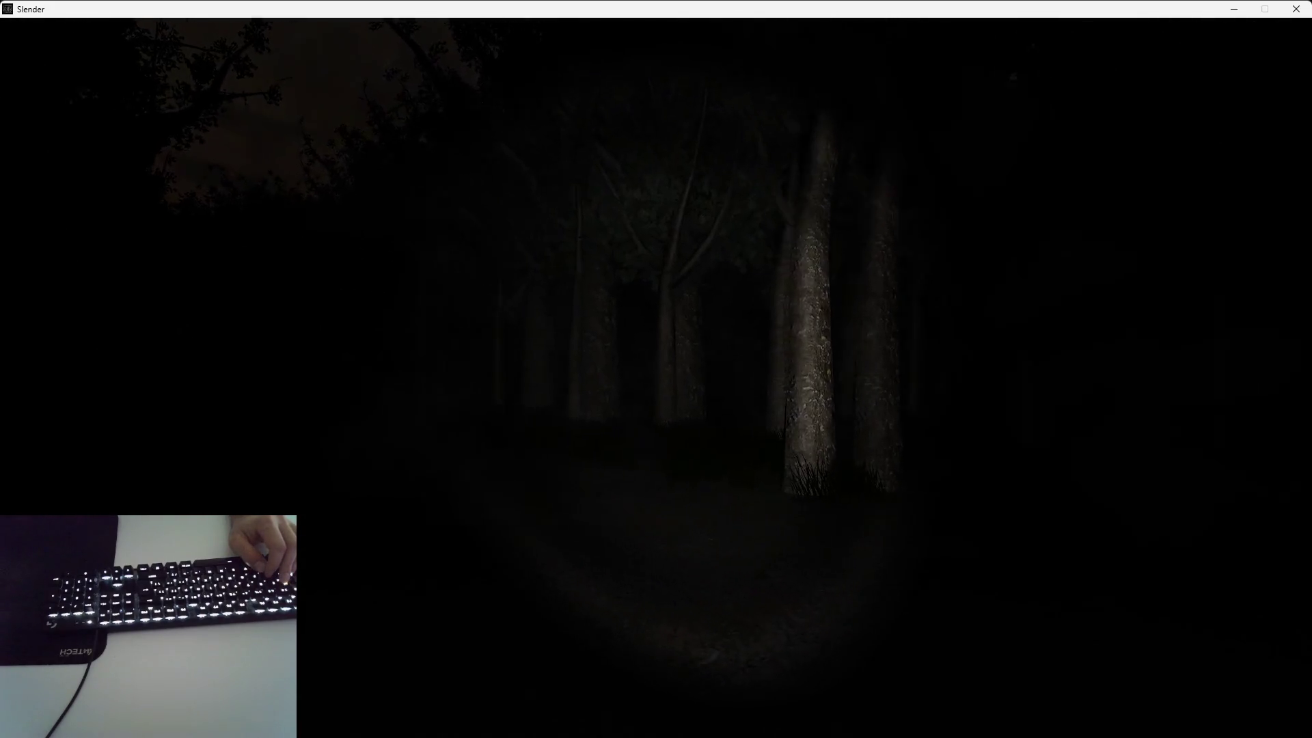
pyautogui.press('Escape')
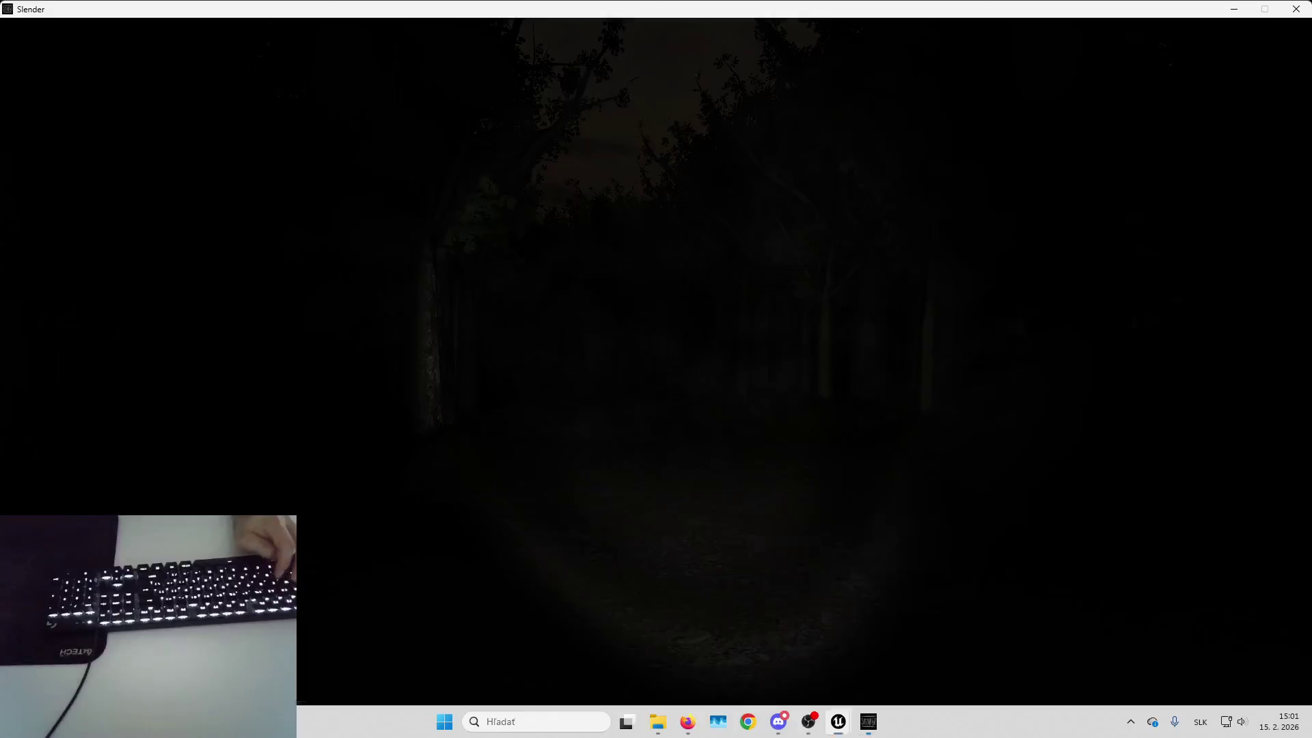
pyautogui.press('w')
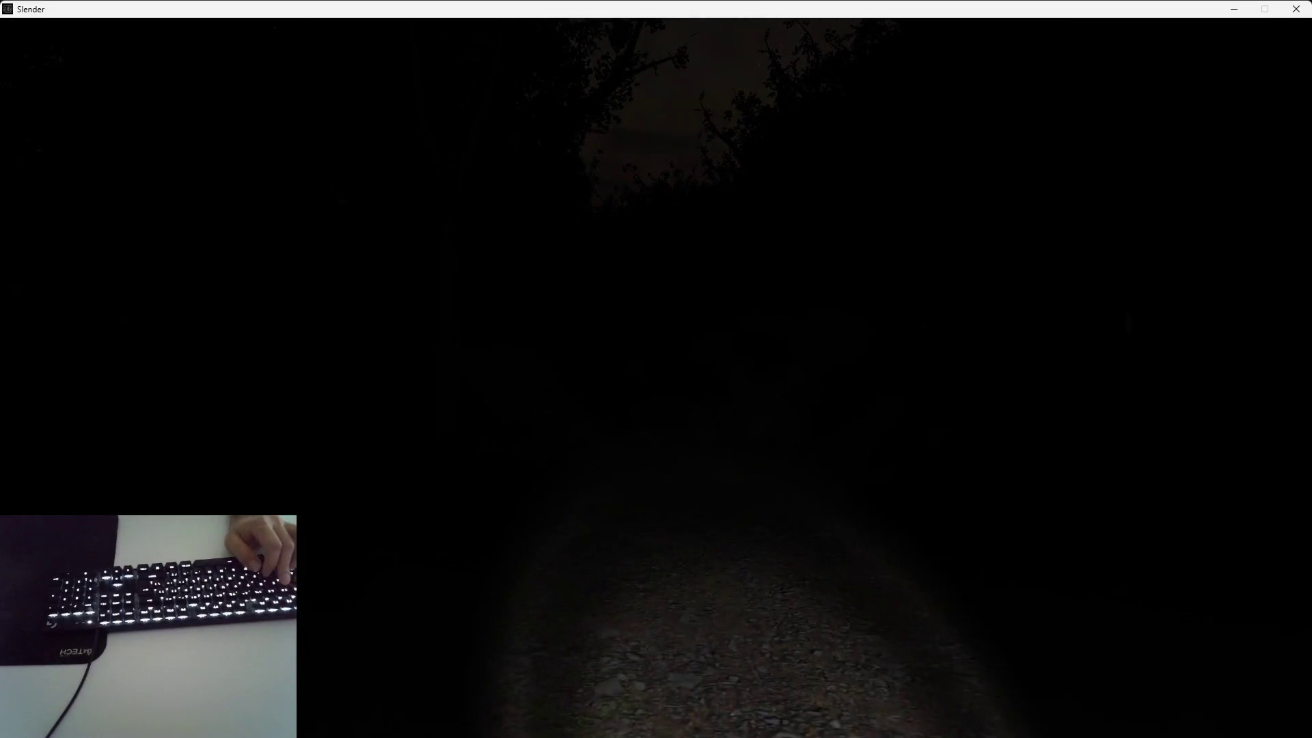
pyautogui.press('w')
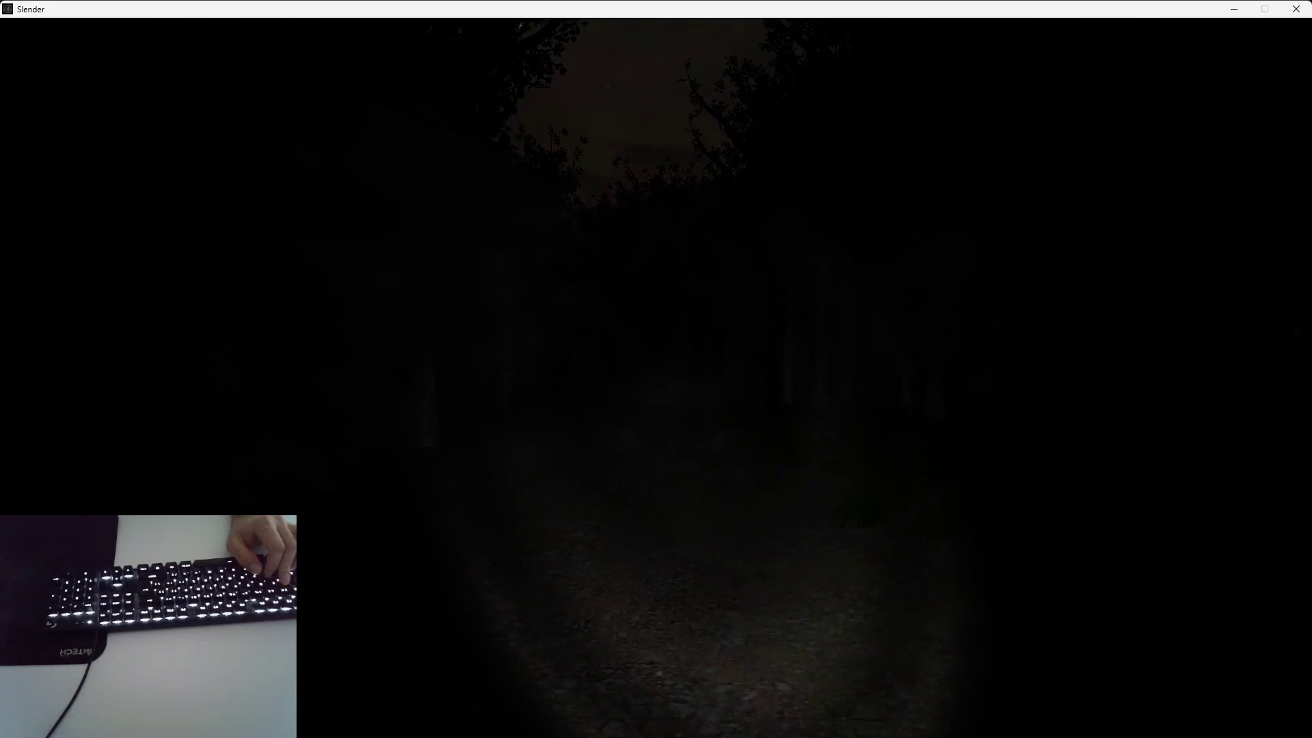
pyautogui.press('w')
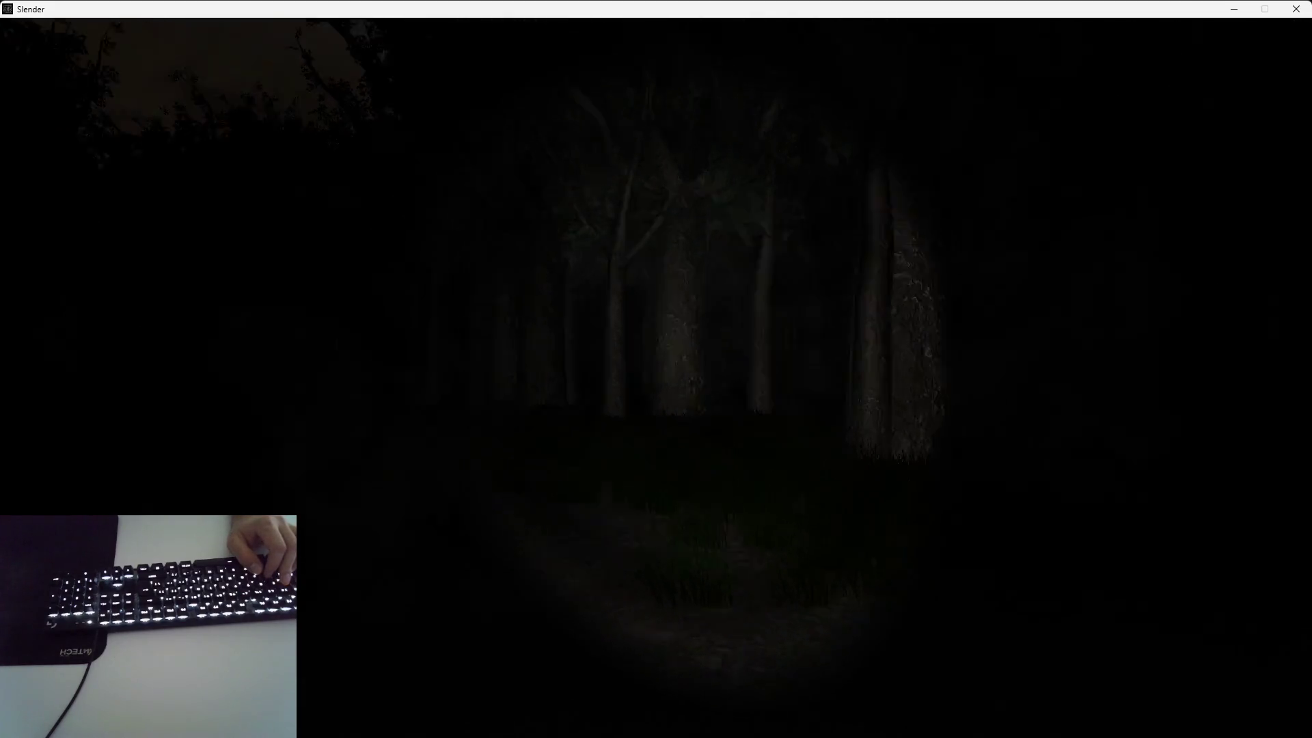
pyautogui.press('w')
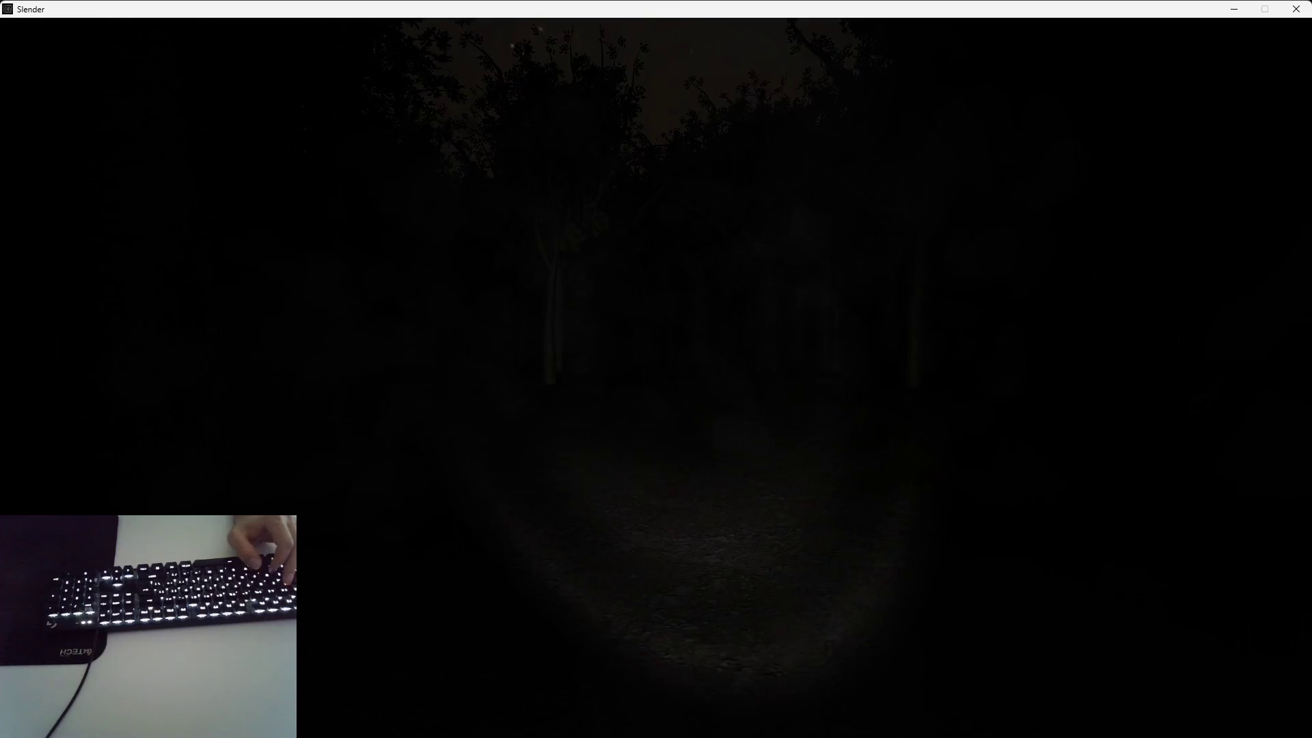
pyautogui.press('w')
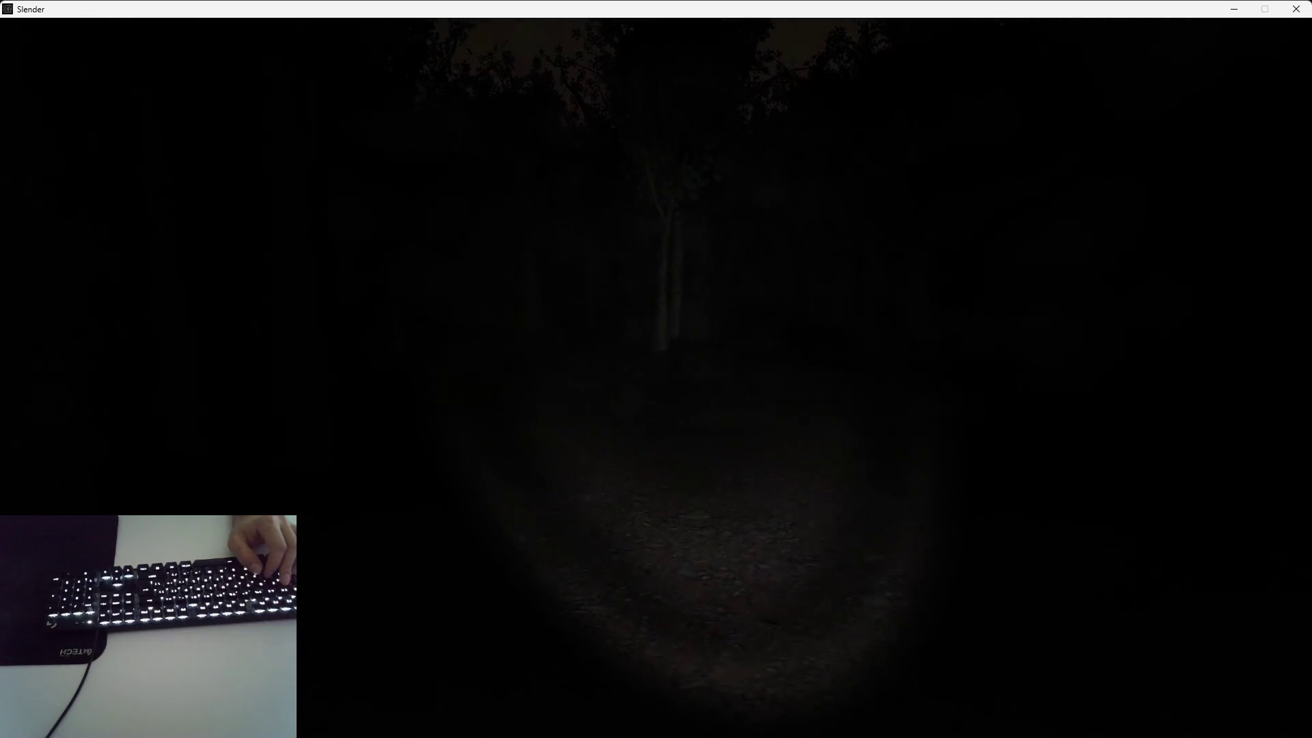
pyautogui.press('w')
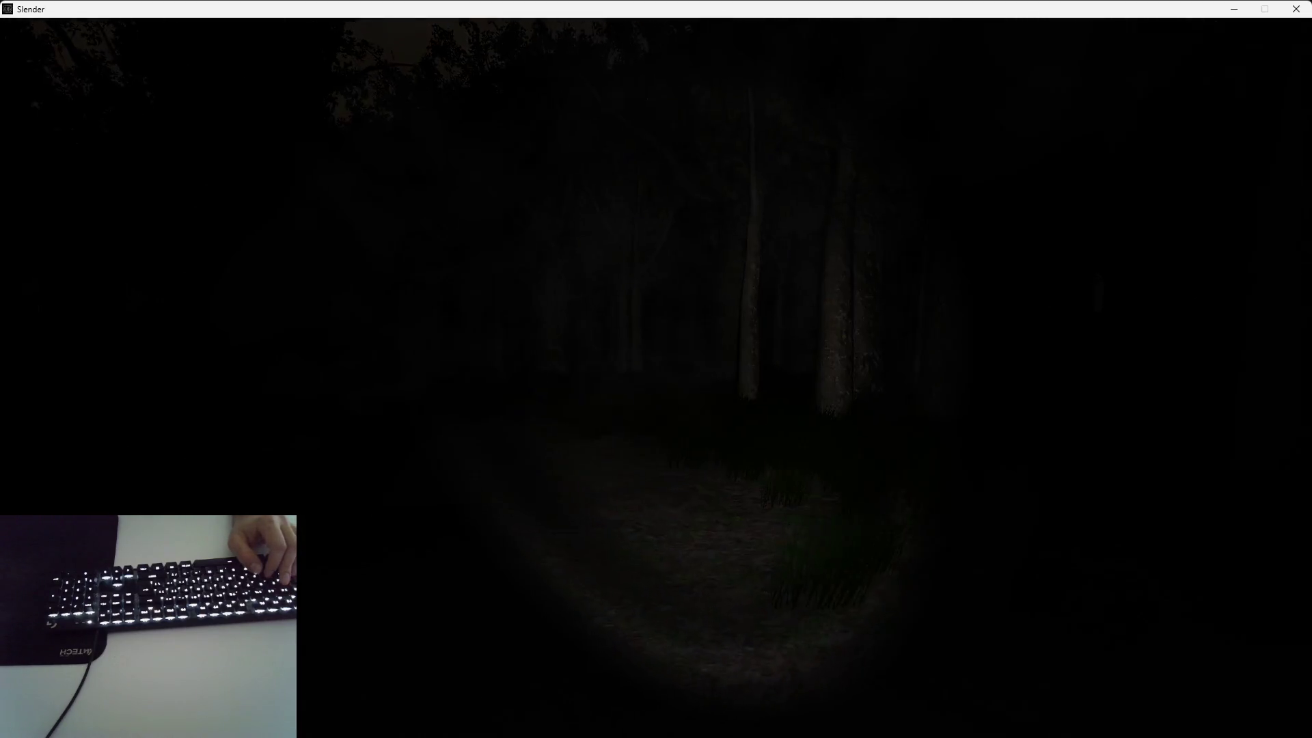
pyautogui.press('w')
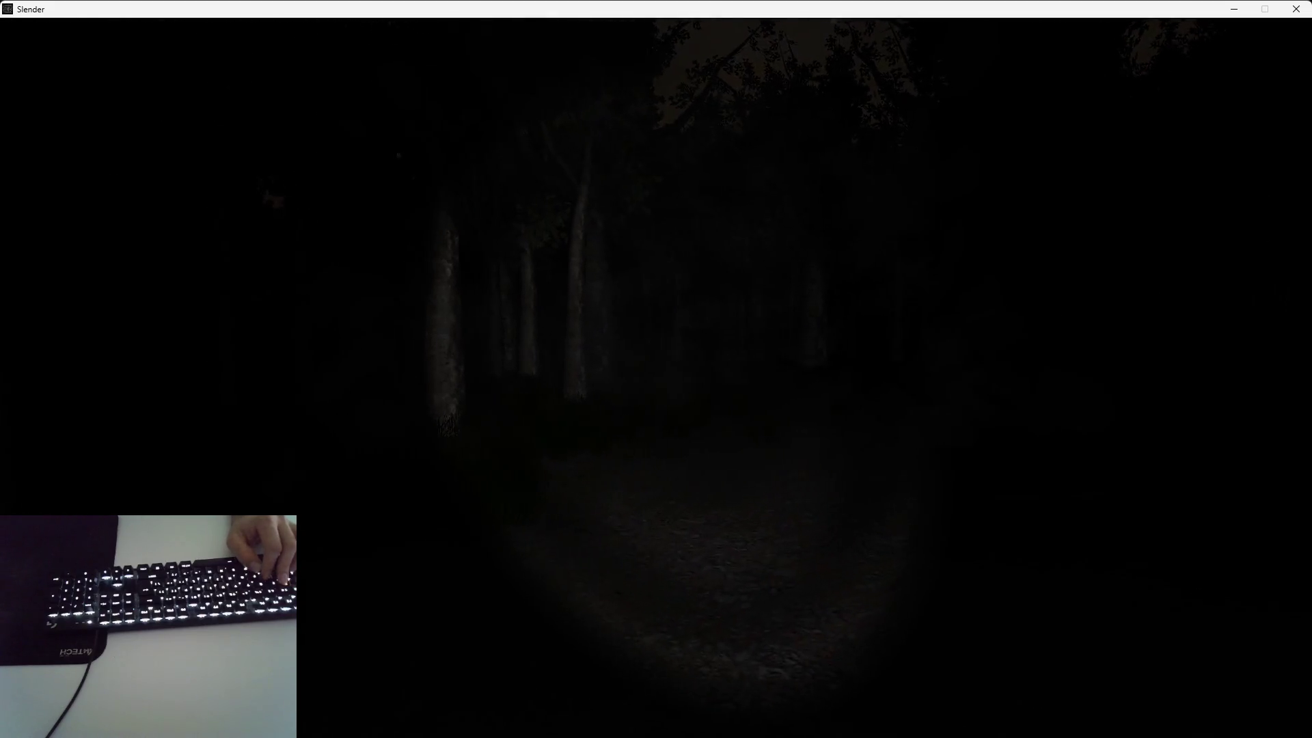
pyautogui.press('w')
pyautogui.press('w')
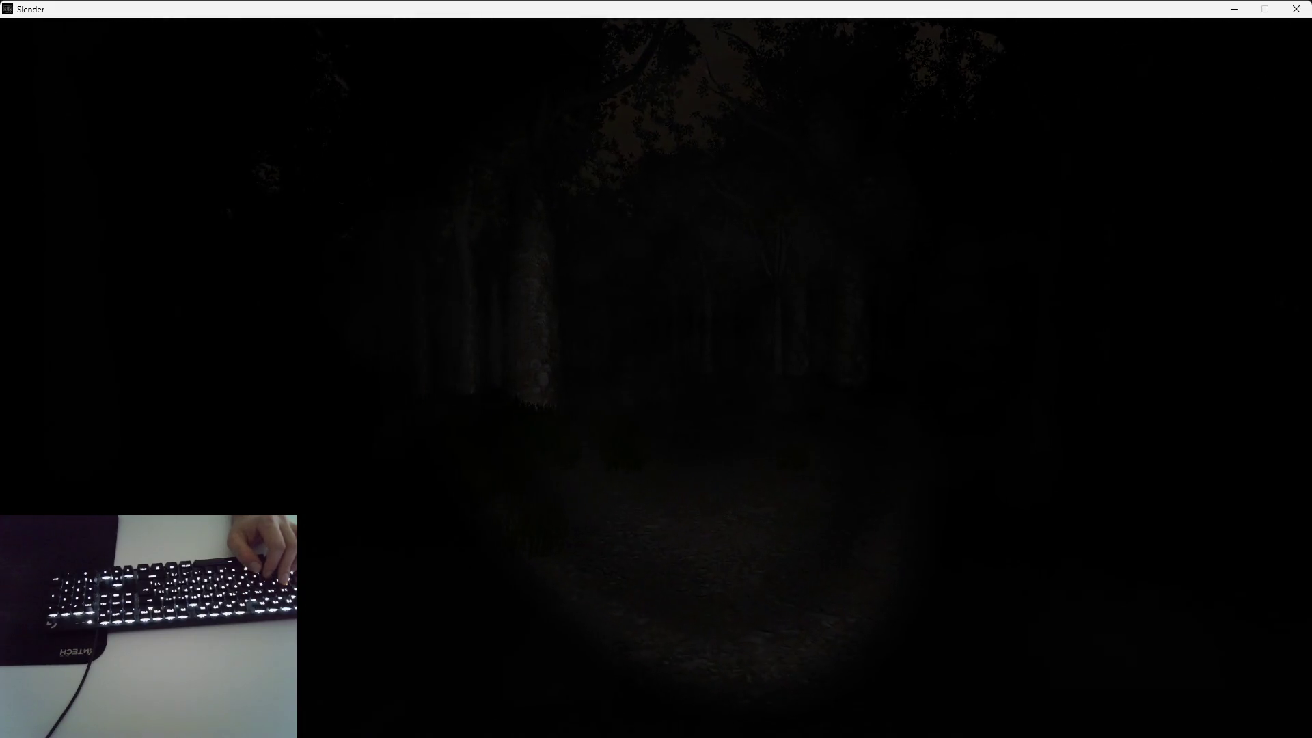
pyautogui.press('Escape')
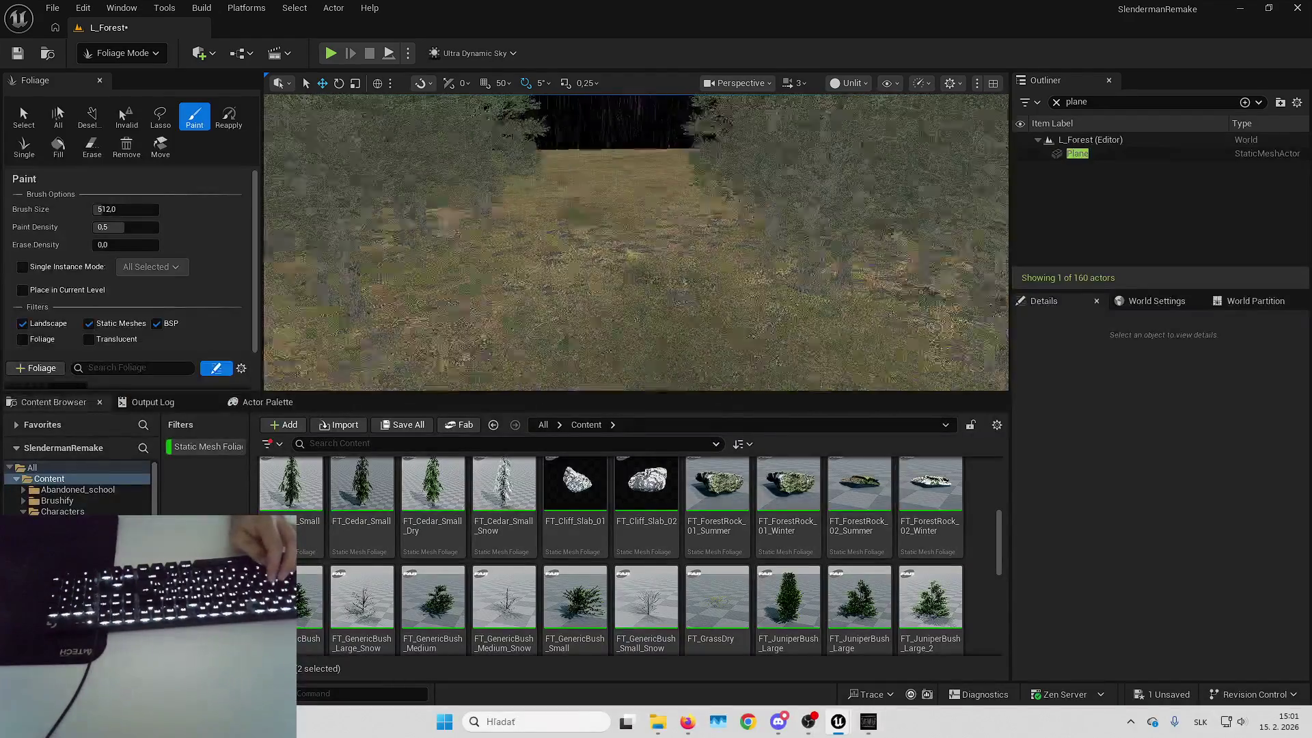
pyautogui.press('d')
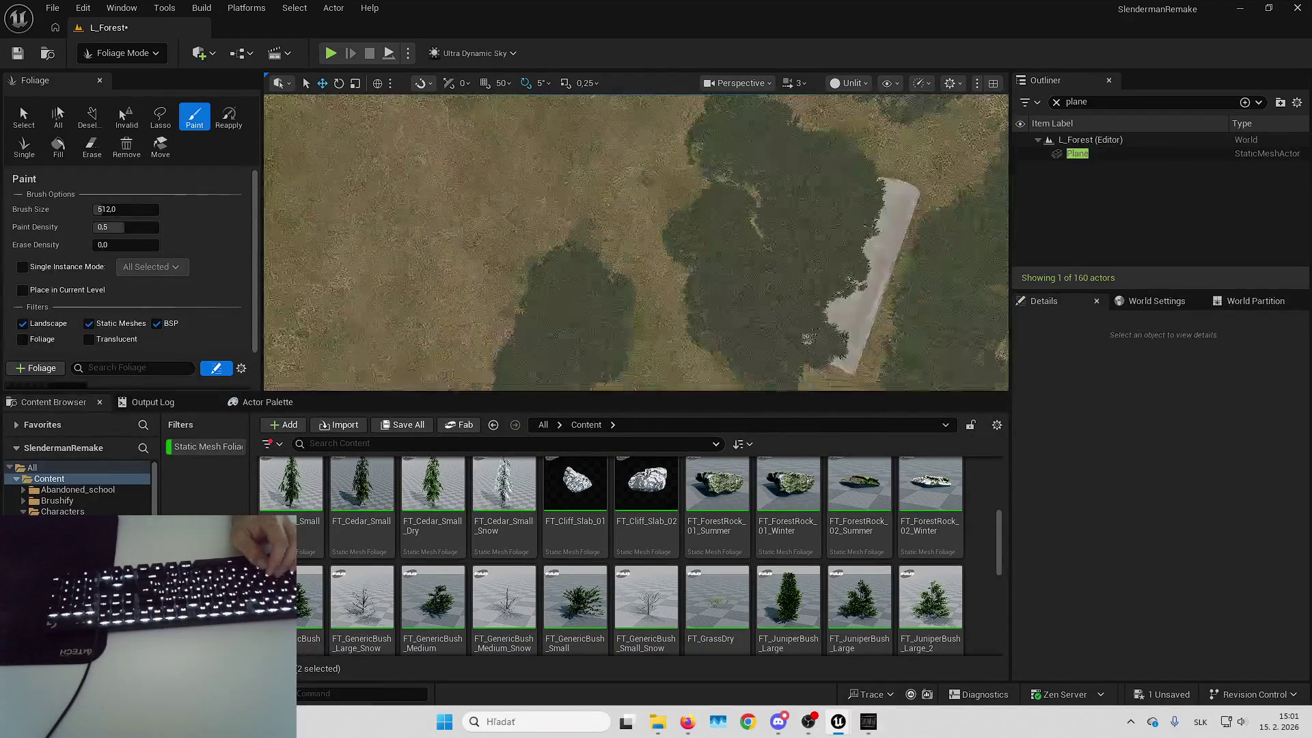
pyautogui.press('a')
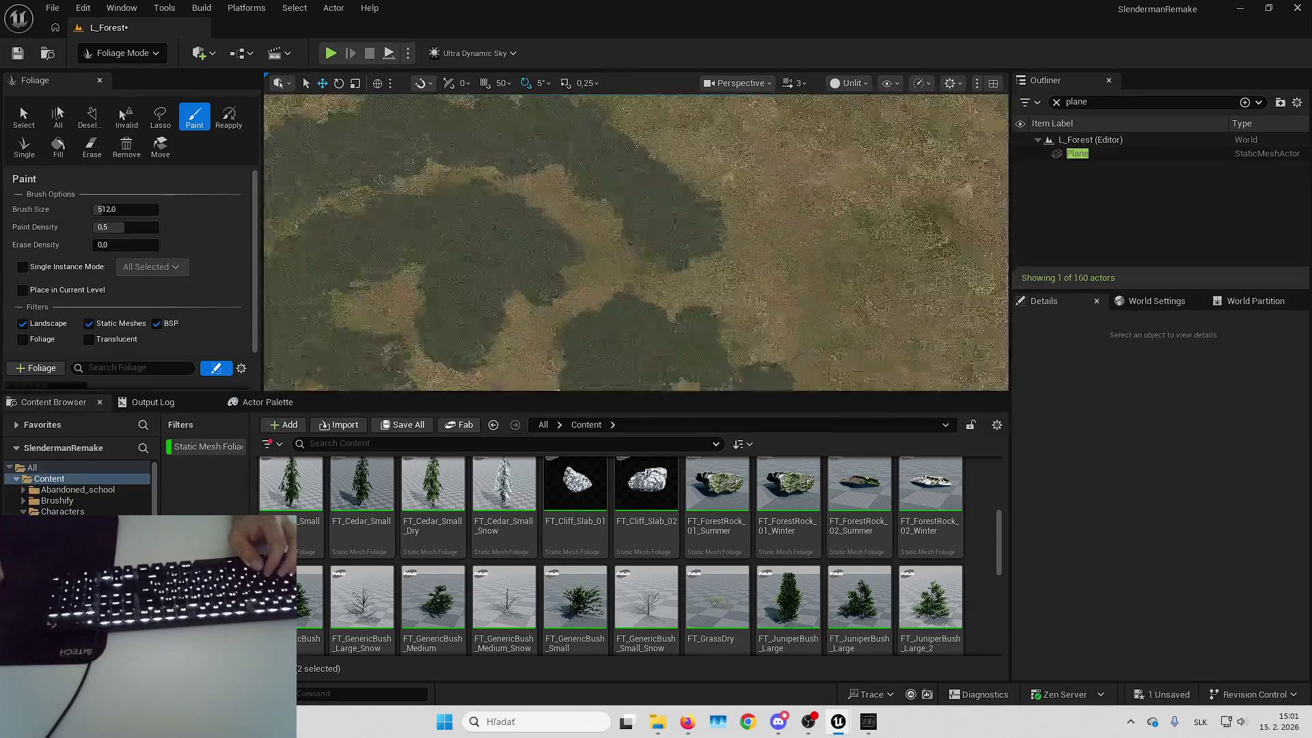
pyautogui.press('w')
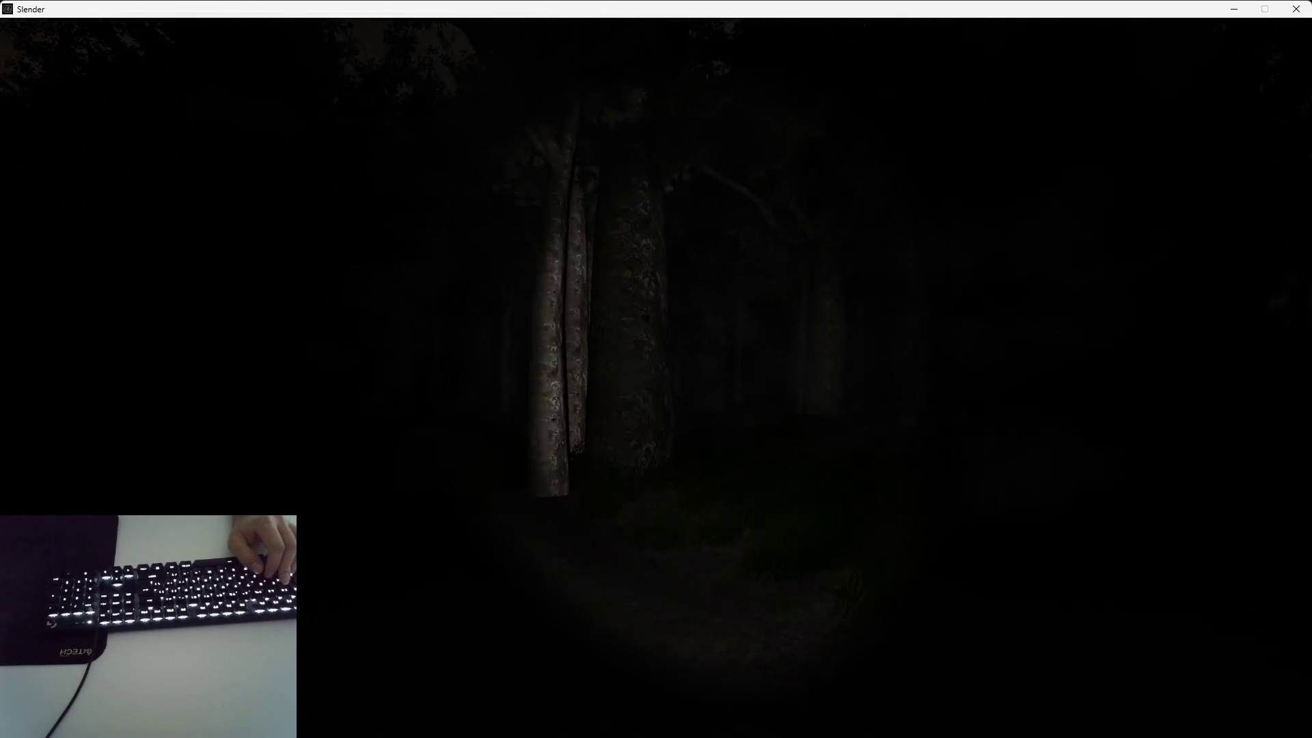
# Walk along the flashlit forest path toward the large tree trunks
pyautogui.press('w')
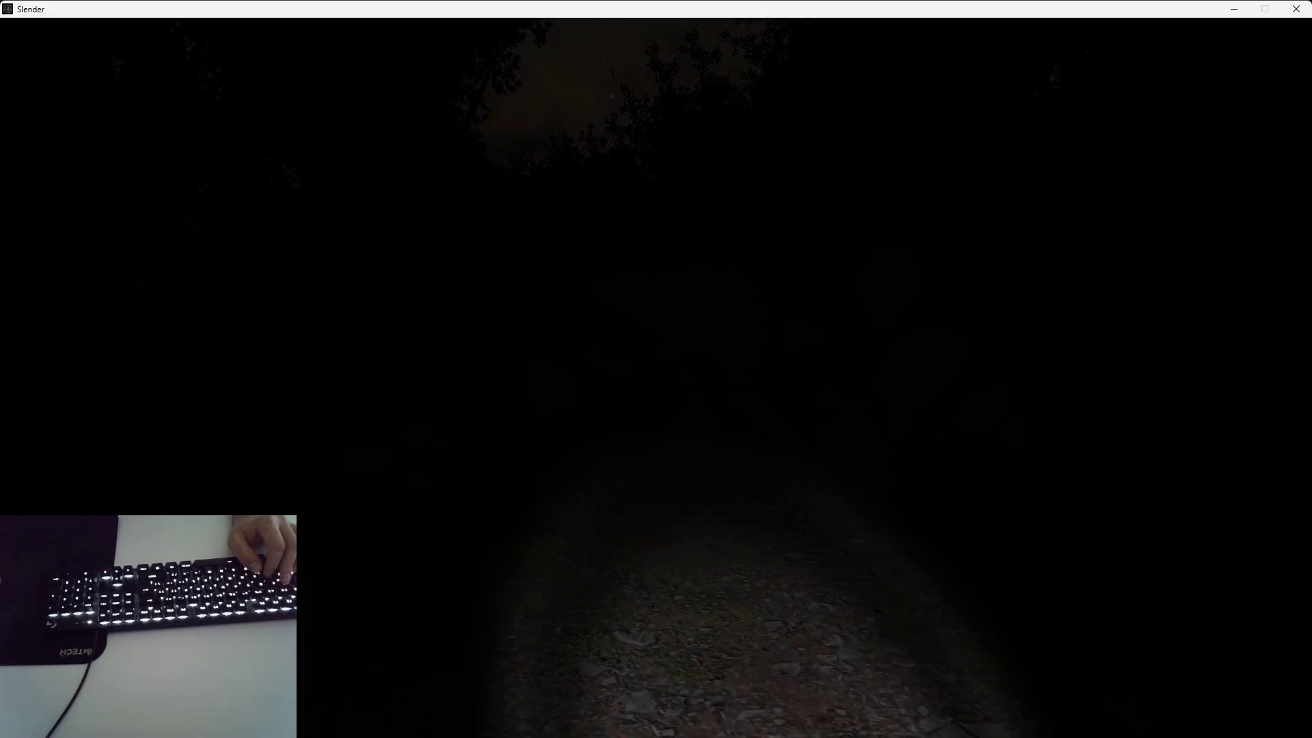
pyautogui.press('w')
pyautogui.press('w')
pyautogui.press('w')
pyautogui.press('w')
pyautogui.press('w')
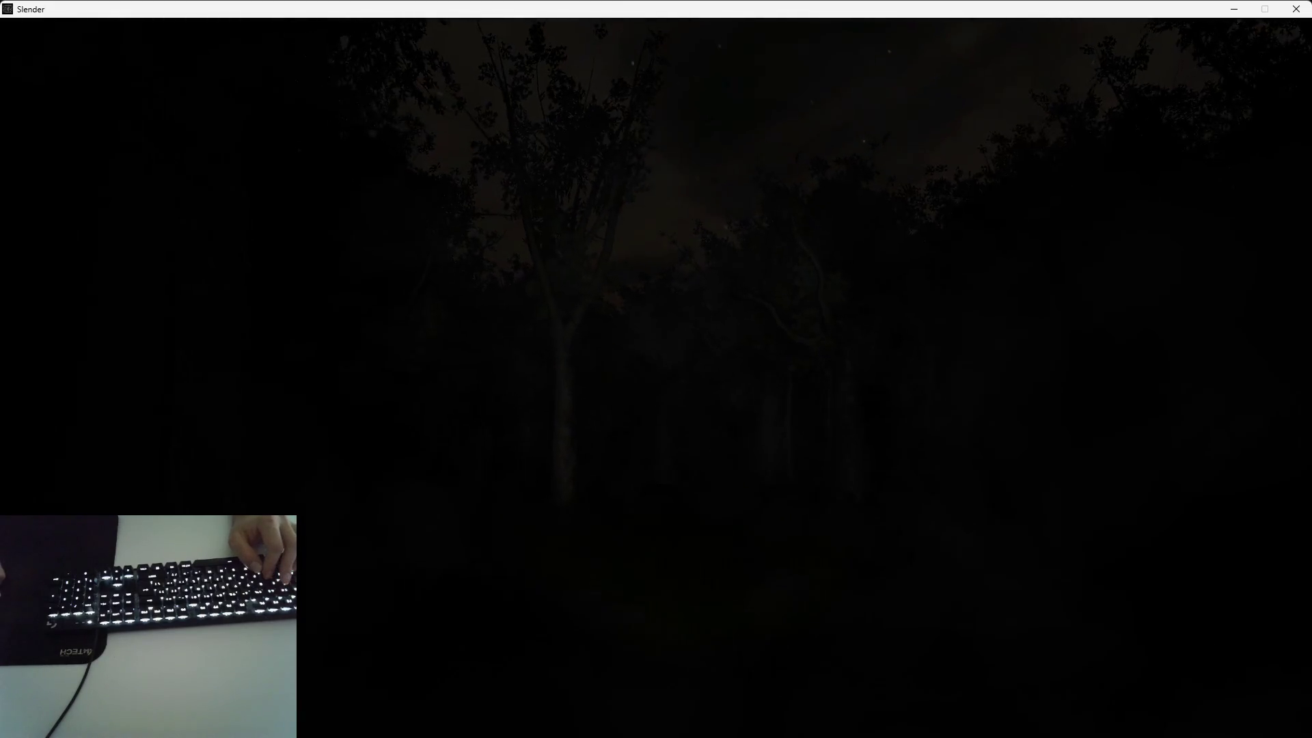
pyautogui.press('w')
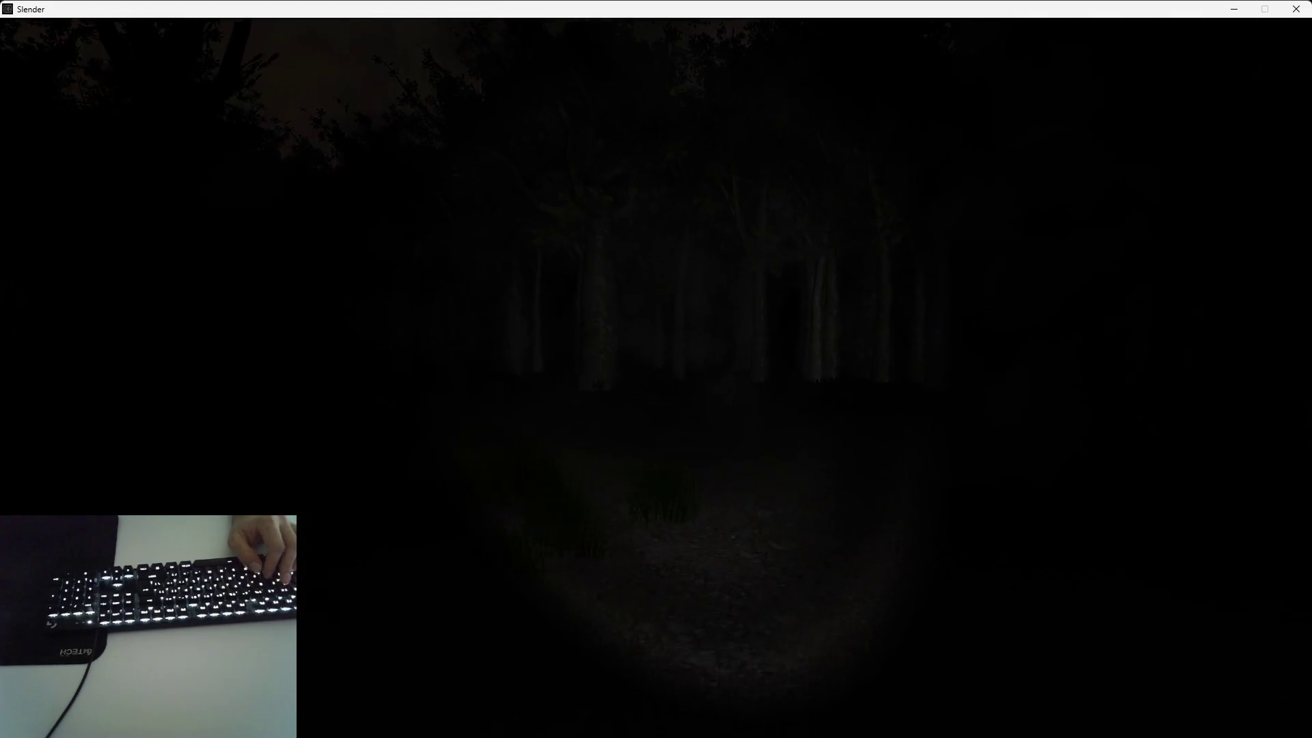
pyautogui.press('w')
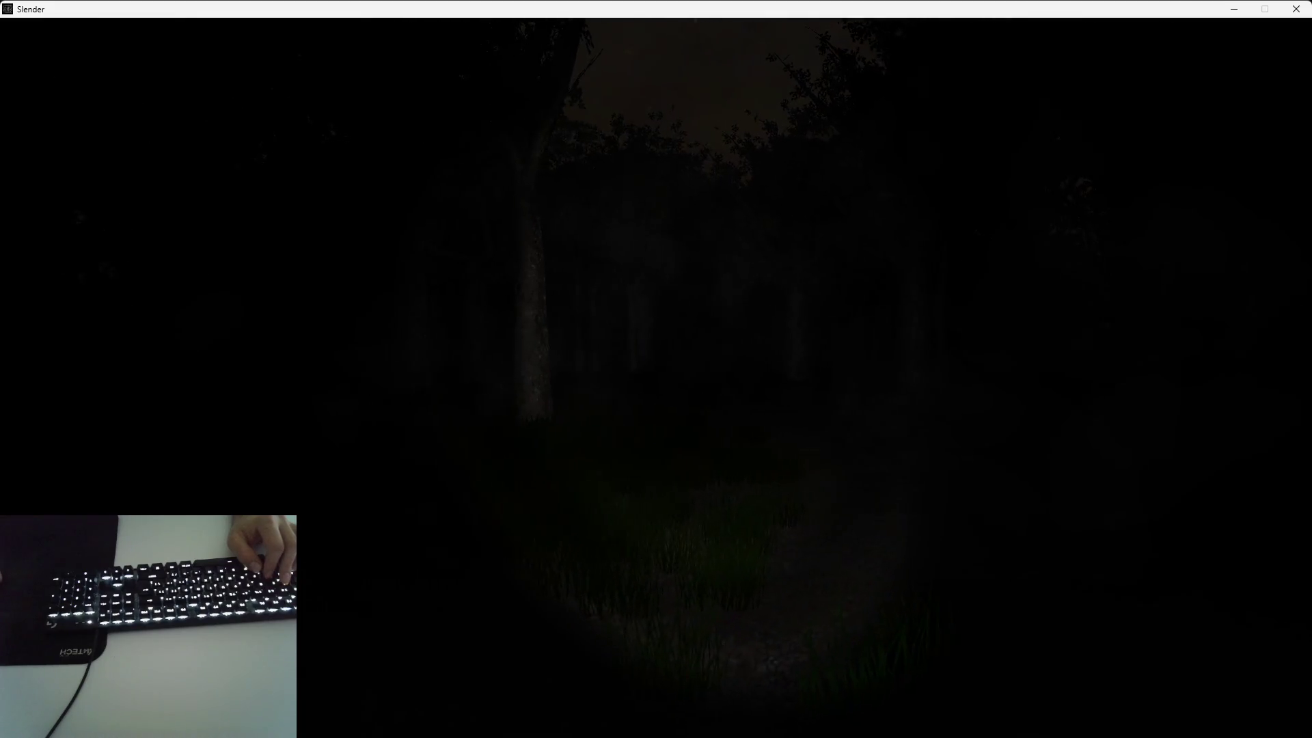
pyautogui.press('w')
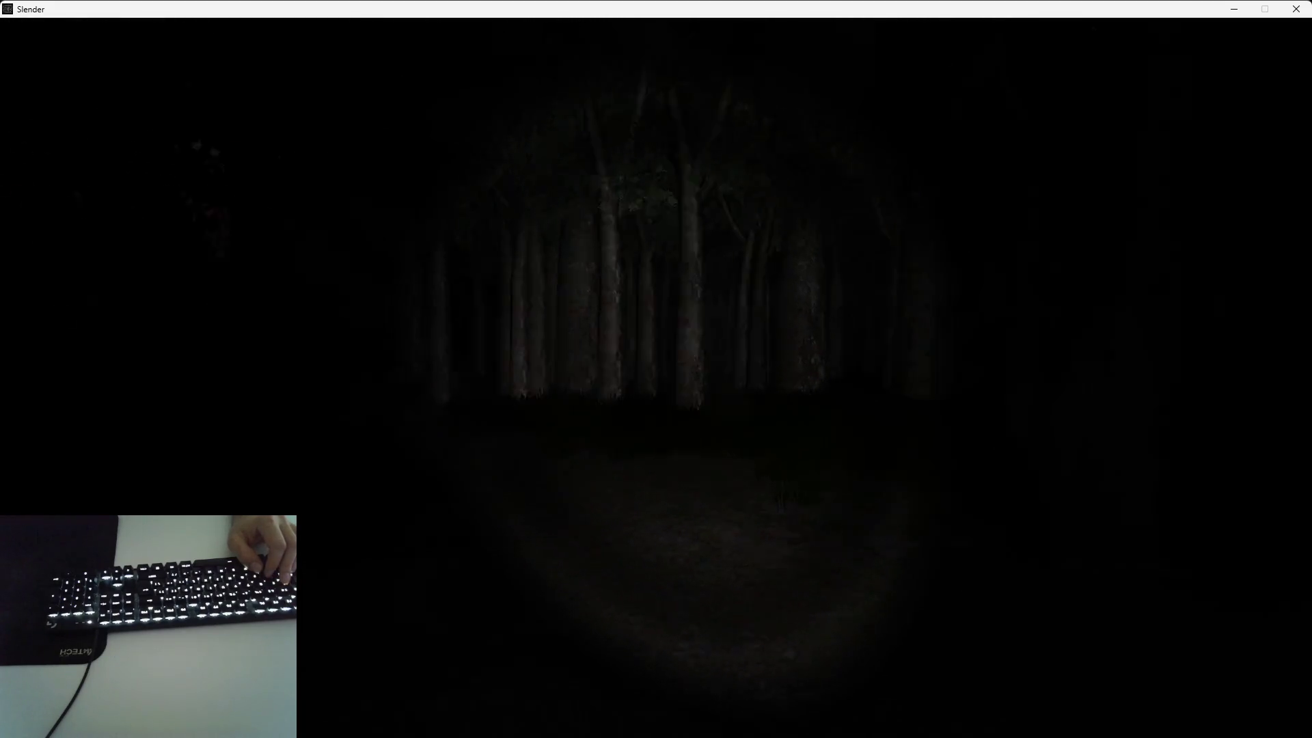
pyautogui.press('w')
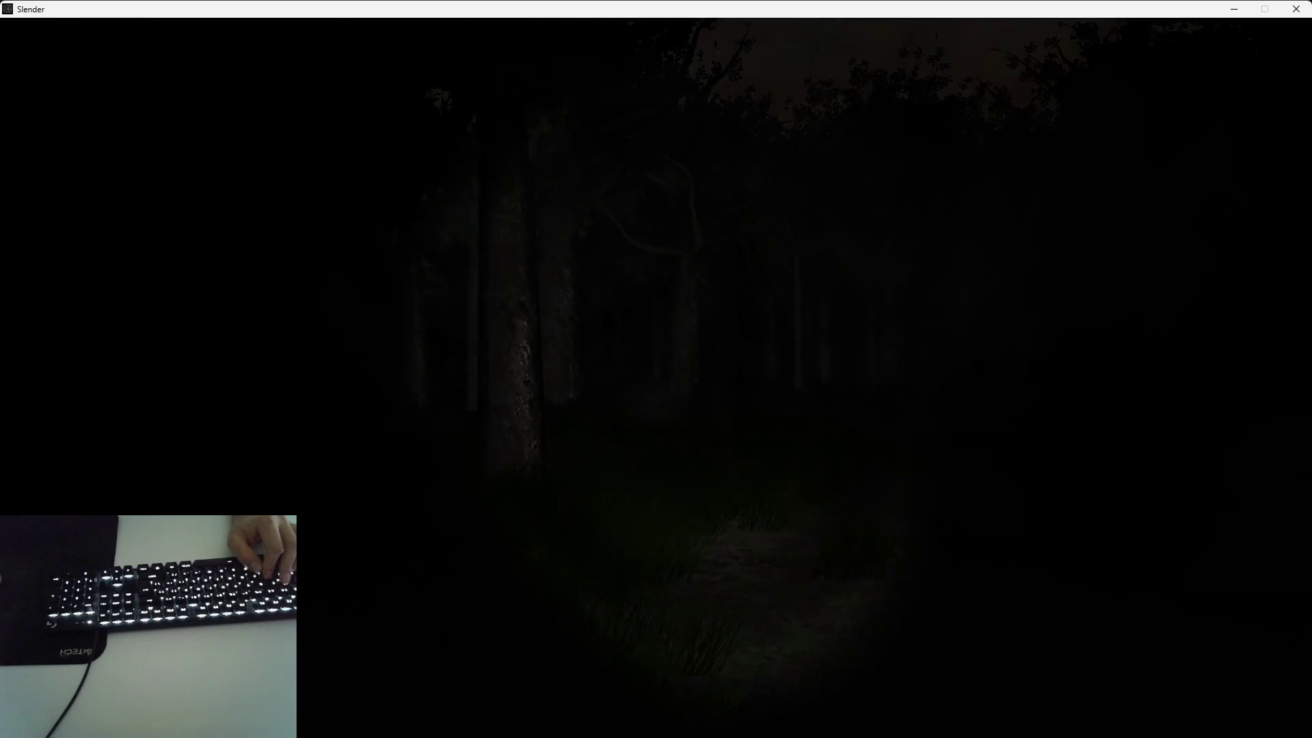
pyautogui.press('w')
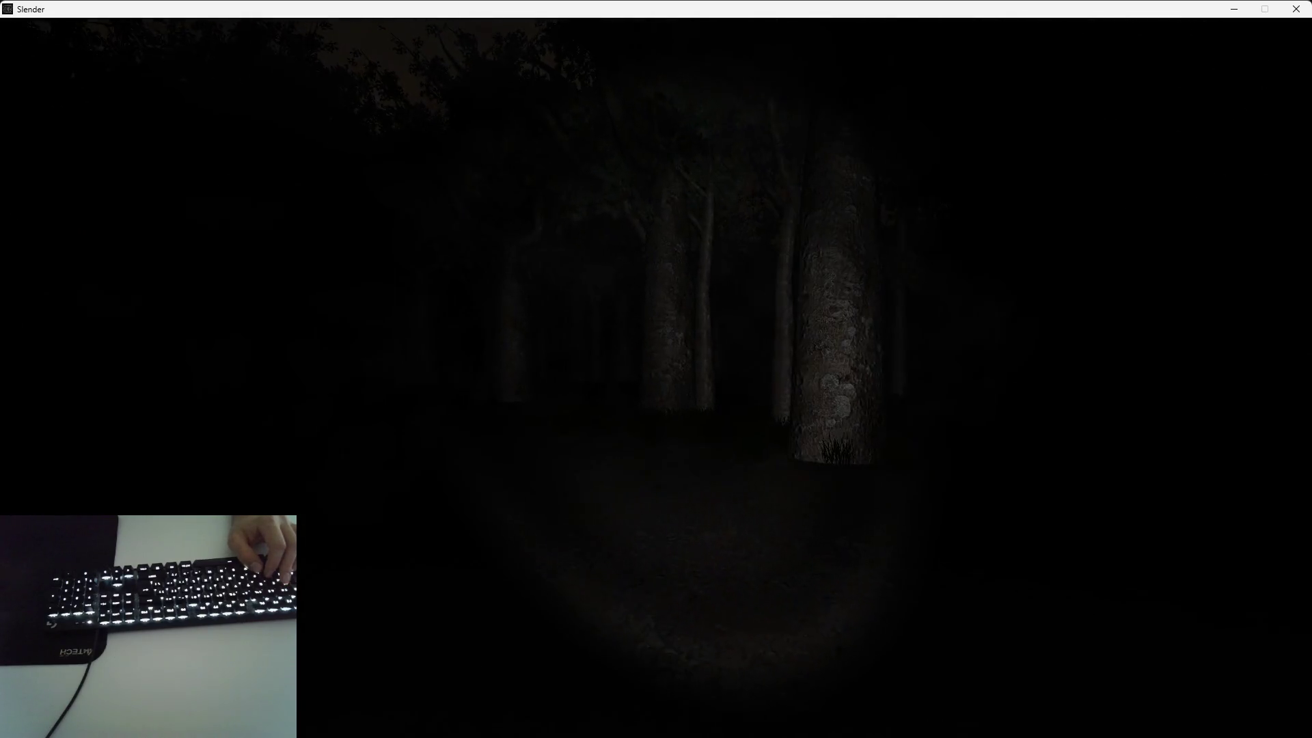
pyautogui.press('w')
pyautogui.press('w')
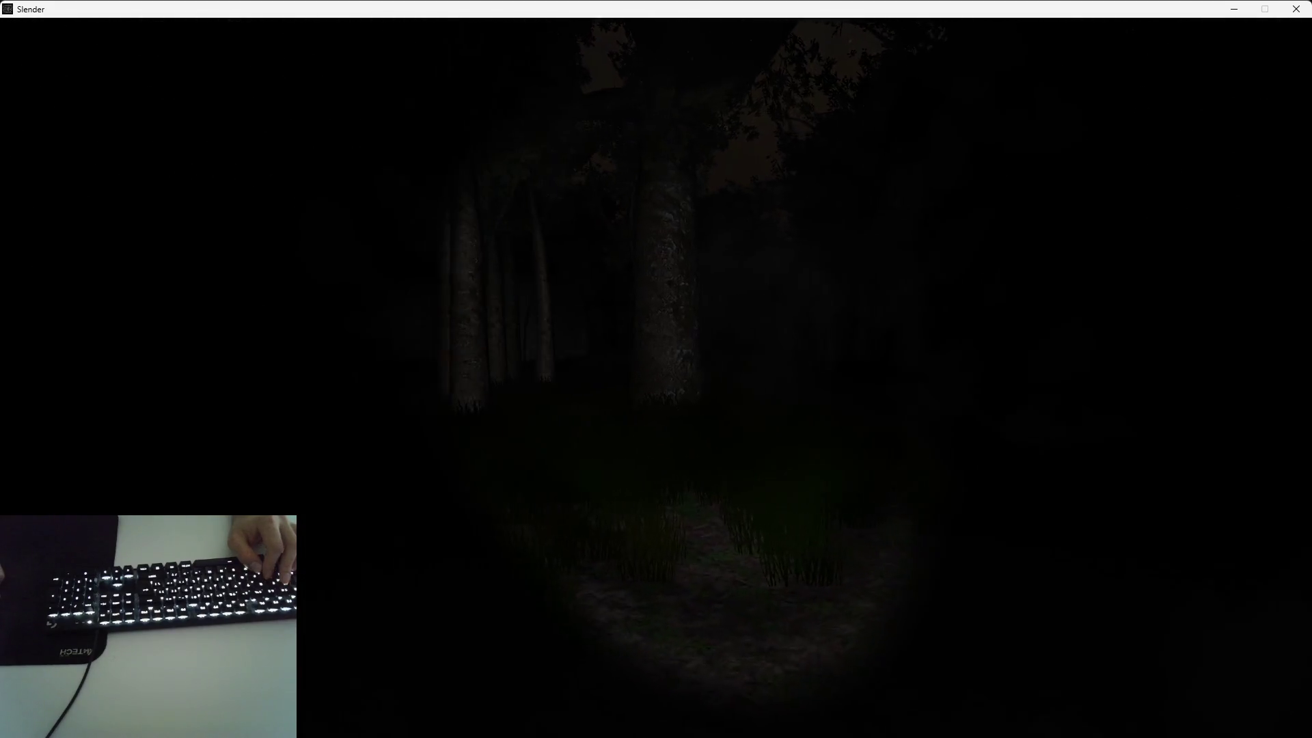
# Continue through the dark forest past more trunks, then end the play-test with Esc
pyautogui.press('w')
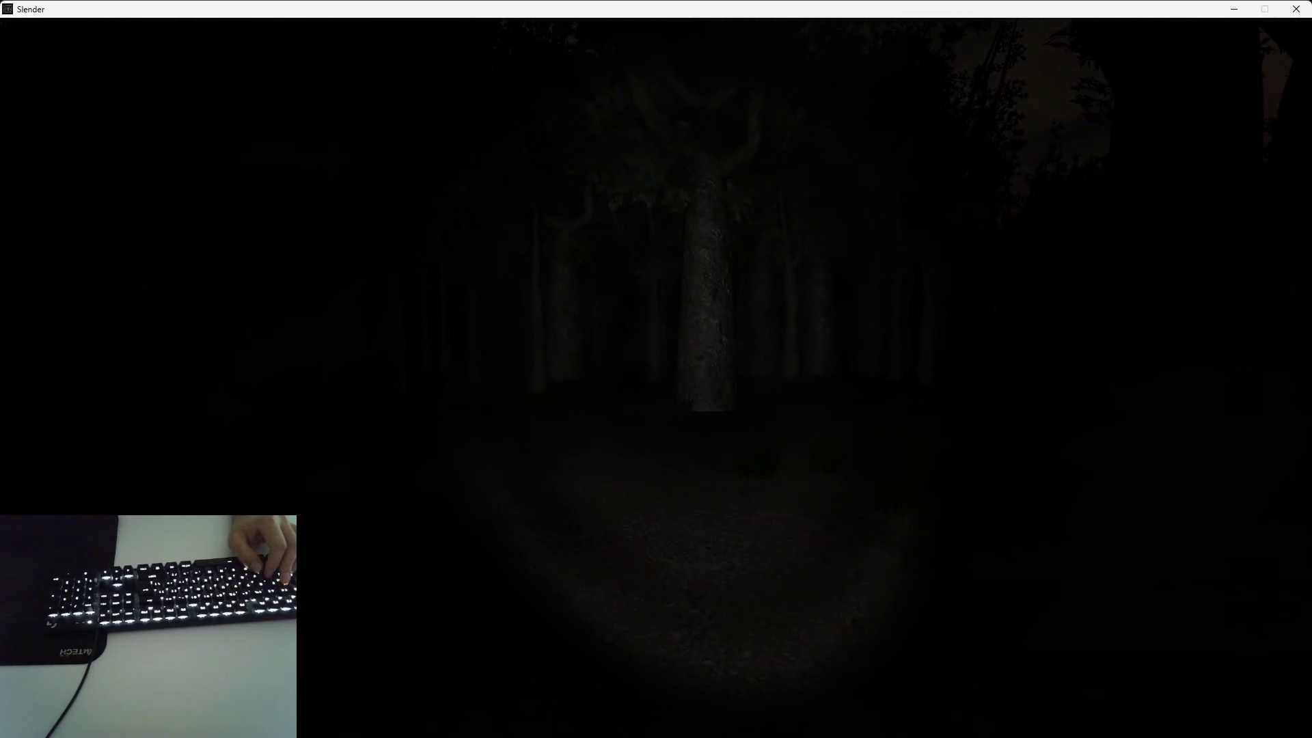
pyautogui.press('w')
pyautogui.press('w')
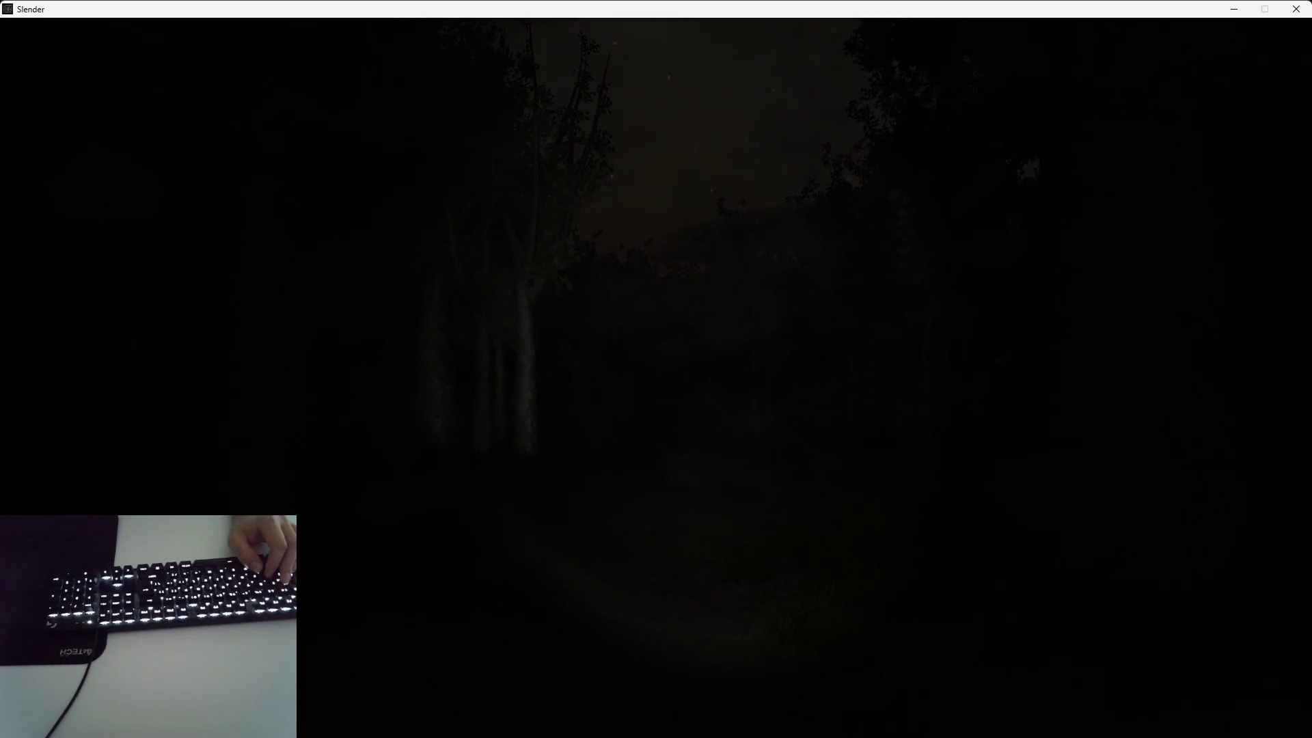
pyautogui.press('w')
pyautogui.press('w')
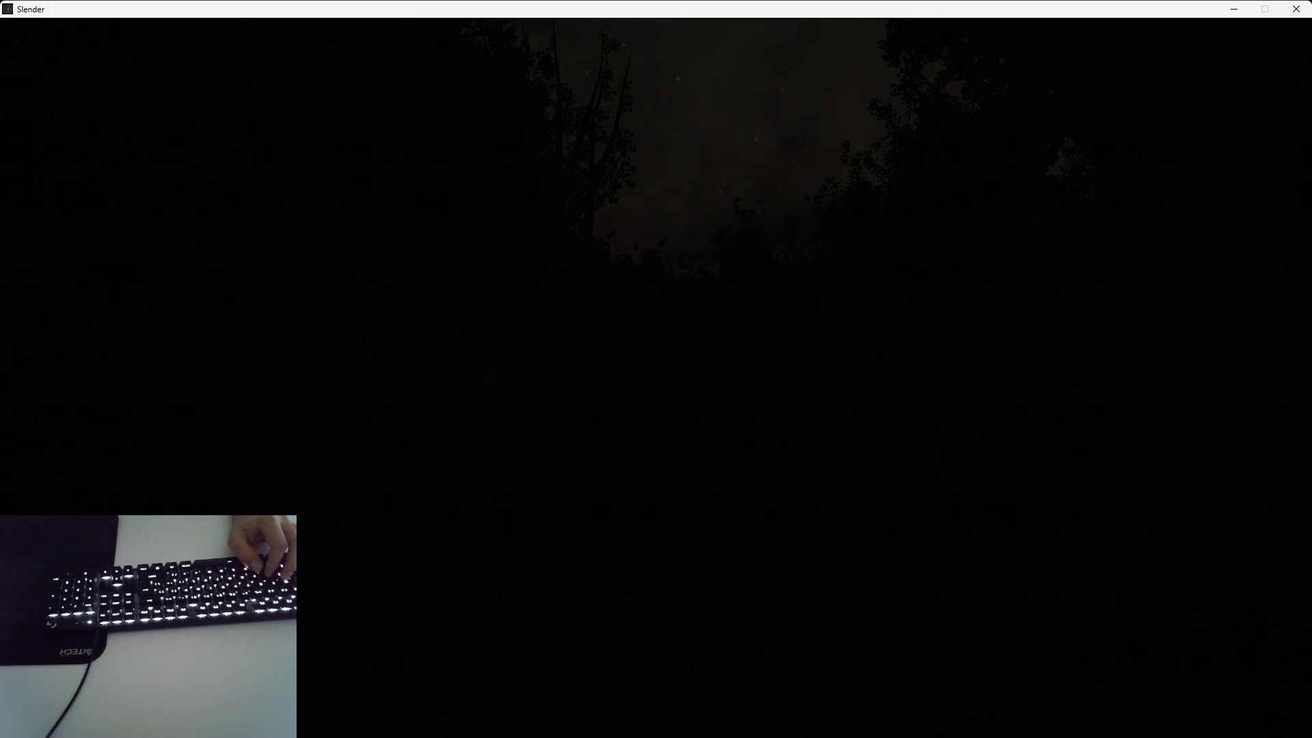
pyautogui.press('w')
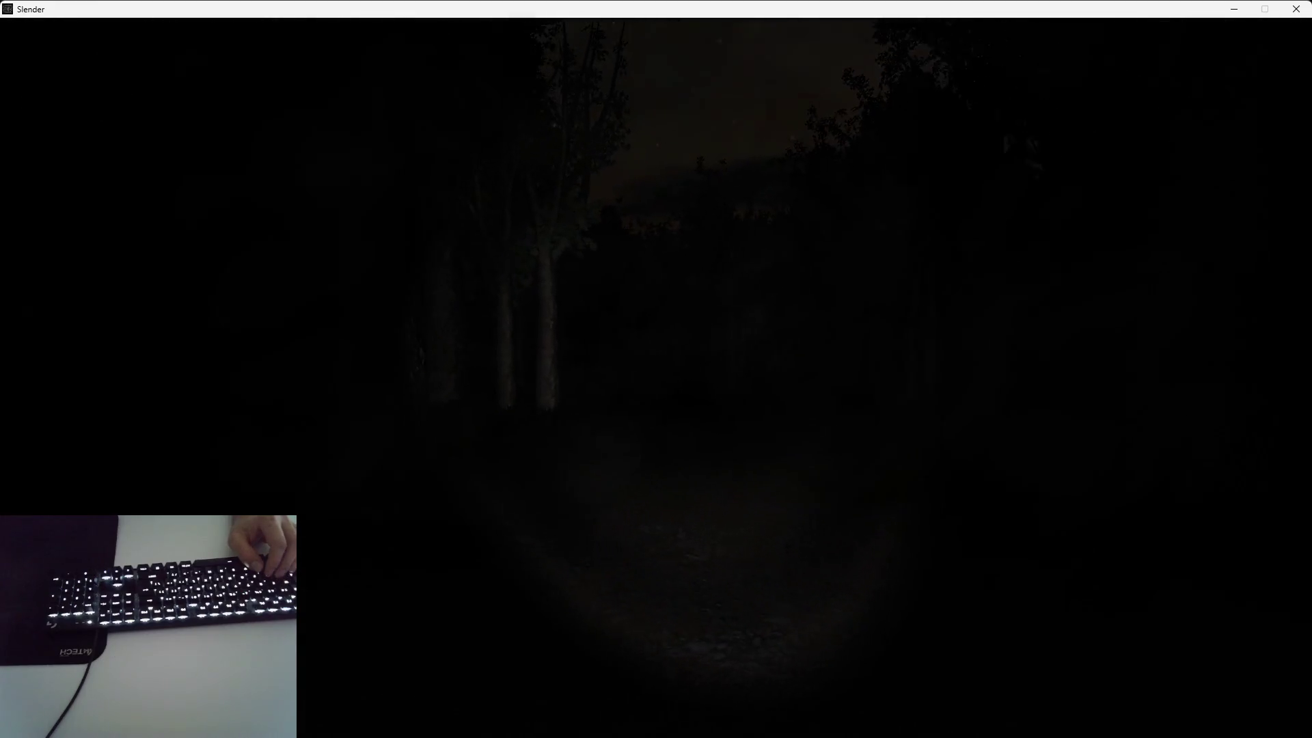
pyautogui.press('w')
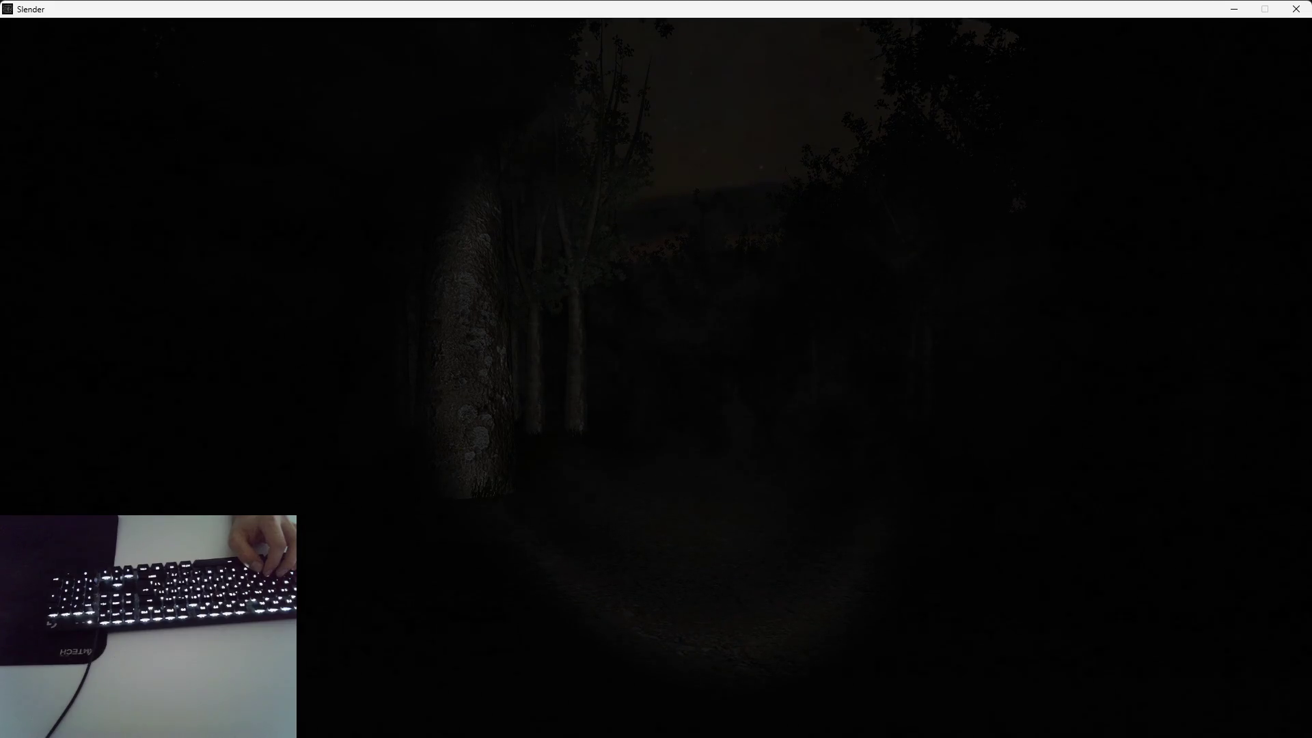
pyautogui.press('w')
pyautogui.press('w')
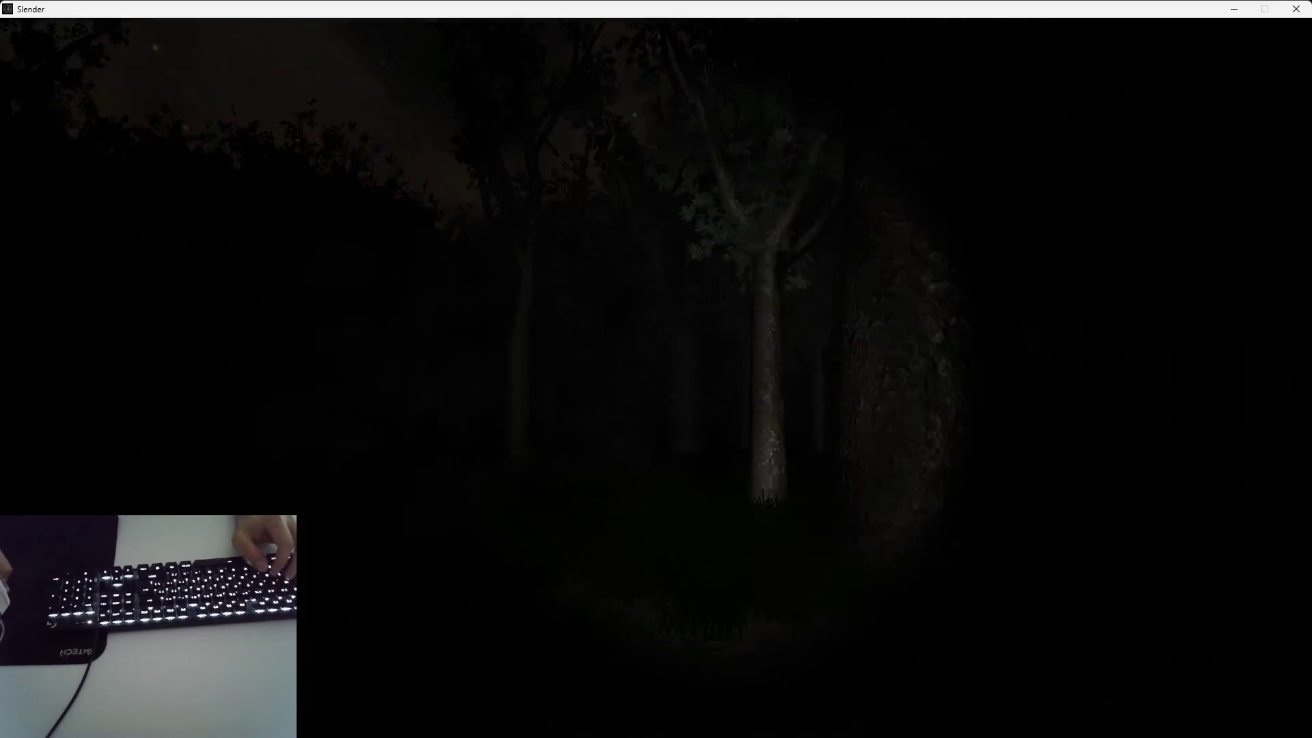
pyautogui.press('Escape')
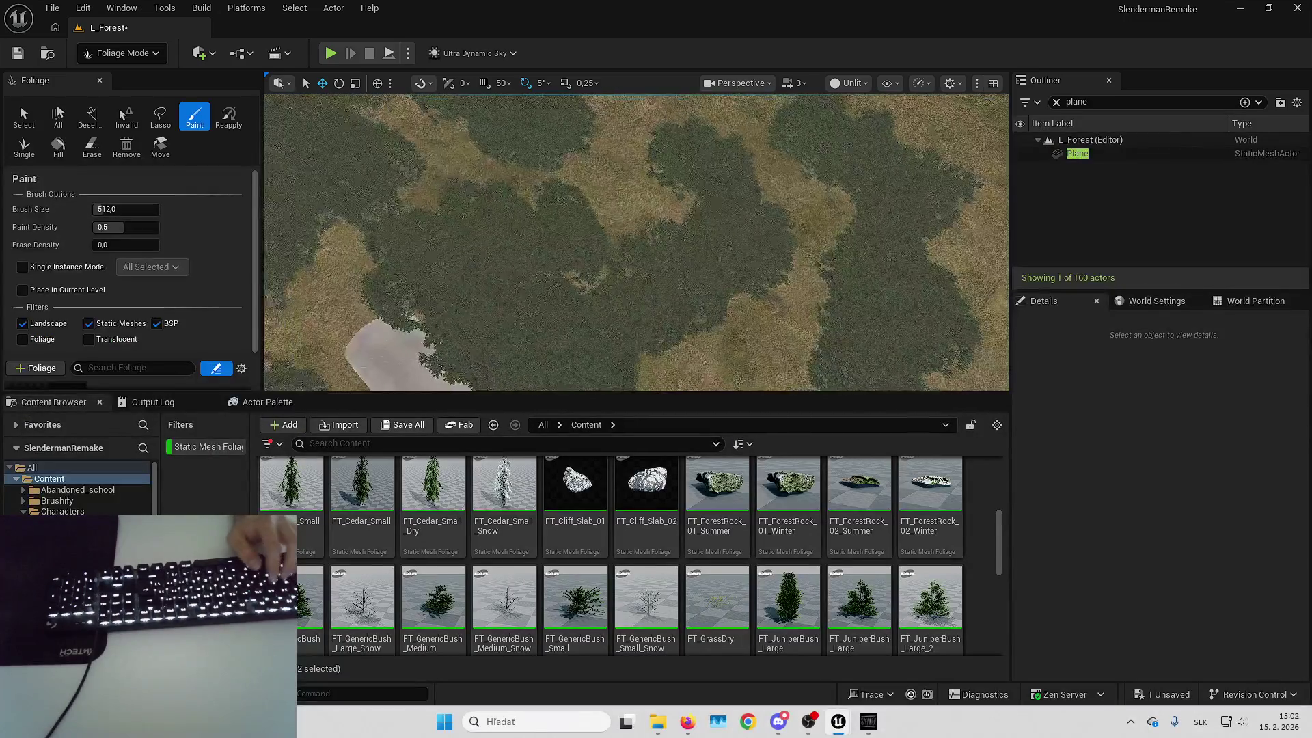
# Fly toward the white tunnel to check the grass between bushes, then start the play-test
pyautogui.scroll(3, 636, 243)
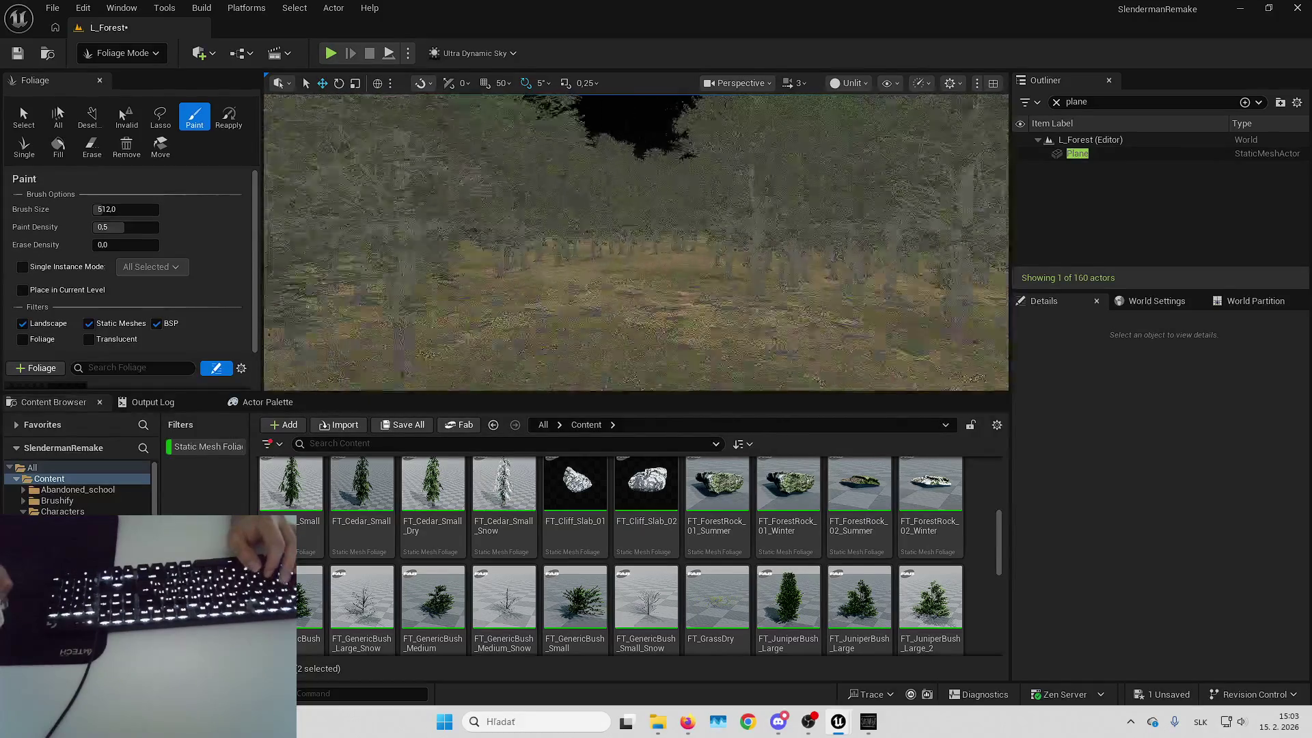
pyautogui.press('w')
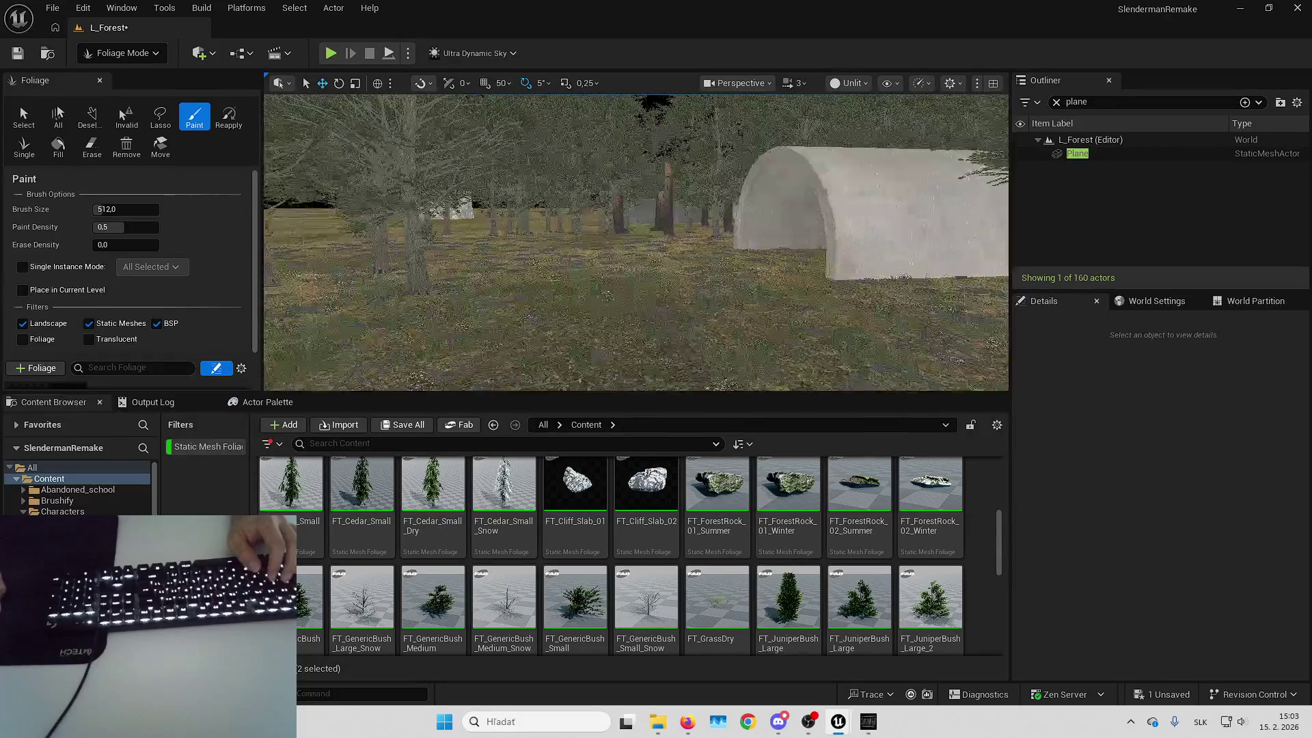
pyautogui.press('w')
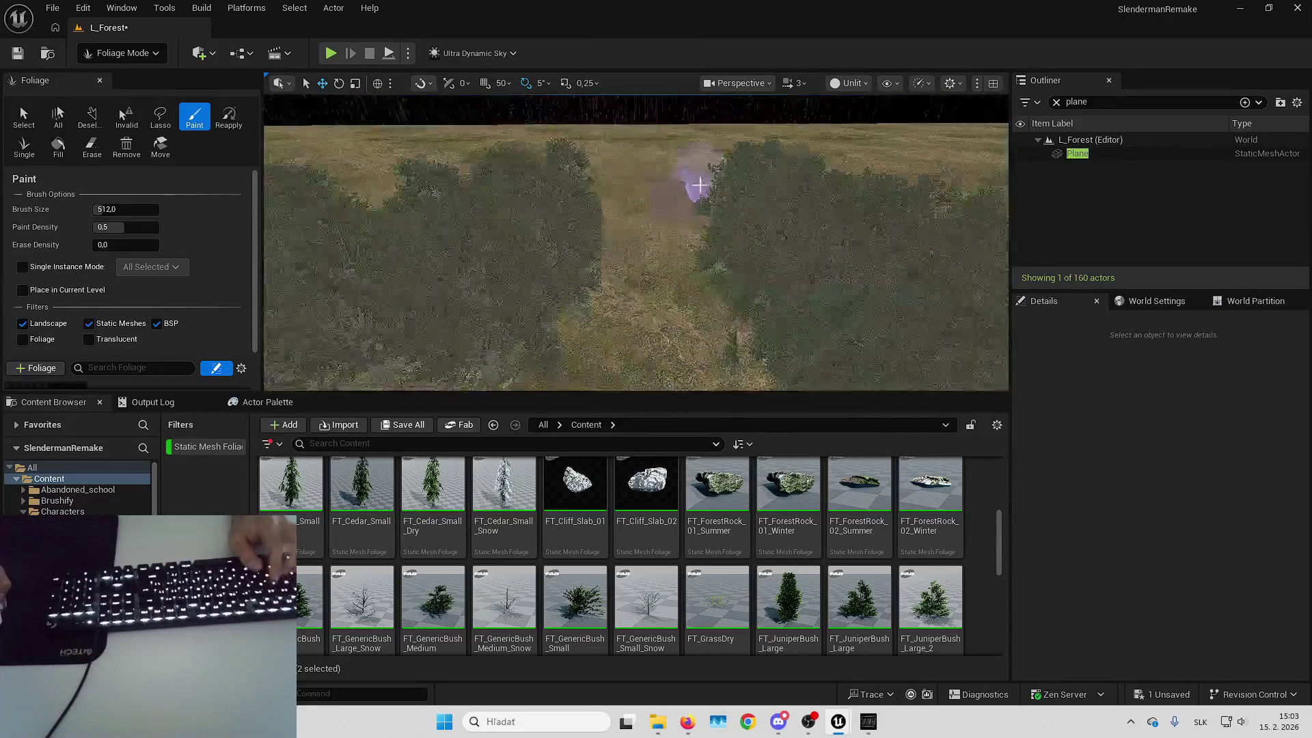
pyautogui.press('w')
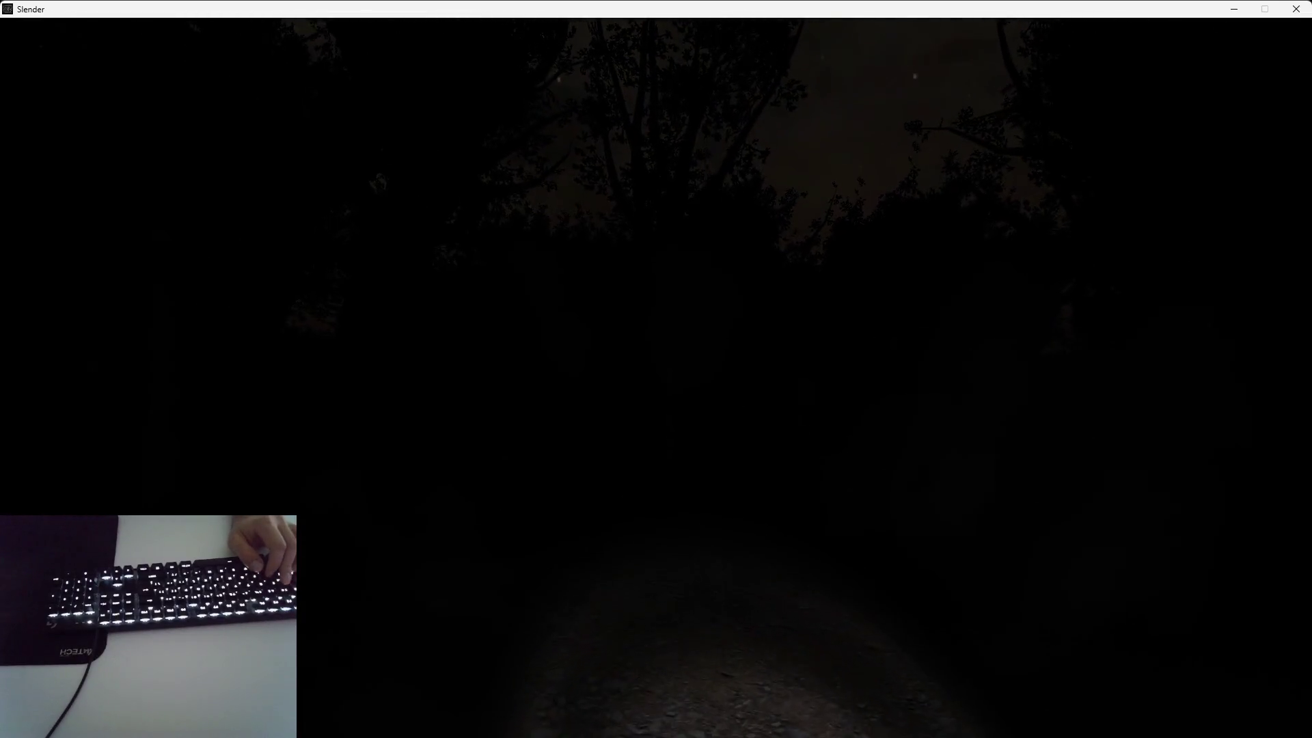
# Walk along the dirt path and through the dark tunnel to its exit
pyautogui.press('w')
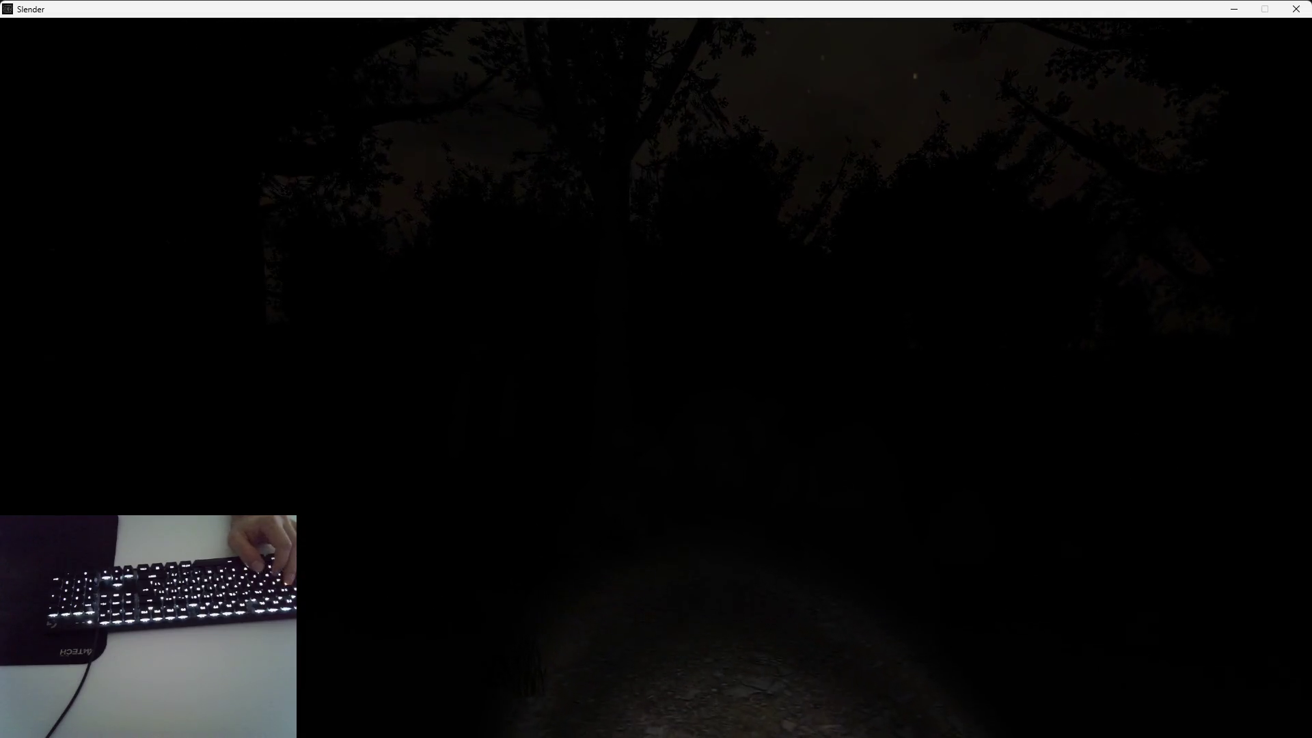
pyautogui.press('w')
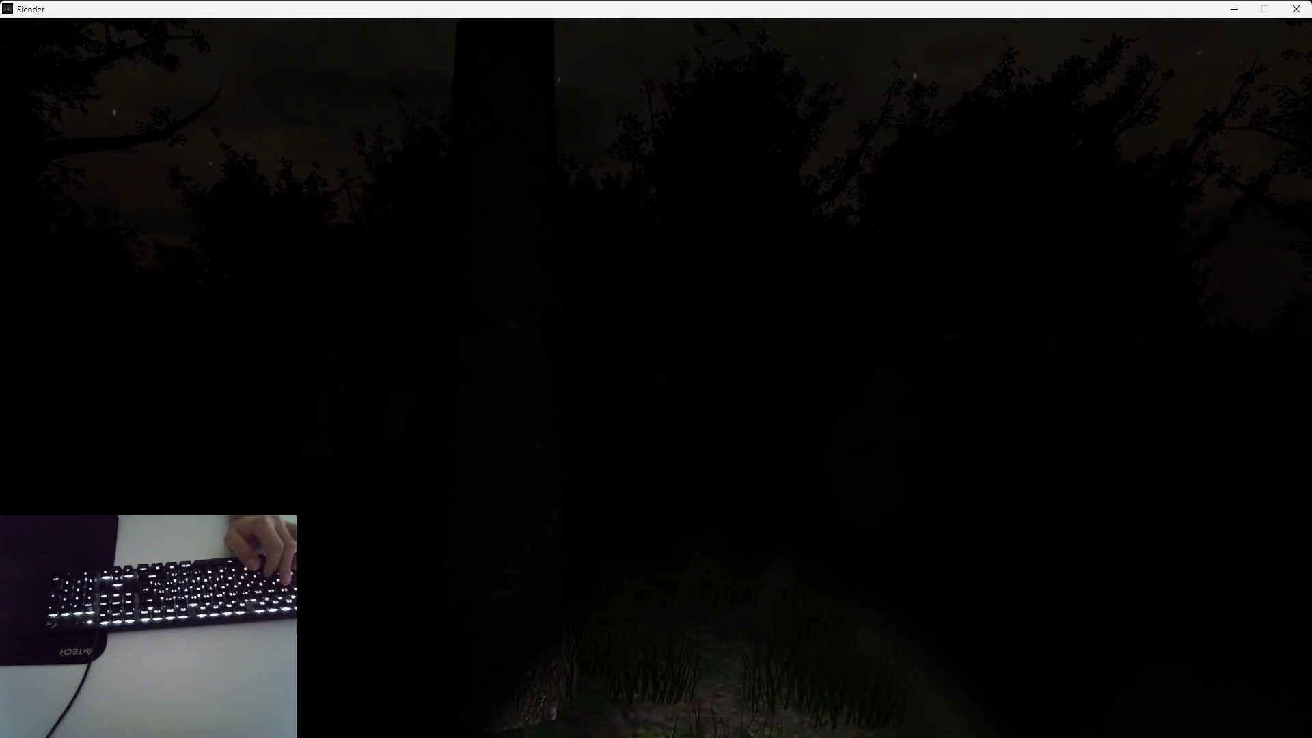
pyautogui.press('w')
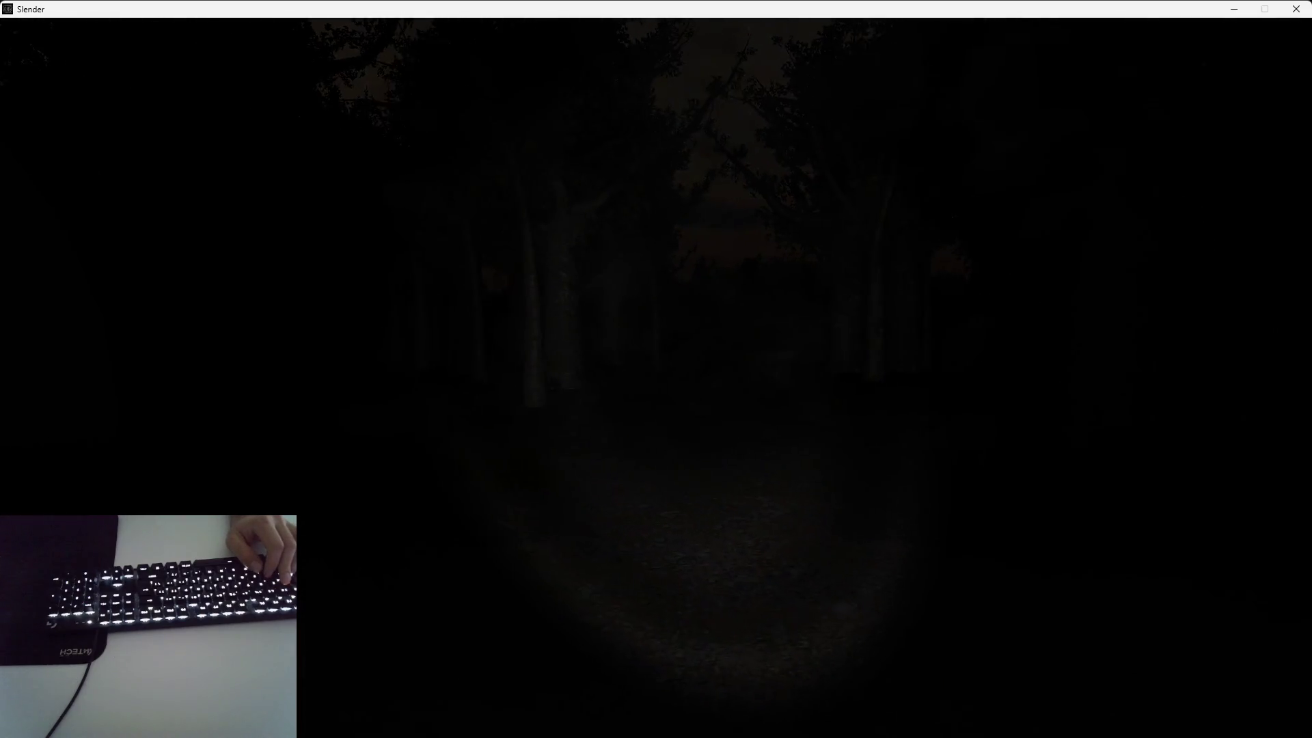
pyautogui.press('w')
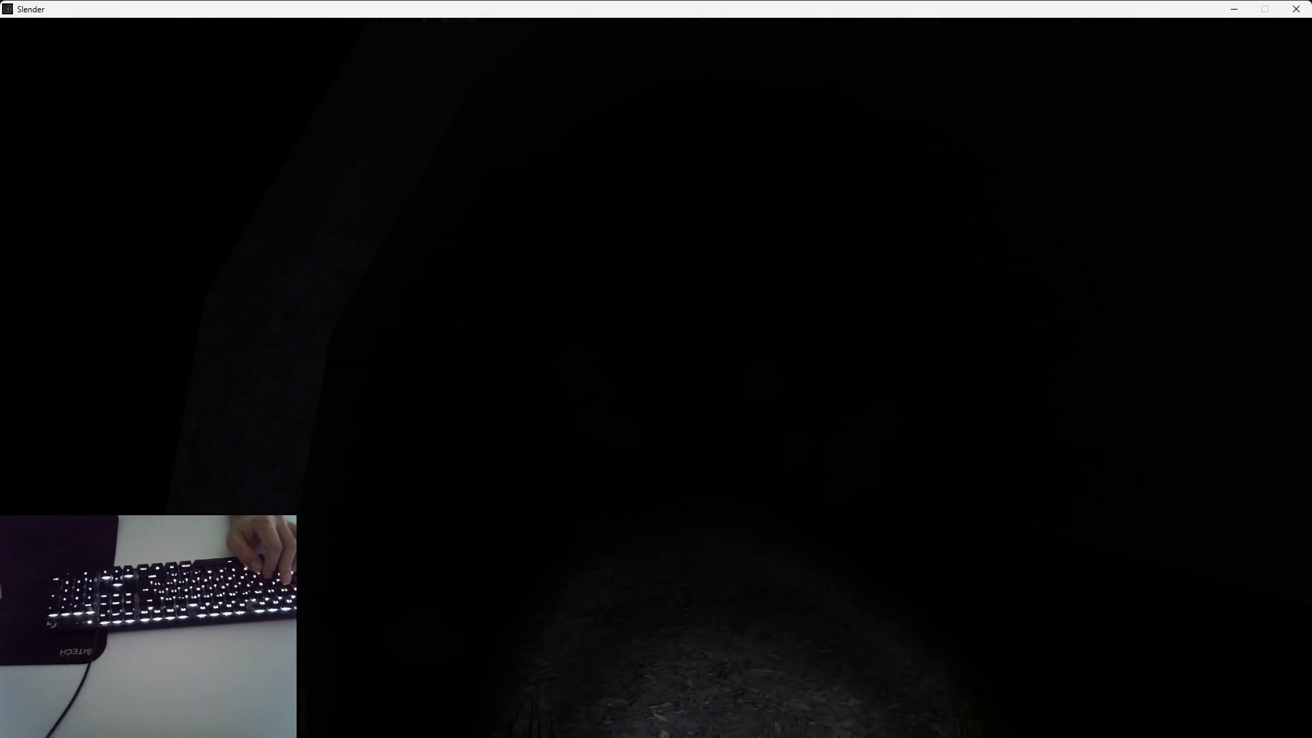
pyautogui.press('w')
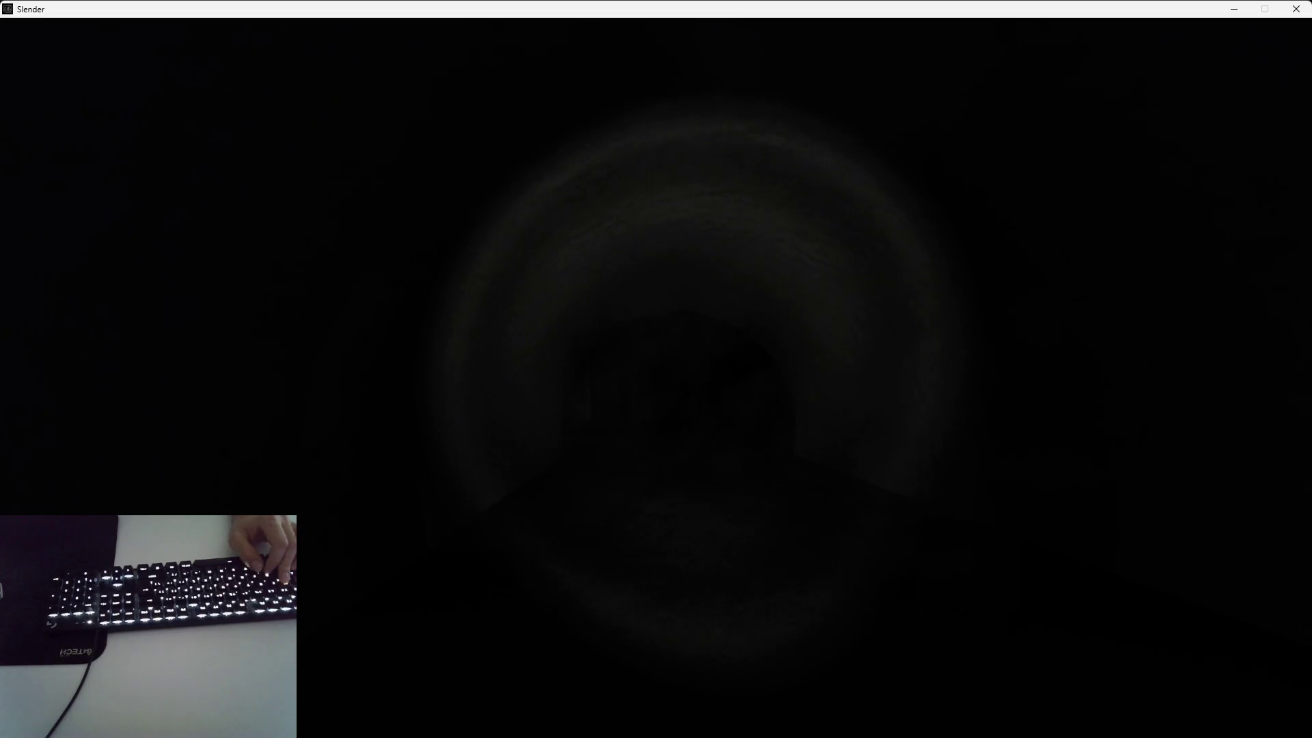
pyautogui.press('w')
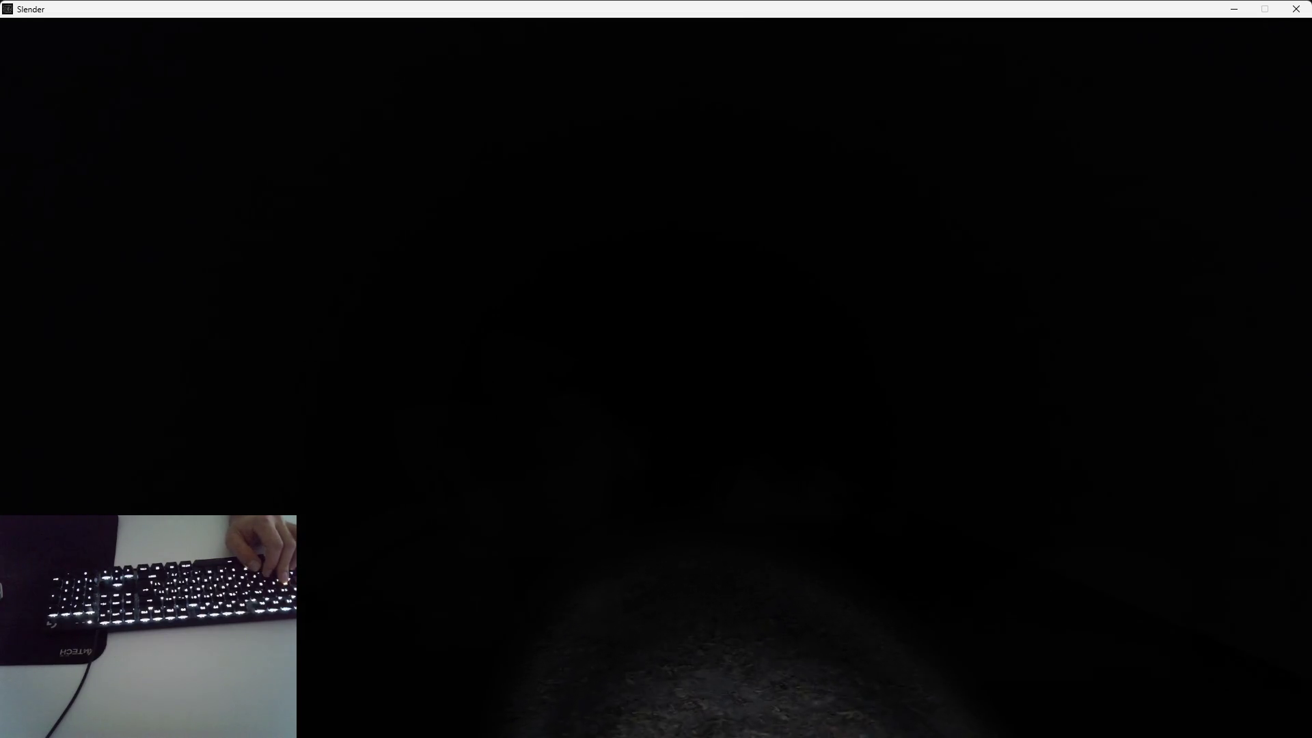
pyautogui.press('w')
pyautogui.press('w')
pyautogui.press('w')
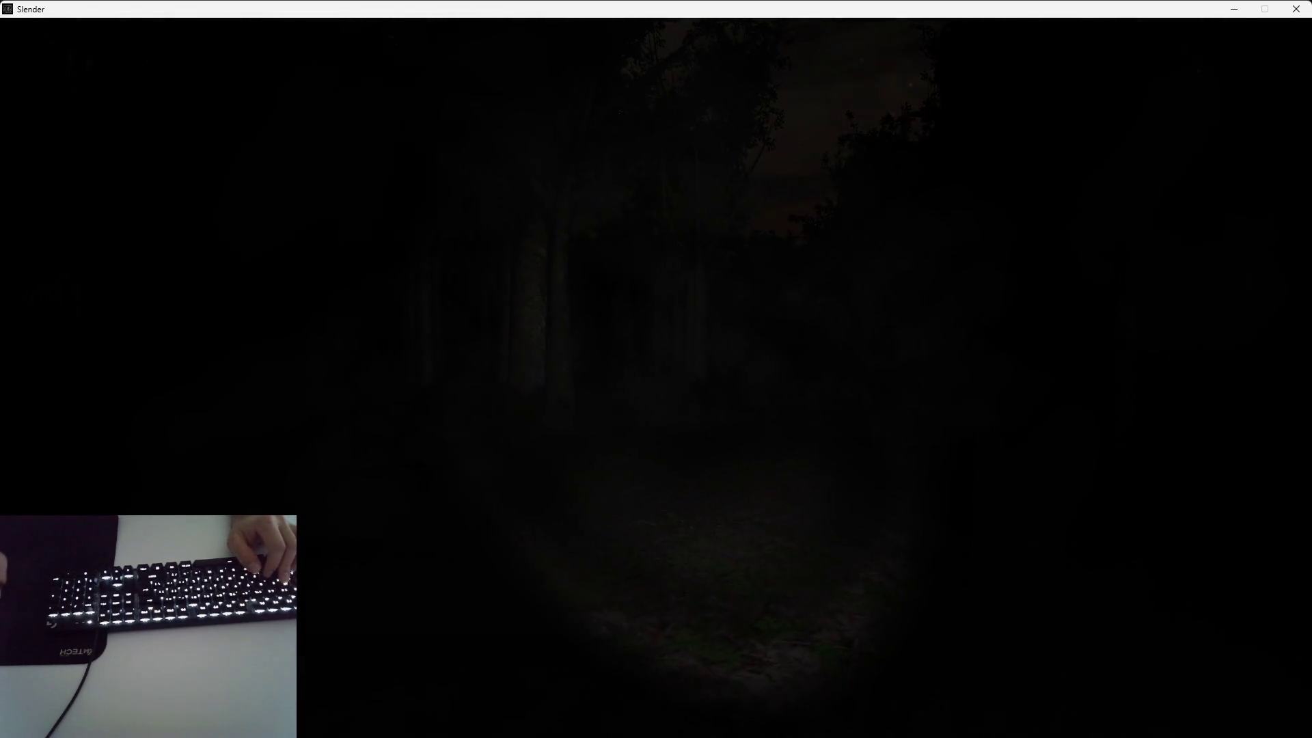
# Follow the gravel path deeper into the forest toward the flashlit tree trunks
pyautogui.press('w')
pyautogui.press('w')
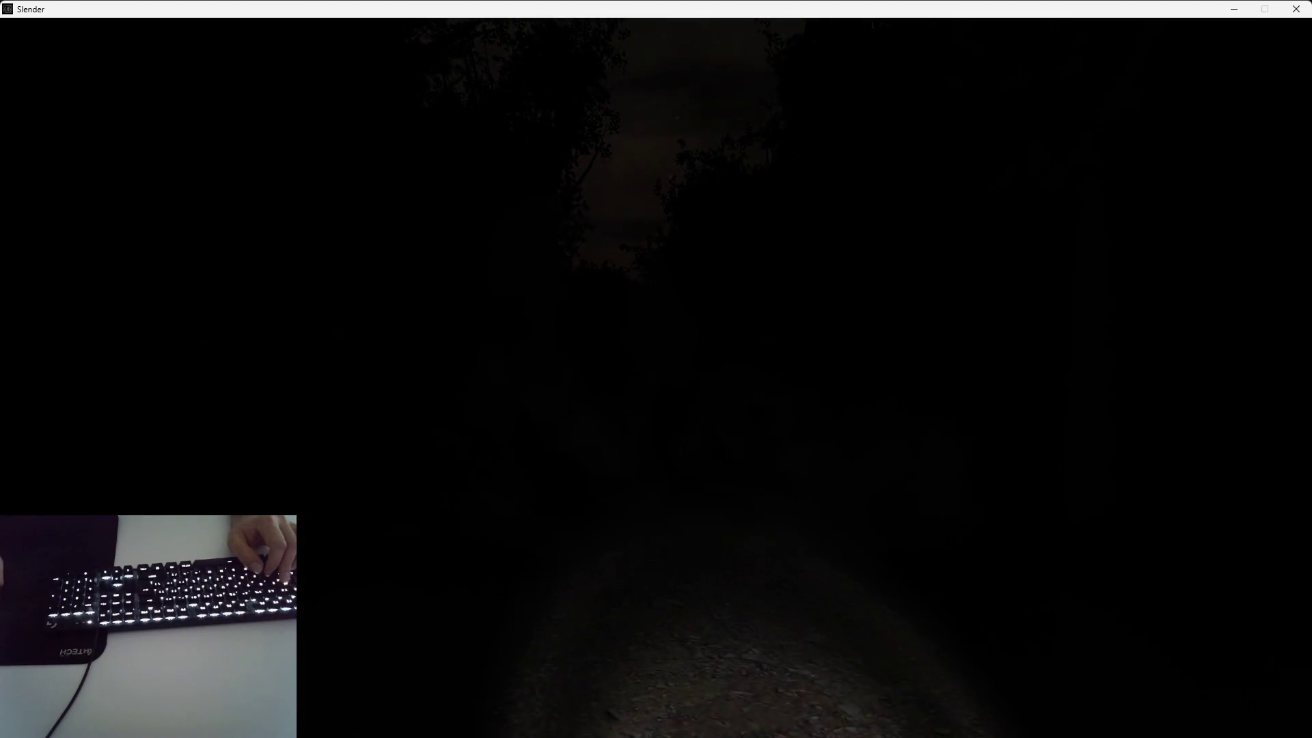
pyautogui.press('w')
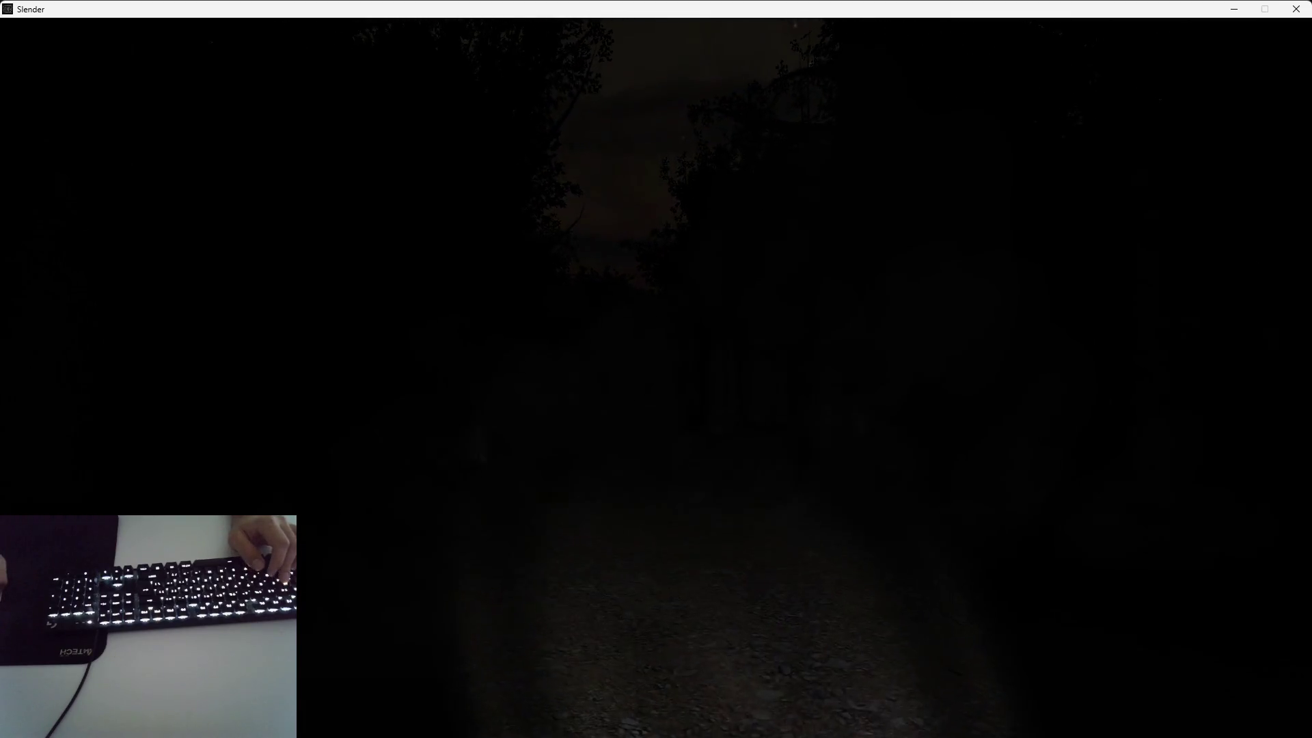
pyautogui.press('w')
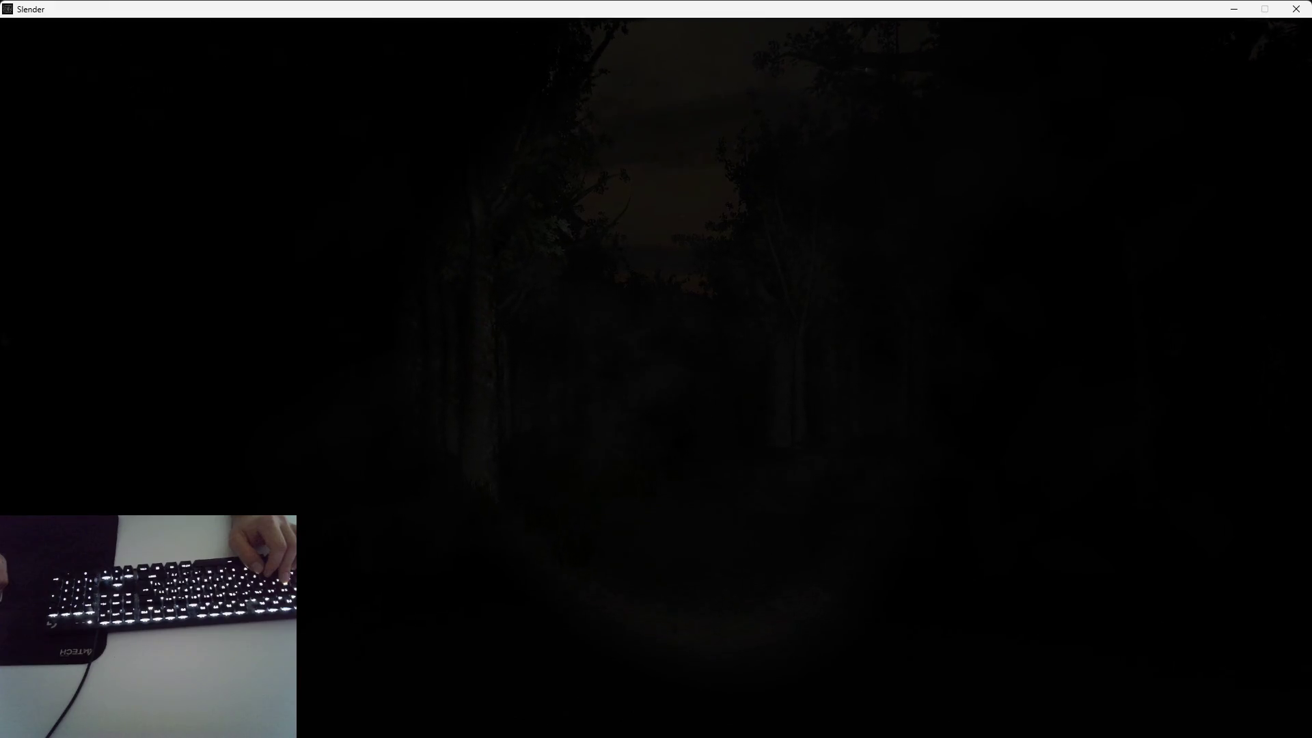
pyautogui.press('w')
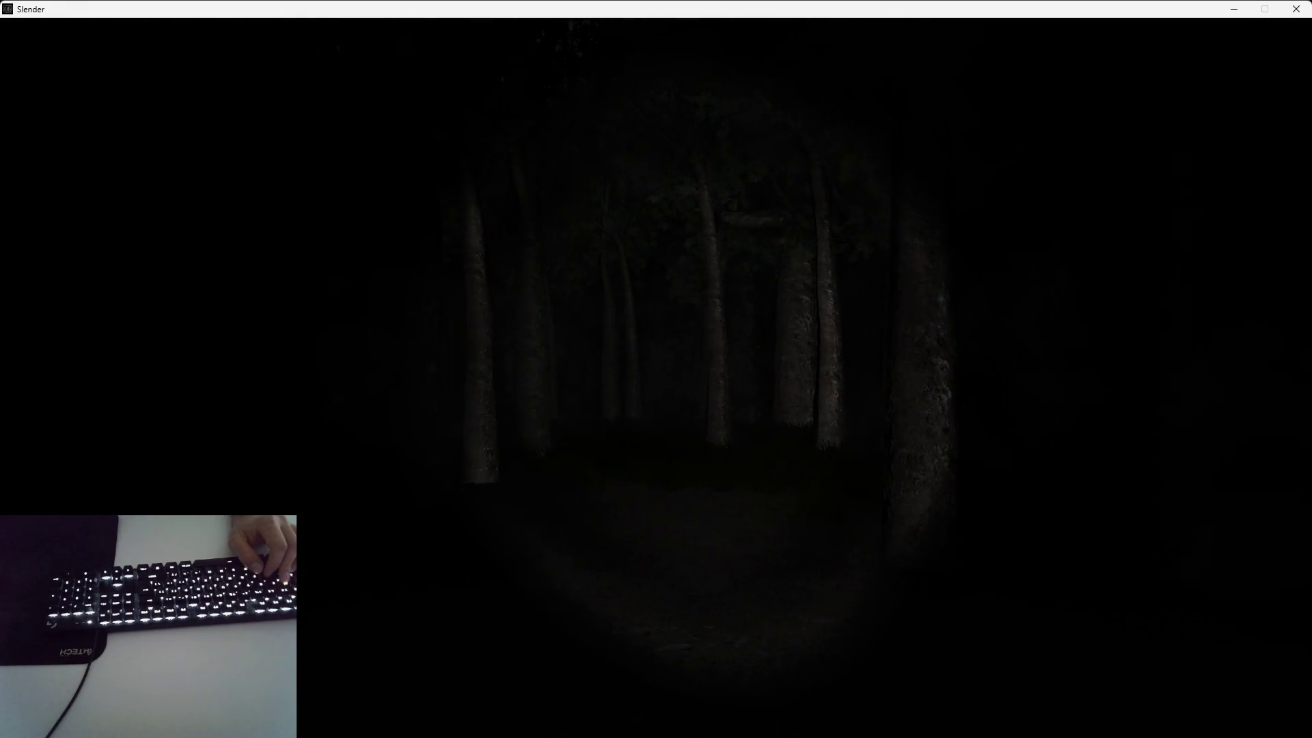
pyautogui.press('w')
pyautogui.press('w')
pyautogui.press('w')
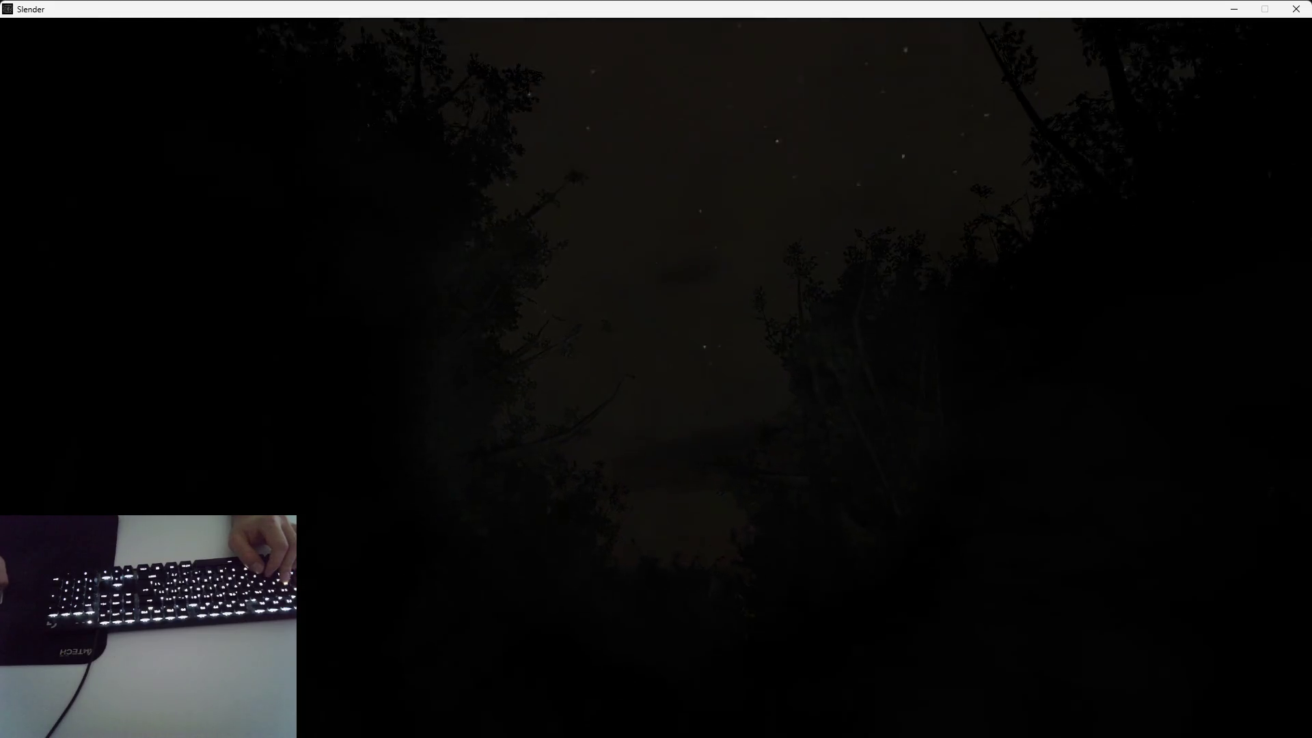
pyautogui.press('w')
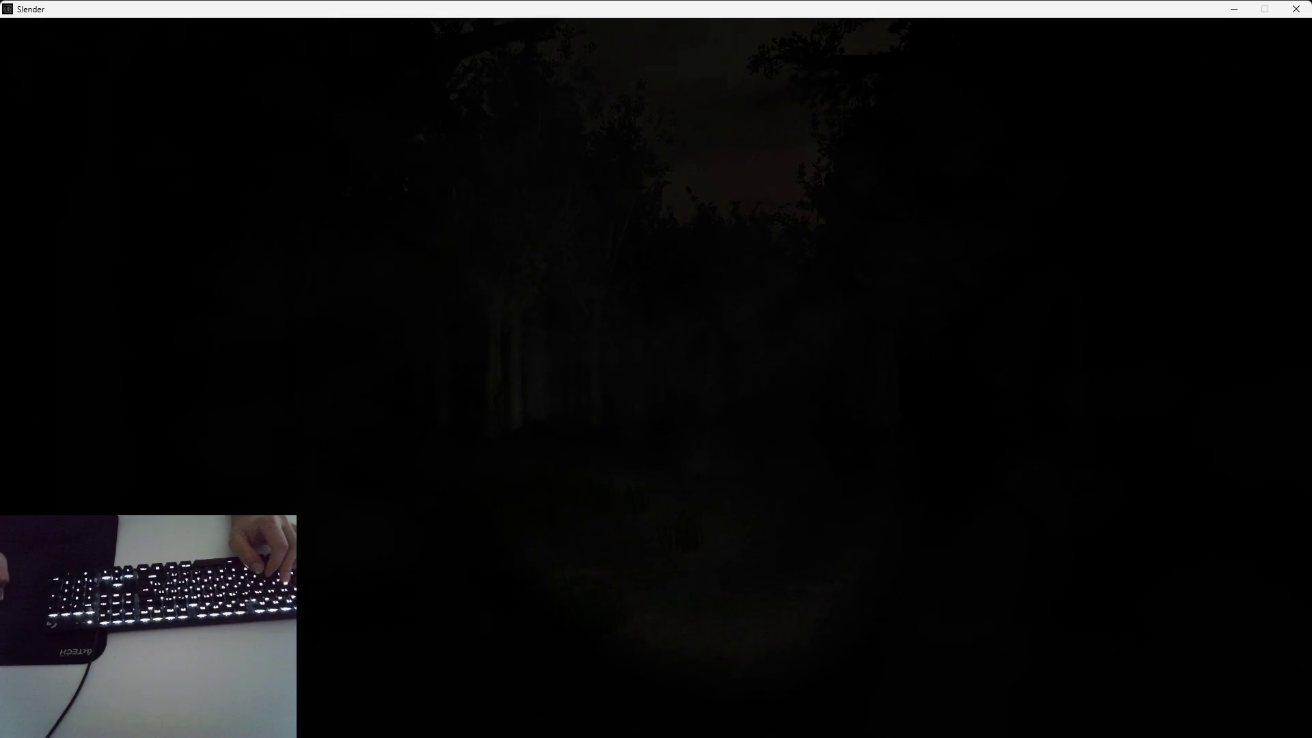
pyautogui.press('w')
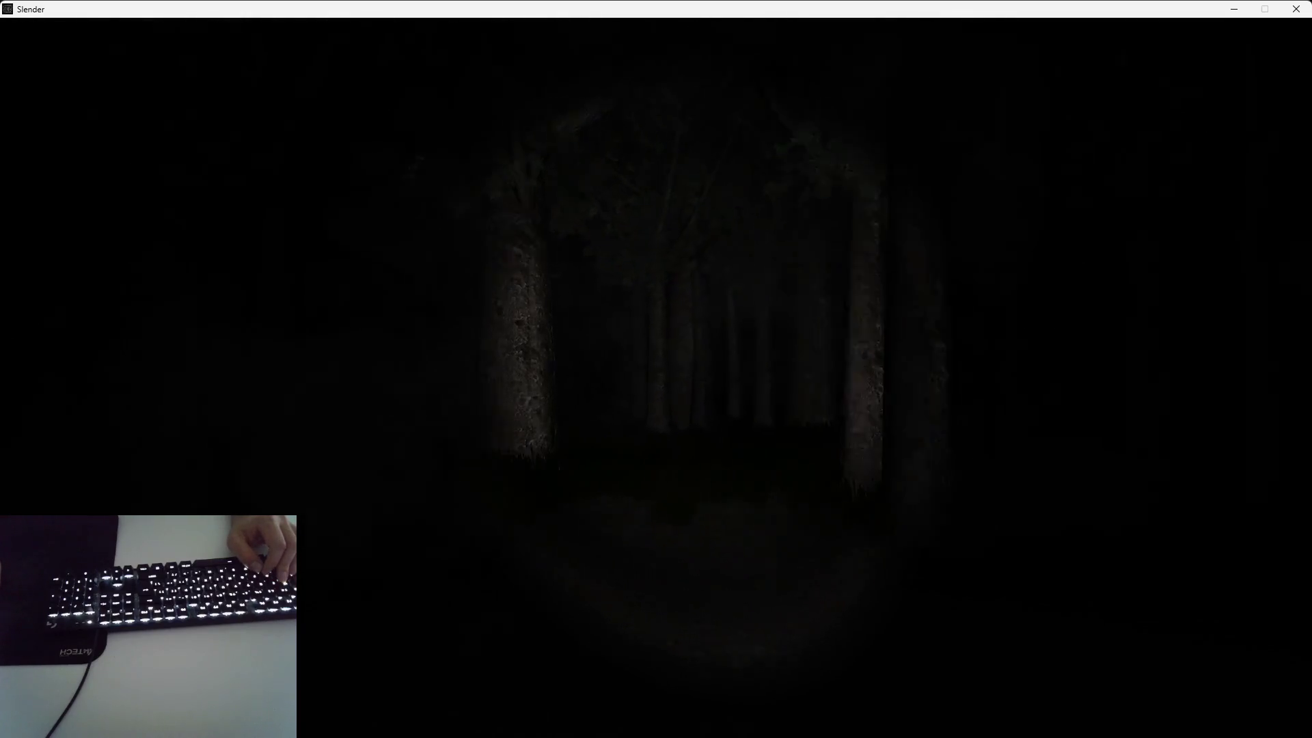
pyautogui.press('w')
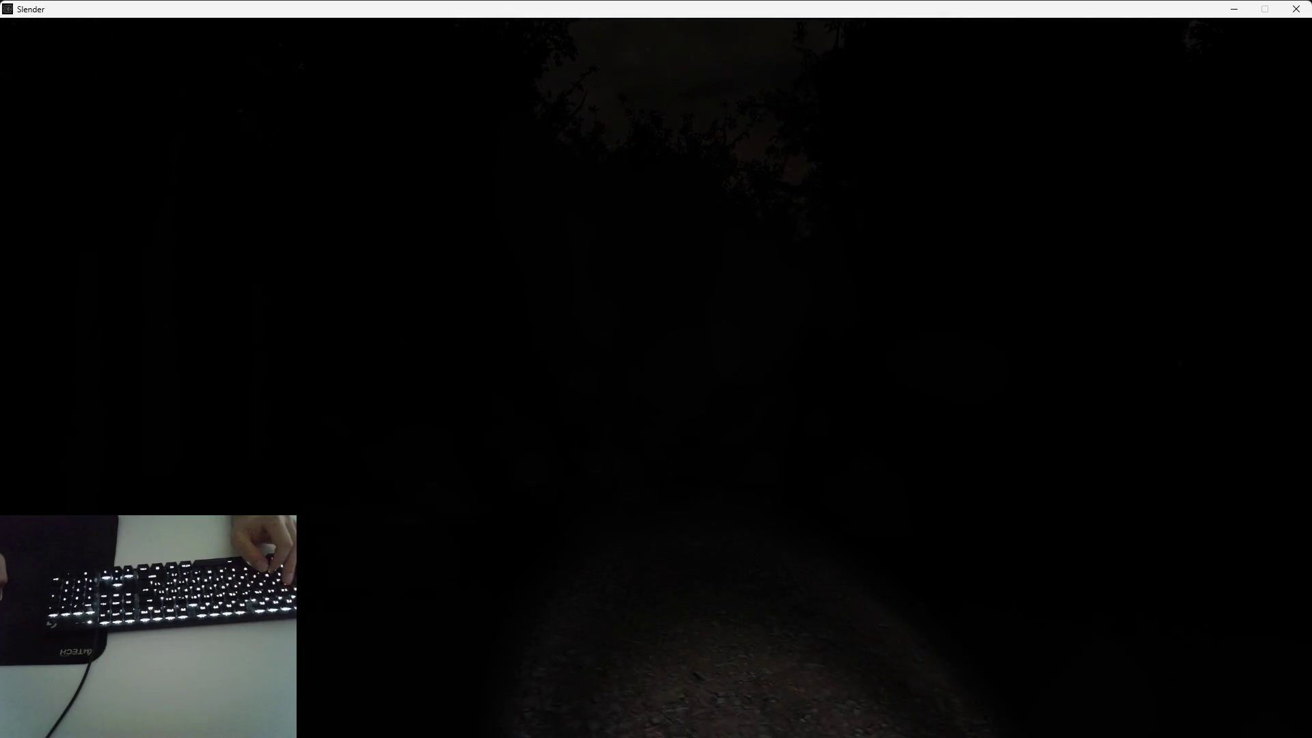
pyautogui.press('w')
pyautogui.press('w')
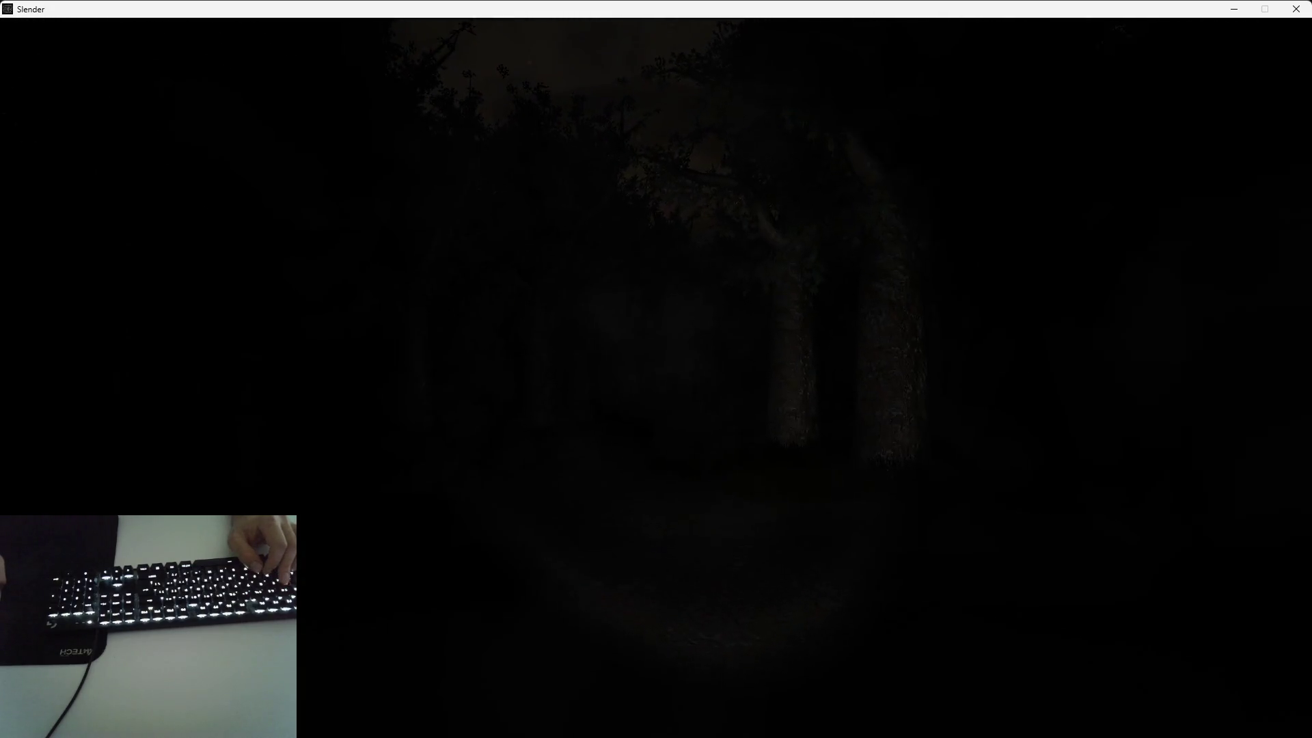
pyautogui.press('w')
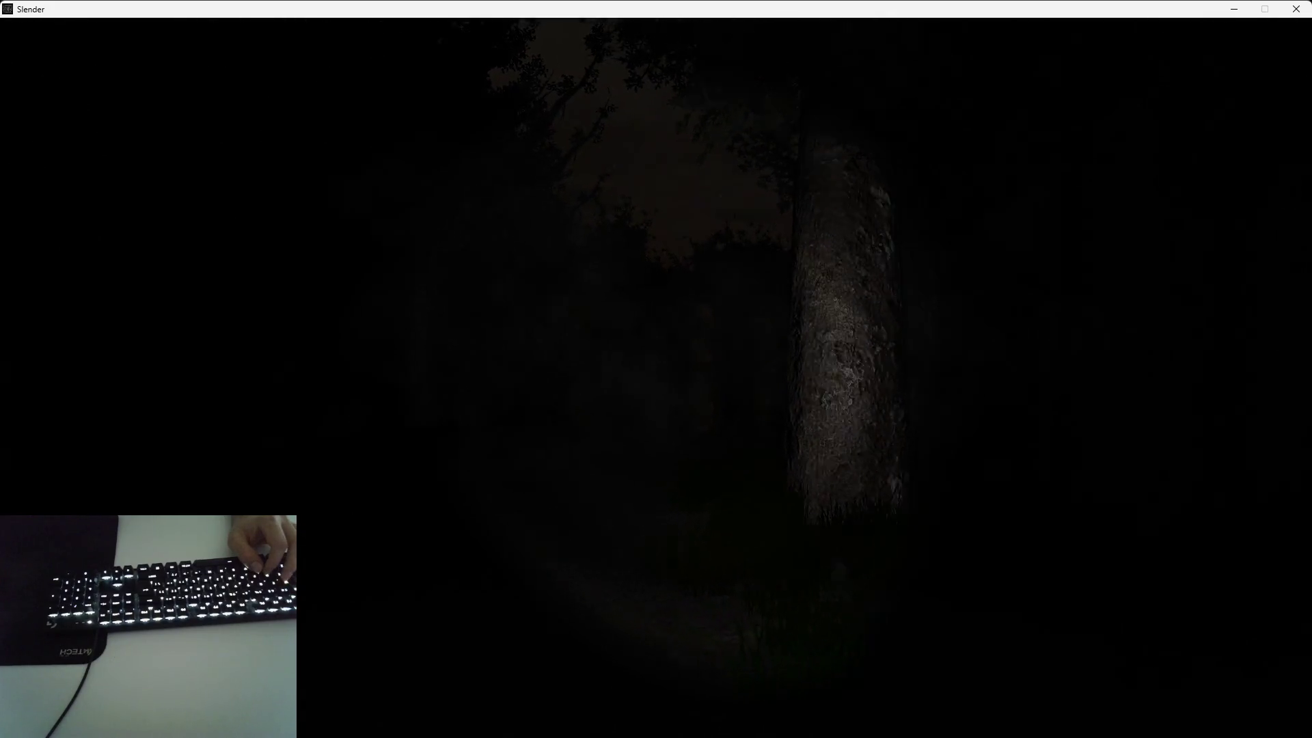
pyautogui.press('w')
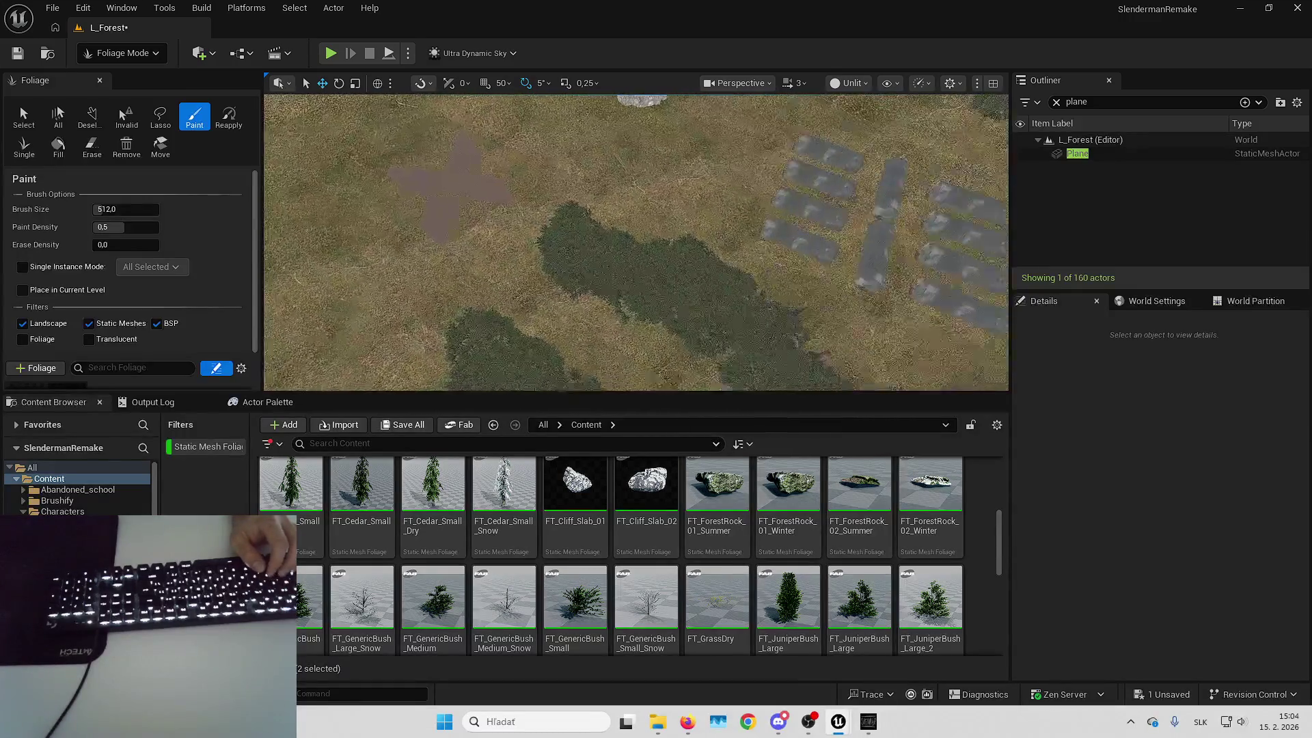
# Fly the editor camera across the landscape to the X-shaped plane and painted foliage
pyautogui.press('w')
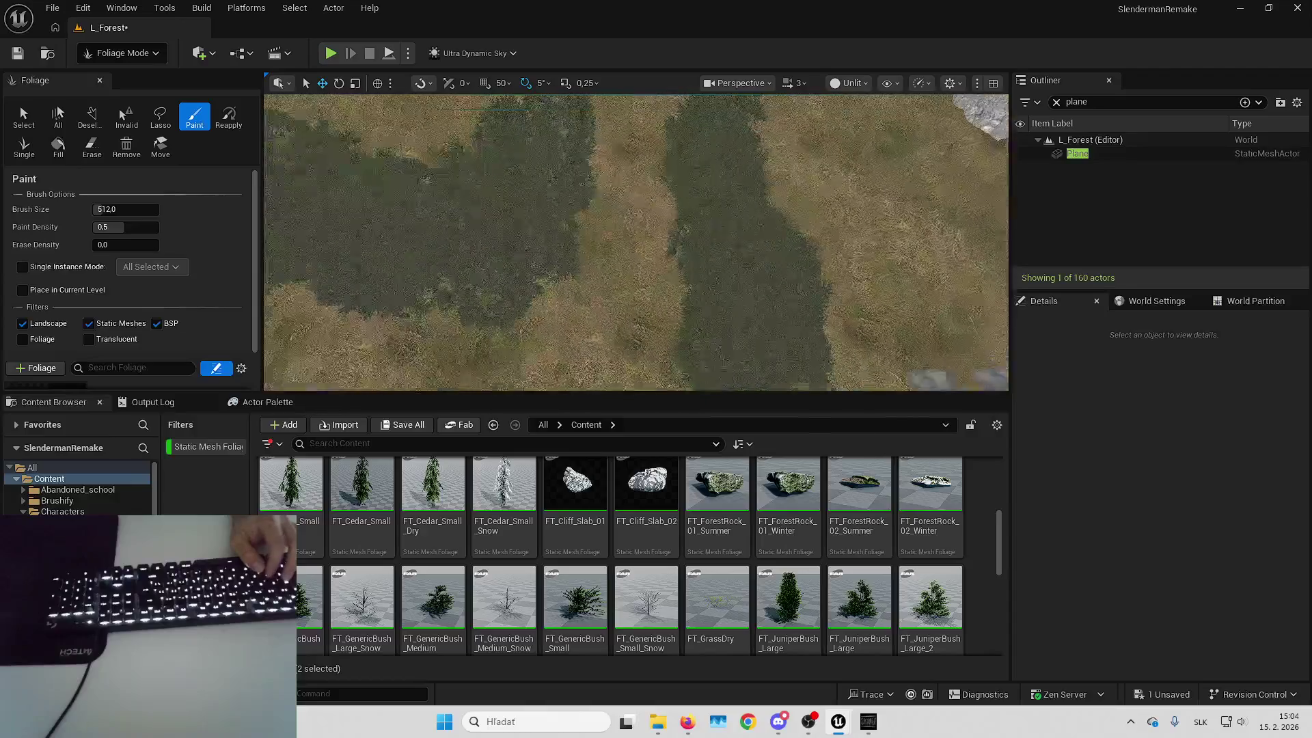
pyautogui.press('w')
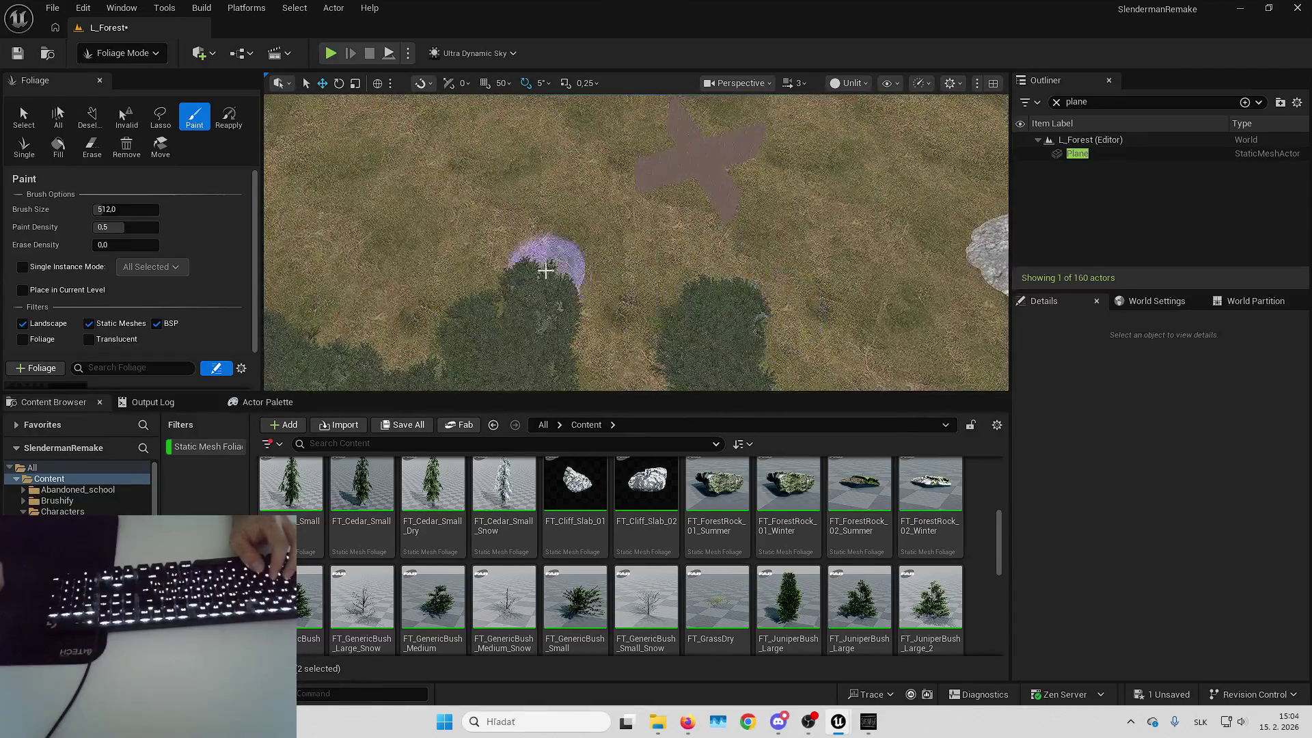
pyautogui.press('w')
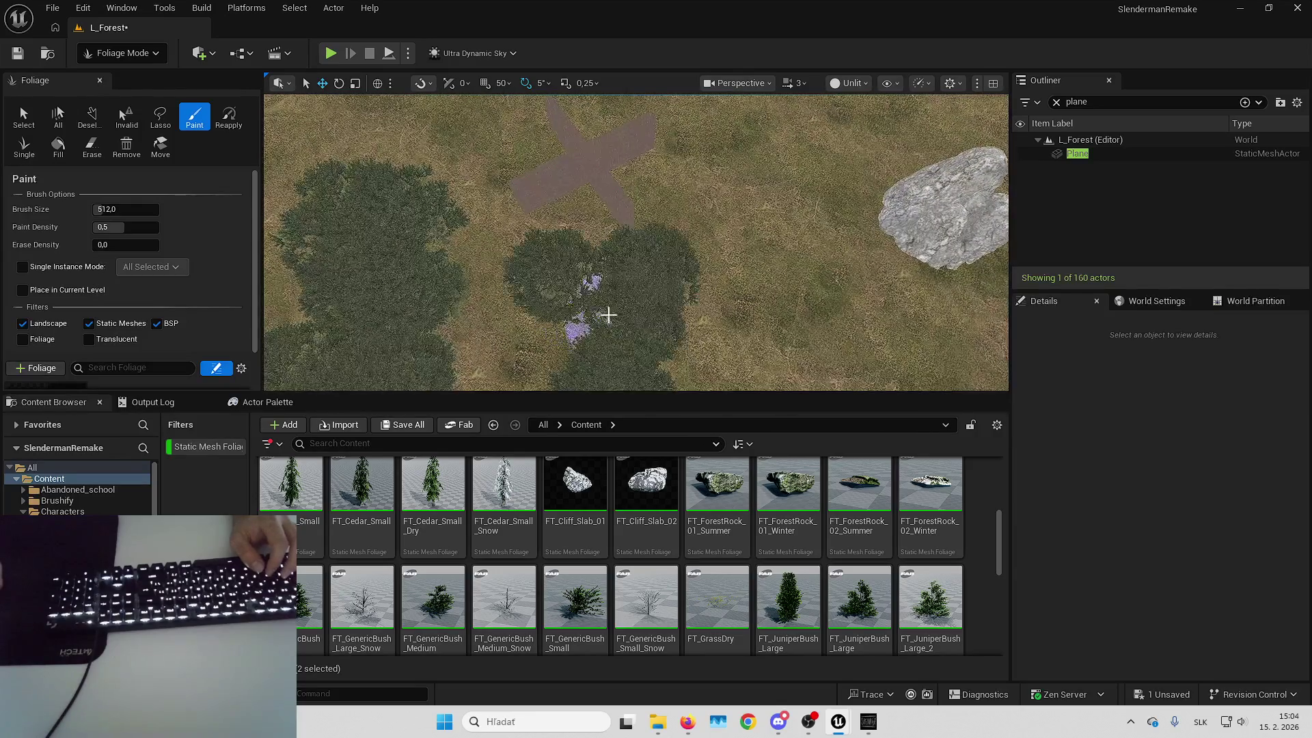
pyautogui.press('s')
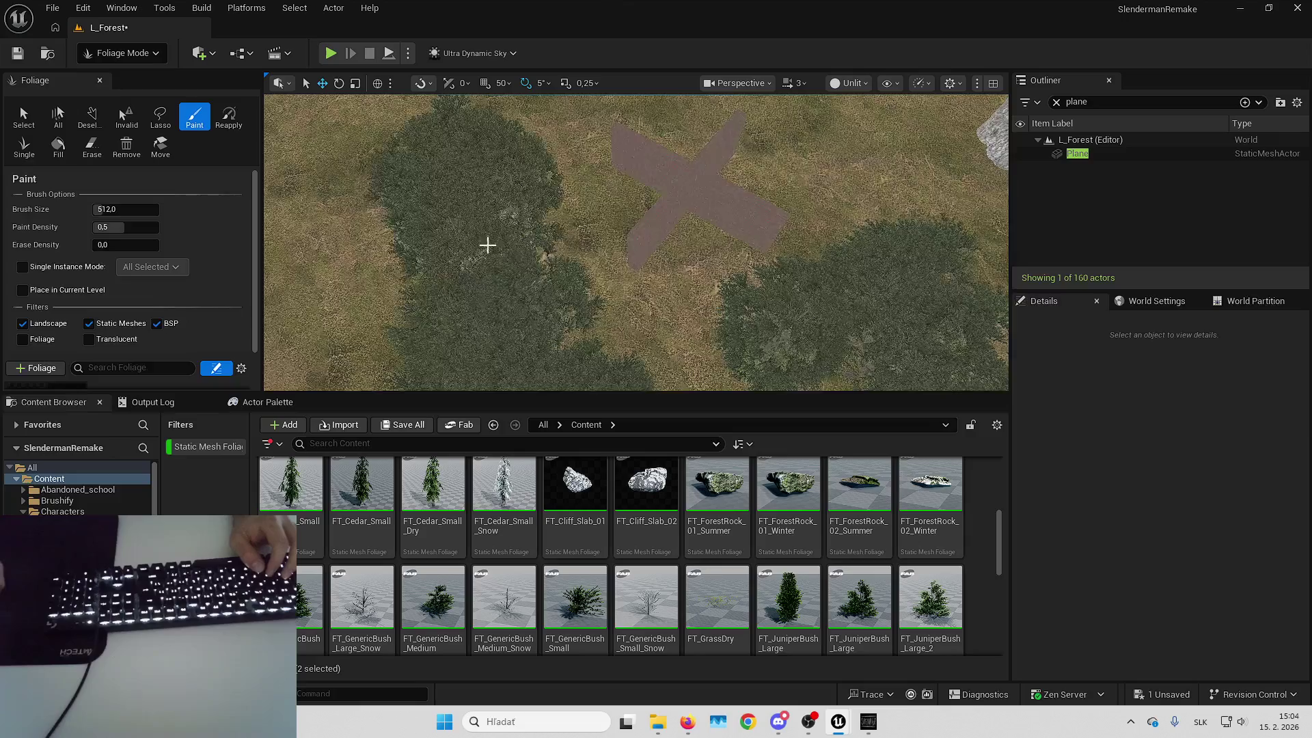
pyautogui.press('w')
# Select the X-shaped plane, return to Foliage Mode with Shift+3, and launch the Slender preview
pyautogui.click(123, 52)
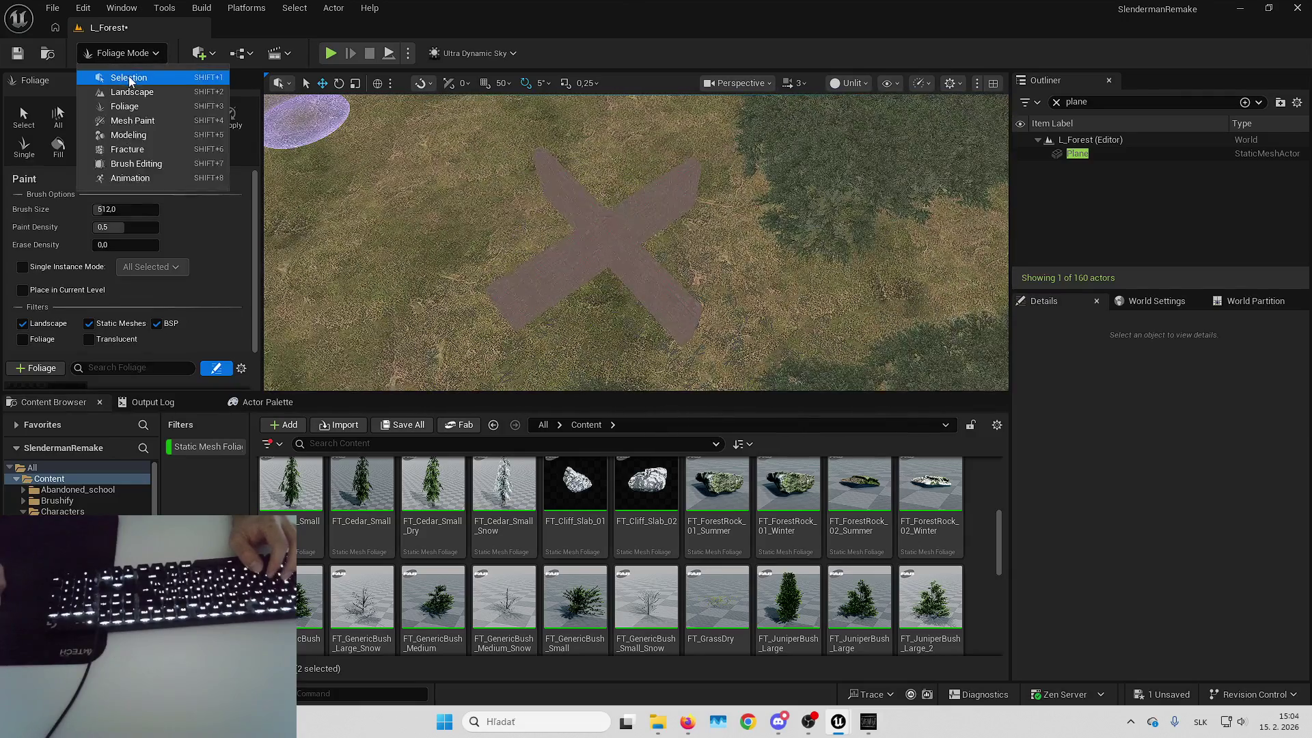
pyautogui.click(130, 79)
pyautogui.click(613, 217)
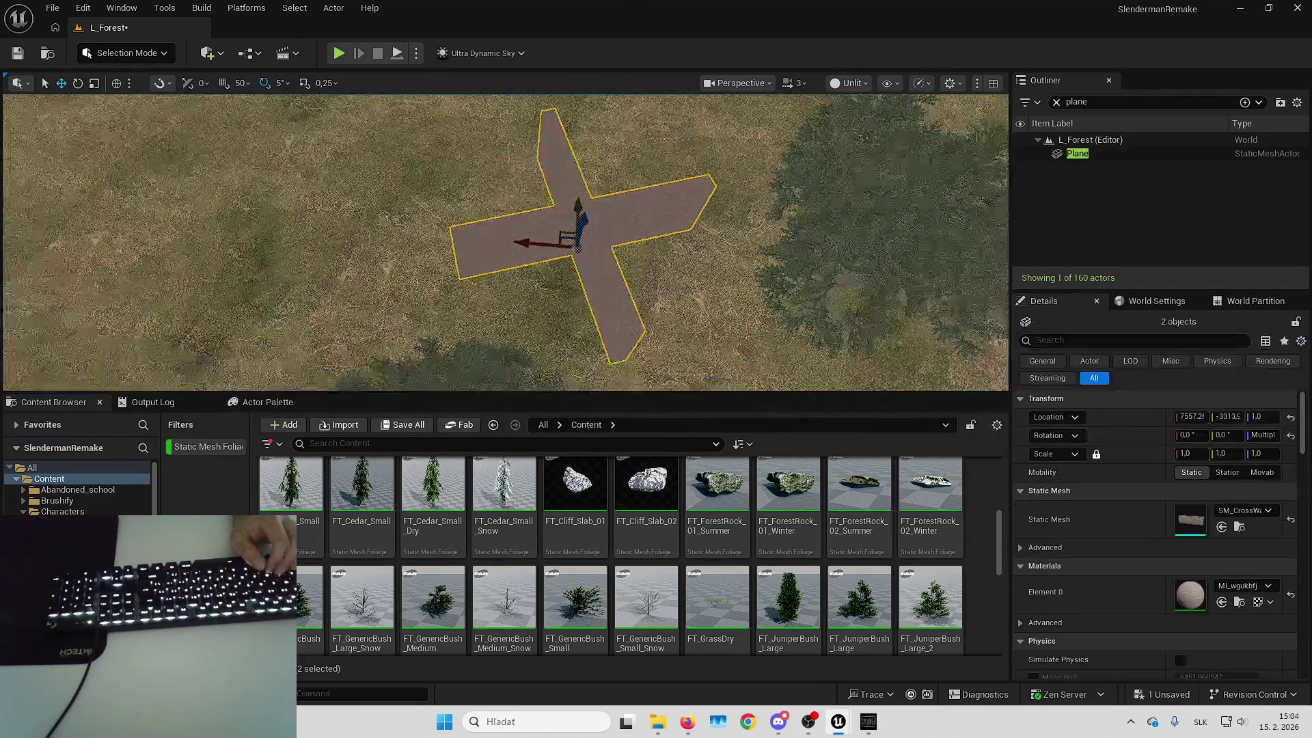
pyautogui.click(130, 52)
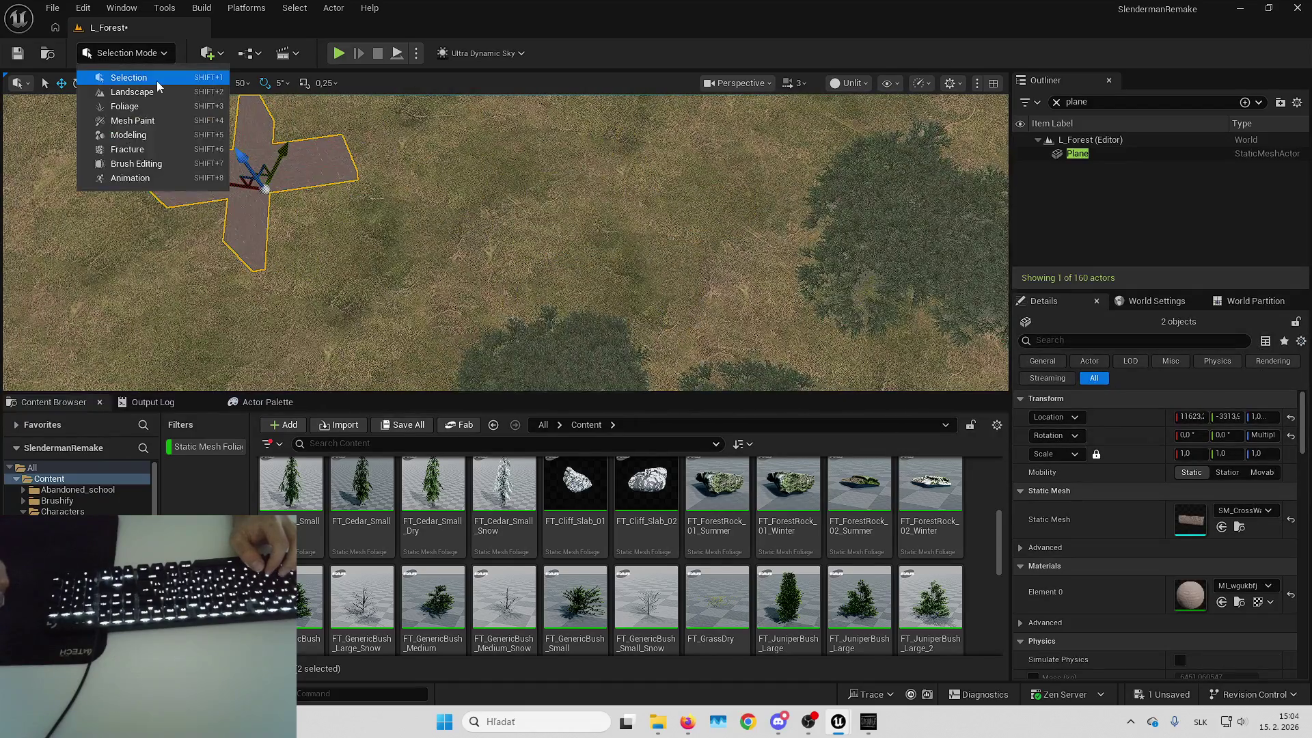
pyautogui.click(247, 129)
pyautogui.hotkey('shift', '3')
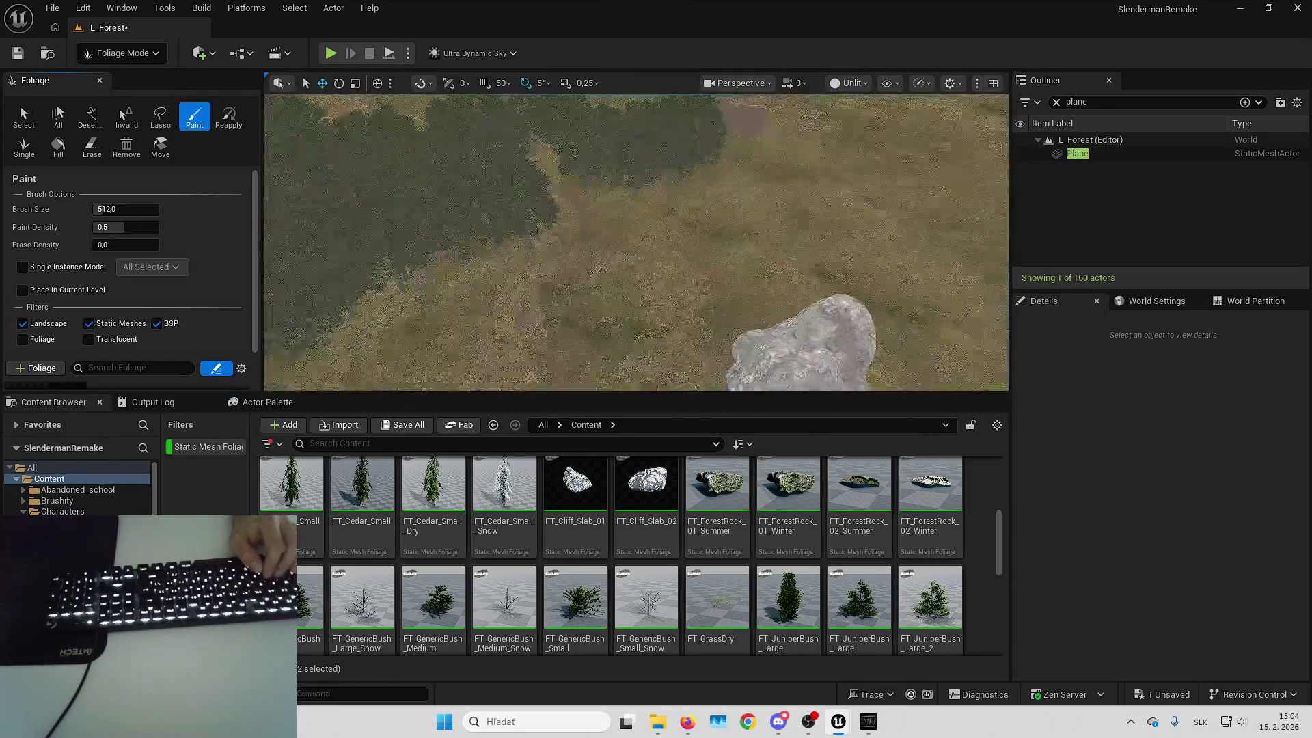
pyautogui.hotkey('alt', 'Tab')
pyautogui.press('w')
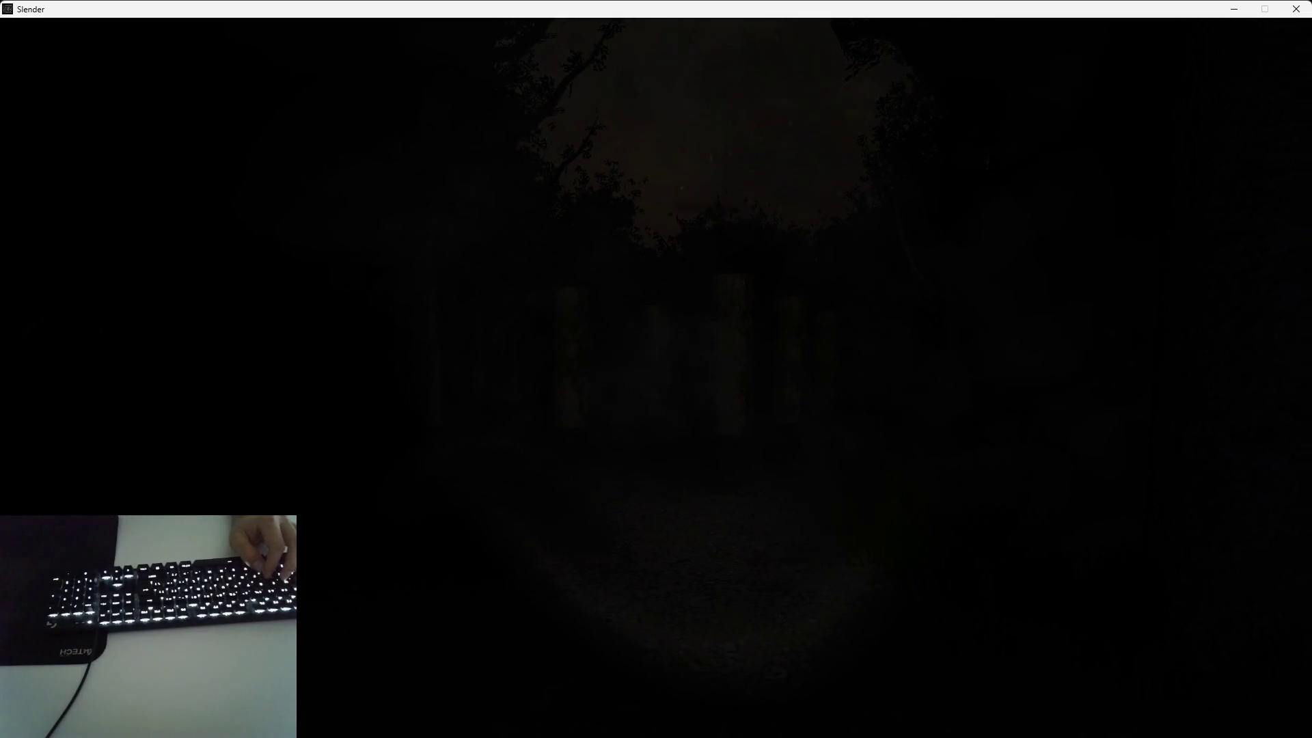
# Return from the game to the editor, pull the camera back, and choose Selection Mode
pyautogui.hotkey('alt', 'Tab')
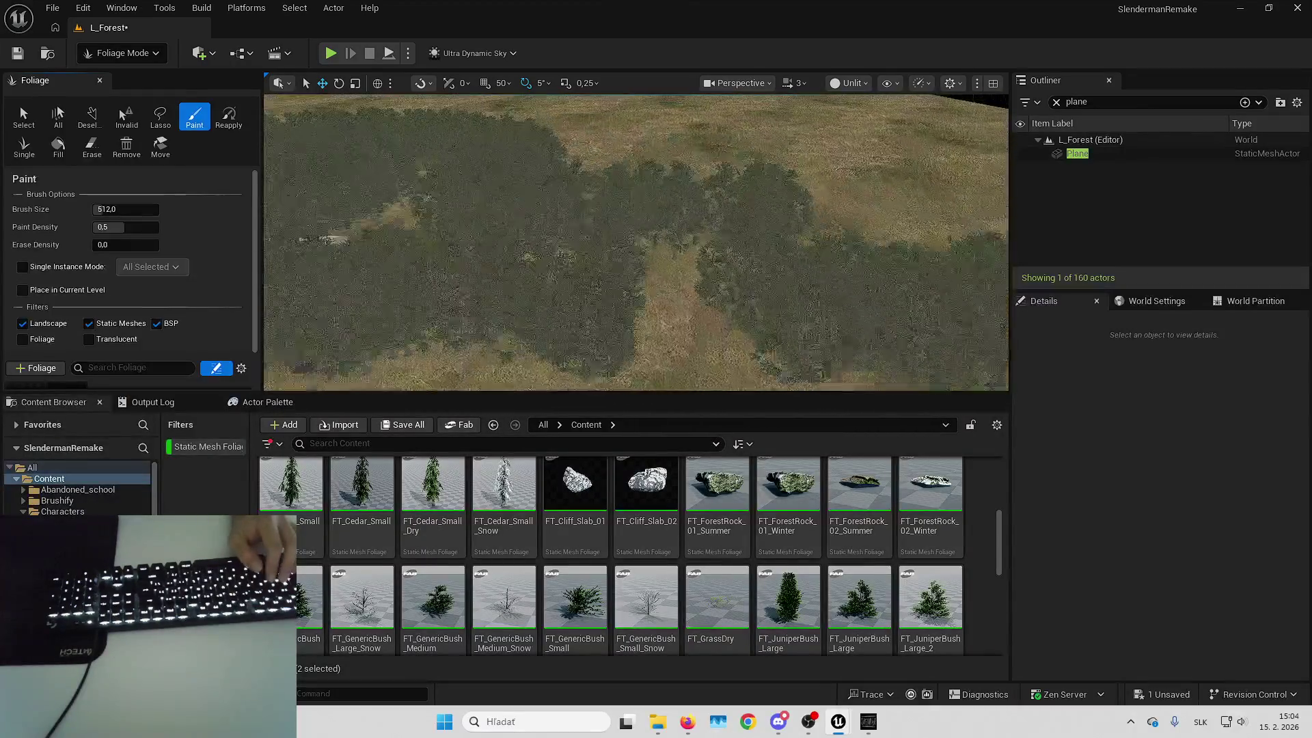
pyautogui.press('Down')
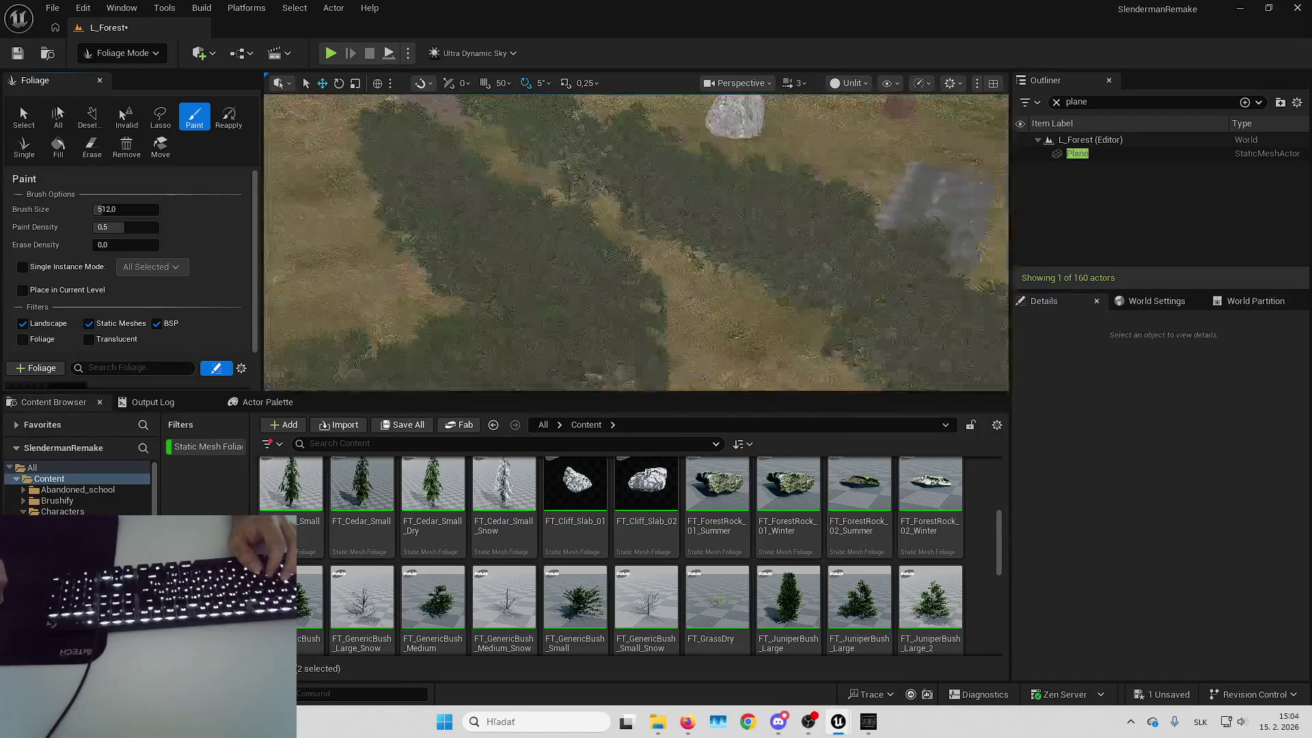
pyautogui.click(118, 53)
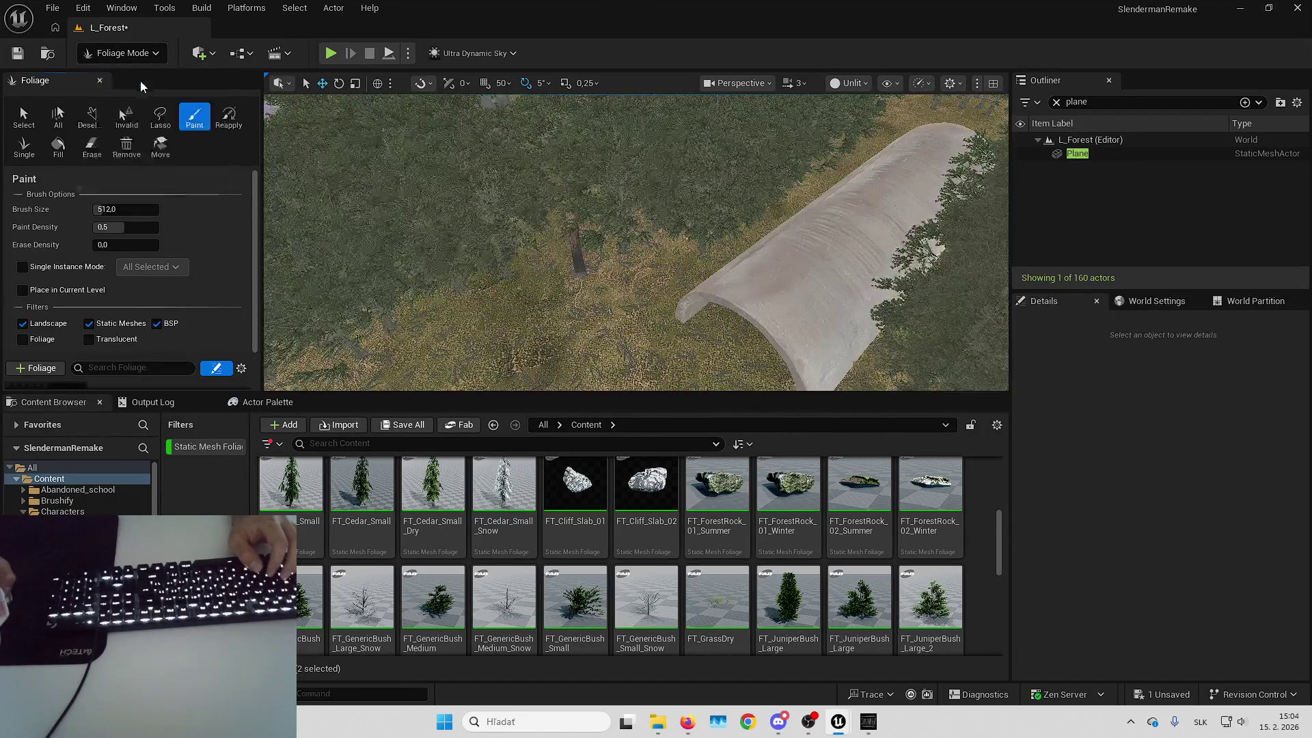
pyautogui.click(112, 76)
pyautogui.press('Up')
# Select all six tree trunk actors, starting with vclpbigga_tier_3
pyautogui.click(596, 240)
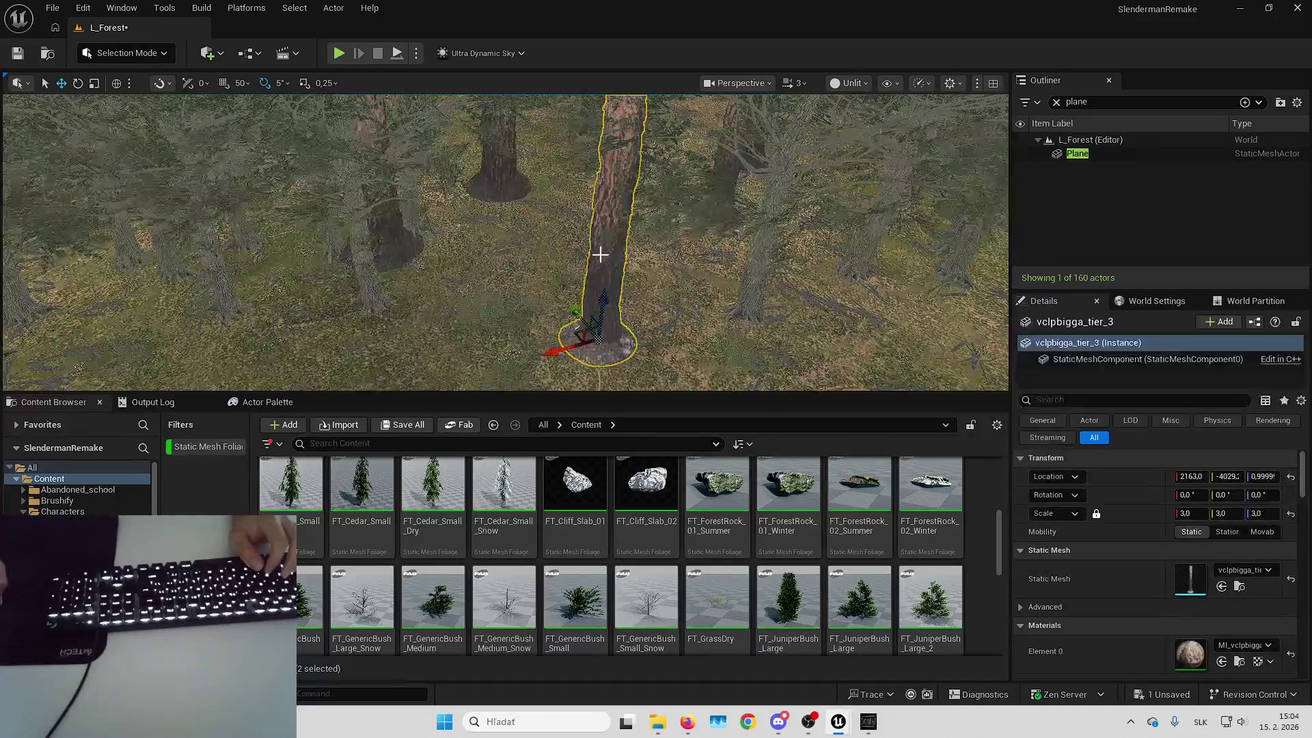
pyautogui.click(1057, 101)
pyautogui.doubleClick(1098, 193)
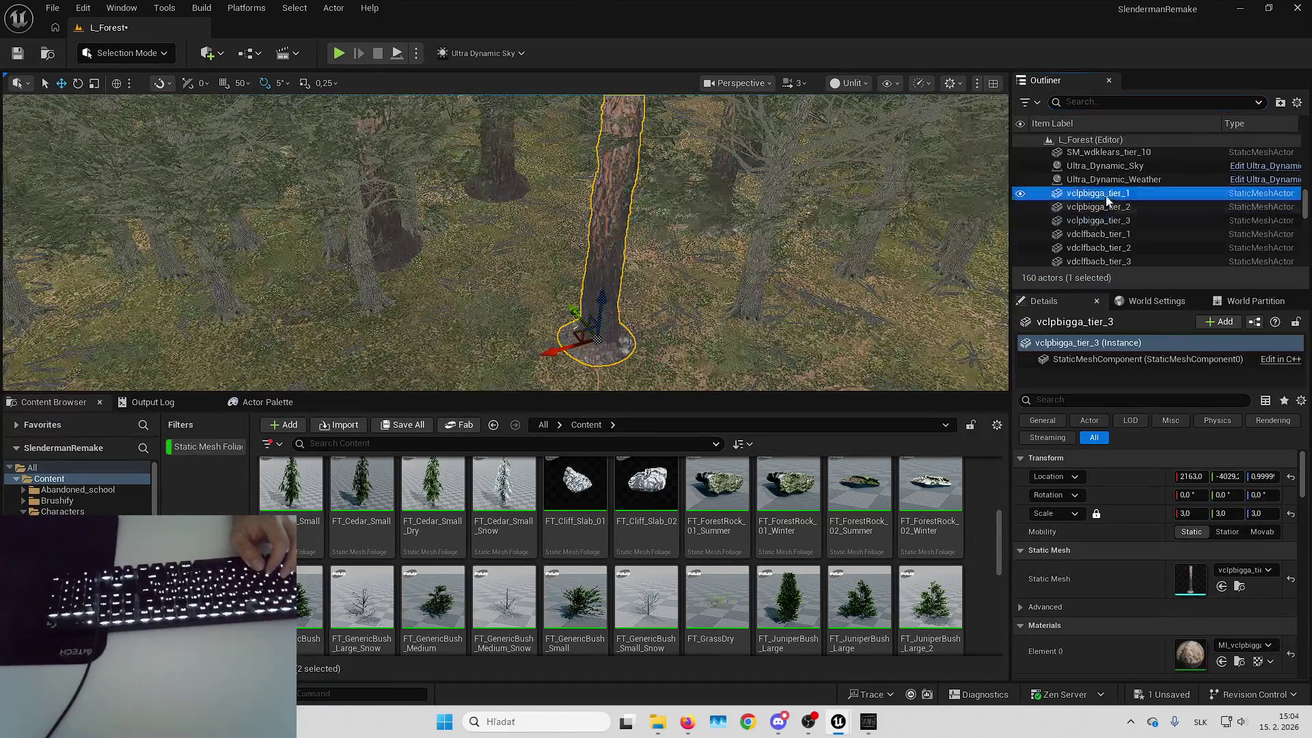
pyautogui.scroll(-2, 1138, 210)
pyautogui.keyDown('shift'); pyautogui.click(1134, 193); pyautogui.keyUp('shift')
pyautogui.scroll(-10, 805, 224)
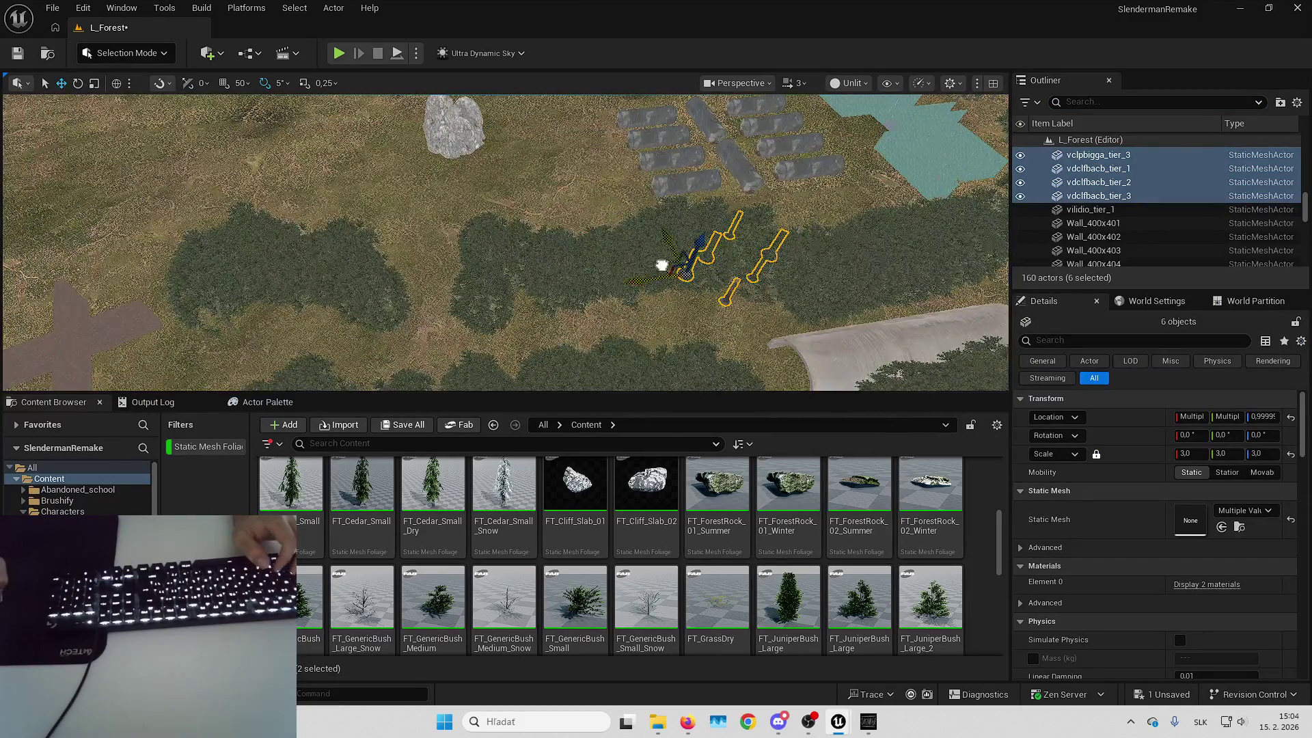
pyautogui.scroll(10, 395, 269)
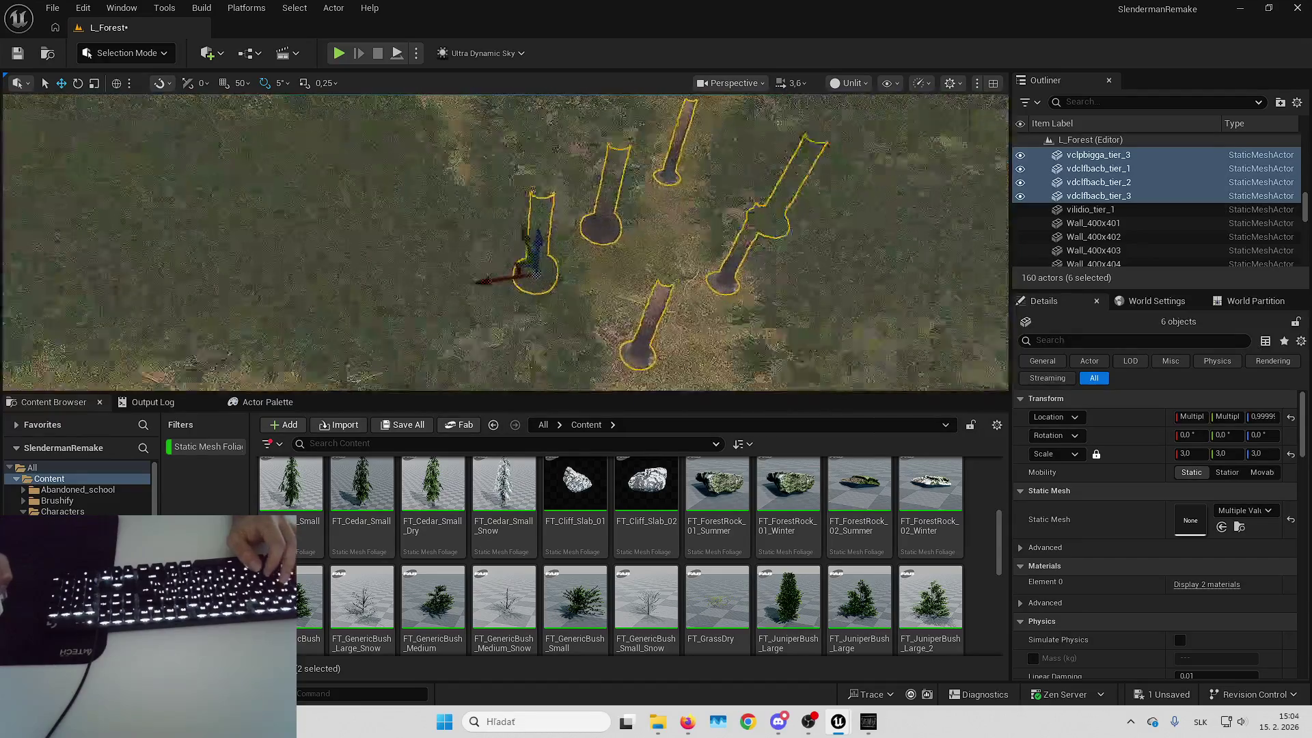
pyautogui.press('a')
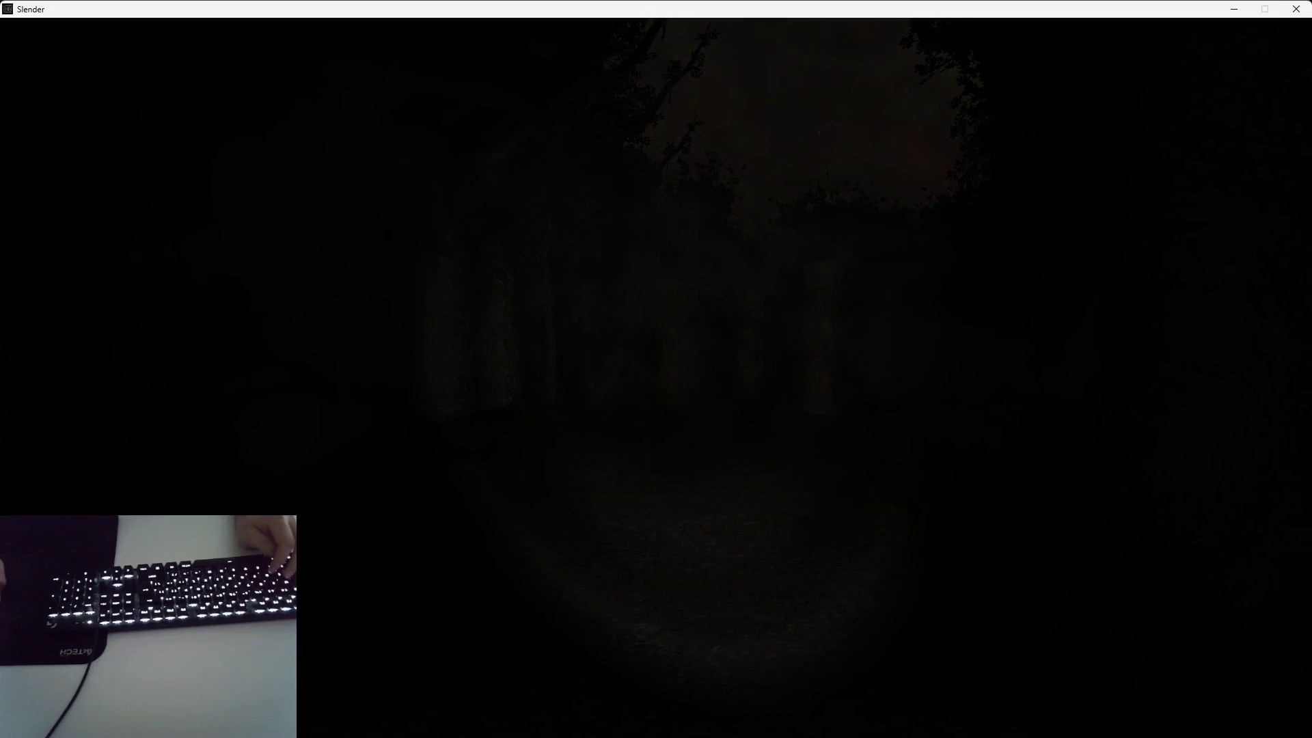
# Frame the selected trunks and orbit to a near top-down view
pyautogui.hotkey('alt', 'Tab')
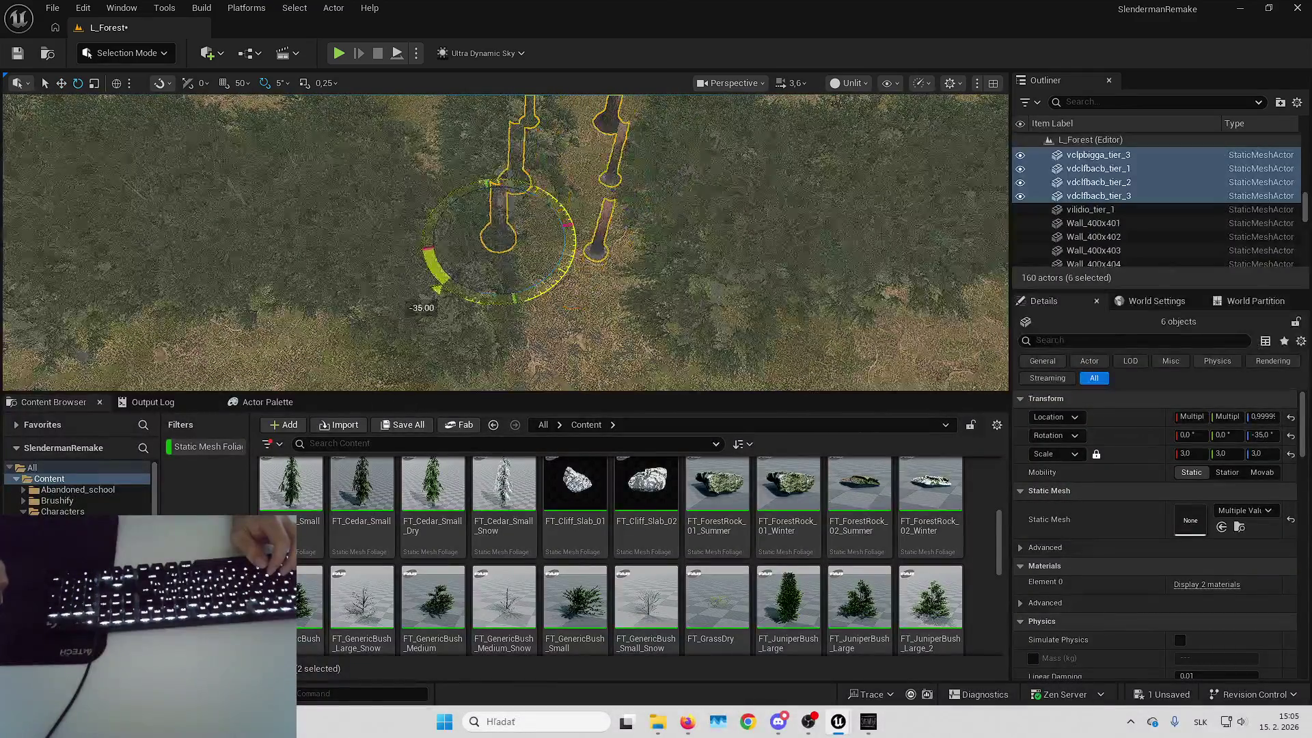
pyautogui.press('f')
pyautogui.press('w')
pyautogui.moveTo(552, 260); pyautogui.dragTo(486, 223)
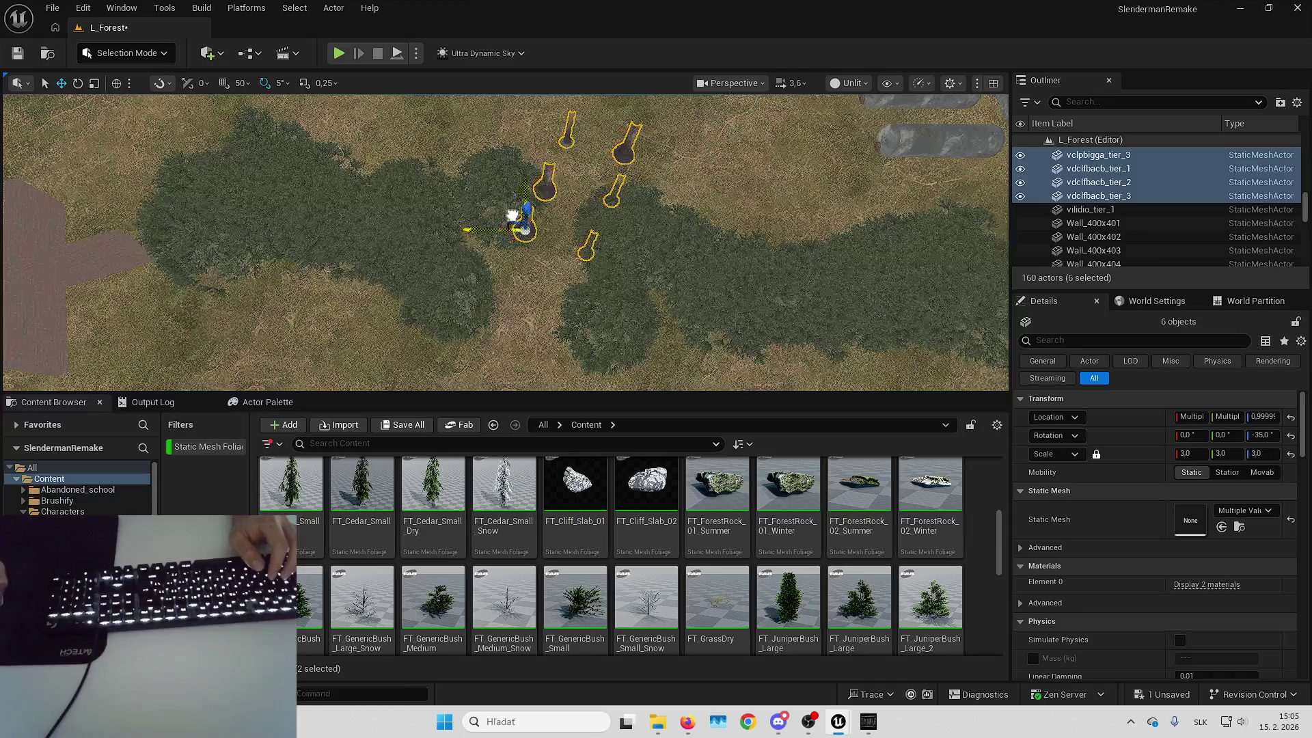
# Clear the selection and switch the editor to Foliage Mode with the Paint tool
pyautogui.click(580, 226)
pyautogui.scroll(10, 577, 225)
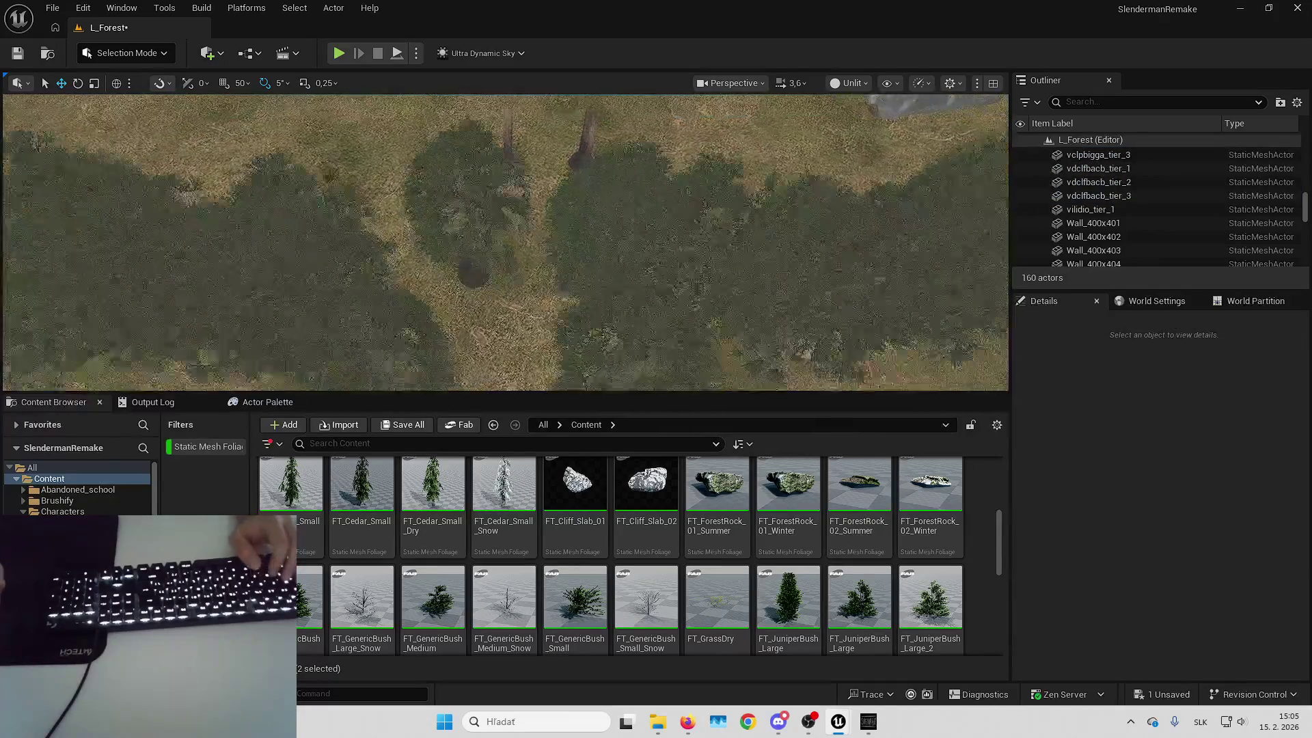
pyautogui.scroll(-8, 574, 224)
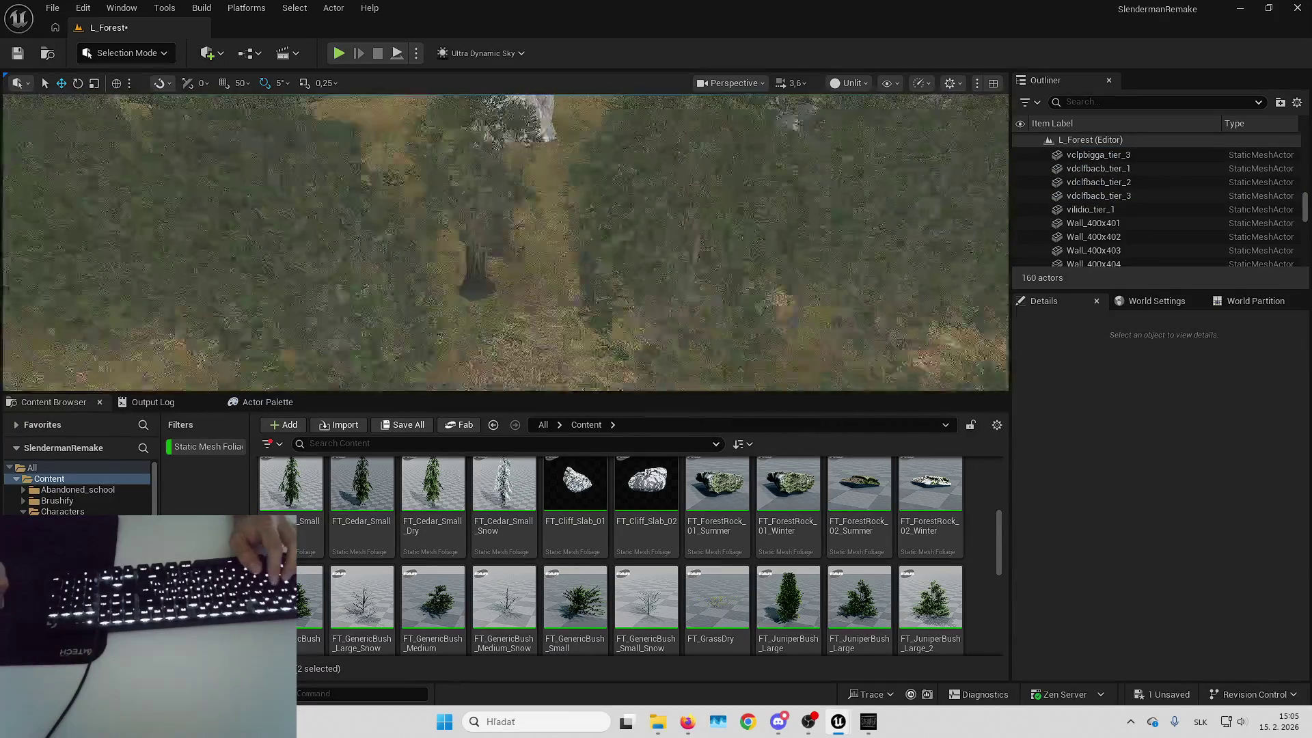
pyautogui.click(488, 224)
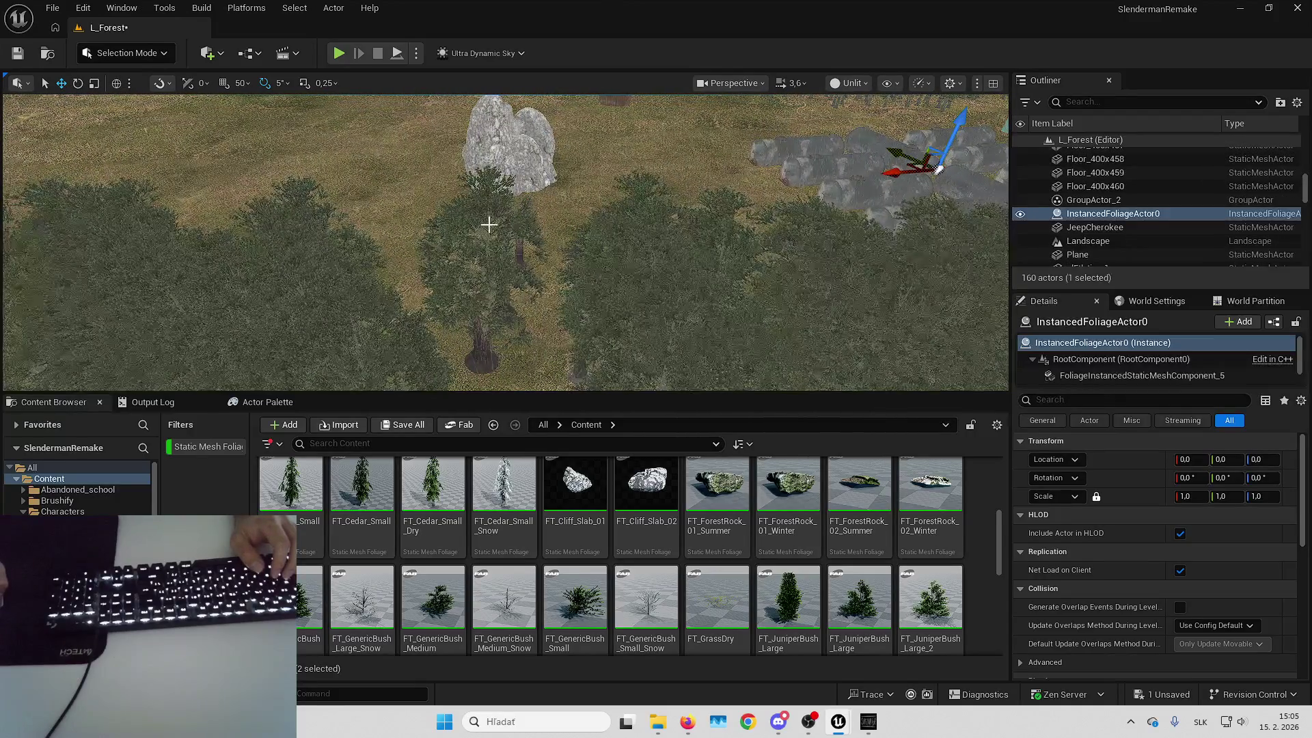
pyautogui.press('Escape')
pyautogui.scroll(2, 488, 224)
pyautogui.click(126, 52)
pyautogui.click(157, 106)
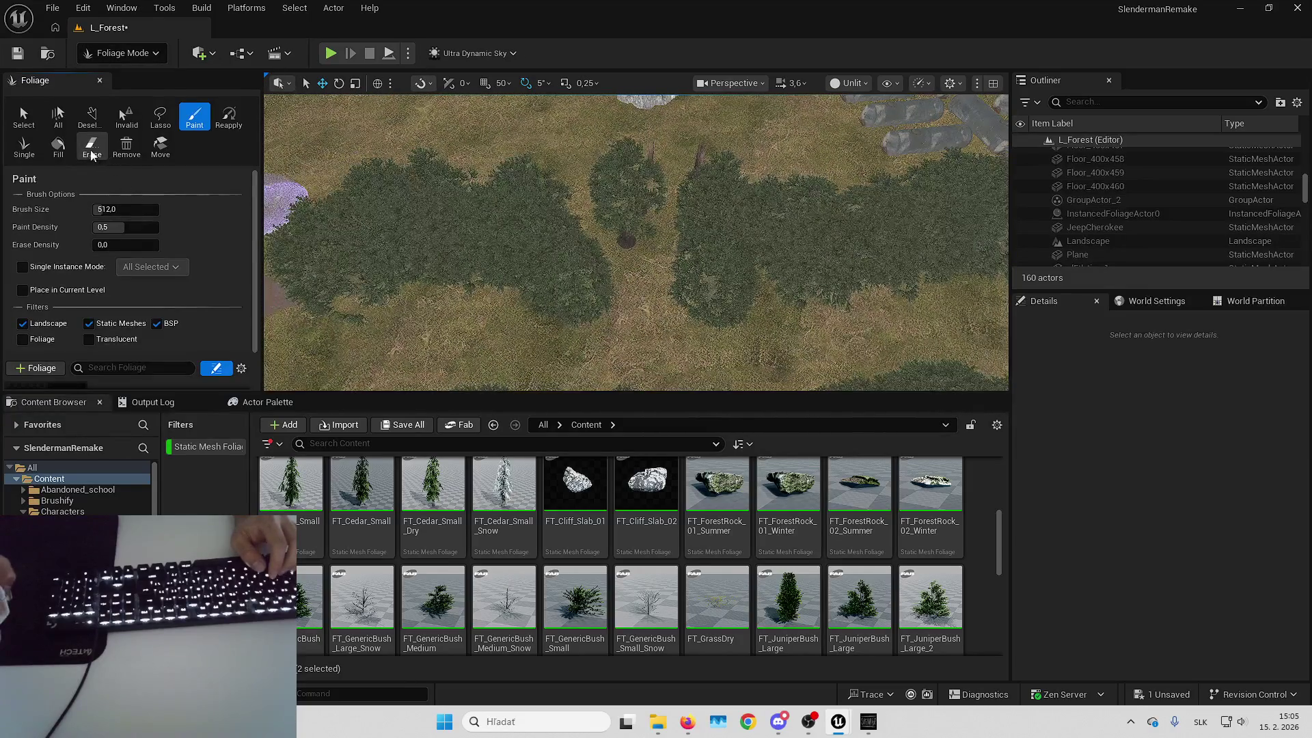
# Toggle the foliage brush to Erase and back to Paint, lowering the view among the trunks
pyautogui.click(92, 149)
pyautogui.scroll(5, 643, 234)
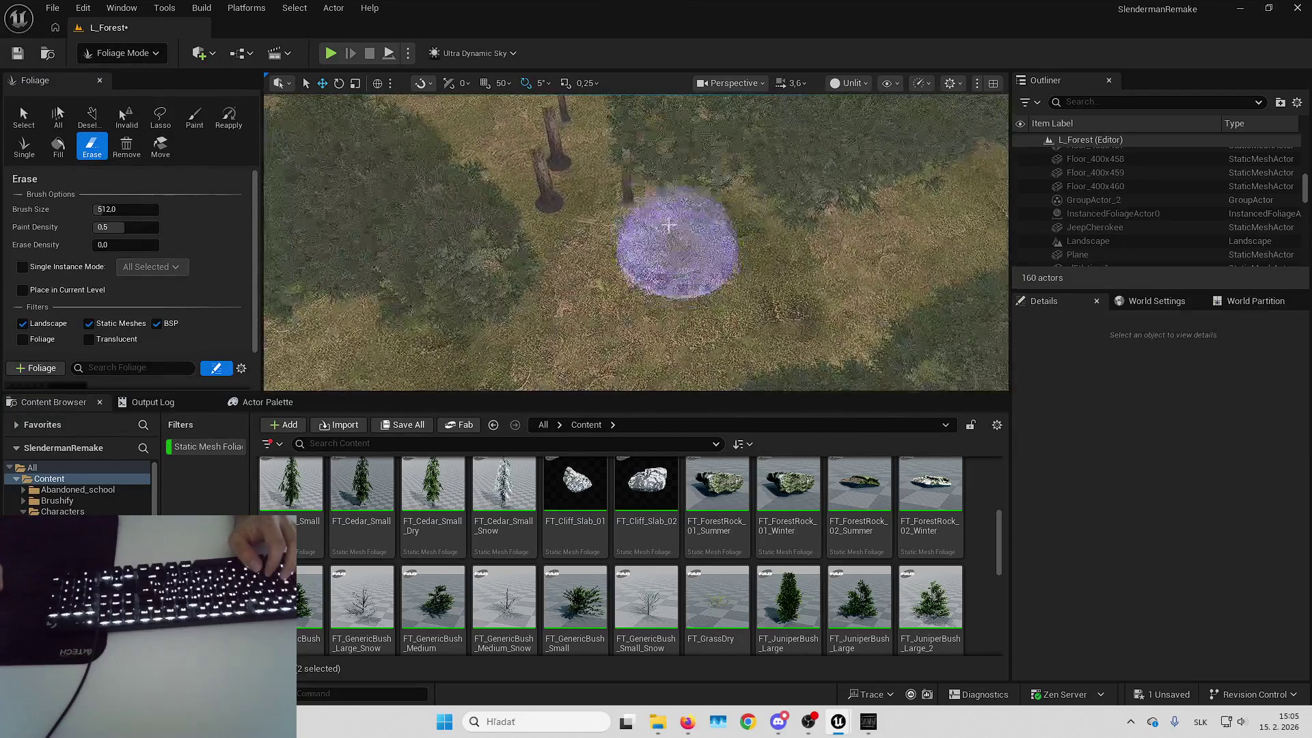
pyautogui.scroll(-3, 672, 233)
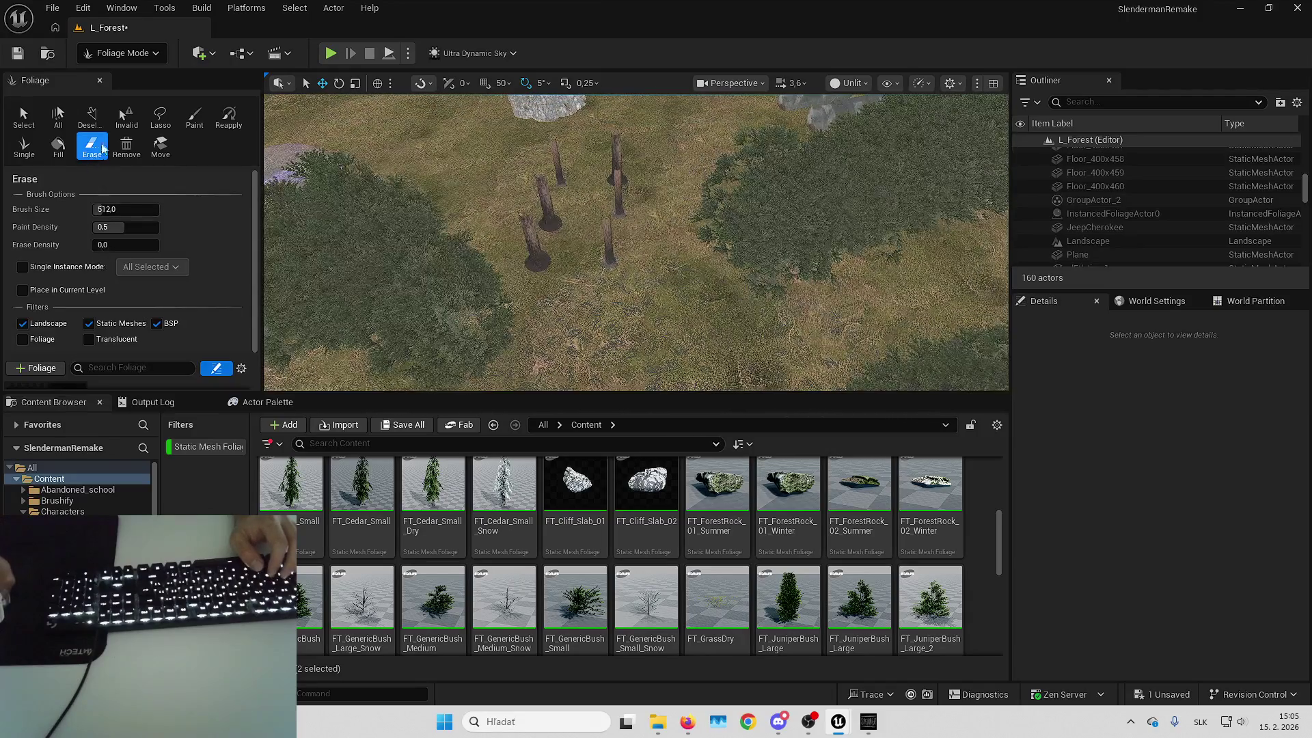
pyautogui.click(194, 117)
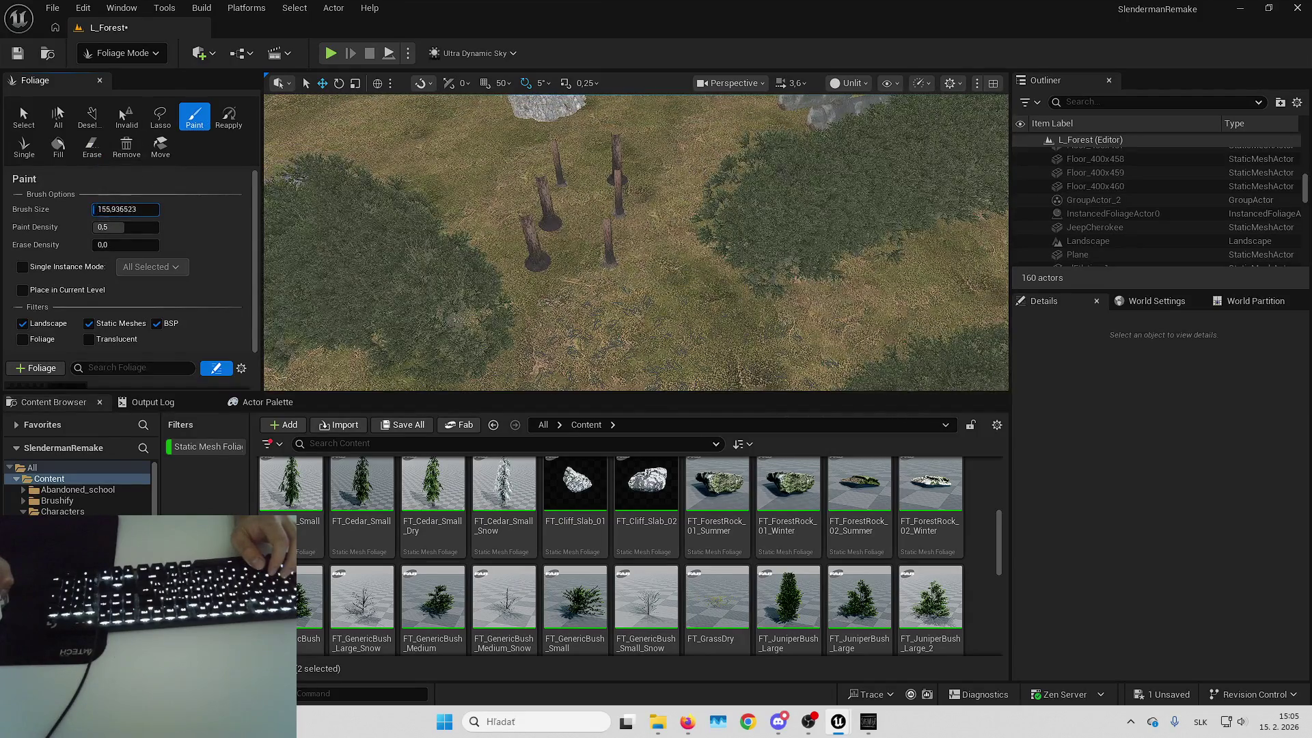
pyautogui.moveTo(721, 294)
pyautogui.mouseDown()
pyautogui.moveTo(814, 177)
pyautogui.moveTo(810, 239)
pyautogui.mouseUp()
# Switch to Selection Mode and select the six tree trunks
pyautogui.click(123, 53)
pyautogui.click(123, 80)
pyautogui.click(290, 271)
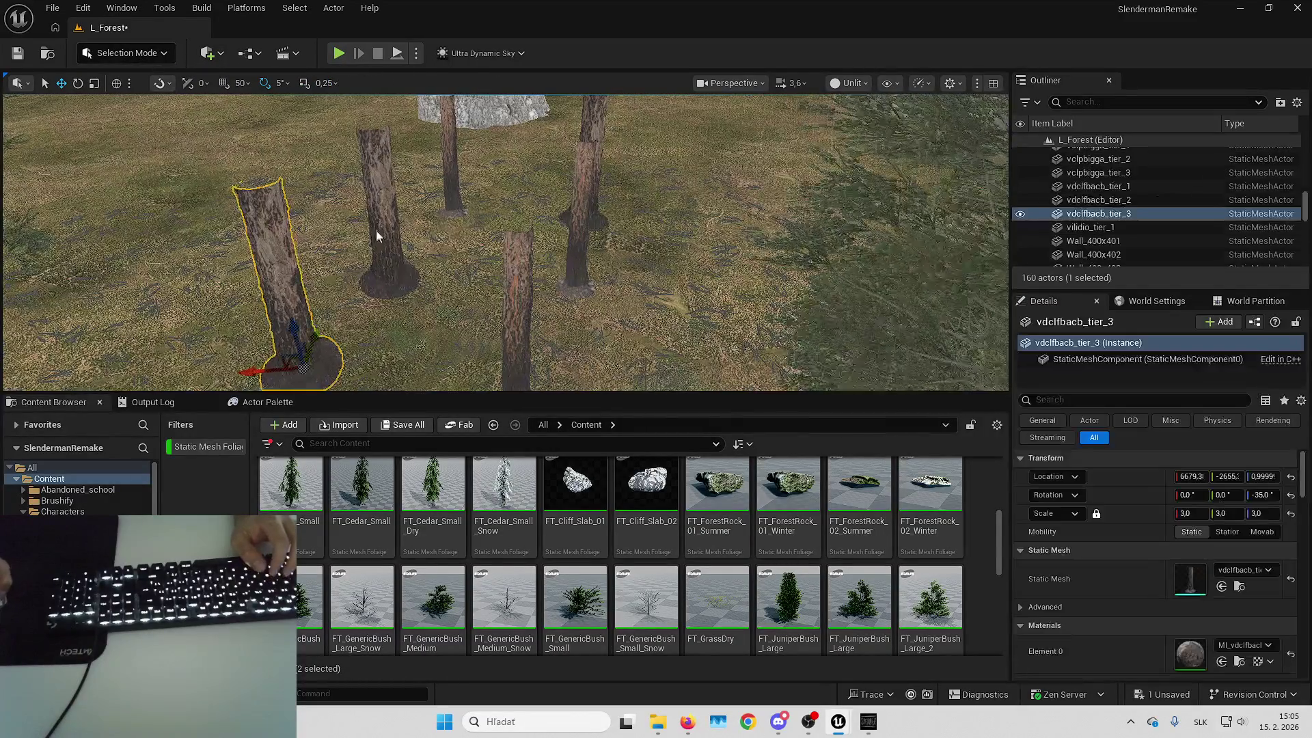
pyautogui.keyDown('ctrl'); pyautogui.click(375, 231); pyautogui.keyUp('ctrl')
pyautogui.keyDown('ctrl'); pyautogui.click(448, 170); pyautogui.keyUp('ctrl')
pyautogui.keyDown('ctrl'); pyautogui.click(577, 178); pyautogui.keyUp('ctrl')
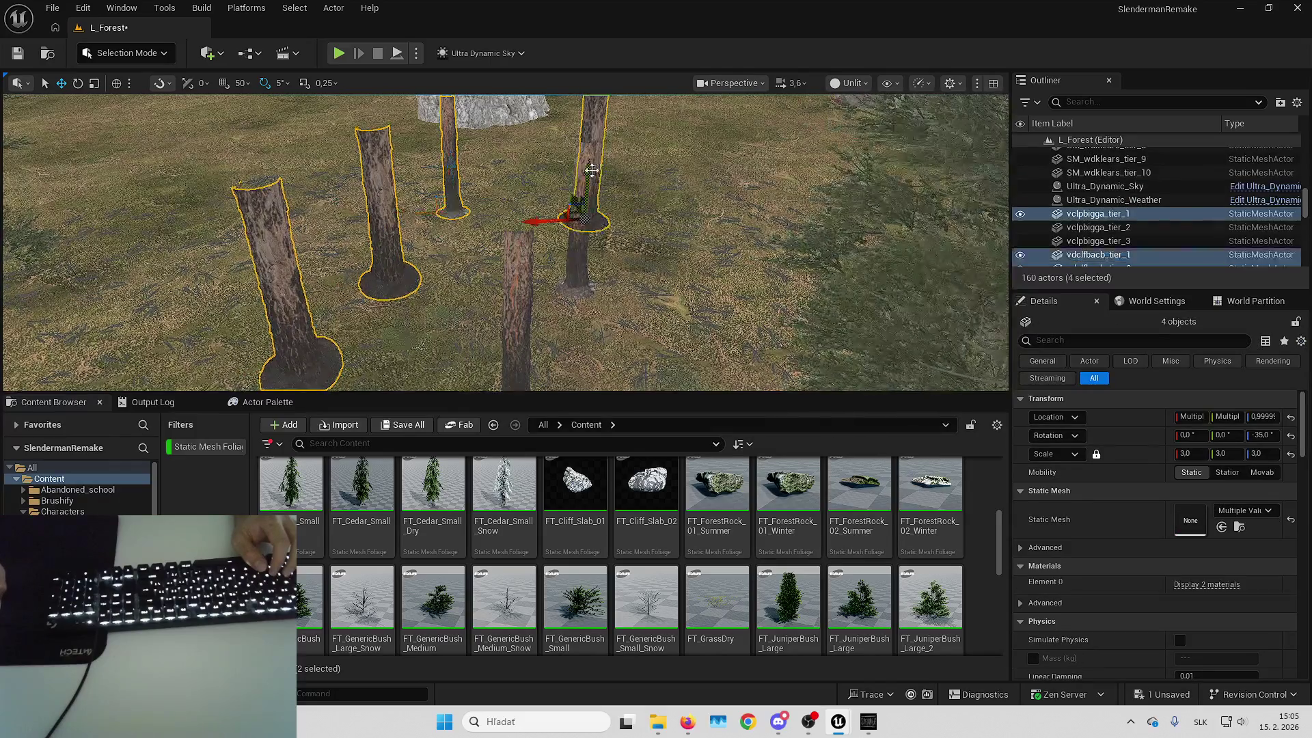
pyautogui.keyDown('ctrl'); pyautogui.click(592, 119); pyautogui.keyUp('ctrl')
pyautogui.keyDown('ctrl'); pyautogui.click(505, 316); pyautogui.keyUp('ctrl')
pyautogui.scroll(-3, 504, 315)
pyautogui.scroll(3, 505, 315)
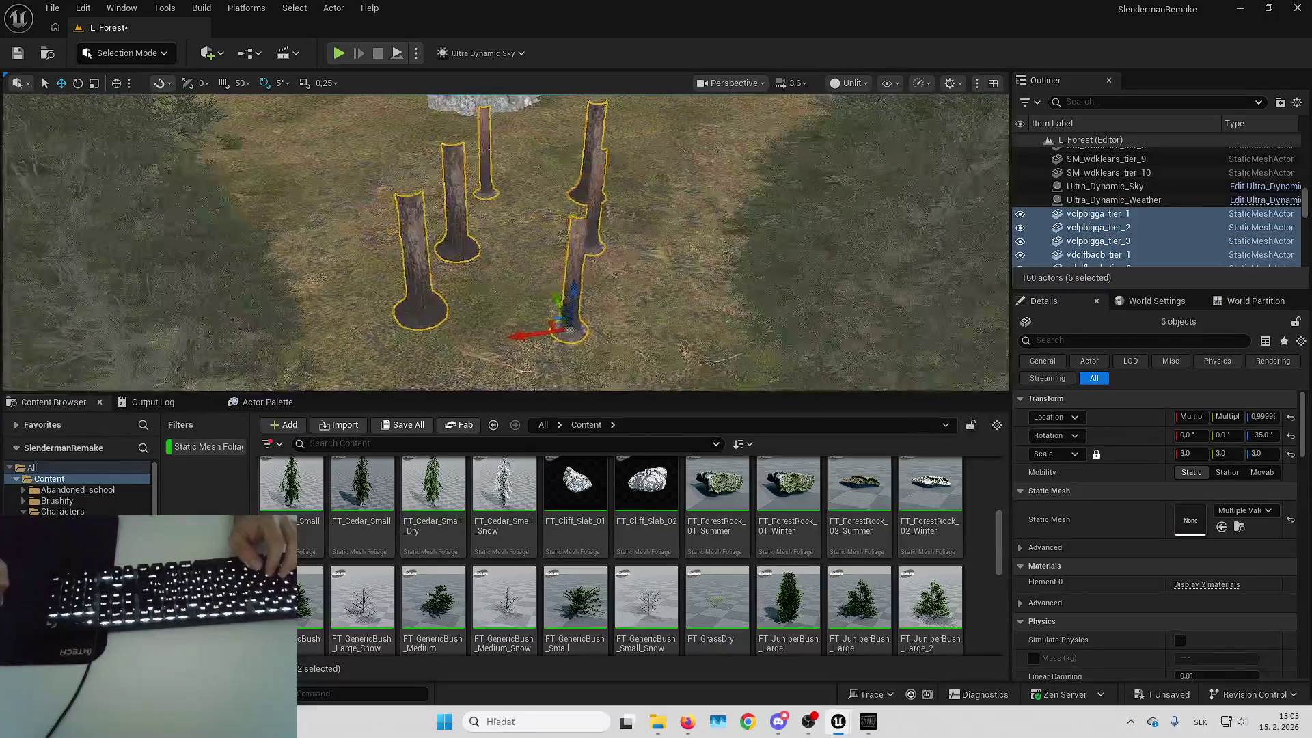
# Using world space, move the six trunks along X and rotate them to Z -45°
pyautogui.click(116, 82)
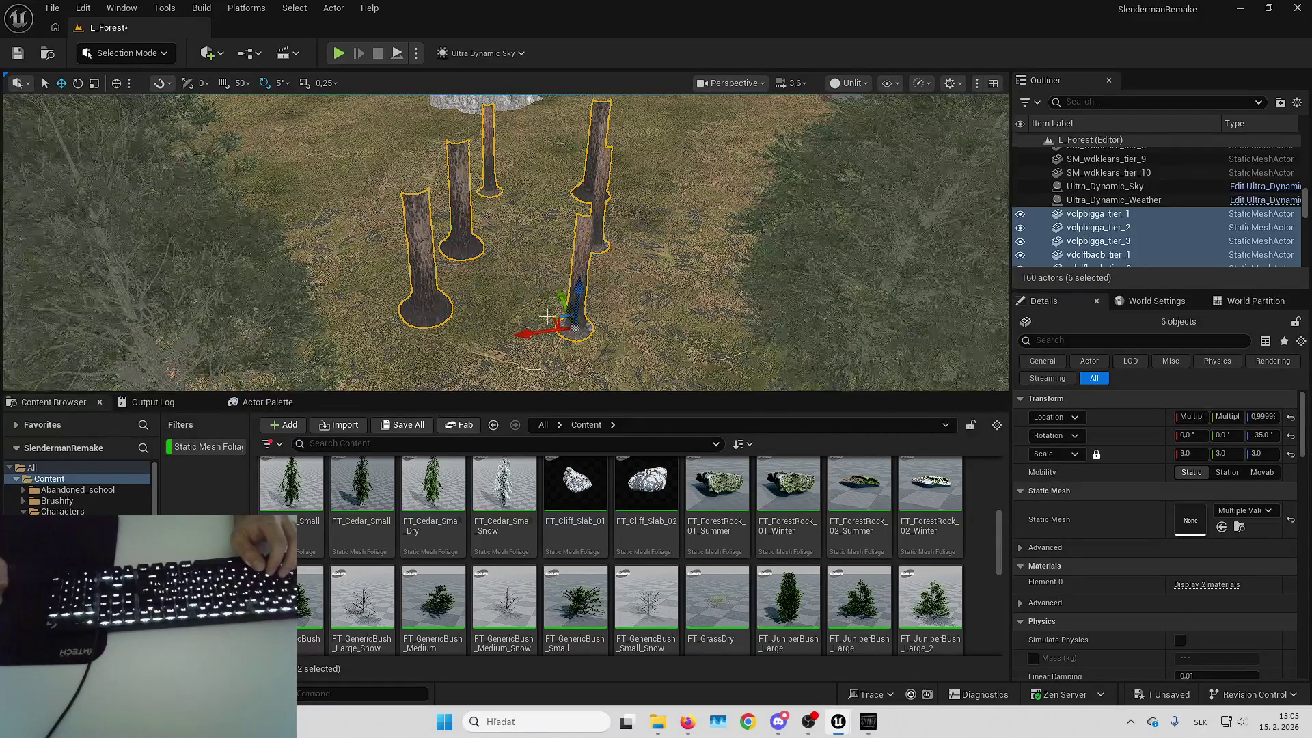
pyautogui.moveTo(542, 331); pyautogui.dragTo(569, 277)
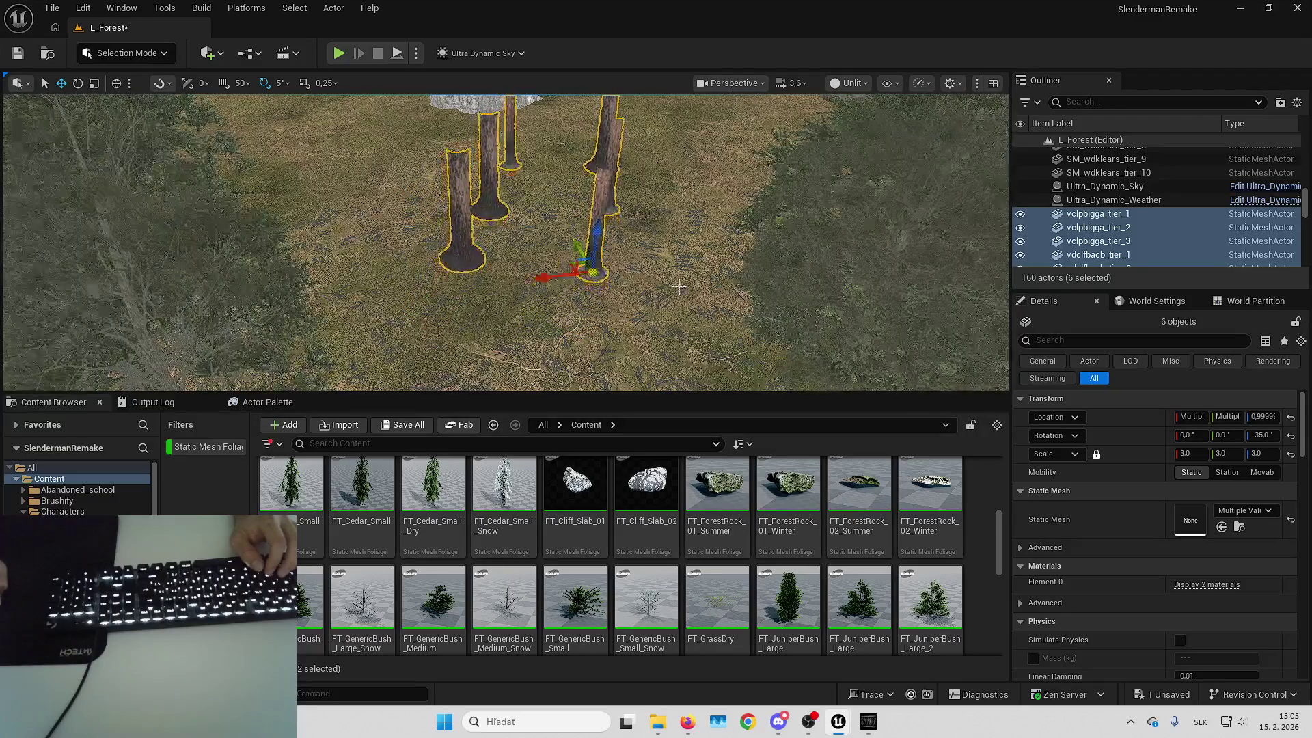
pyautogui.scroll(-2, 569, 277)
pyautogui.press('w')
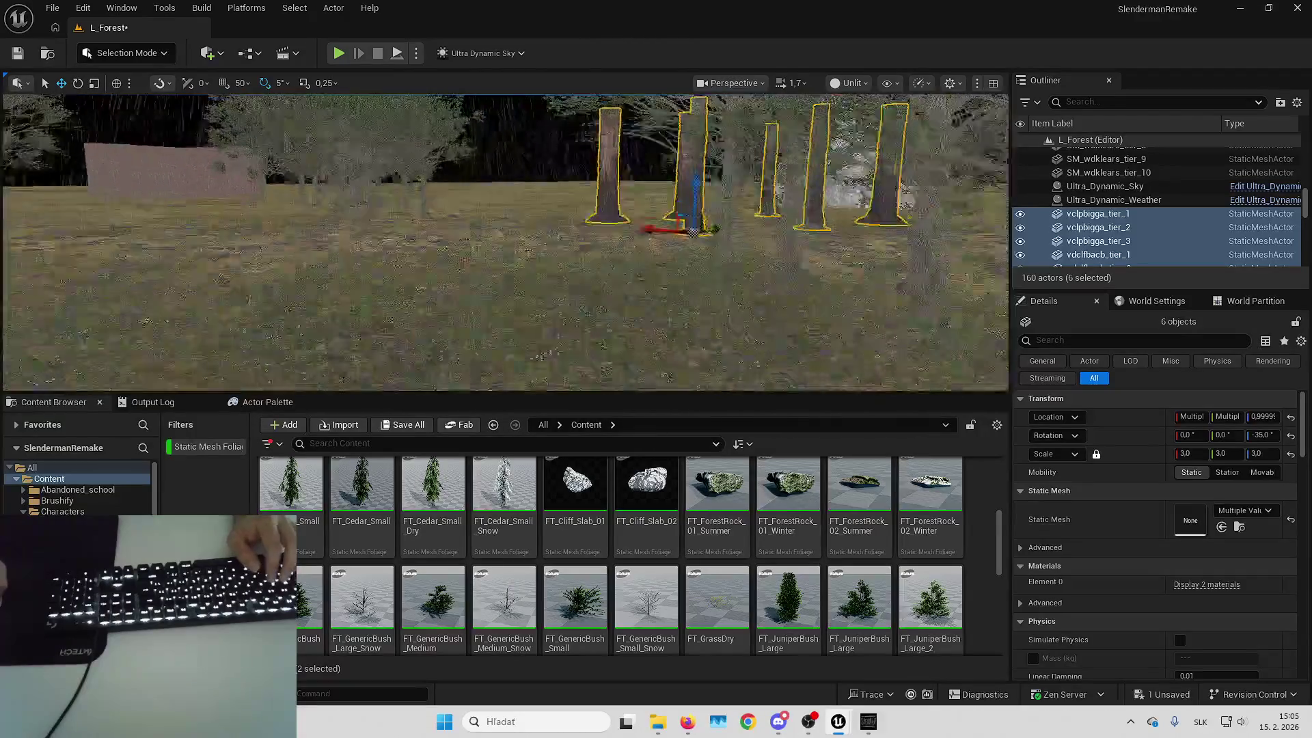
pyautogui.press('w')
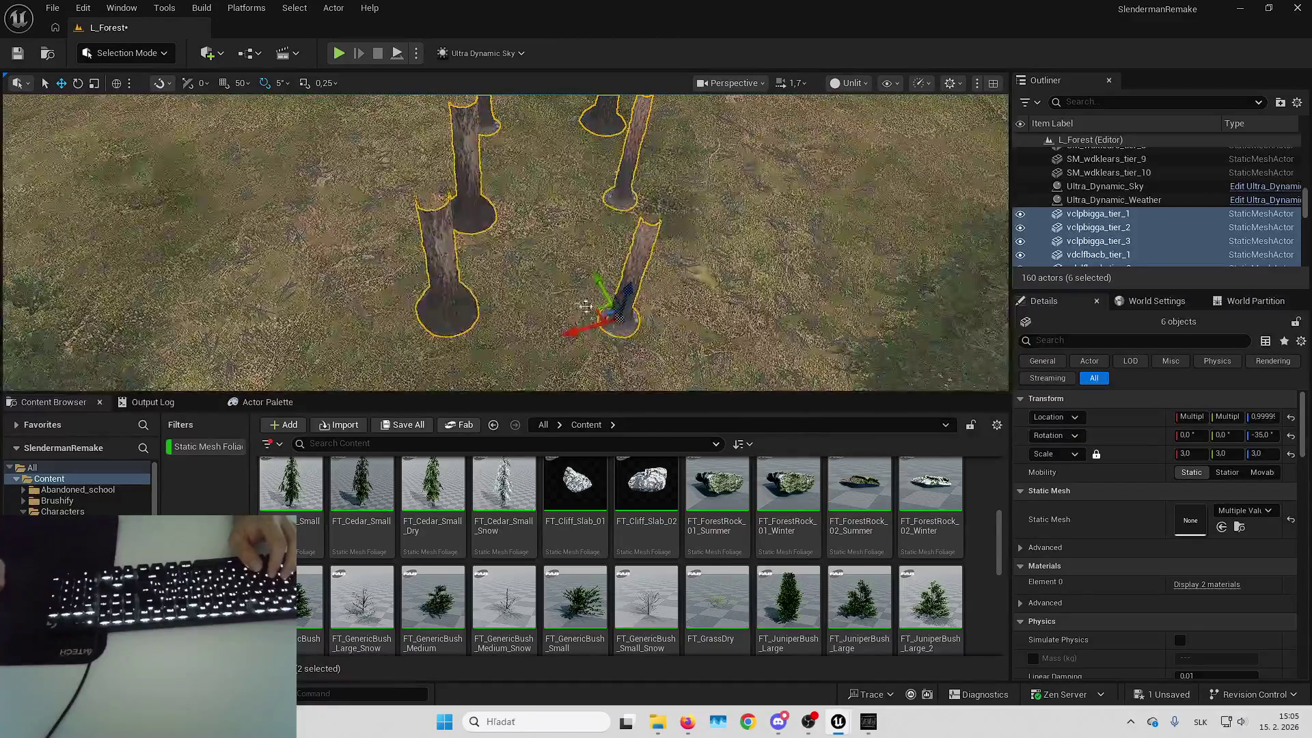
pyautogui.press('e')
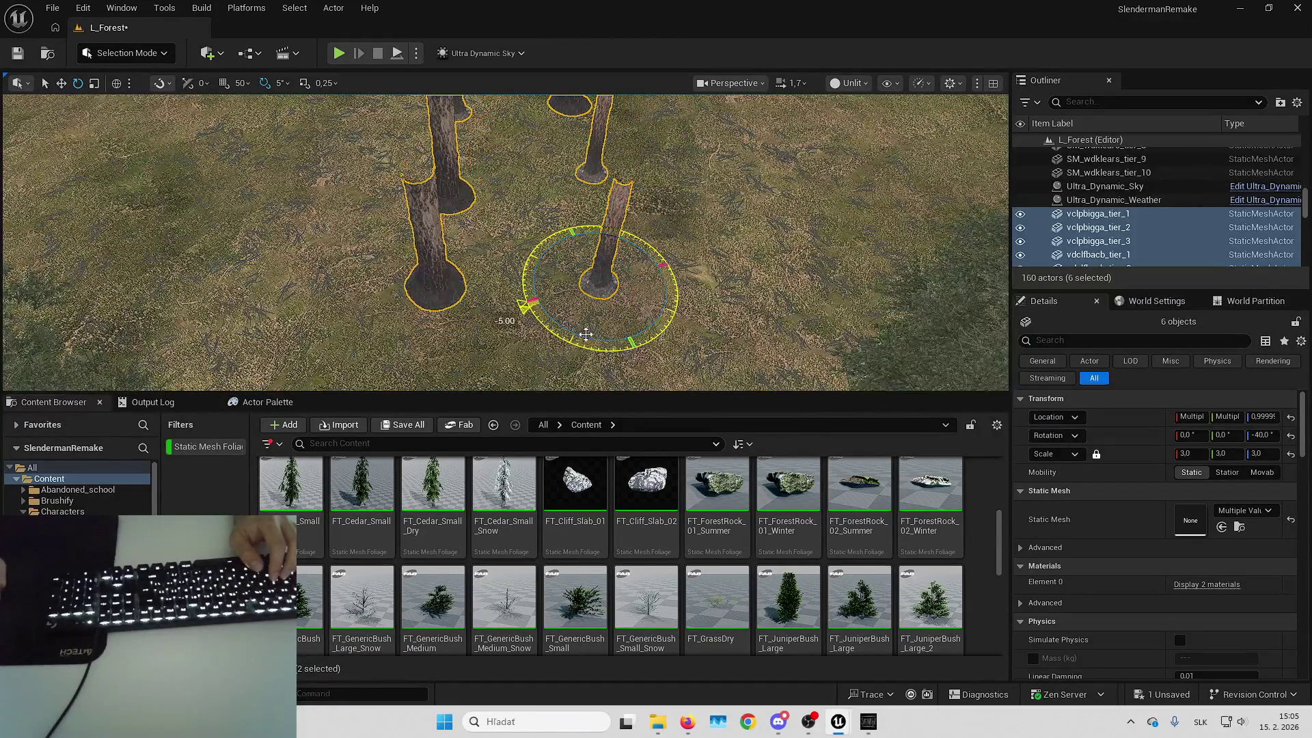
pyautogui.press('w')
pyautogui.scroll(-6, 505, 243)
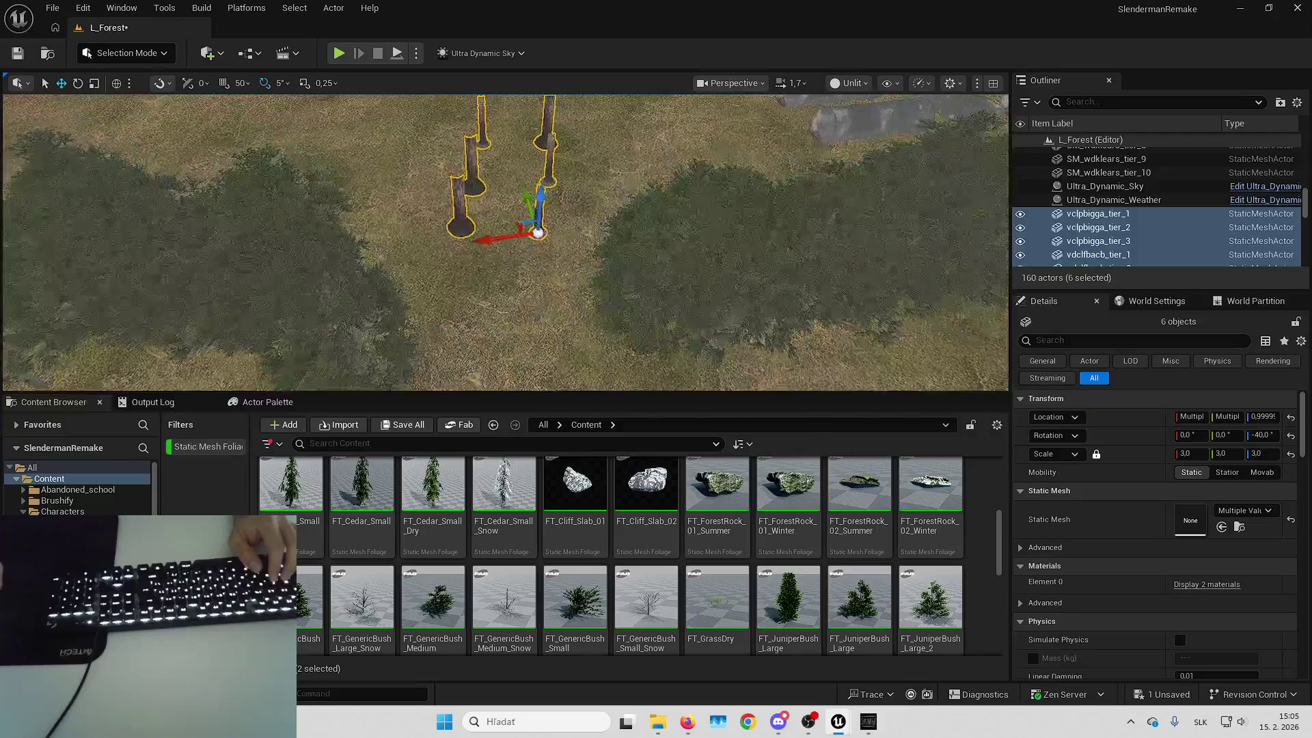
pyautogui.press('w')
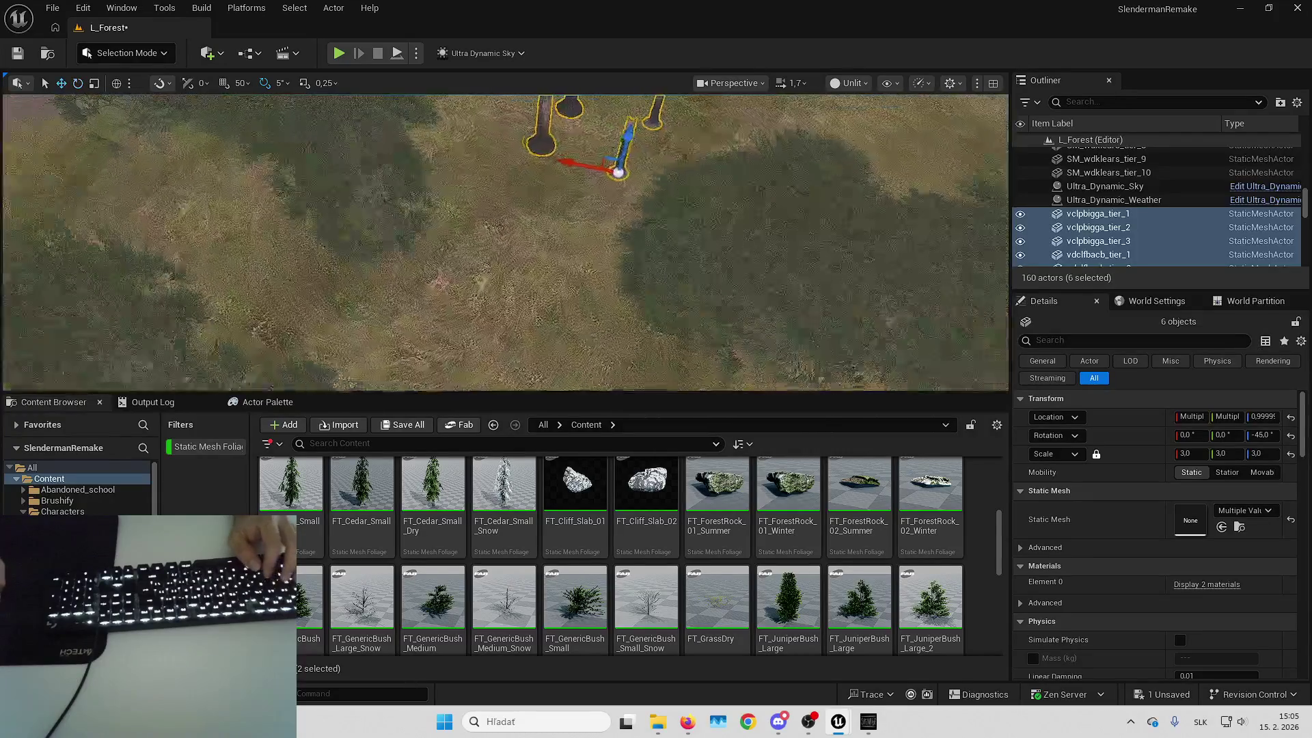
pyautogui.scroll(-5, 505, 242)
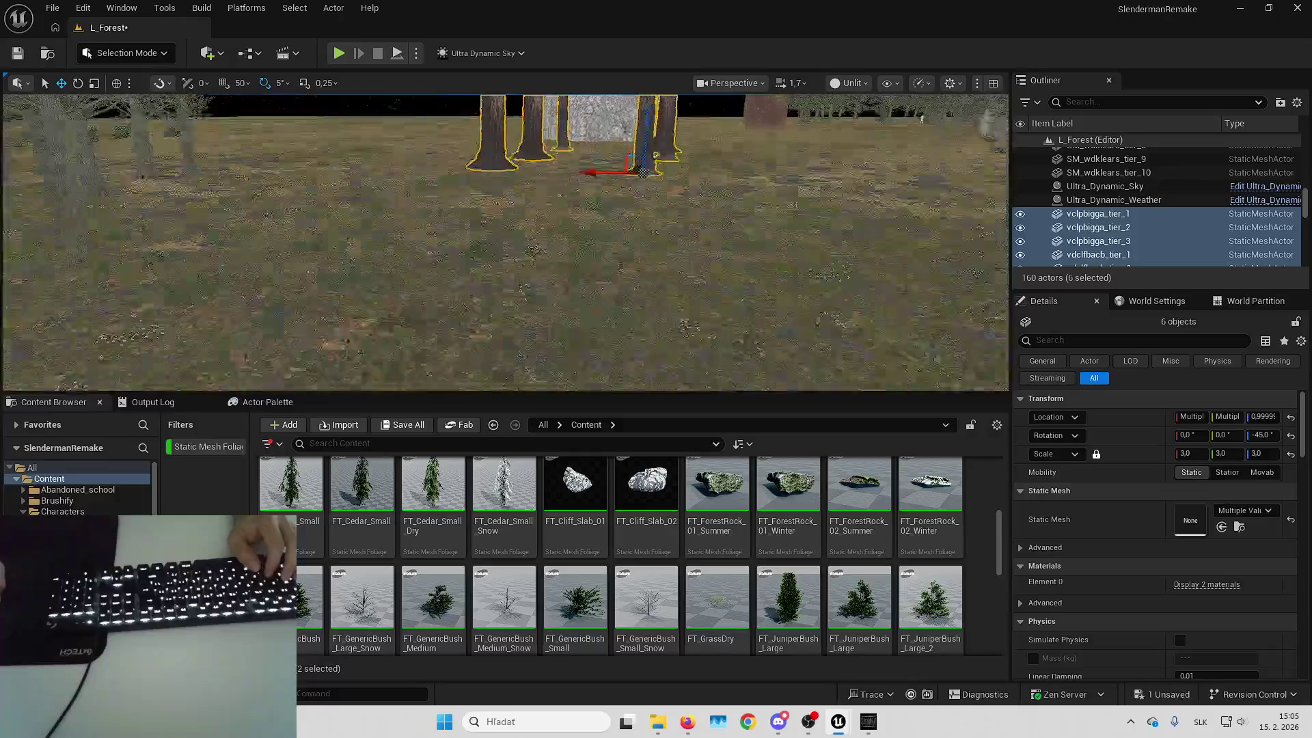
pyautogui.moveTo(505, 242)
pyautogui.mouseDown()
pyautogui.moveTo(506, 332)
pyautogui.moveTo(375, 171)
pyautogui.mouseUp()
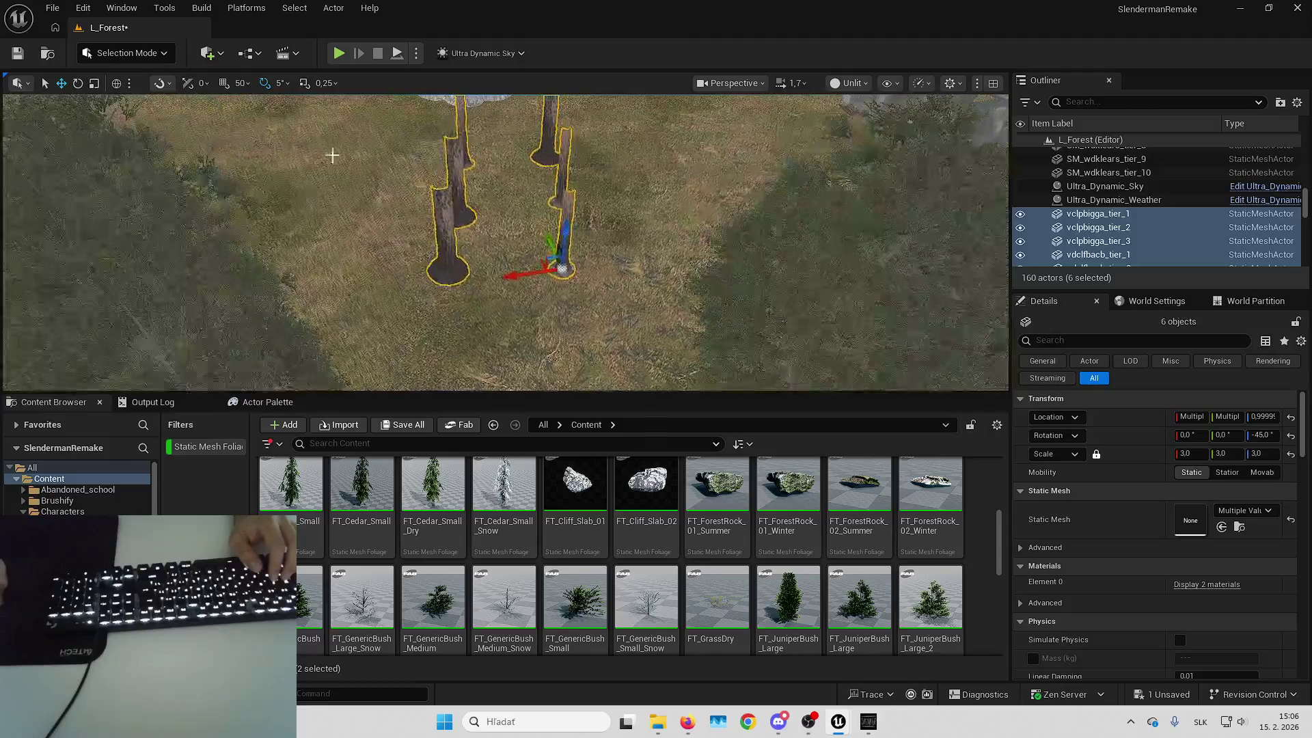
pyautogui.click(149, 54)
# Enter Foliage Mode and undo the stray foliage stroke near the rock and trunks
pyautogui.click(145, 110)
pyautogui.moveTo(278, 257); pyautogui.dragTo(342, 266)
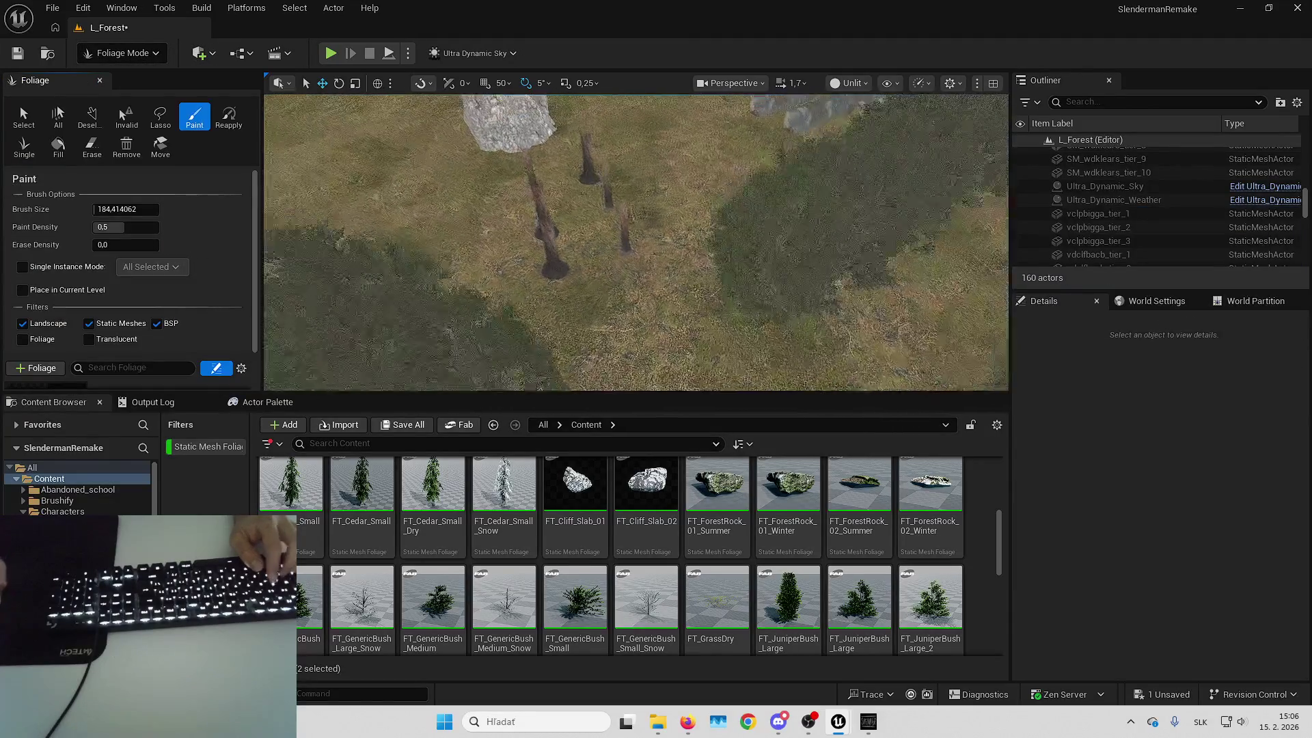
pyautogui.moveTo(588, 205); pyautogui.dragTo(626, 180)
pyautogui.moveTo(546, 141); pyautogui.dragTo(546, 158)
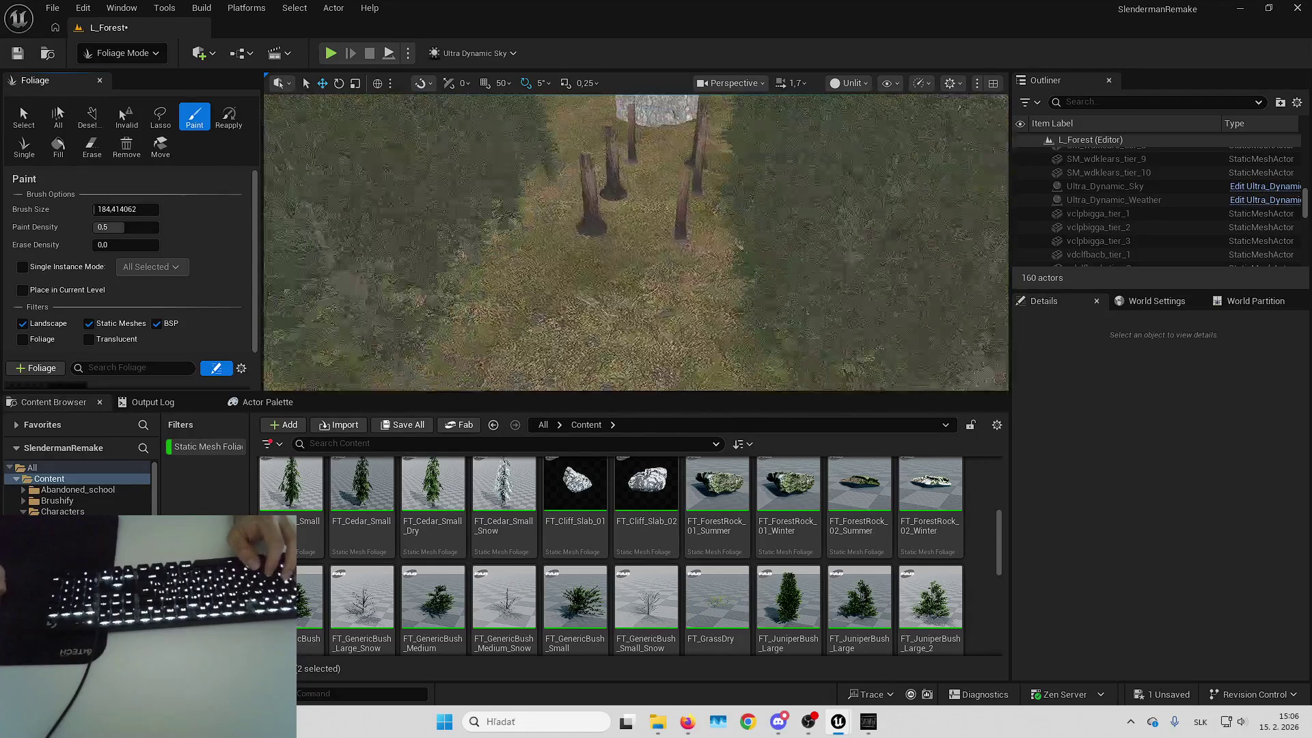
pyautogui.moveTo(716, 216)
pyautogui.mouseDown()
pyautogui.moveTo(690, 222)
pyautogui.moveTo(806, 218)
pyautogui.mouseUp()
pyautogui.hotkey('ctrl', 'z')
# Undo another stray stroke, fly through the forest, and return to Selection Mode with Shift+1
pyautogui.moveTo(533, 124); pyautogui.dragTo(533, 177)
pyautogui.moveTo(776, 143)
pyautogui.mouseDown()
pyautogui.moveTo(776, 164)
pyautogui.moveTo(777, 142)
pyautogui.mouseUp()
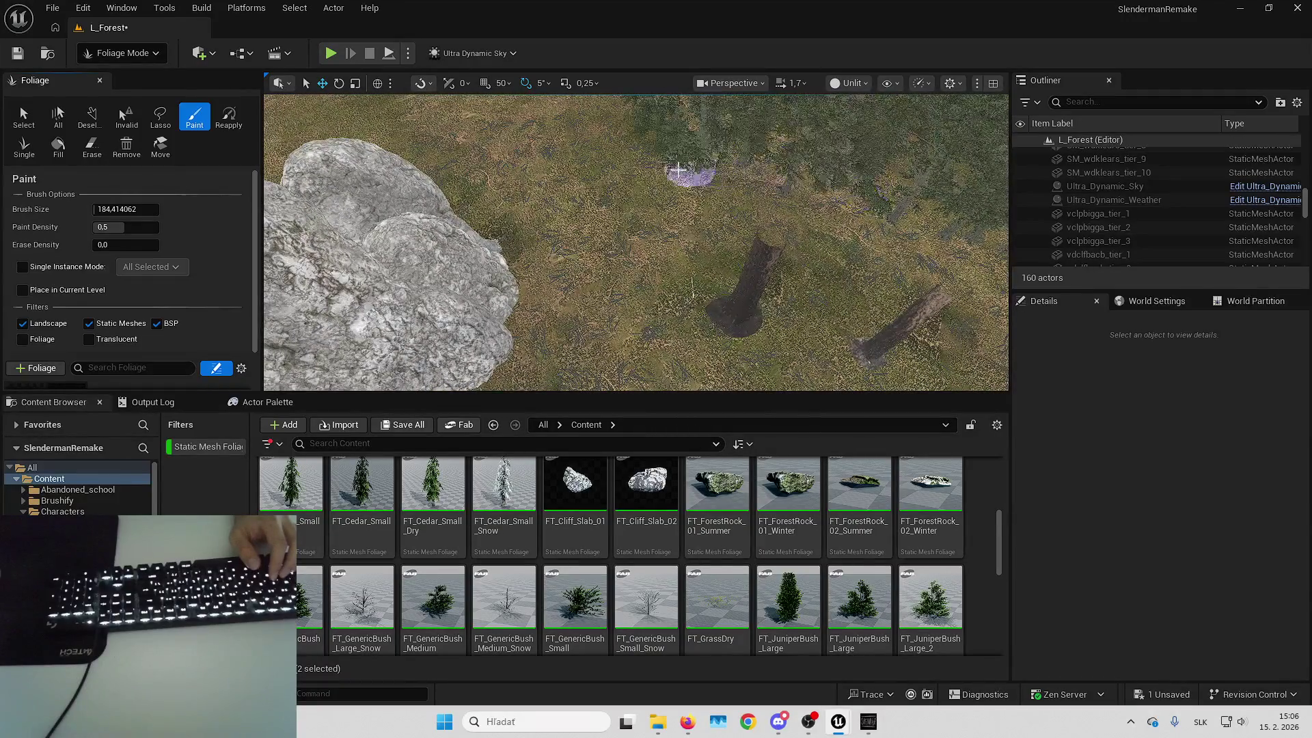
pyautogui.moveTo(509, 160); pyautogui.dragTo(691, 191)
pyautogui.moveTo(531, 129)
pyautogui.mouseDown()
pyautogui.moveTo(585, 194)
pyautogui.moveTo(574, 226)
pyautogui.mouseUp()
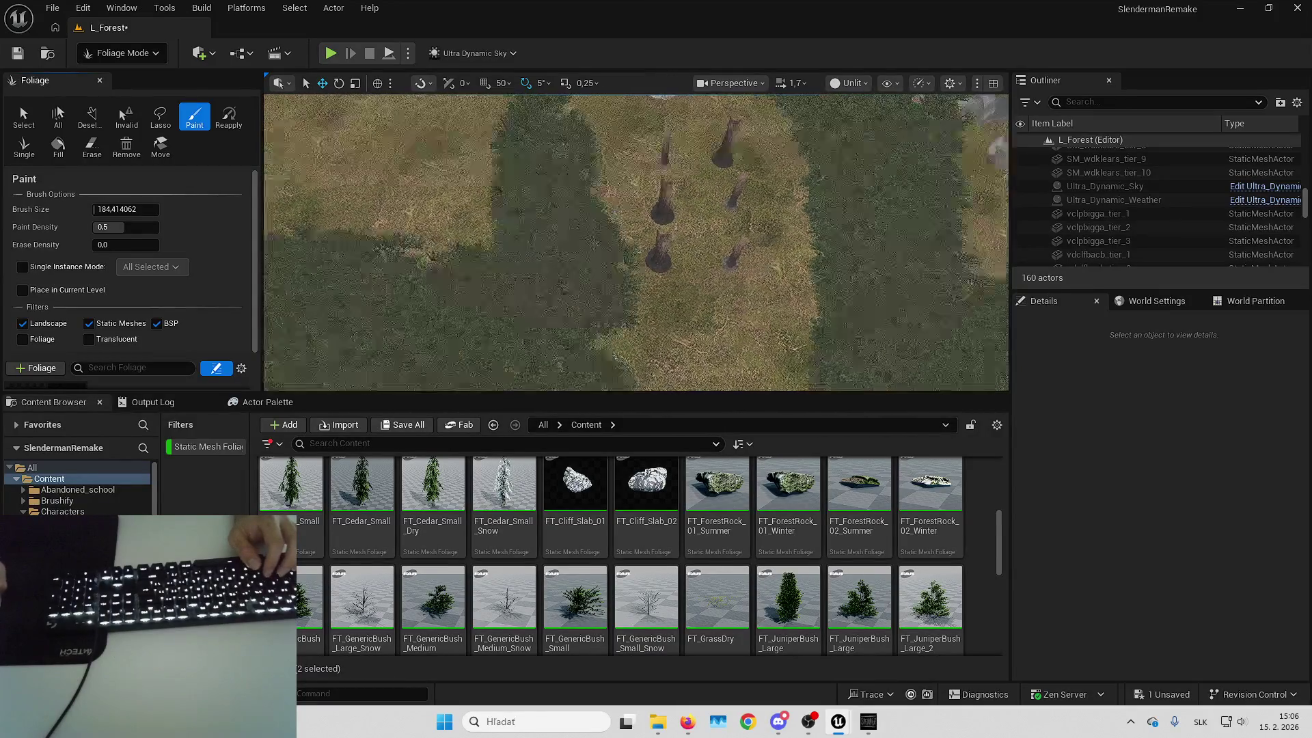
pyautogui.moveTo(658, 106); pyautogui.dragTo(657, 126)
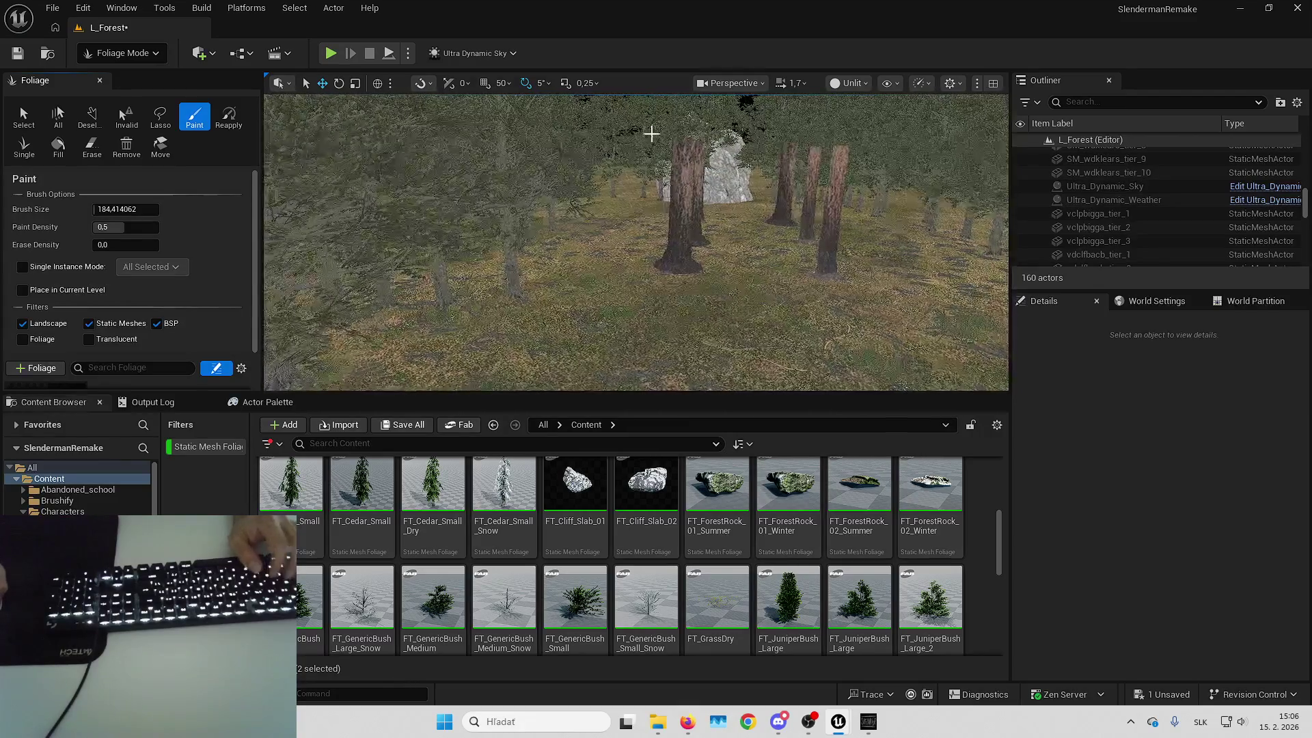
pyautogui.hotkey('ctrl', 'z')
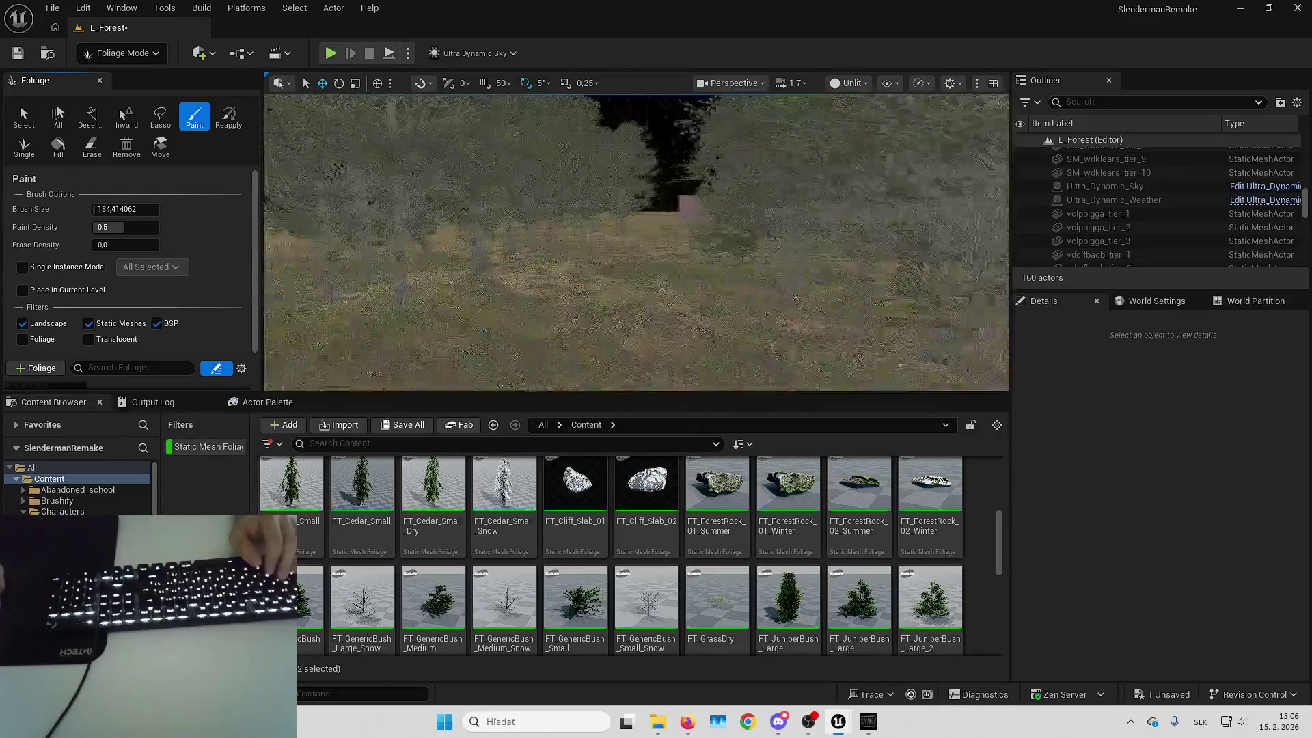
pyautogui.press('w')
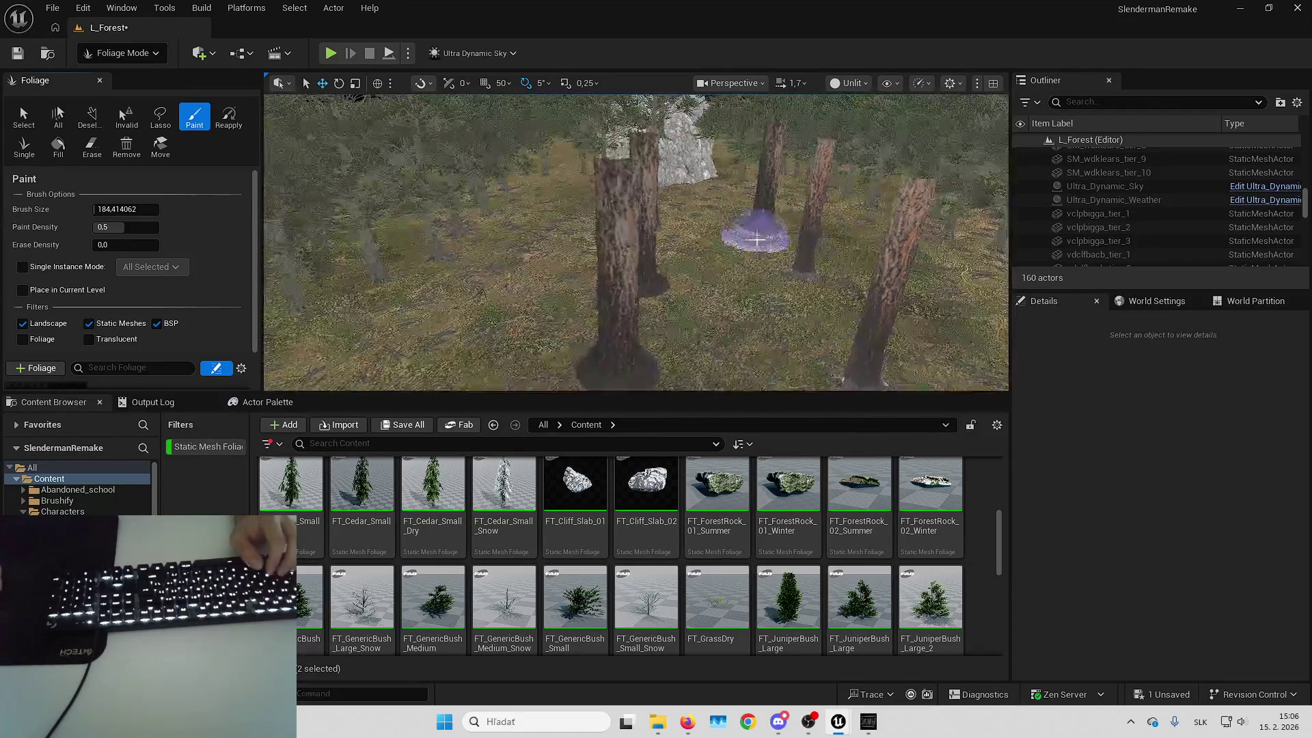
pyautogui.press('s')
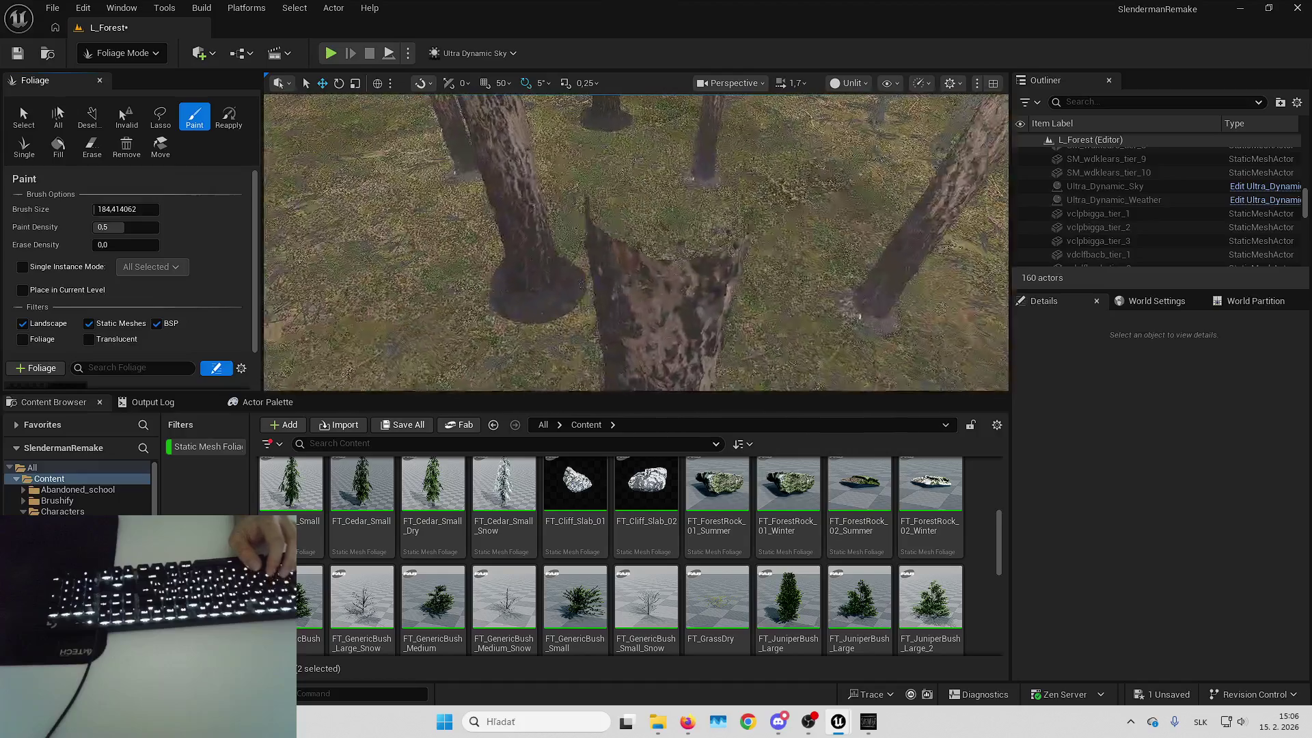
pyautogui.press('w')
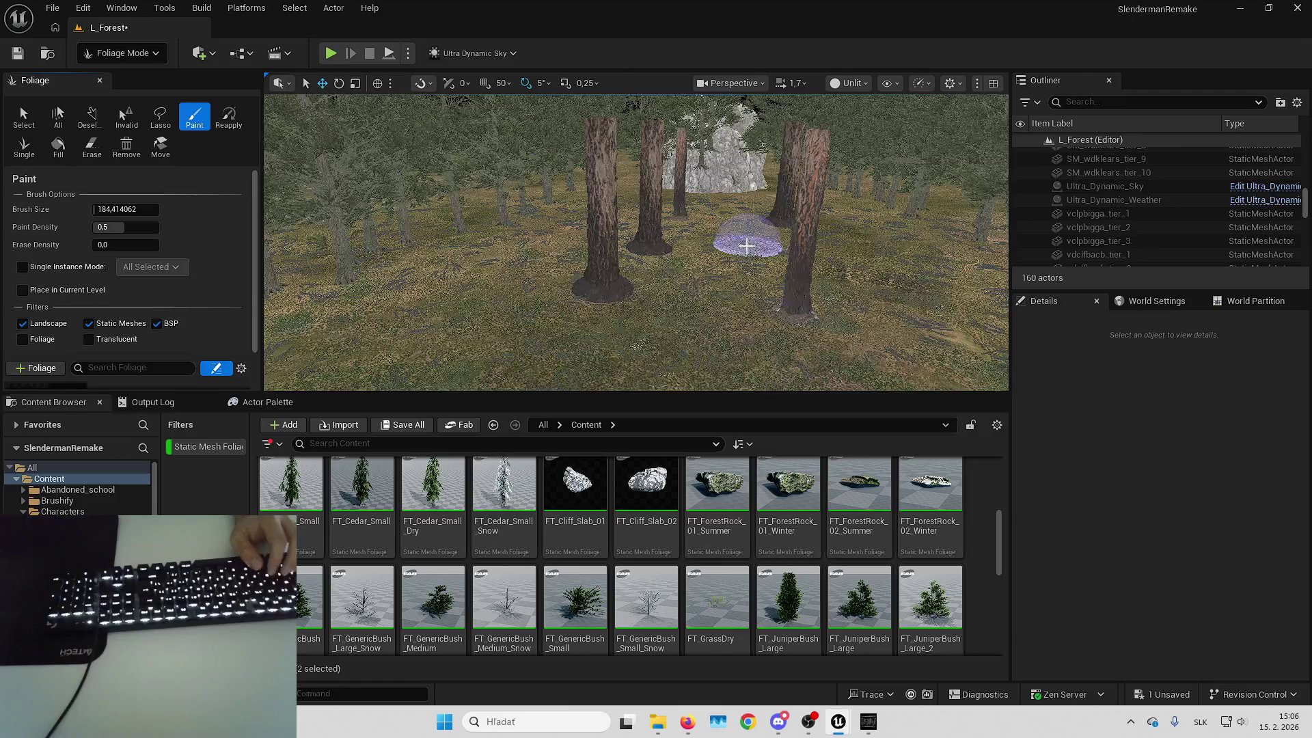
pyautogui.hotkey('shift', '1')
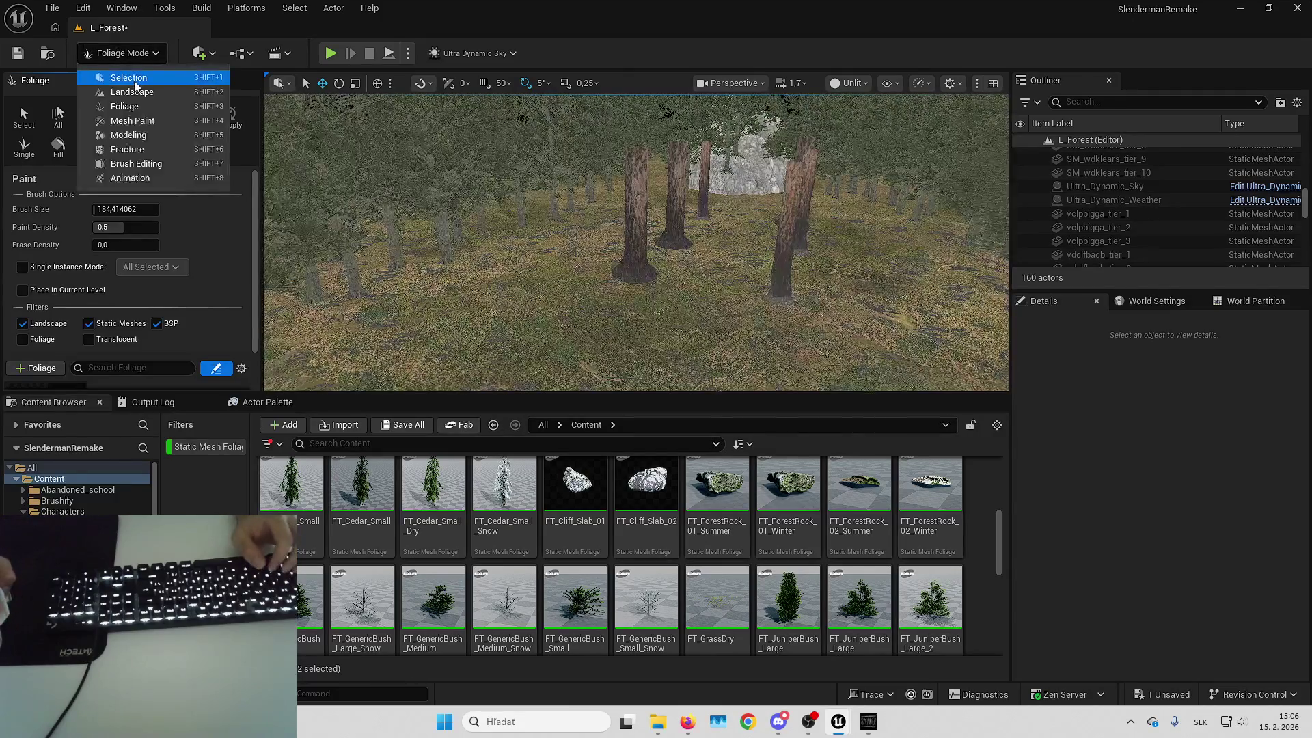
# Bring up the running Slender preview, then Alt+Tab back to the L_Forest editor
pyautogui.click(867, 721)
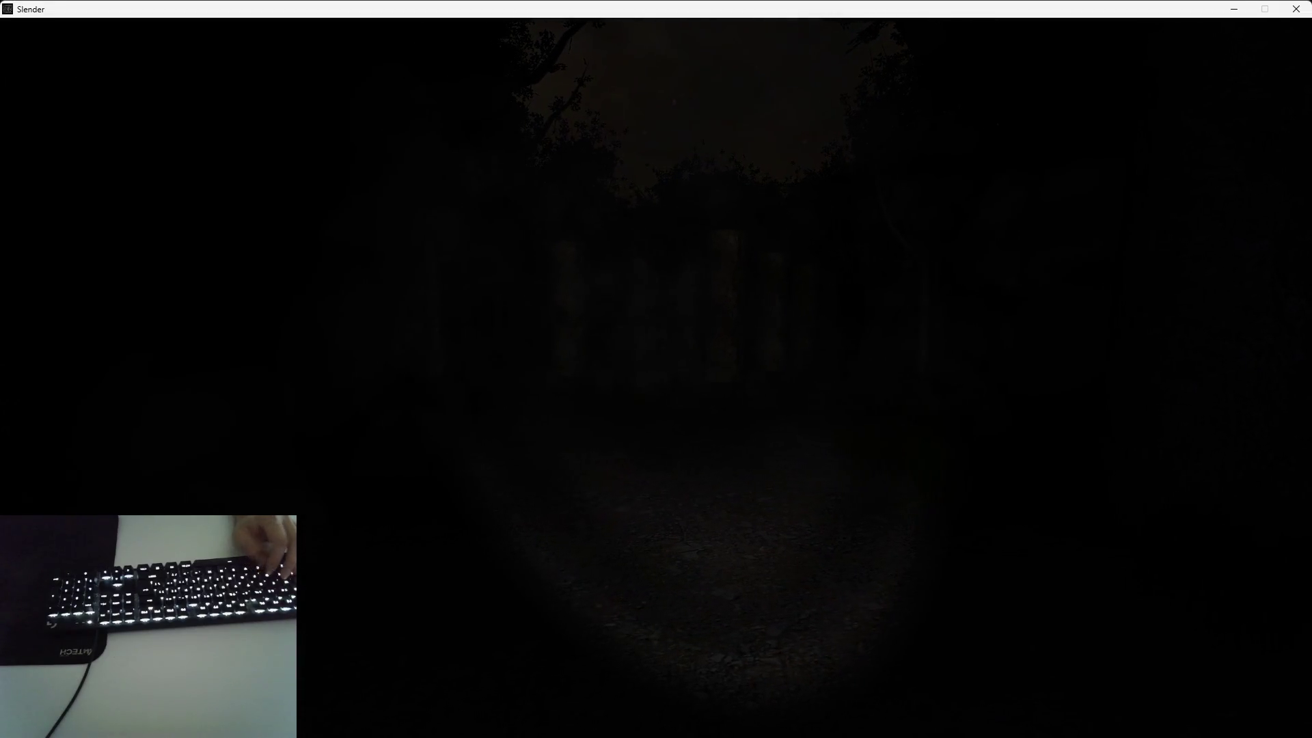
pyautogui.hotkey('alt', 'Tab')
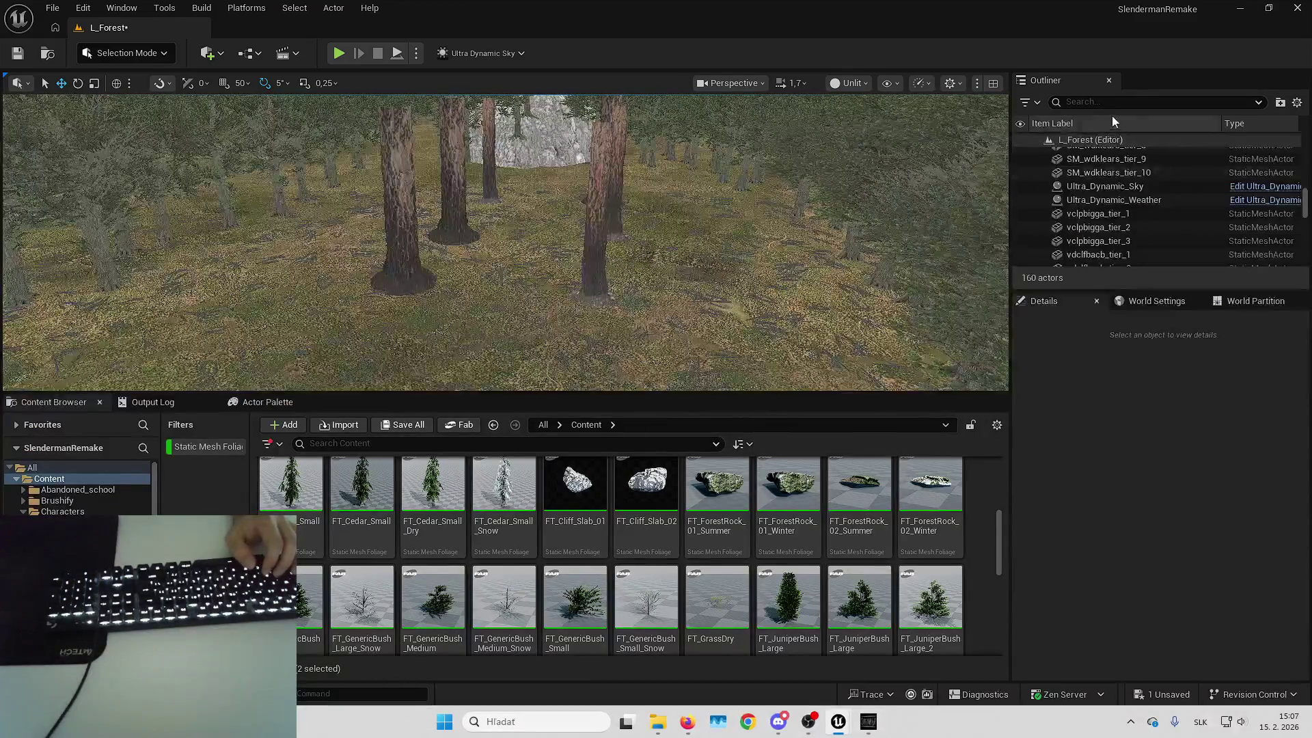
# Find the Plane actor via an Outliner search for 'plane', set its Location Z to -1, and frame it overhead
pyautogui.click(1118, 103)
pyautogui.write('plane')
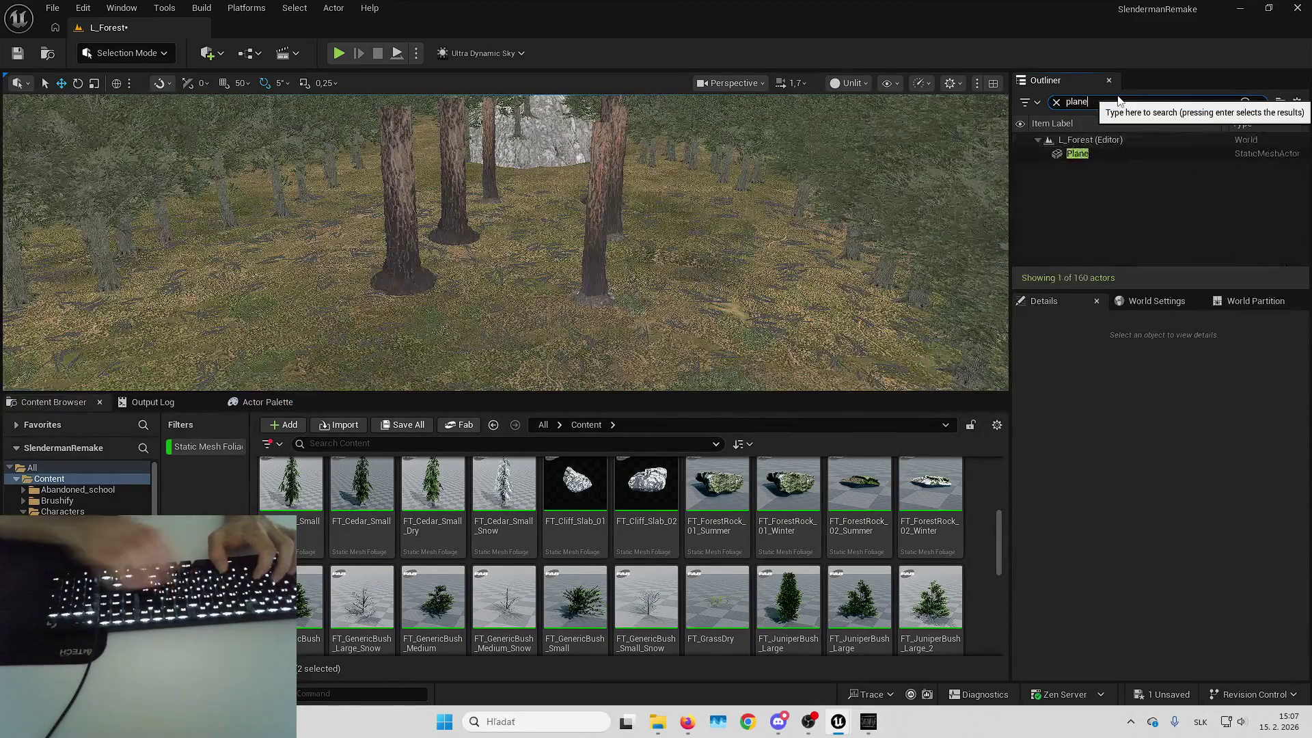
pyautogui.click(1127, 156)
pyautogui.click(1261, 477)
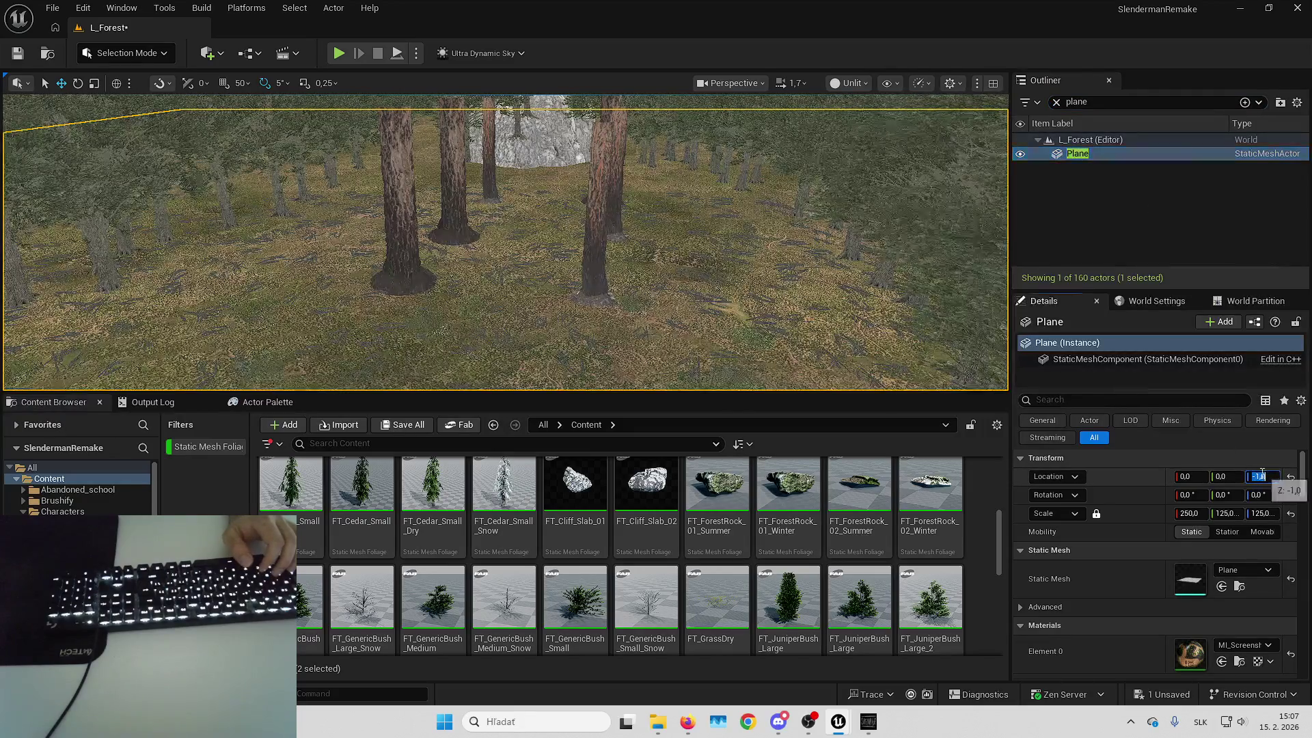
pyautogui.write('1')
pyautogui.press('Return')
pyautogui.press('f')
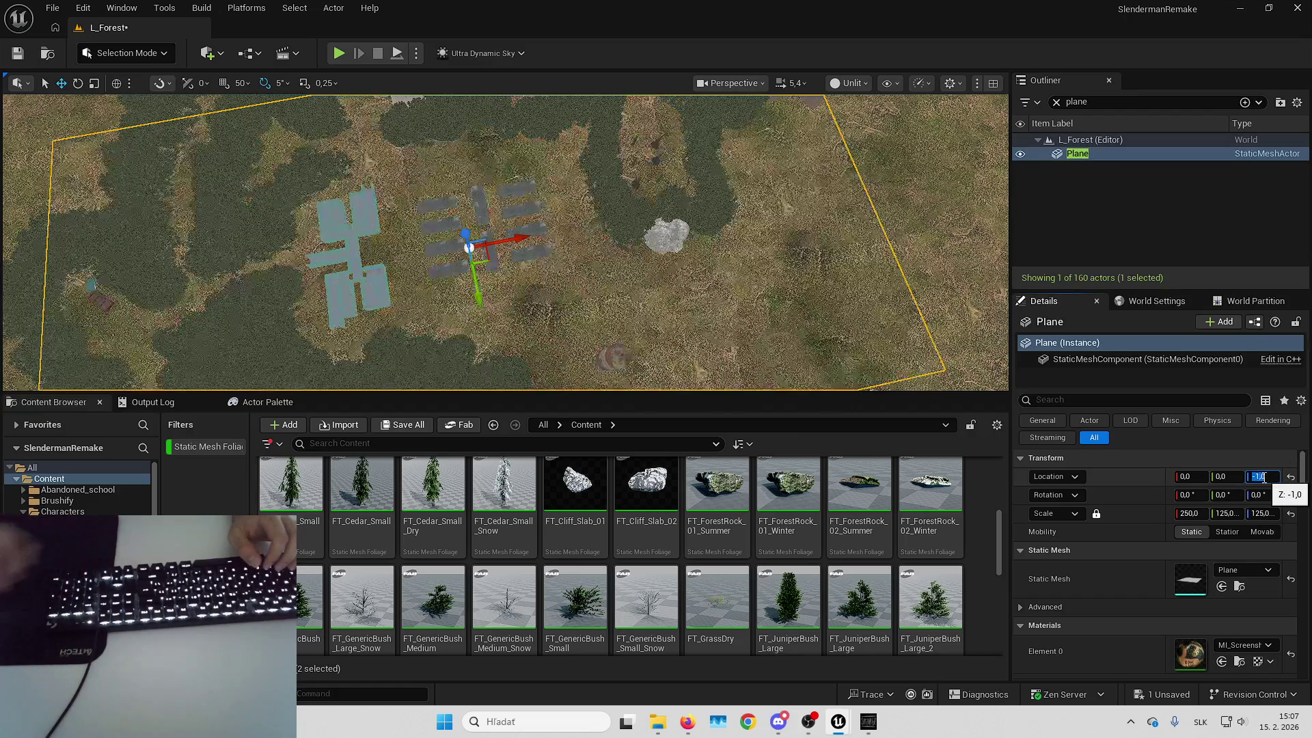
pyautogui.click(868, 722)
# Walk toward the nearby tree trunks and along the dirt path in the dark forest
pyautogui.press('Up')
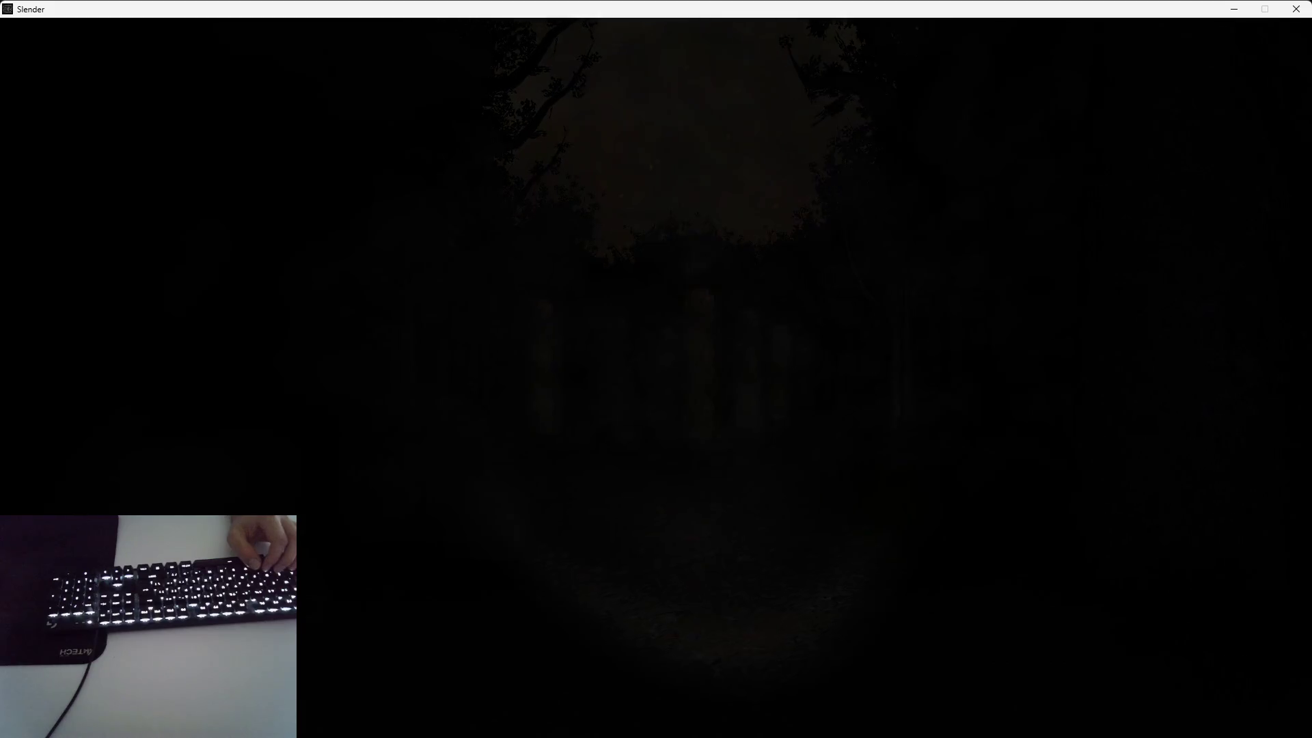
pyautogui.press('Left')
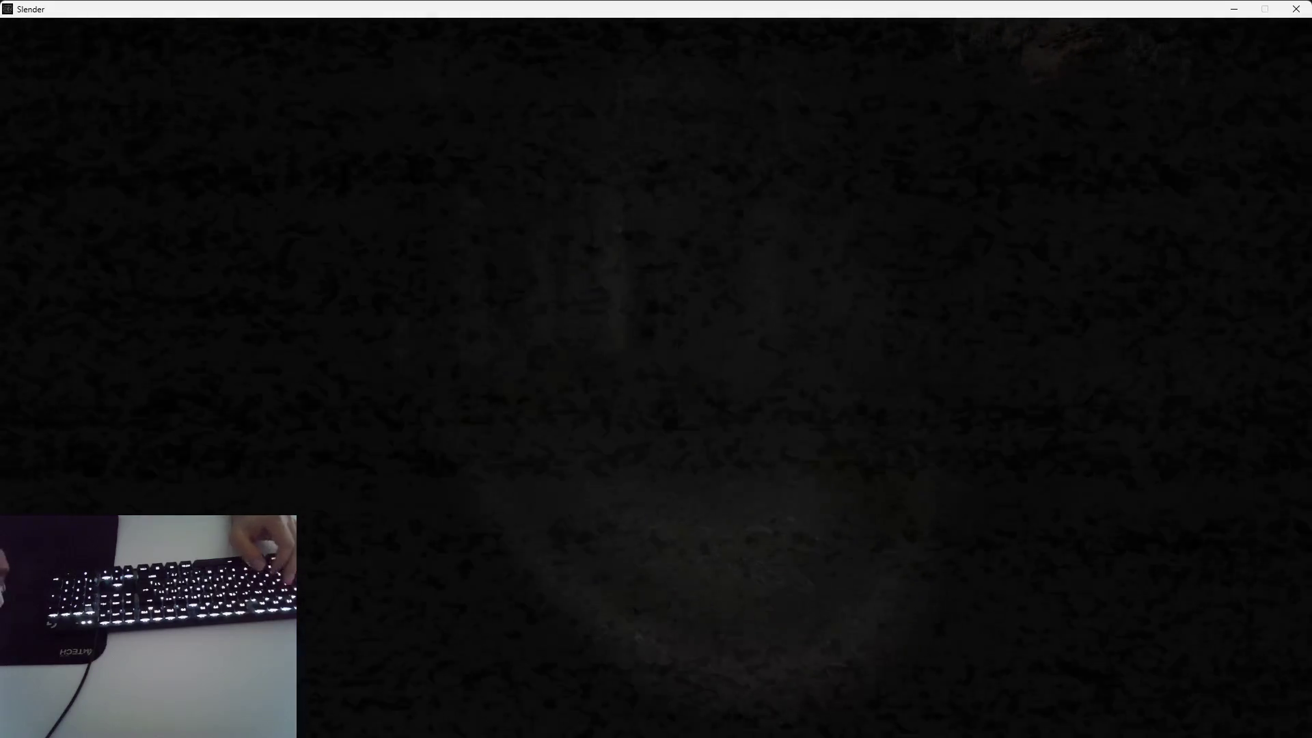
pyautogui.press('Up')
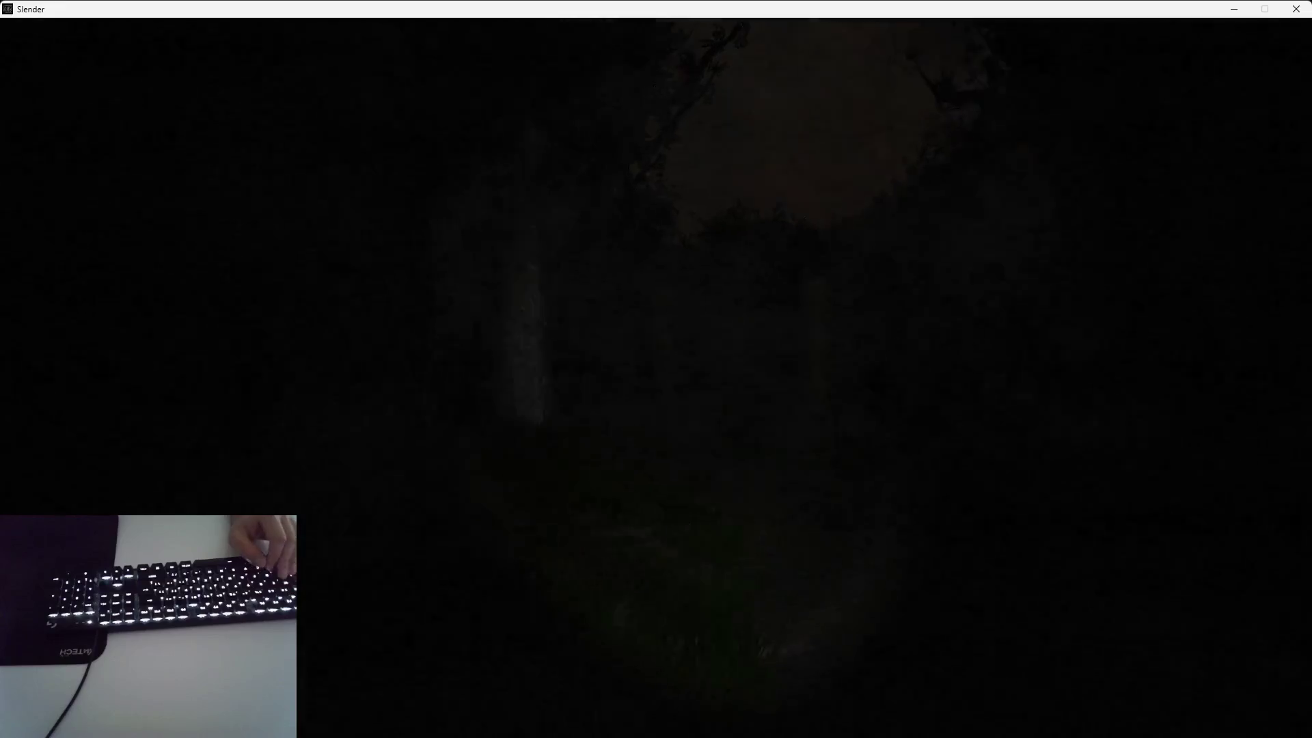
pyautogui.press('Left')
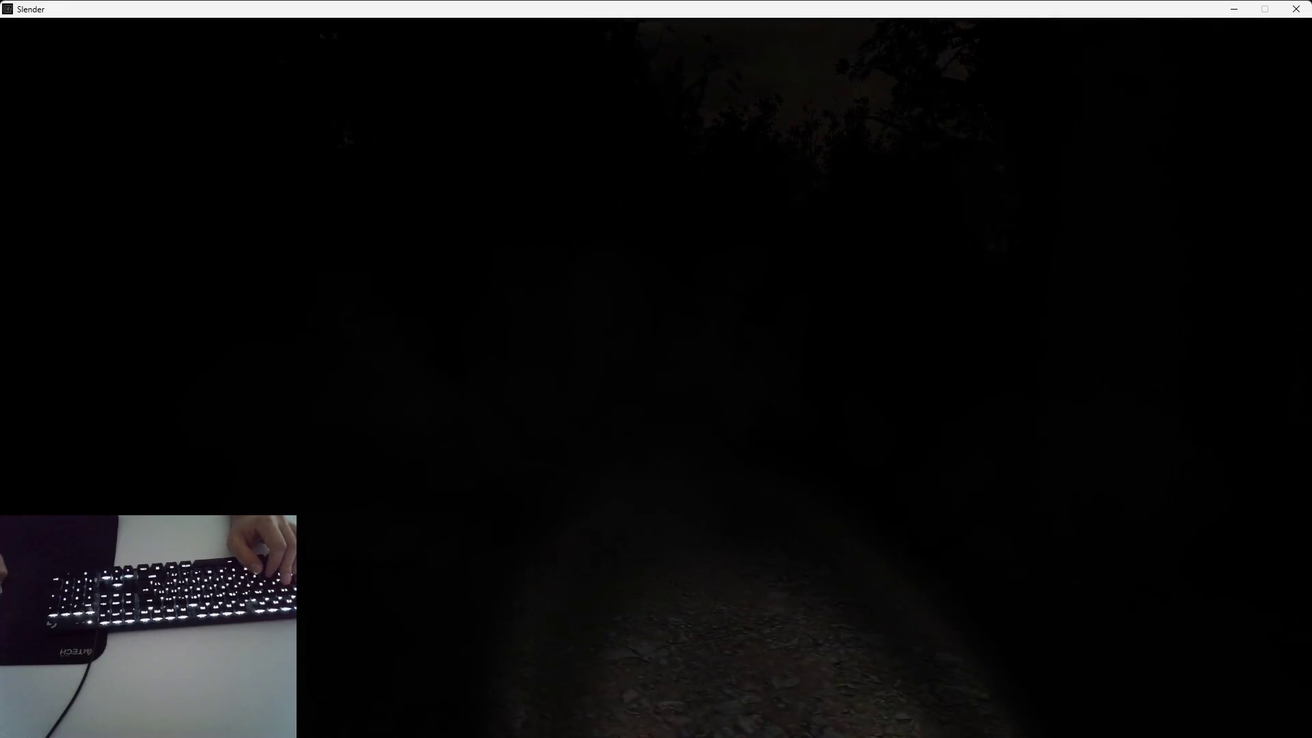
pyautogui.press('Up')
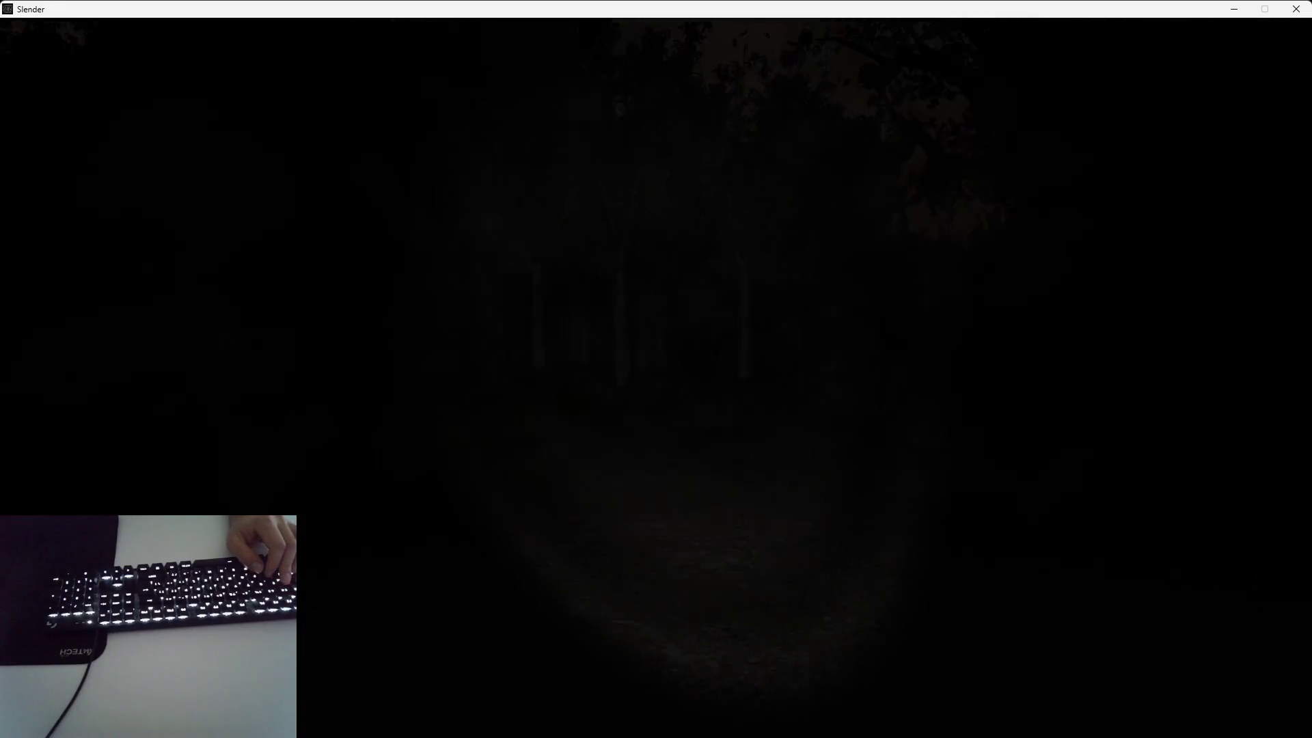
pyautogui.press('Up')
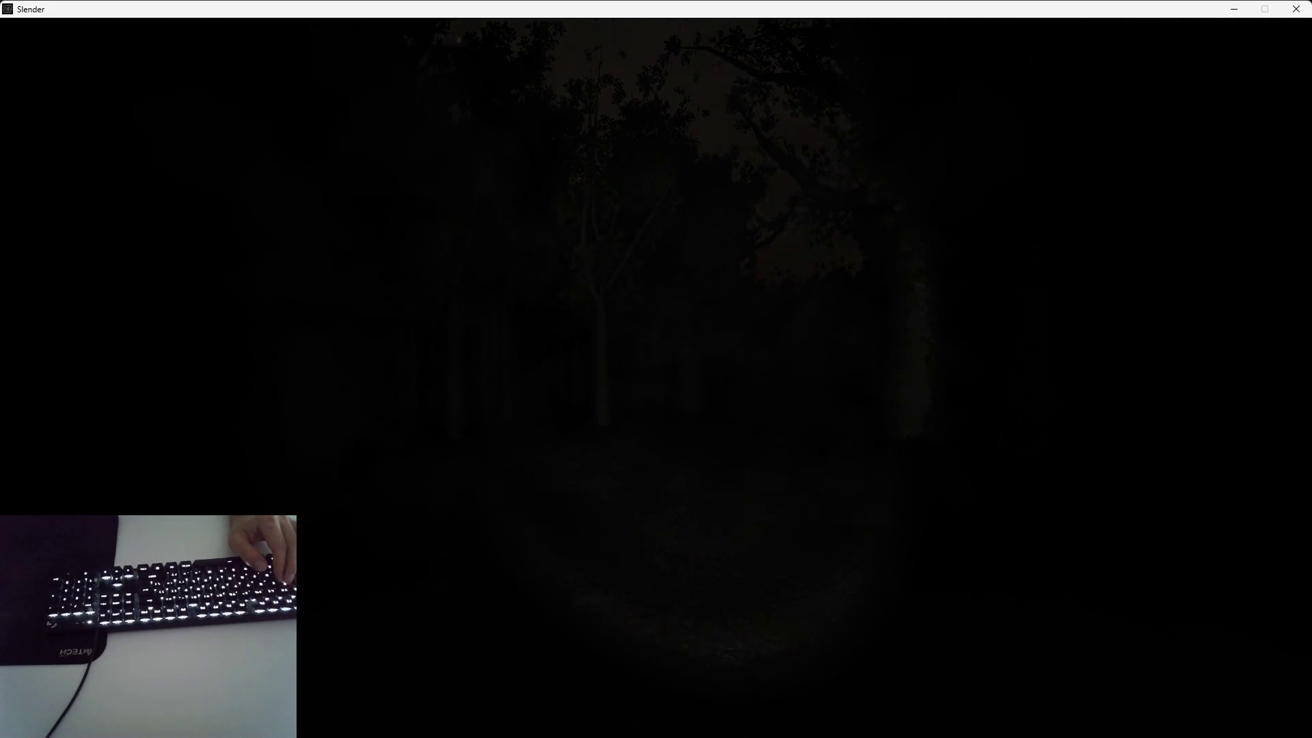
pyautogui.press('Up')
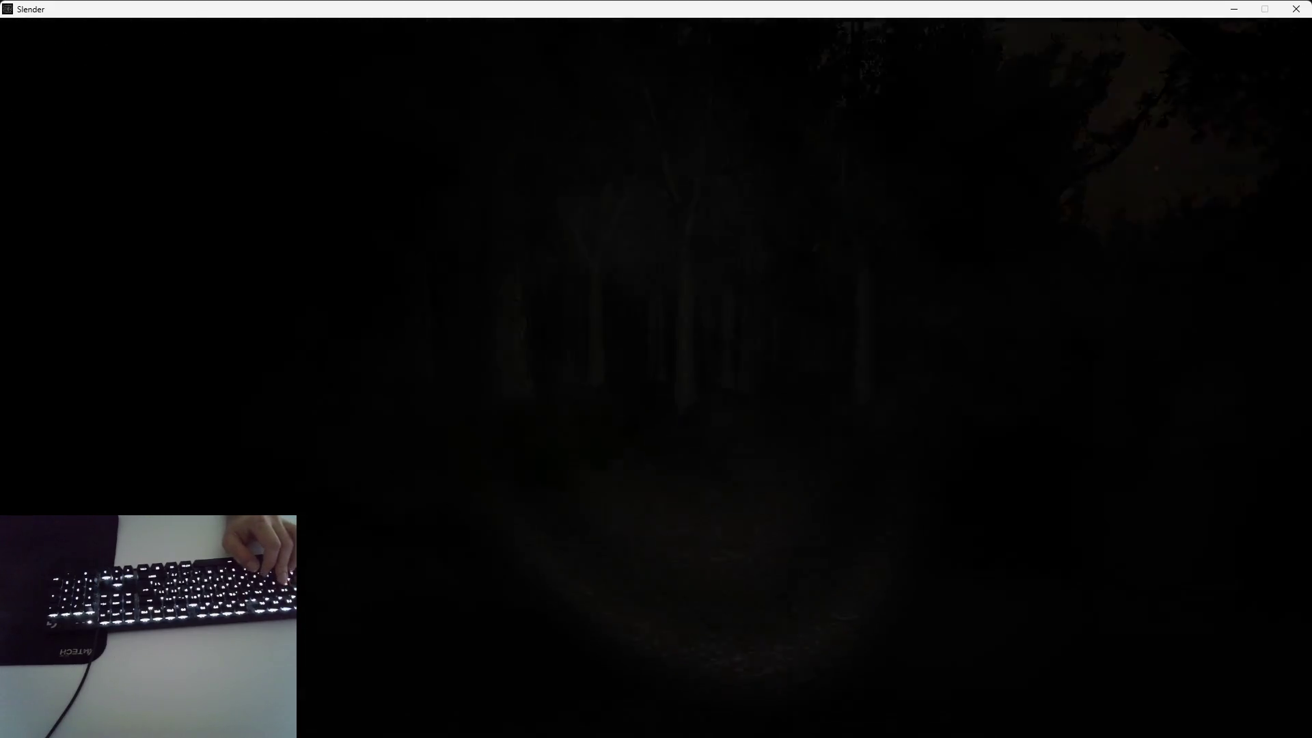
pyautogui.press('Up')
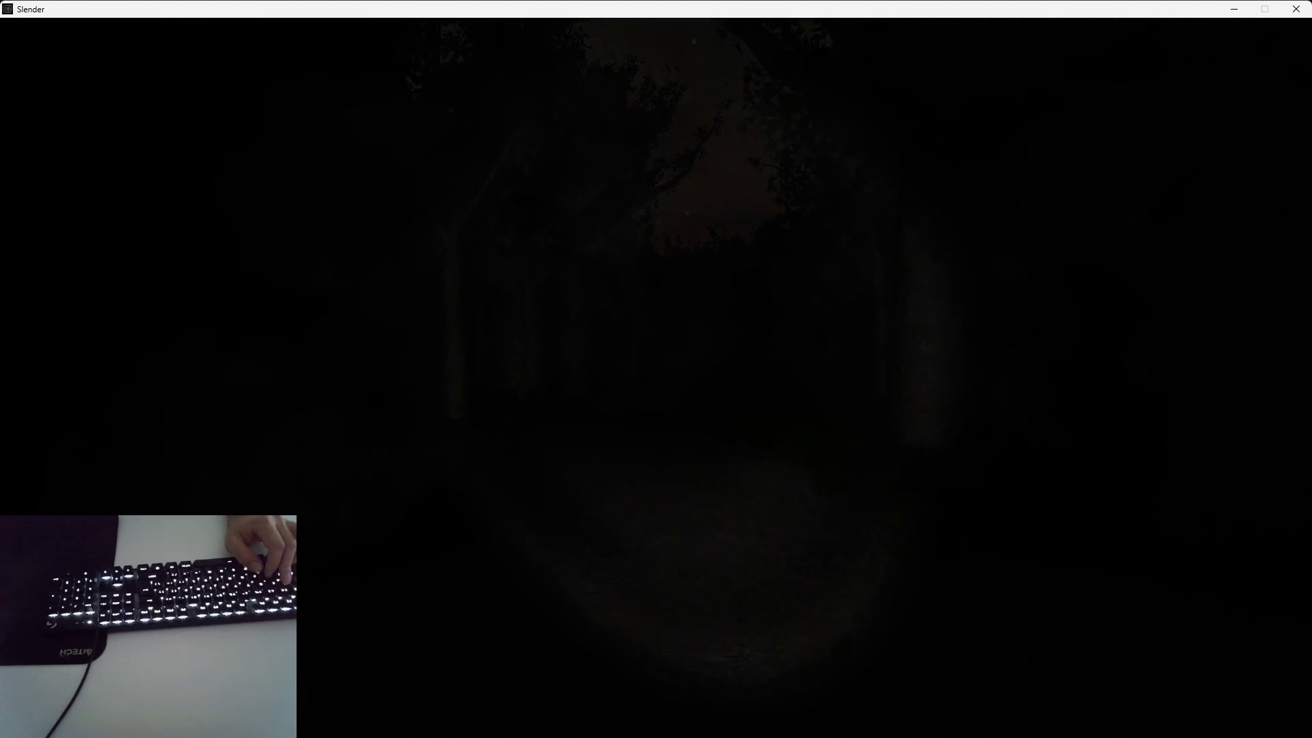
# Keep creeping through the trees past close trunks toward the central trunk and path
pyautogui.press('Up')
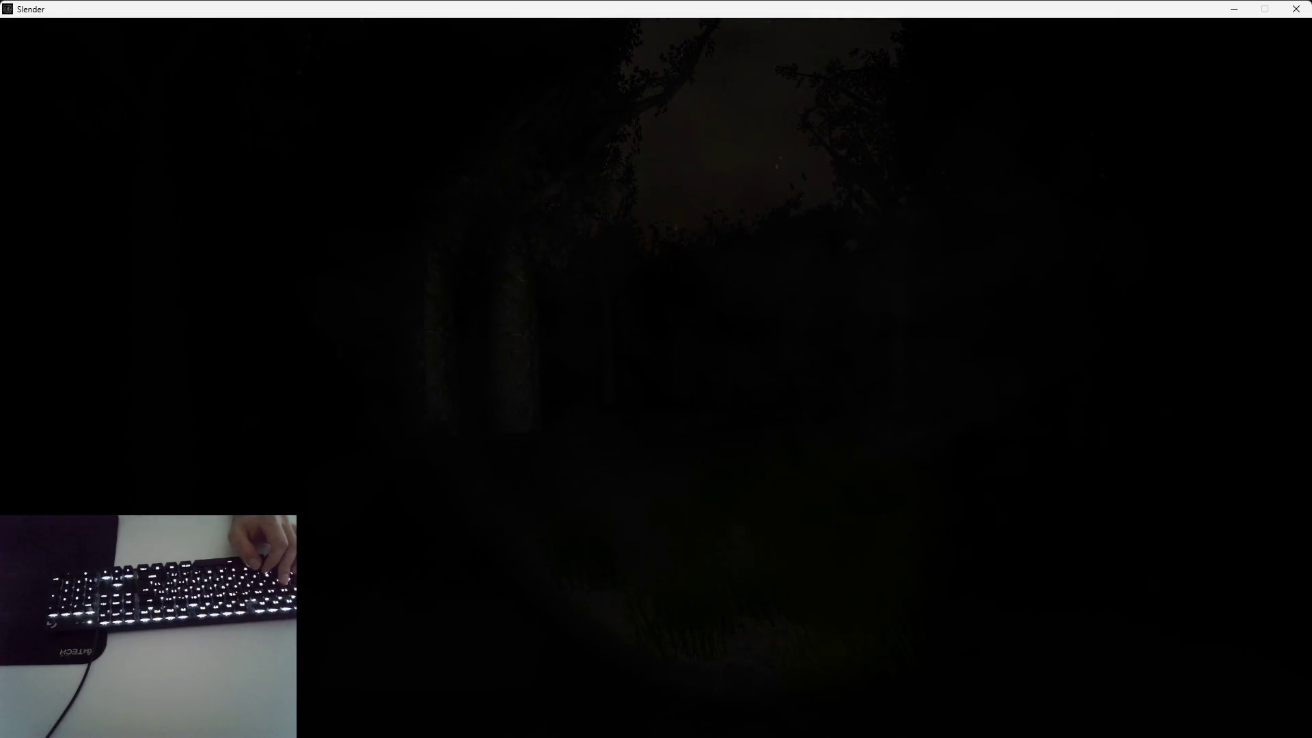
pyautogui.press('Up')
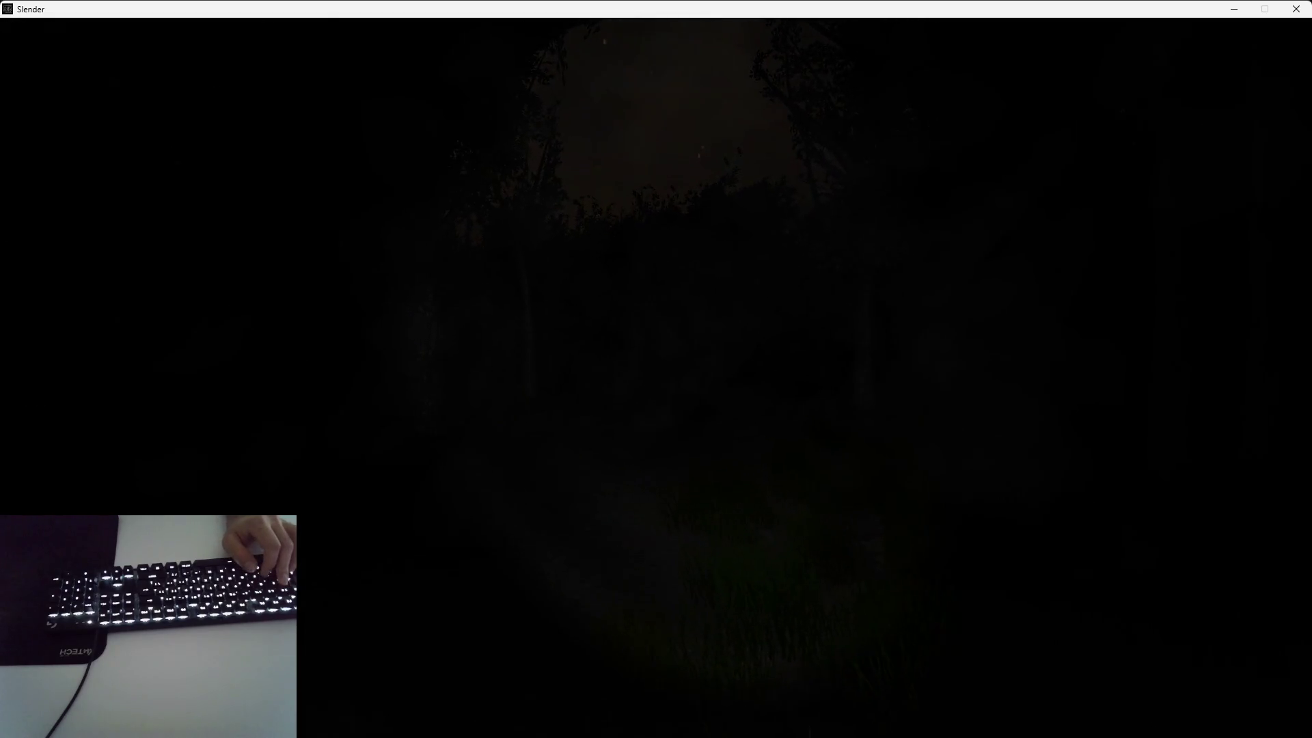
pyautogui.press('Up')
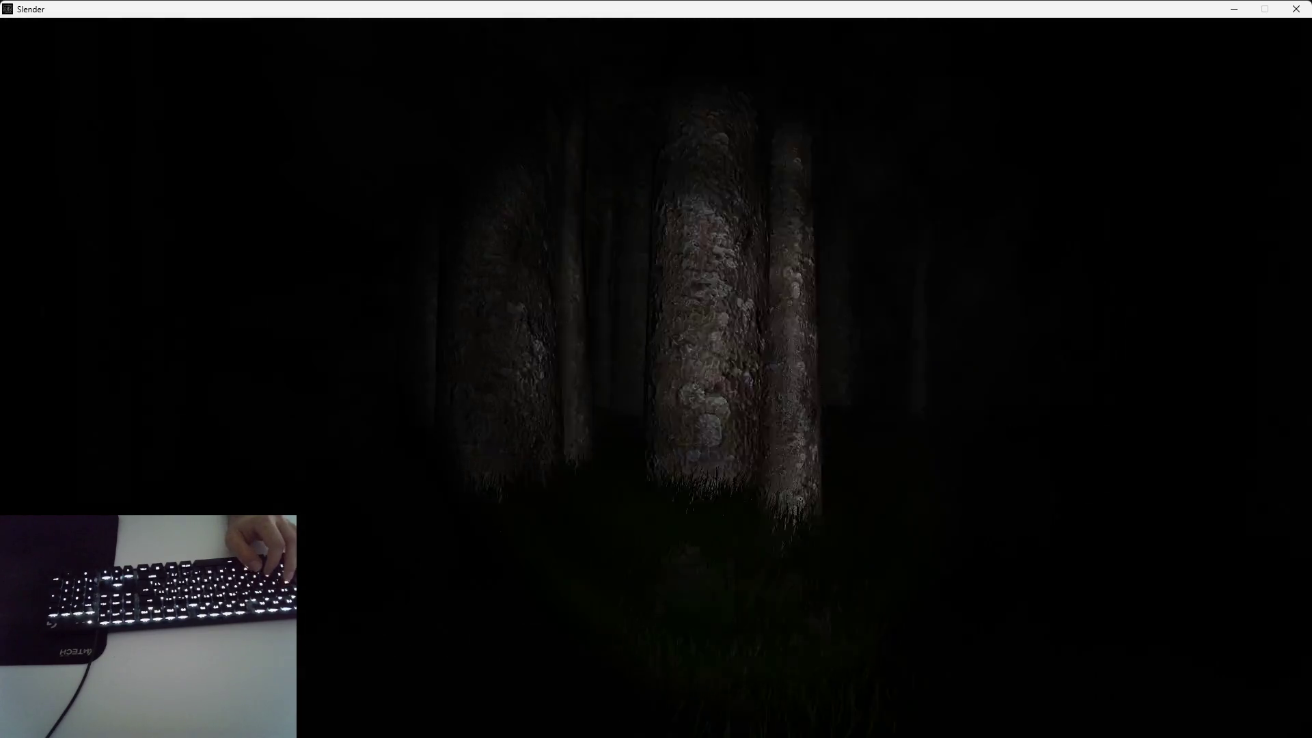
pyautogui.press('Up')
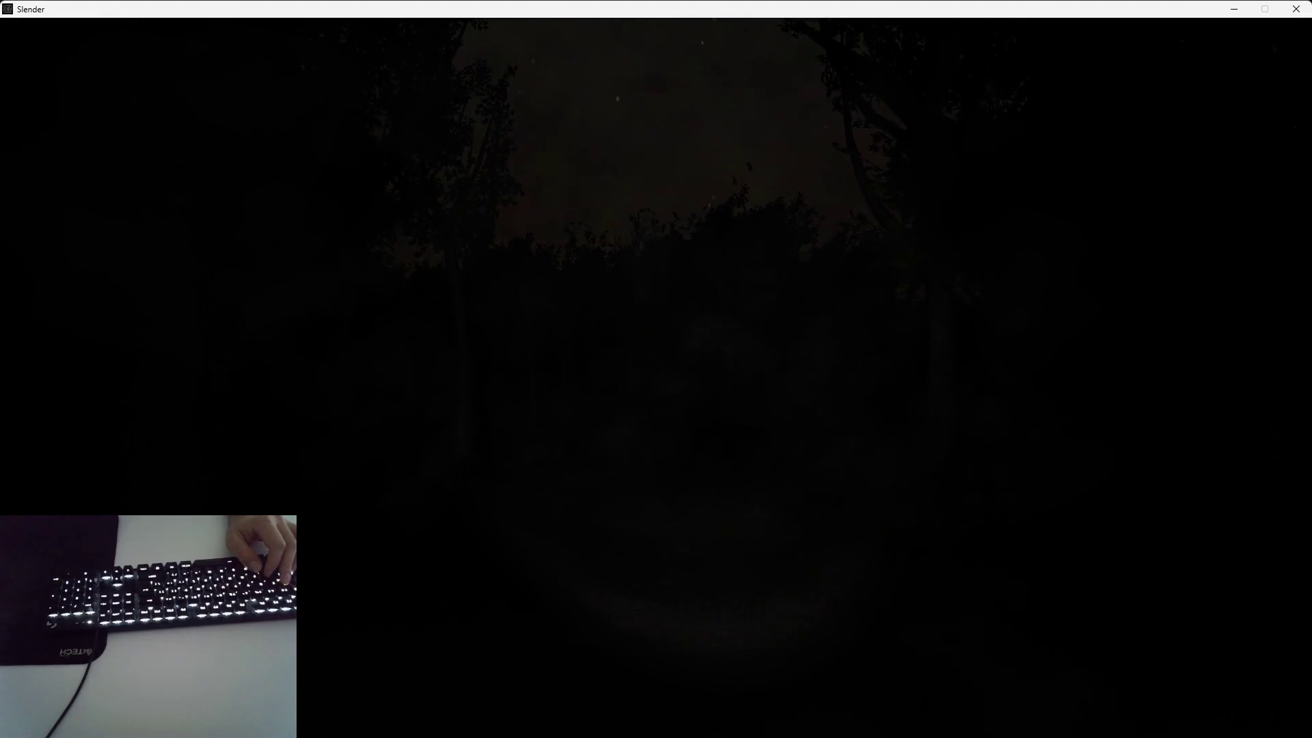
pyautogui.press('Up')
pyautogui.press('Up')
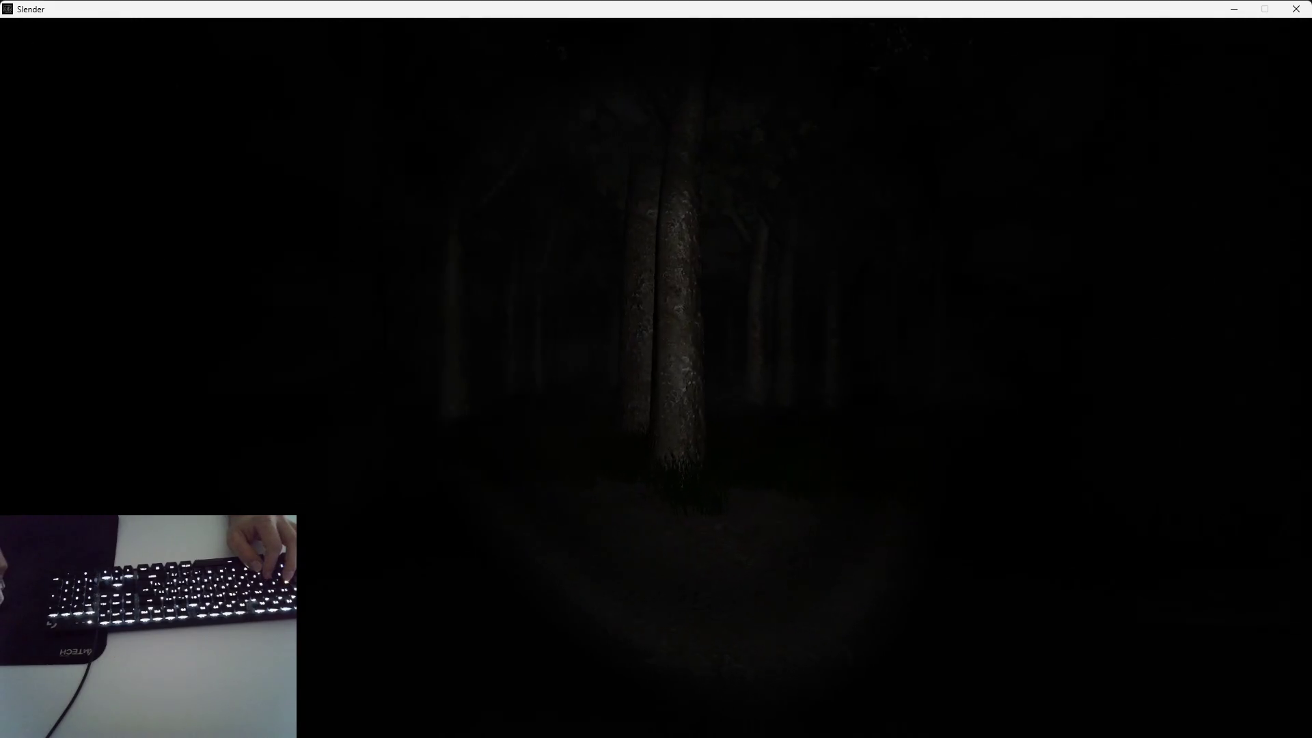
pyautogui.press('Up')
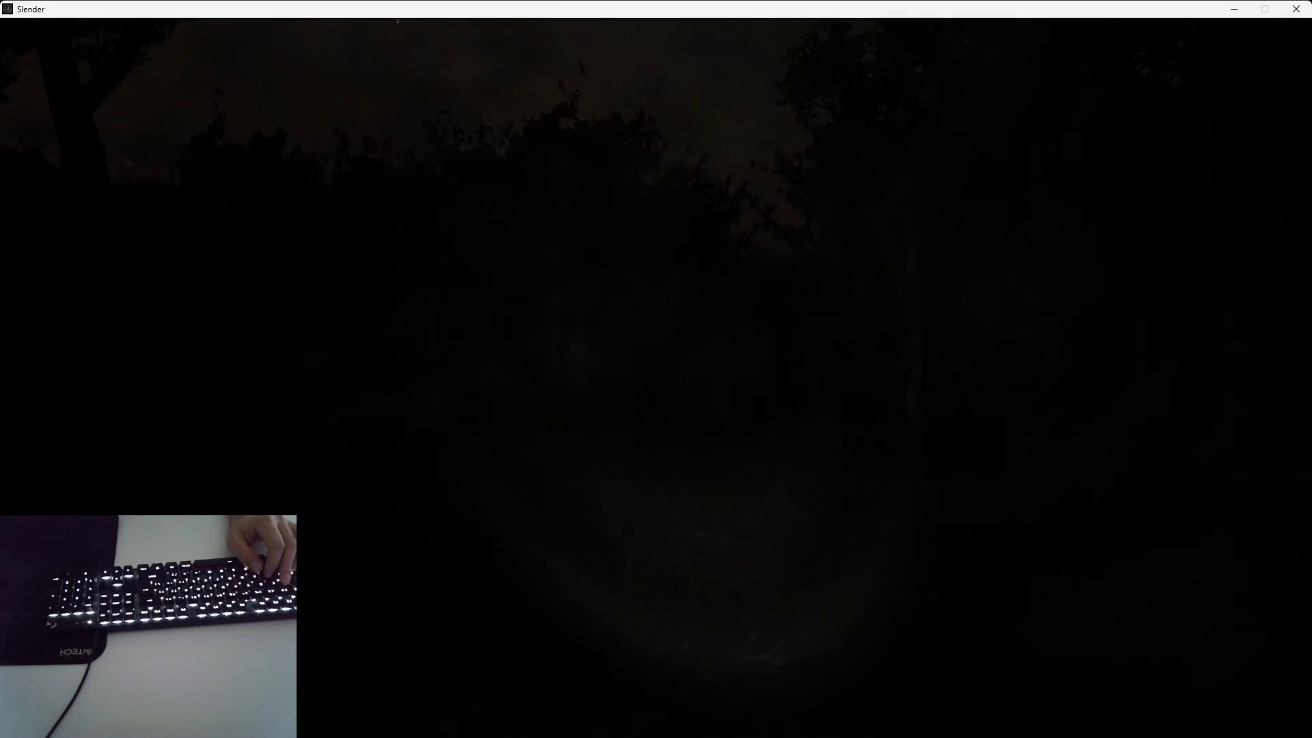
pyautogui.press('Up')
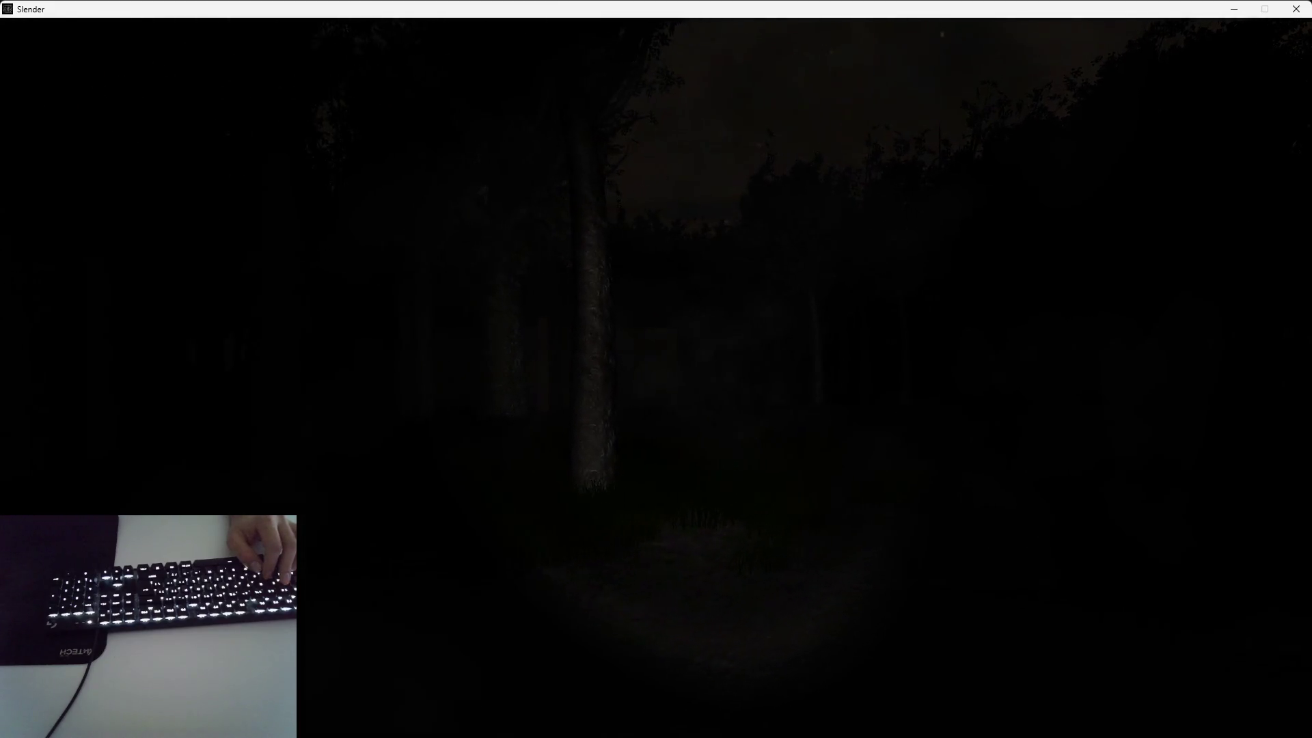
pyautogui.press('Up')
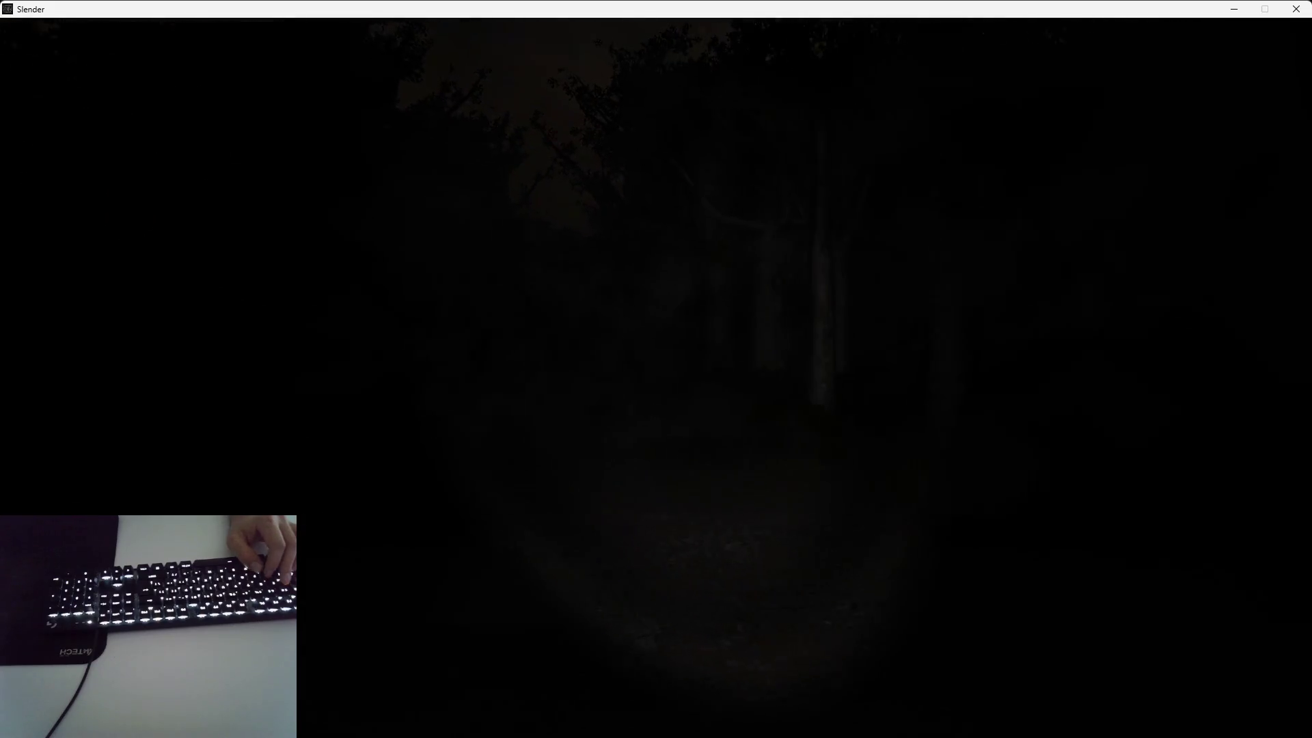
pyautogui.press('Up')
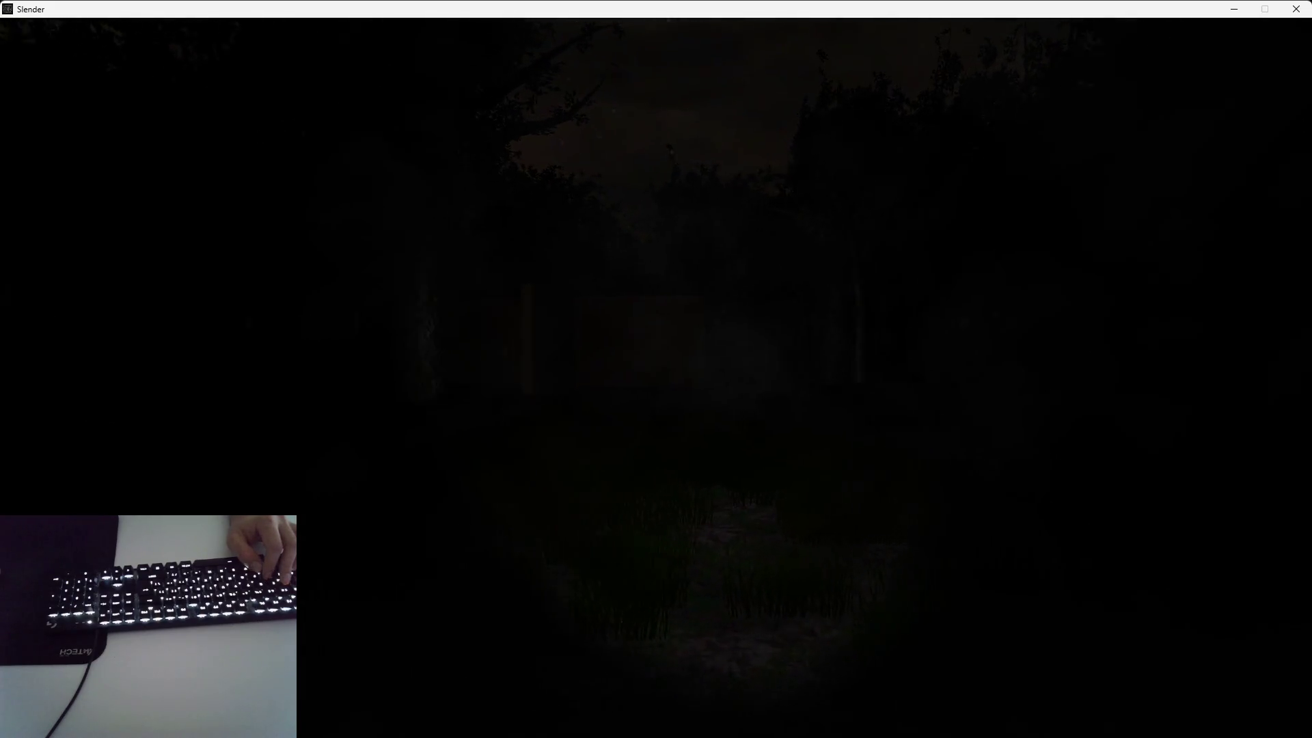
pyautogui.press('Up')
pyautogui.press('Up')
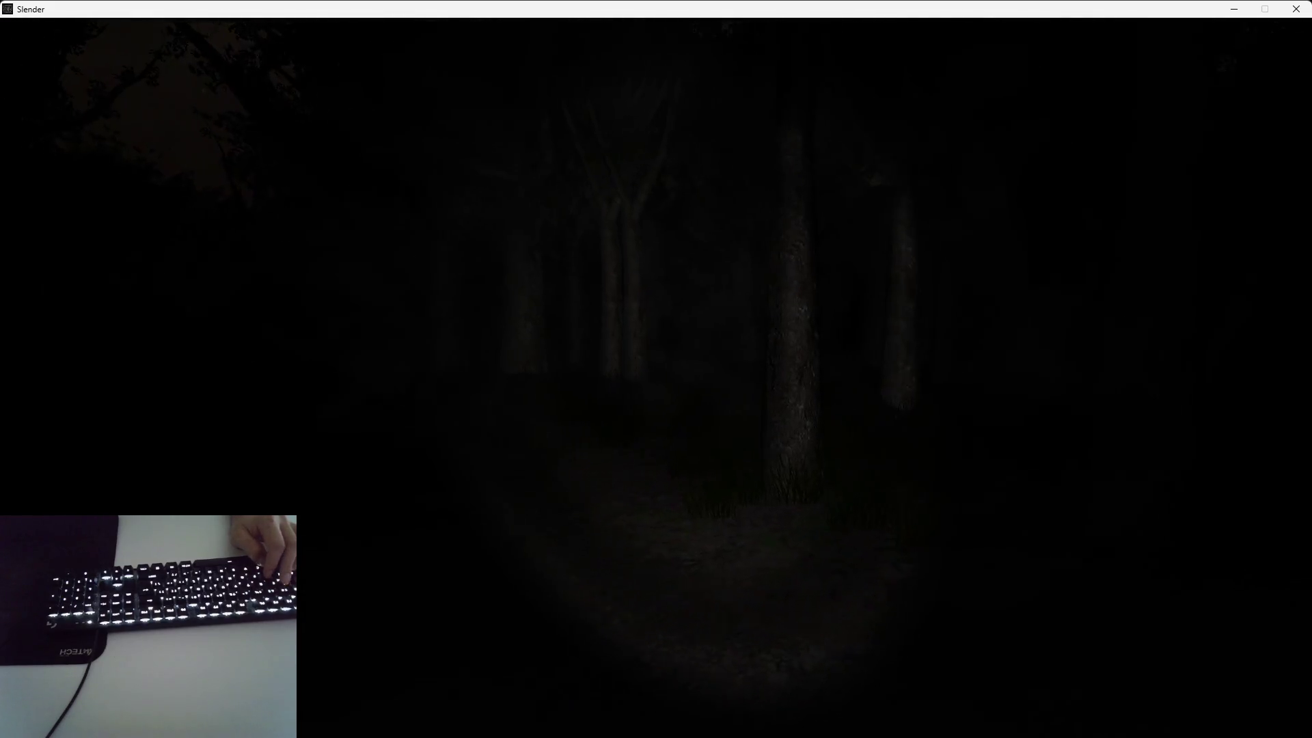
# Exit the game back to the L_Forest editor and fly the camera forward over the terrain
pyautogui.press('Escape')
pyautogui.press('Up')
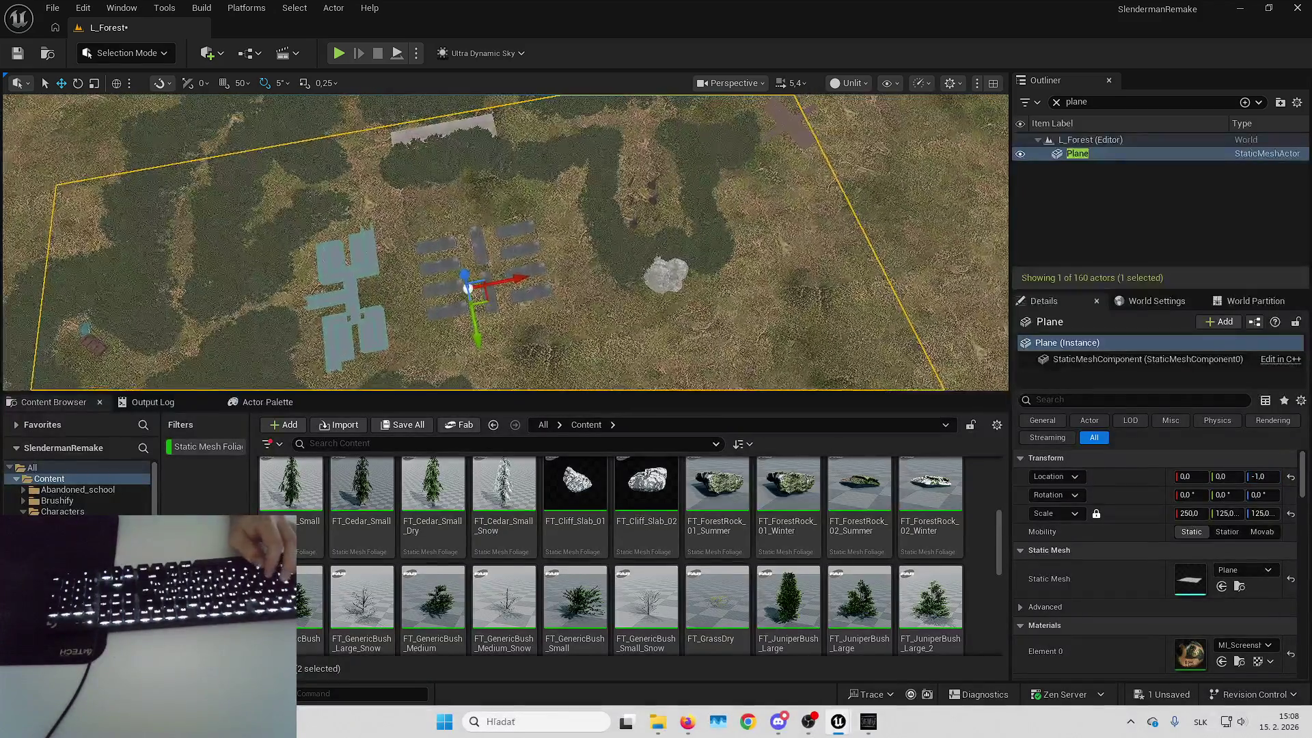
pyautogui.press('Escape')
pyautogui.press('Up')
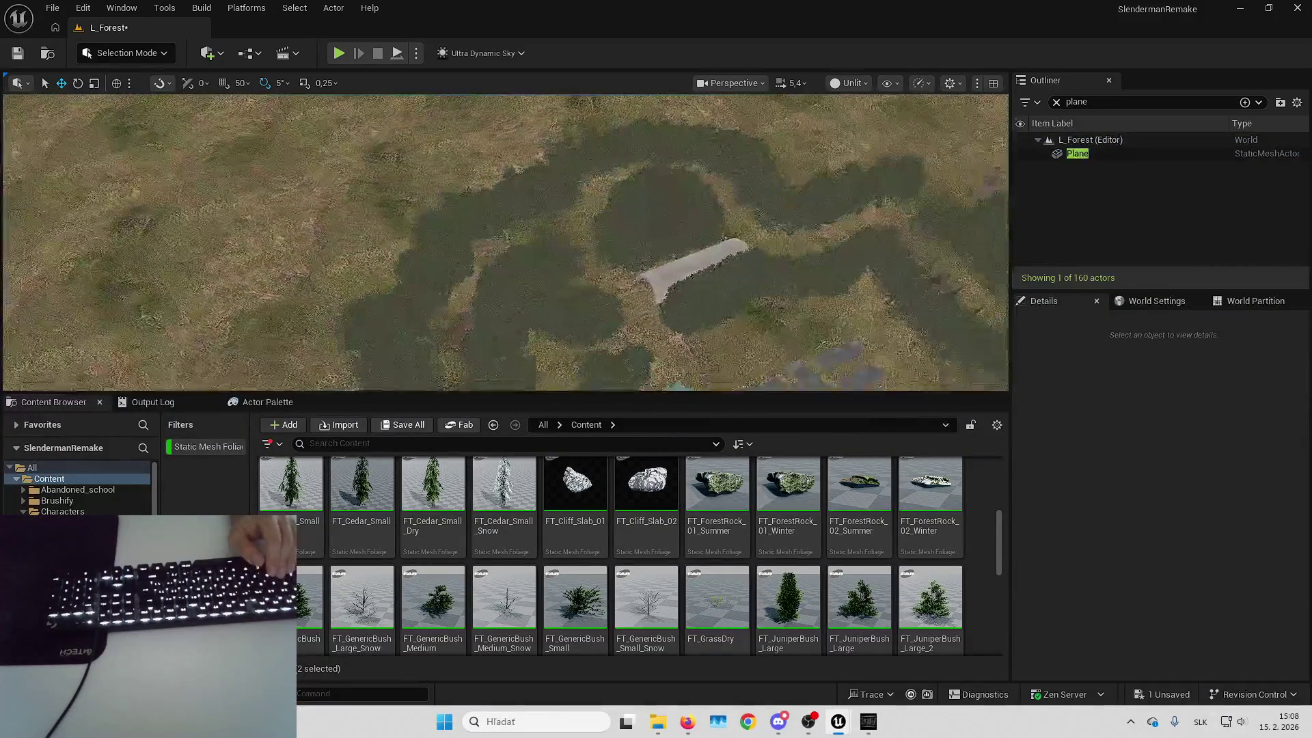
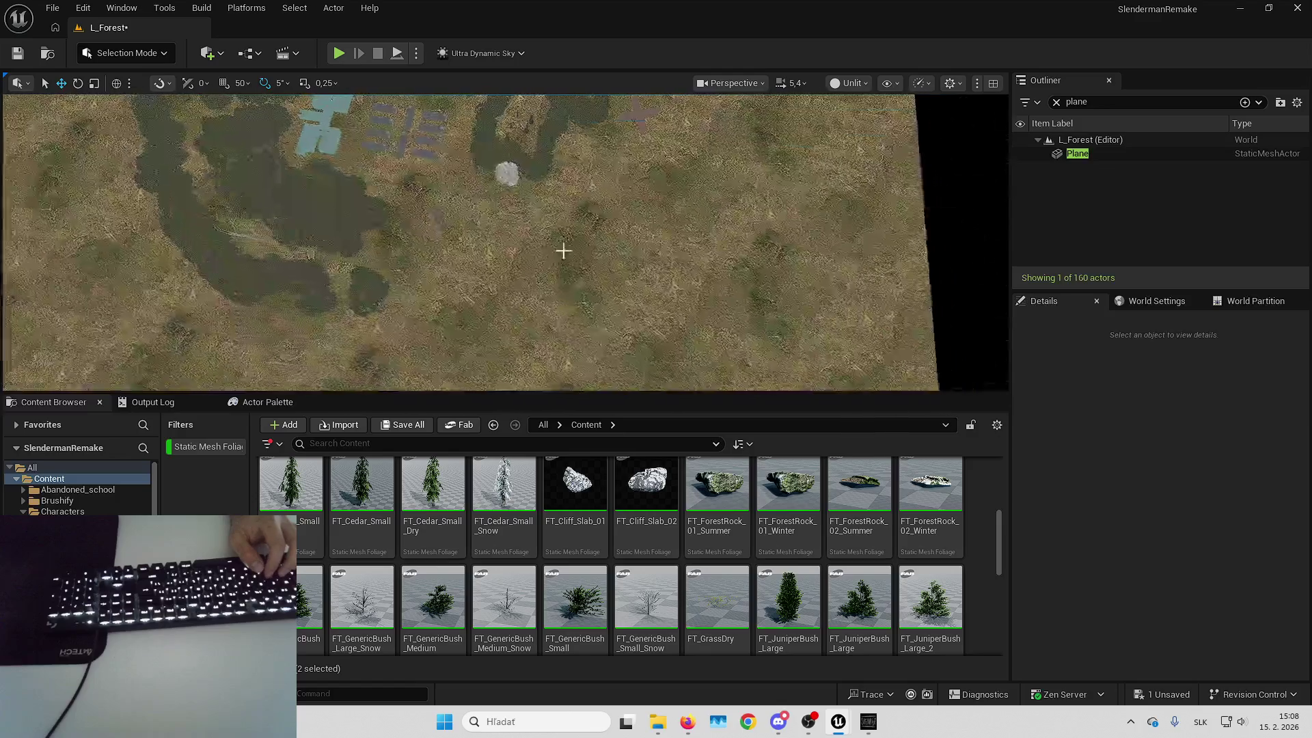
# Fly closer to the terrain, switch the editor to Foliage mode and select the Erase tool
pyautogui.press('w')
pyautogui.scroll(2, 465, 278)
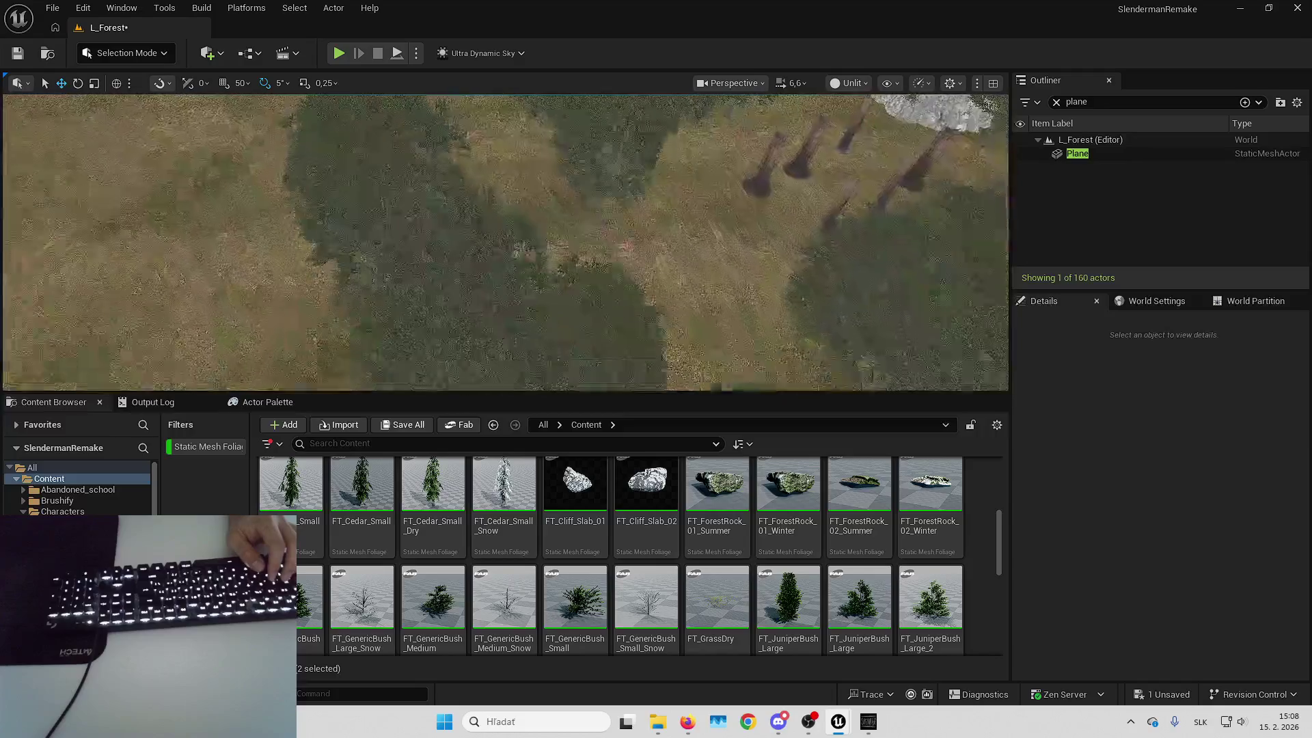
pyautogui.click(136, 53)
pyautogui.click(146, 108)
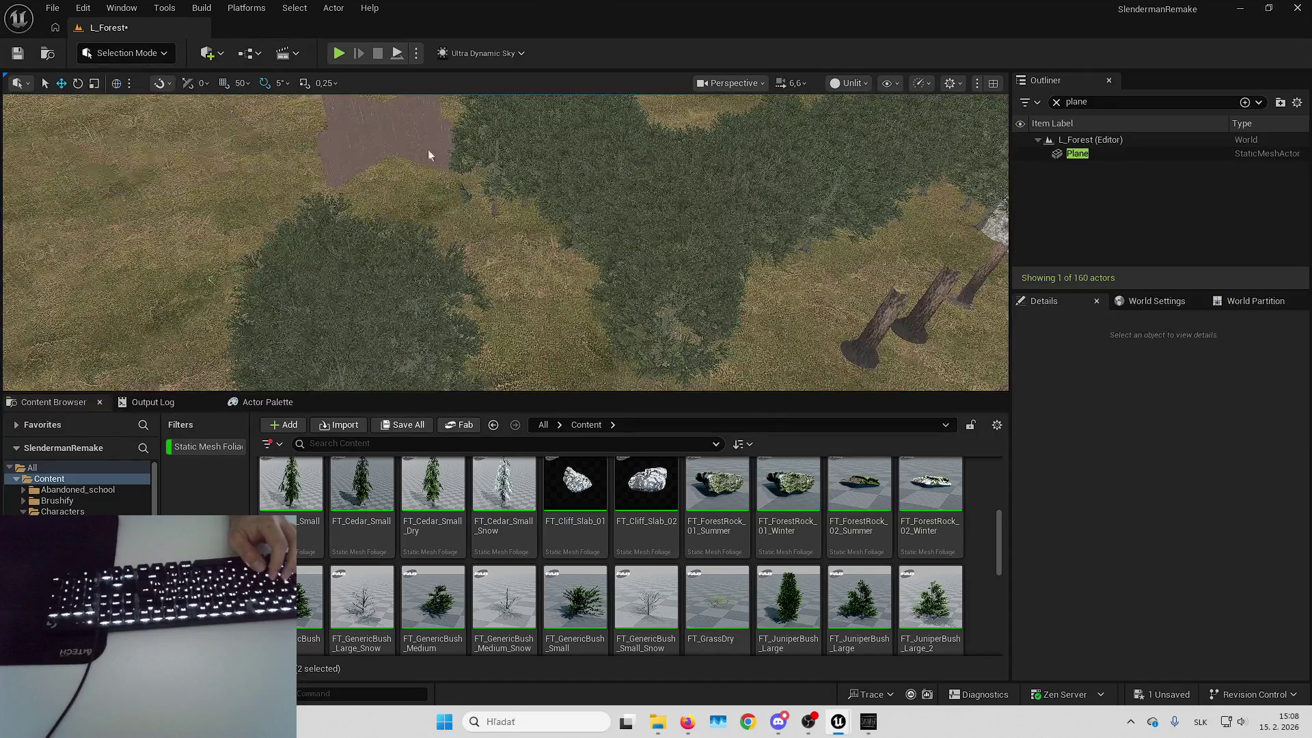
pyautogui.scroll(-3, 393, 146)
pyautogui.click(92, 147)
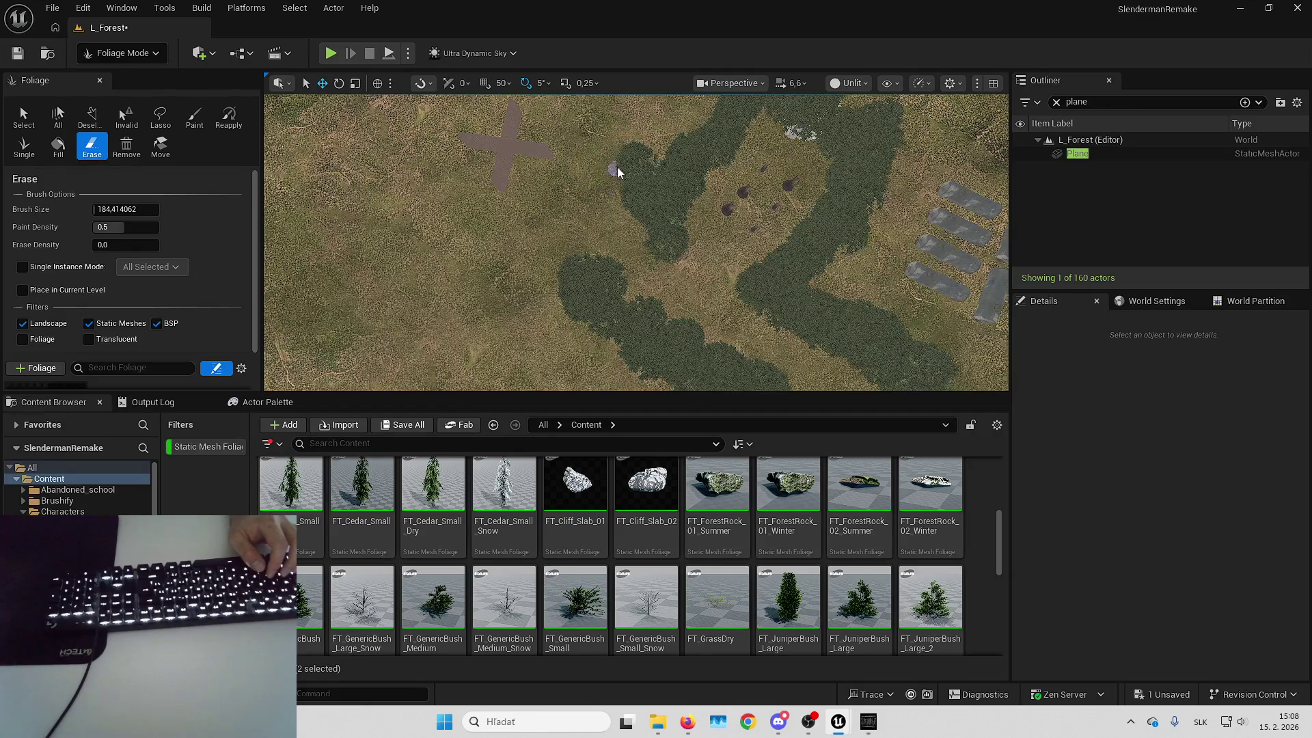
# With the Paint tool, brush two dense foliage strips near the top centre of the clearing
pyautogui.scroll(5, 635, 161)
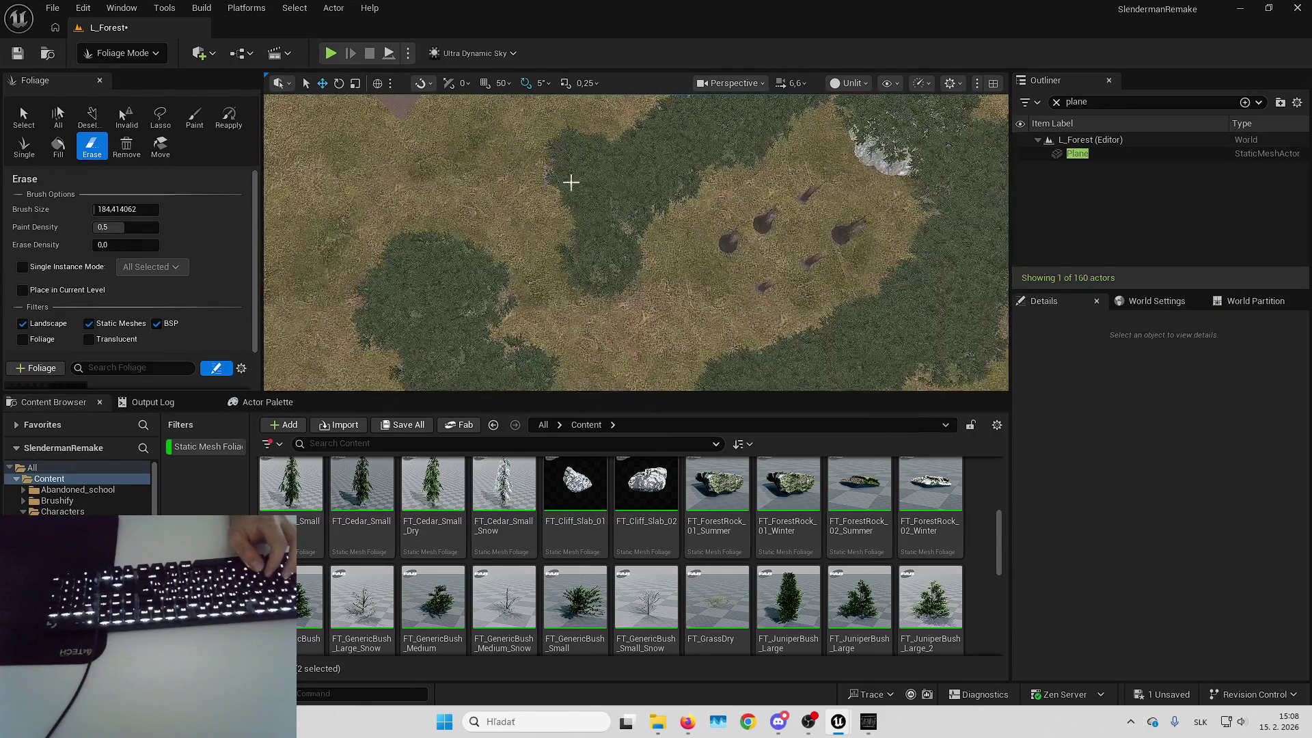
pyautogui.scroll(4, 577, 188)
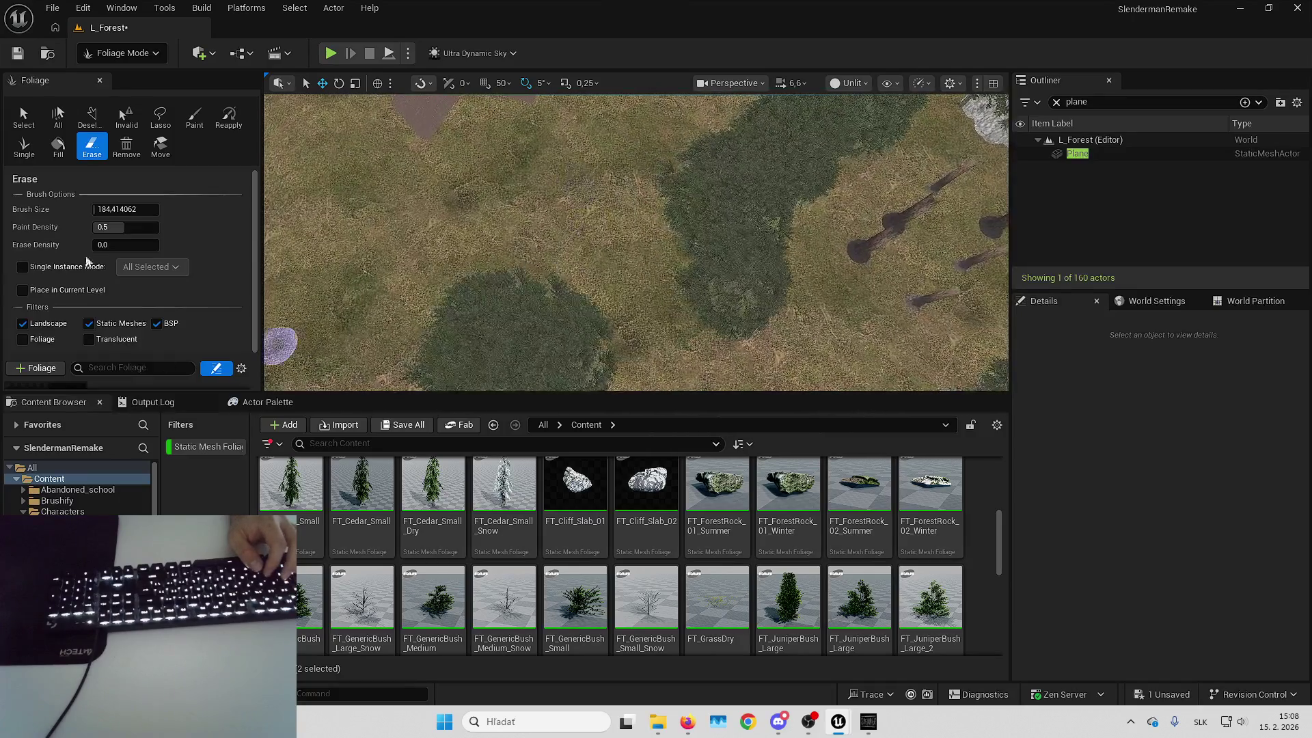
pyautogui.click(195, 116)
pyautogui.scroll(-4, 545, 246)
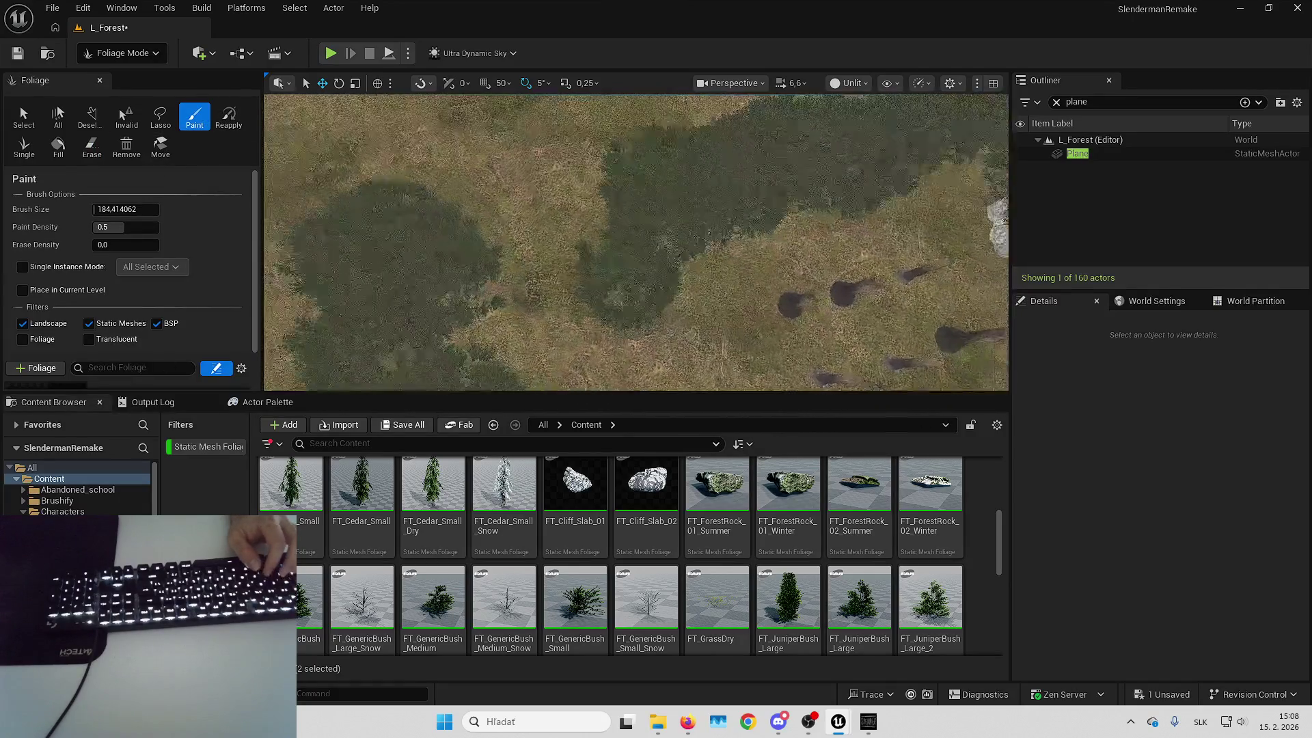
pyautogui.press('w')
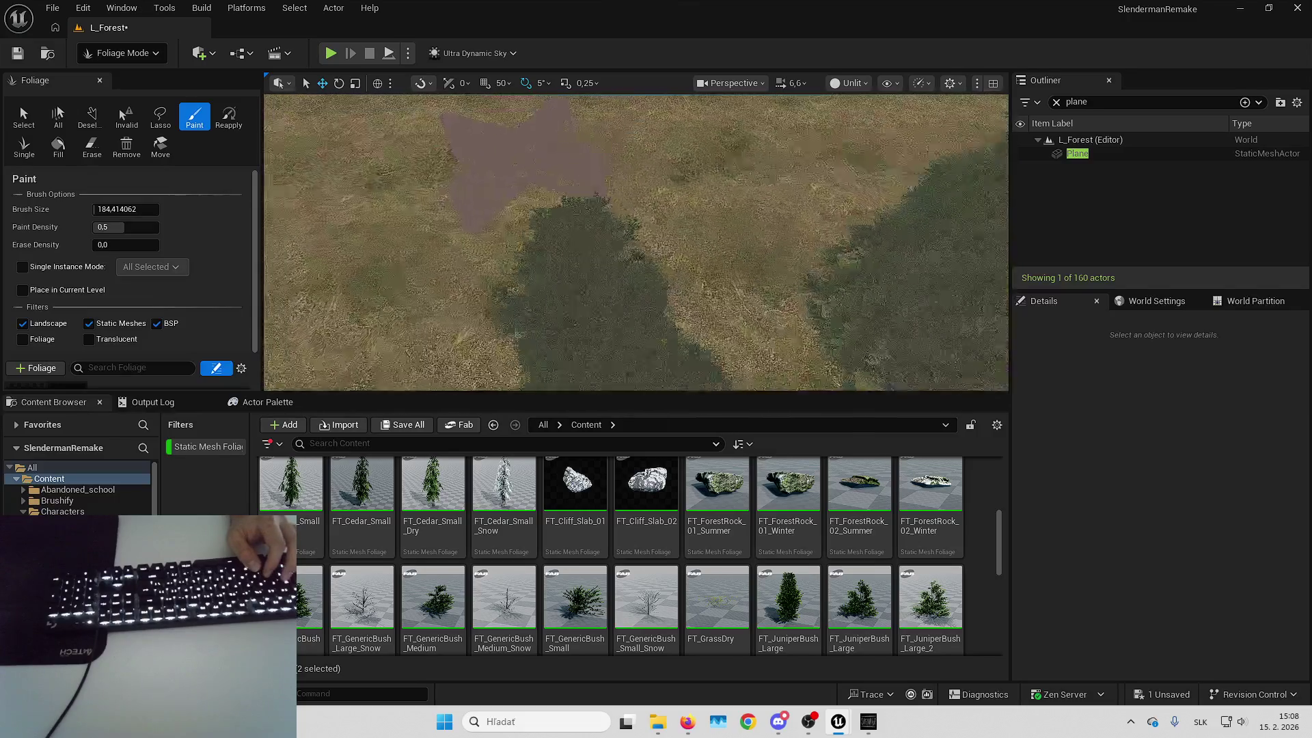
pyautogui.moveTo(544, 272); pyautogui.dragTo(578, 191)
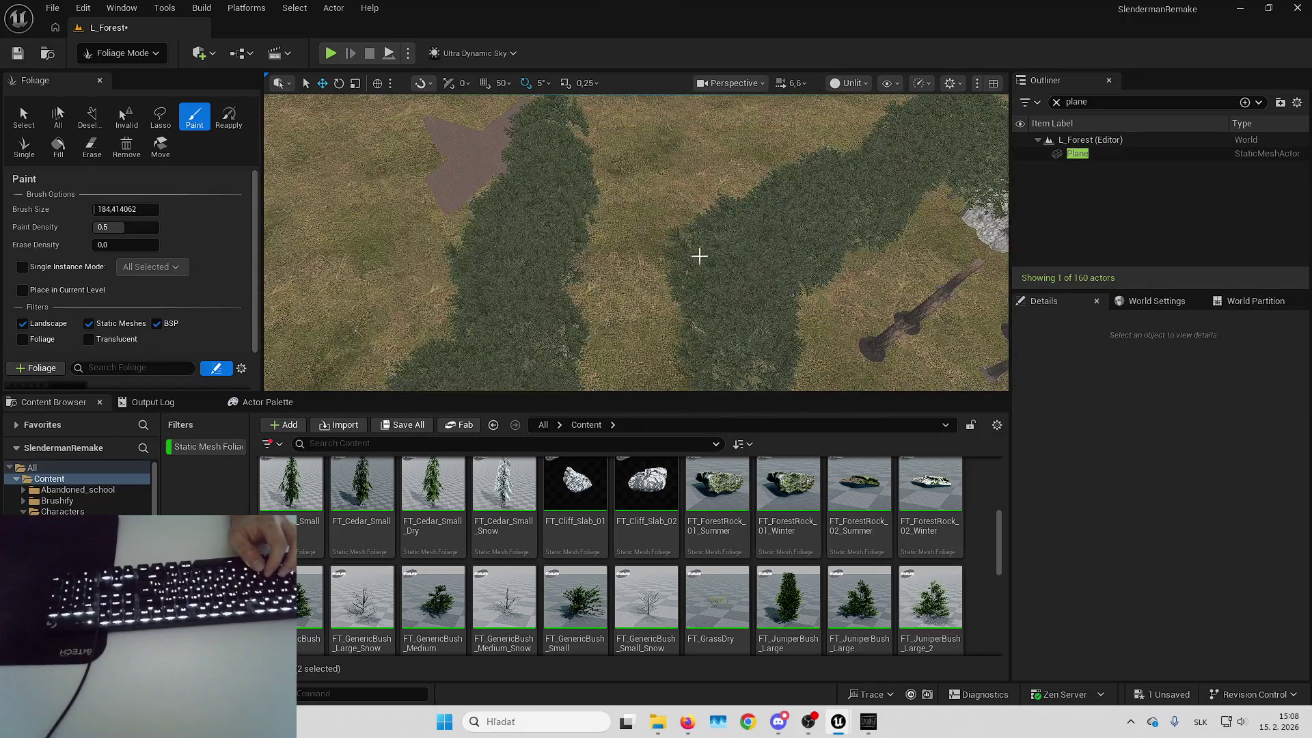
pyautogui.moveTo(685, 164)
pyautogui.mouseDown()
pyautogui.moveTo(687, 95)
pyautogui.moveTo(687, 198)
pyautogui.mouseUp()
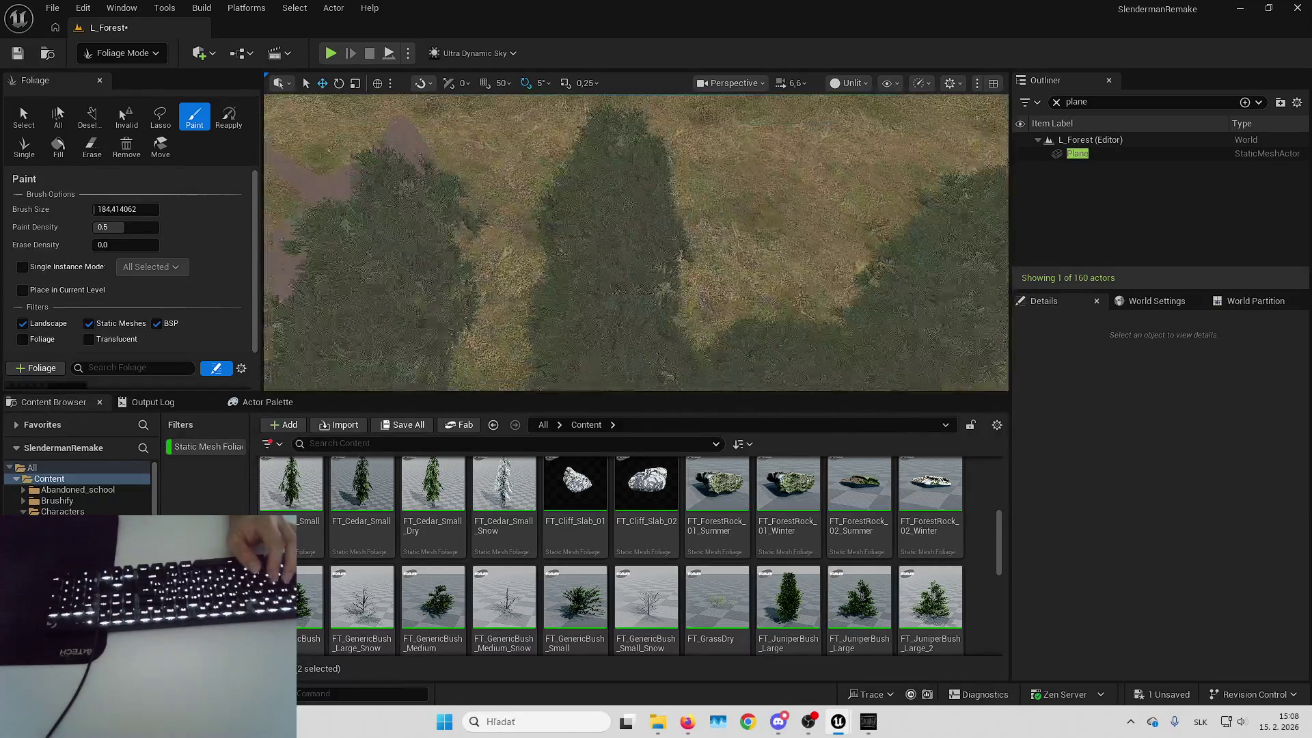
pyautogui.moveTo(657, 272); pyautogui.dragTo(657, 137)
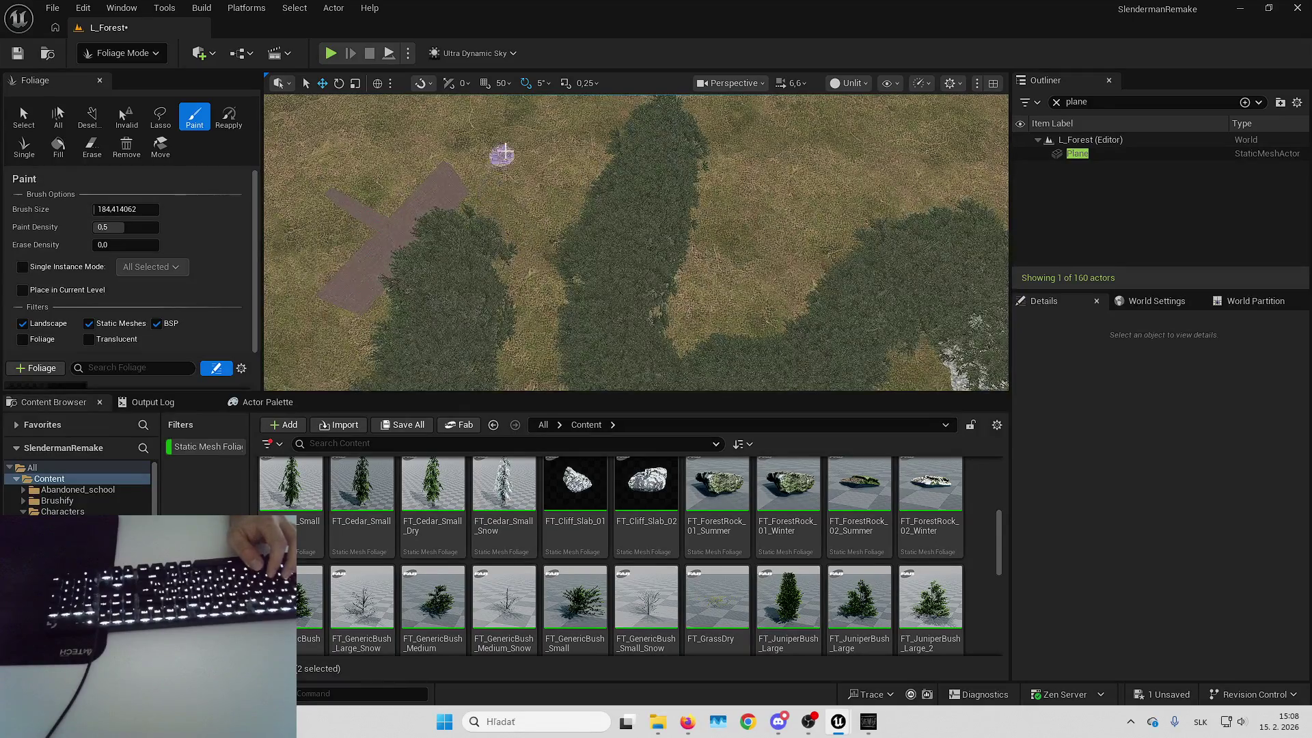
# Pull back over the forest, briefly switch to Erase, then return to Paint
pyautogui.scroll(-5, 474, 257)
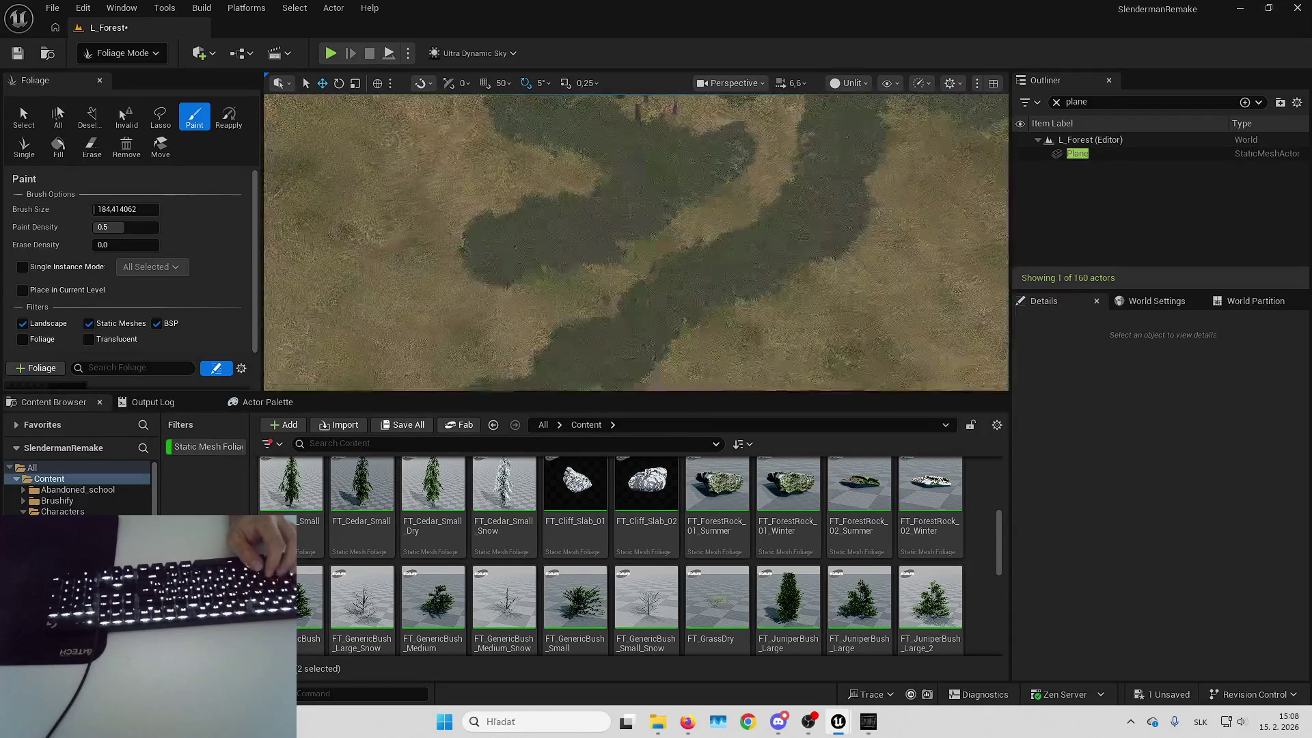
pyautogui.moveTo(635, 273); pyautogui.dragTo(636, 219)
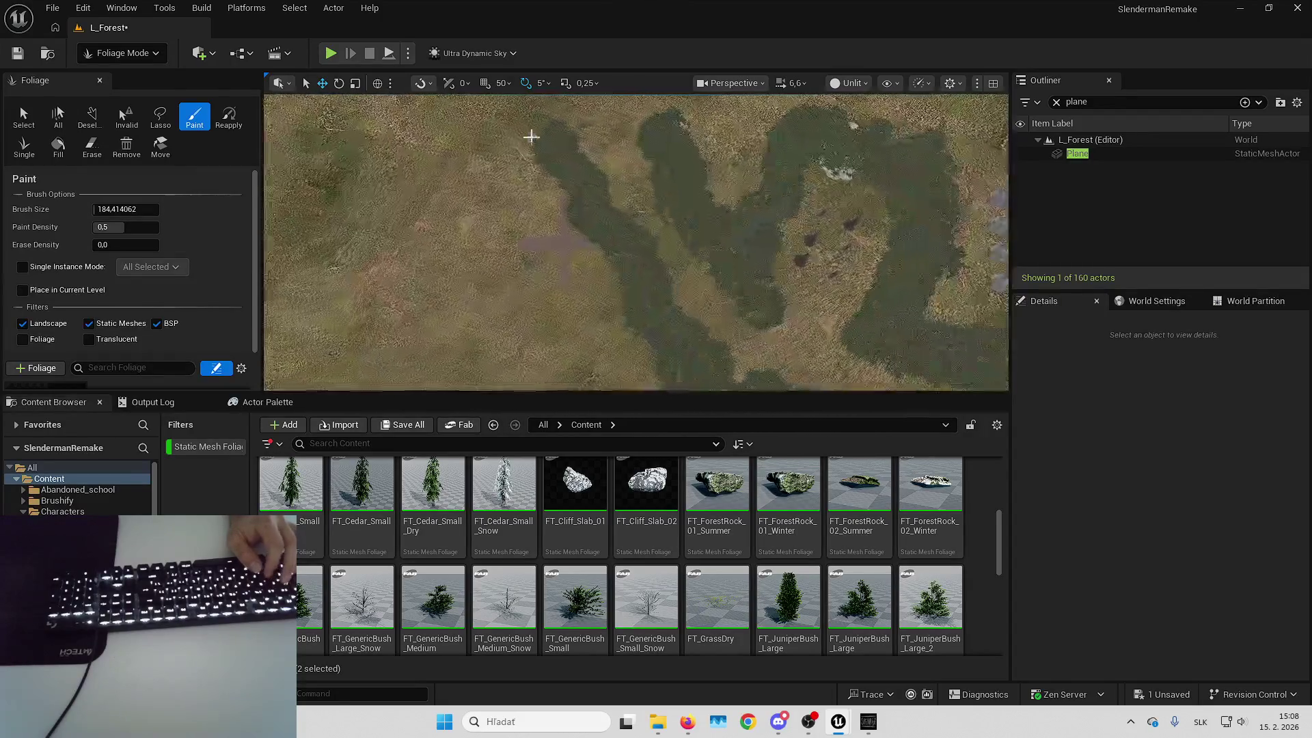
pyautogui.click(89, 149)
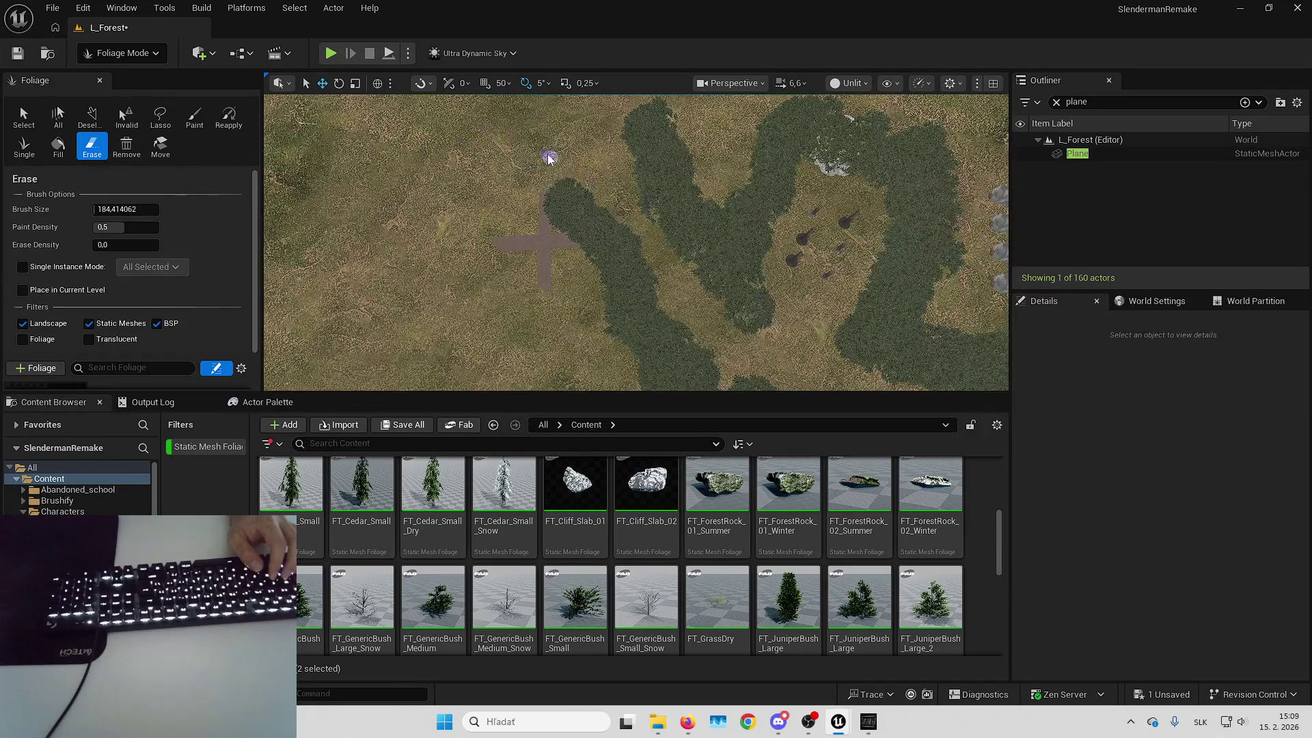
pyautogui.moveTo(573, 215)
pyautogui.mouseDown()
pyautogui.moveTo(554, 208)
pyautogui.moveTo(573, 198)
pyautogui.mouseUp()
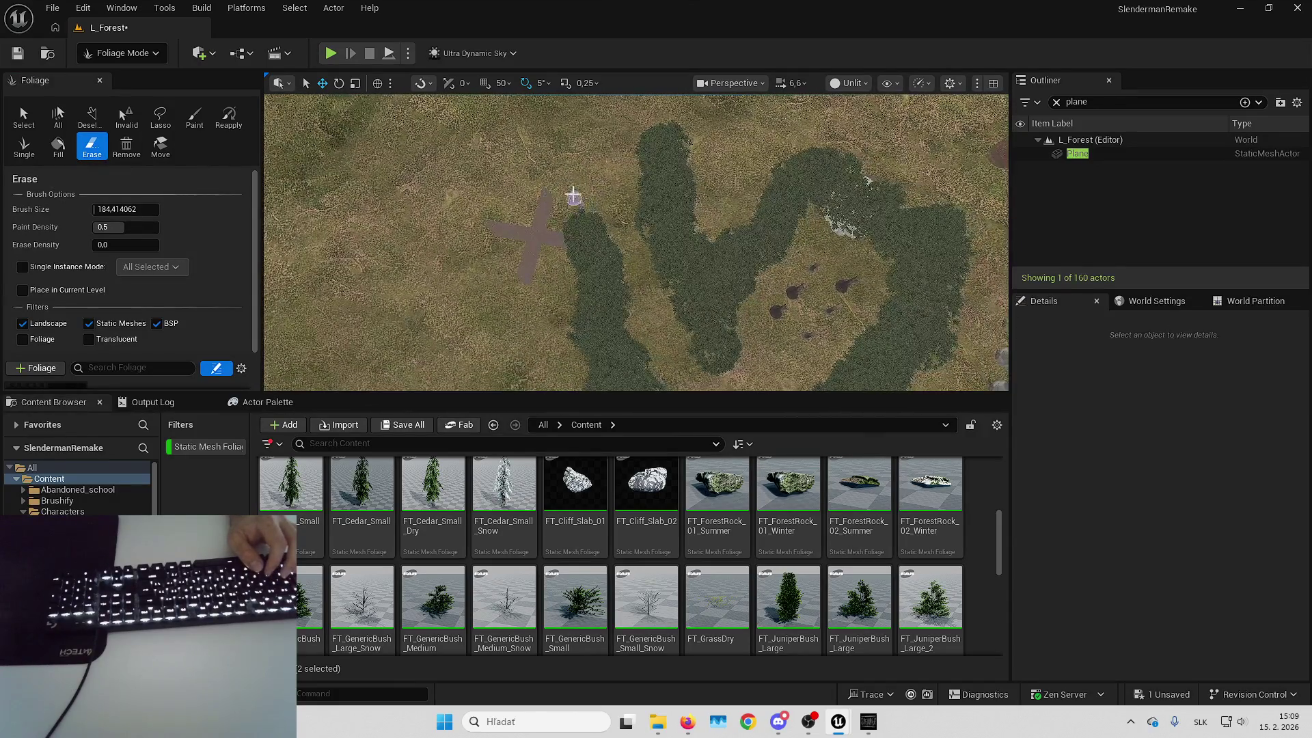
pyautogui.moveTo(593, 249)
pyautogui.mouseDown()
pyautogui.moveTo(609, 299)
pyautogui.moveTo(560, 252)
pyautogui.moveTo(554, 286)
pyautogui.moveTo(579, 311)
pyautogui.mouseUp()
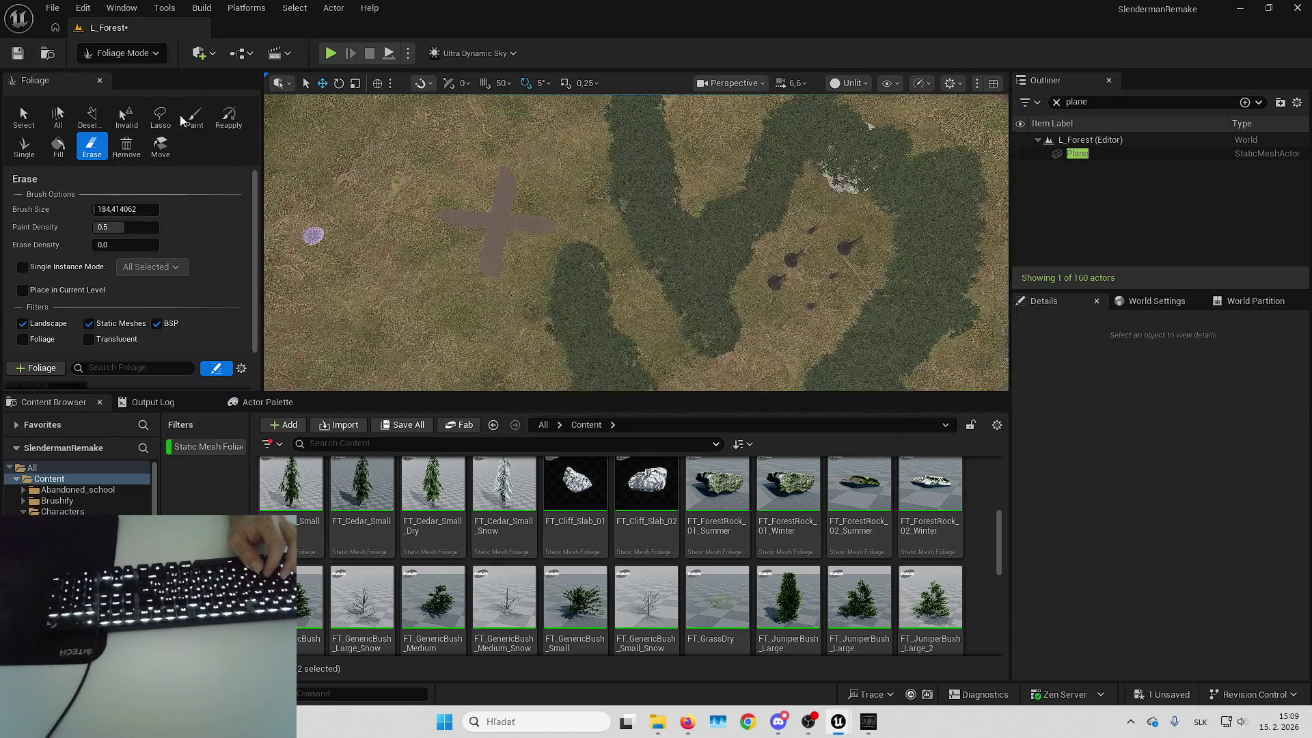
pyautogui.click(193, 117)
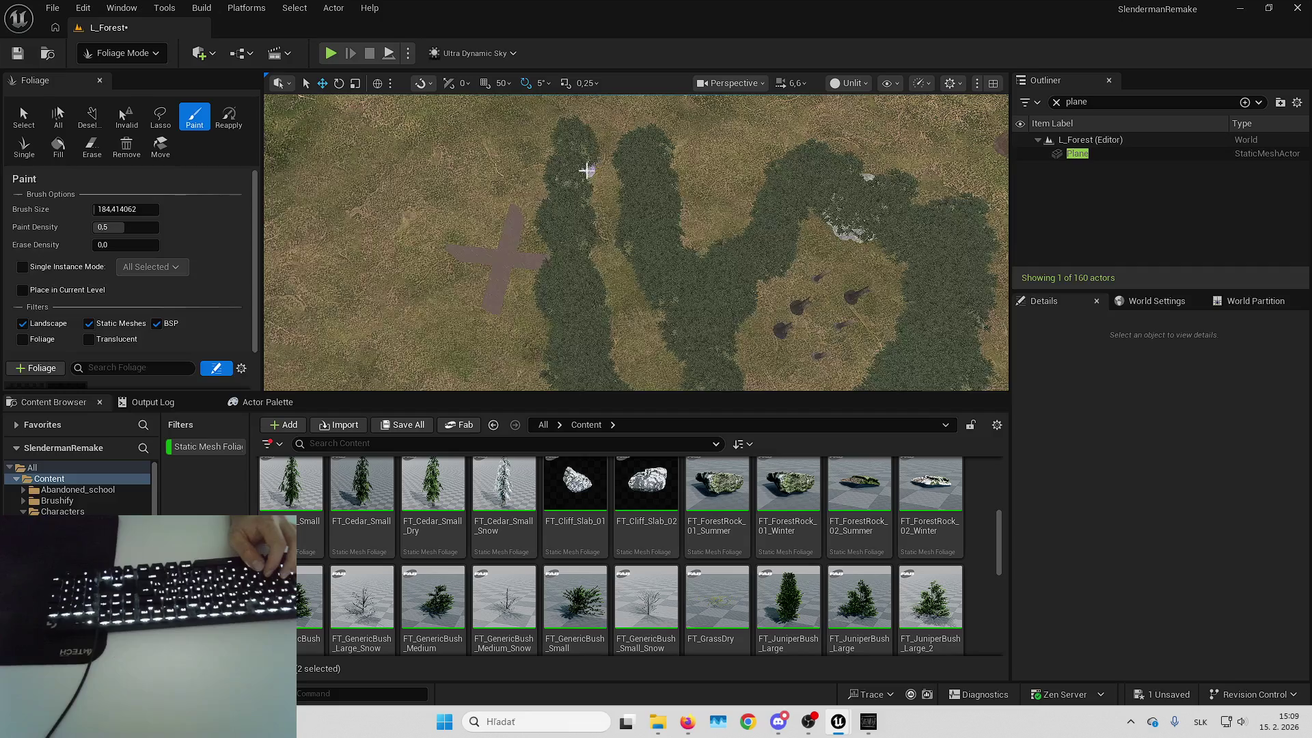
pyautogui.moveTo(583, 168); pyautogui.dragTo(611, 109)
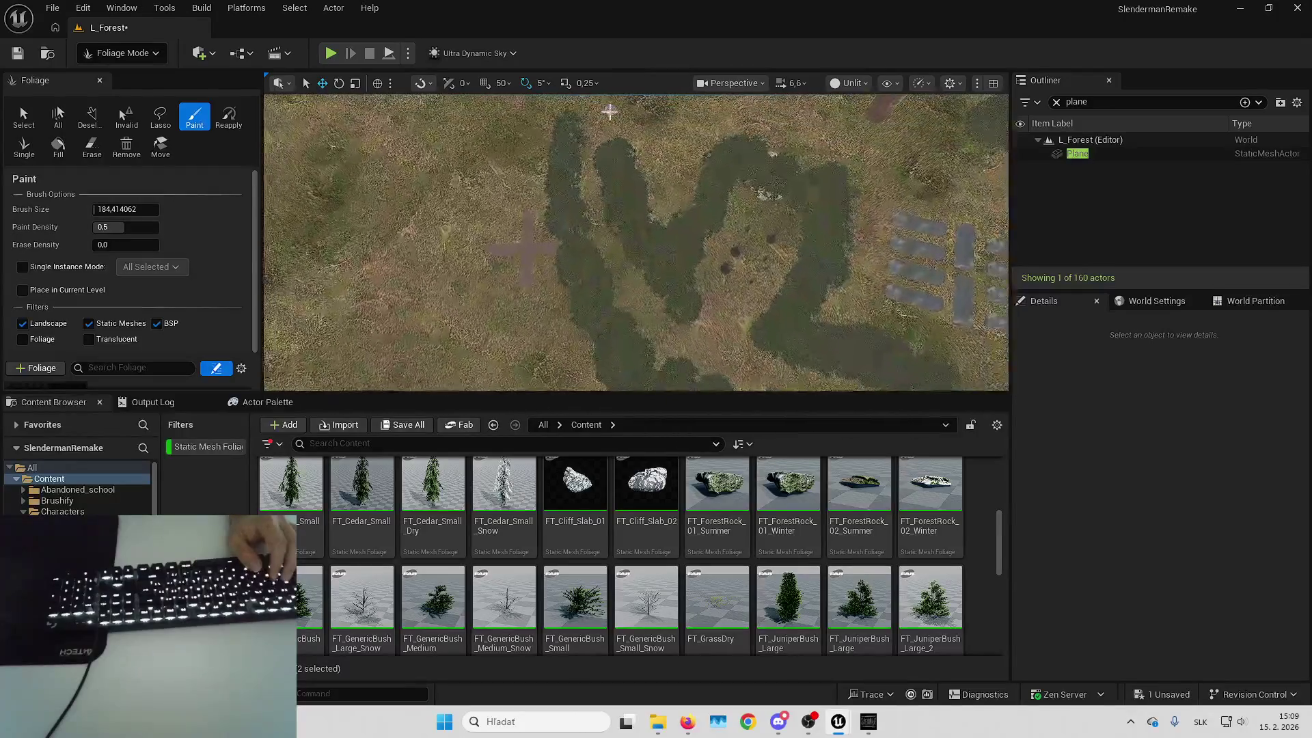
# Erase part of a foliage strip, undo it, and paint the forest lobe further upward
pyautogui.click(92, 147)
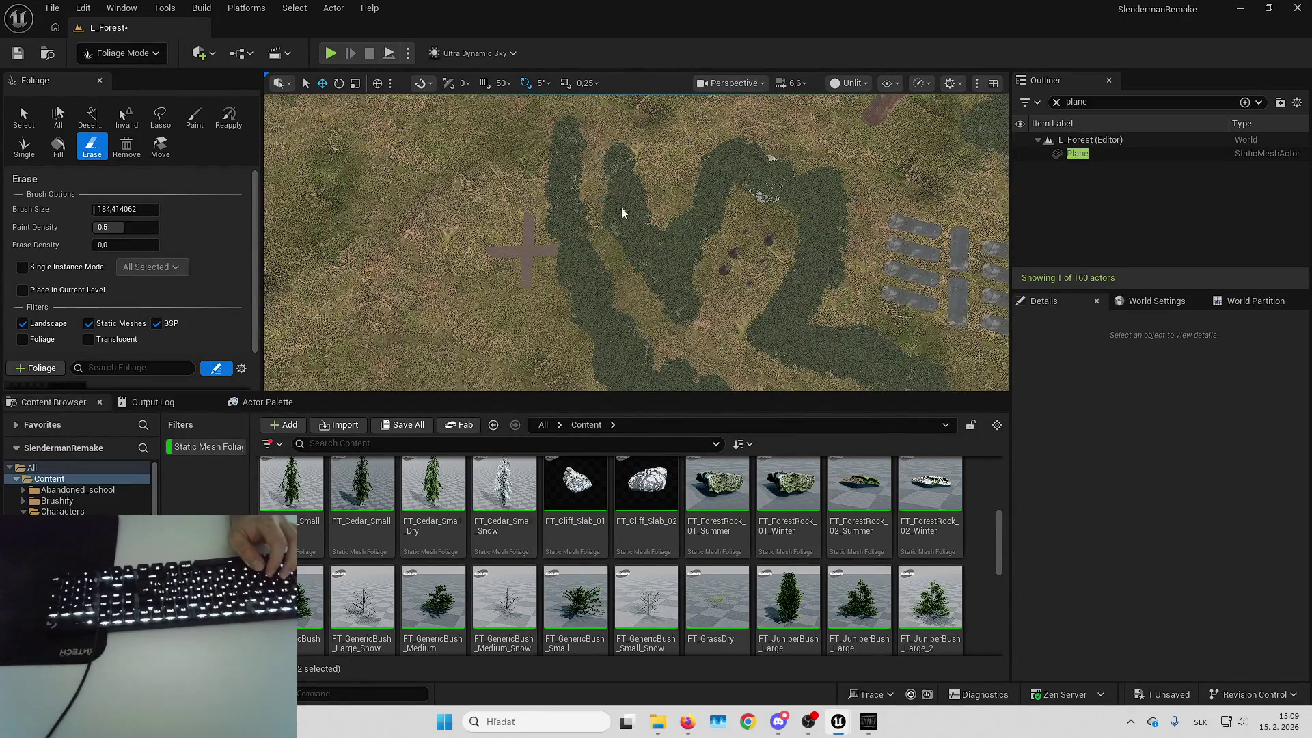
pyautogui.moveTo(636, 259); pyautogui.dragTo(615, 166)
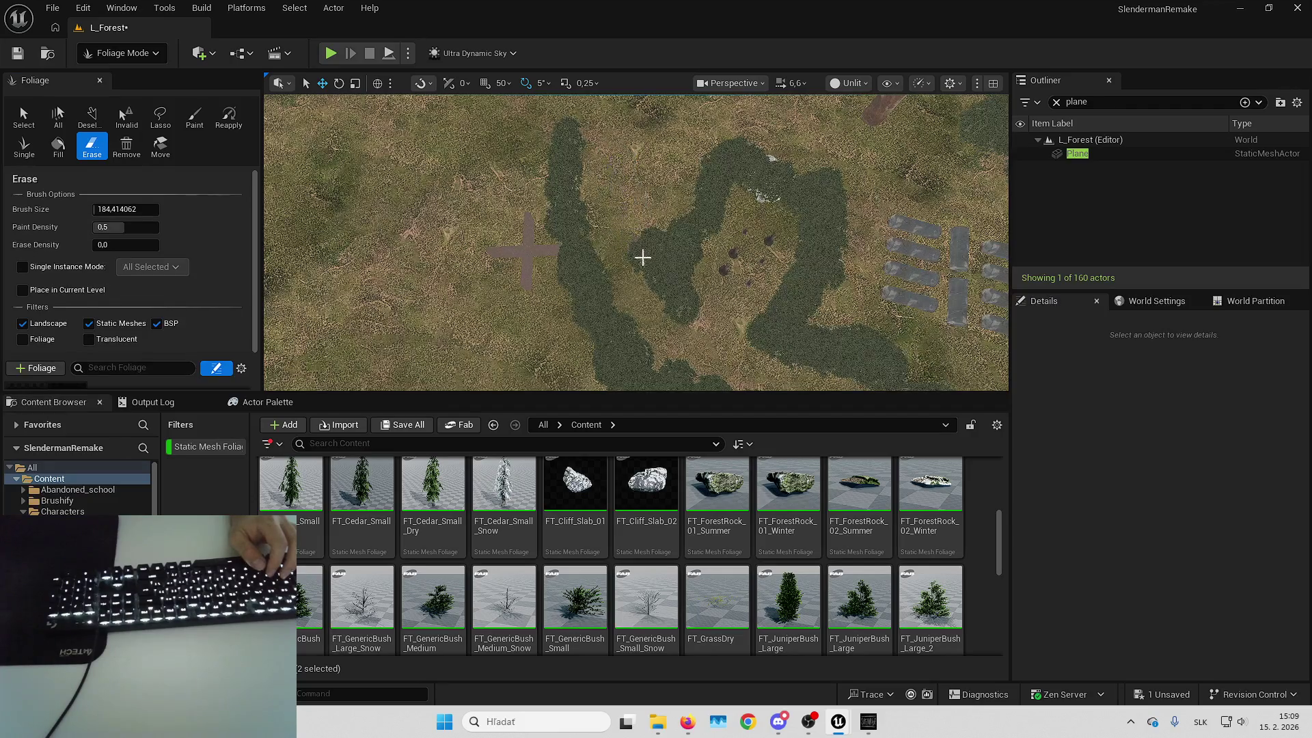
pyautogui.click(197, 117)
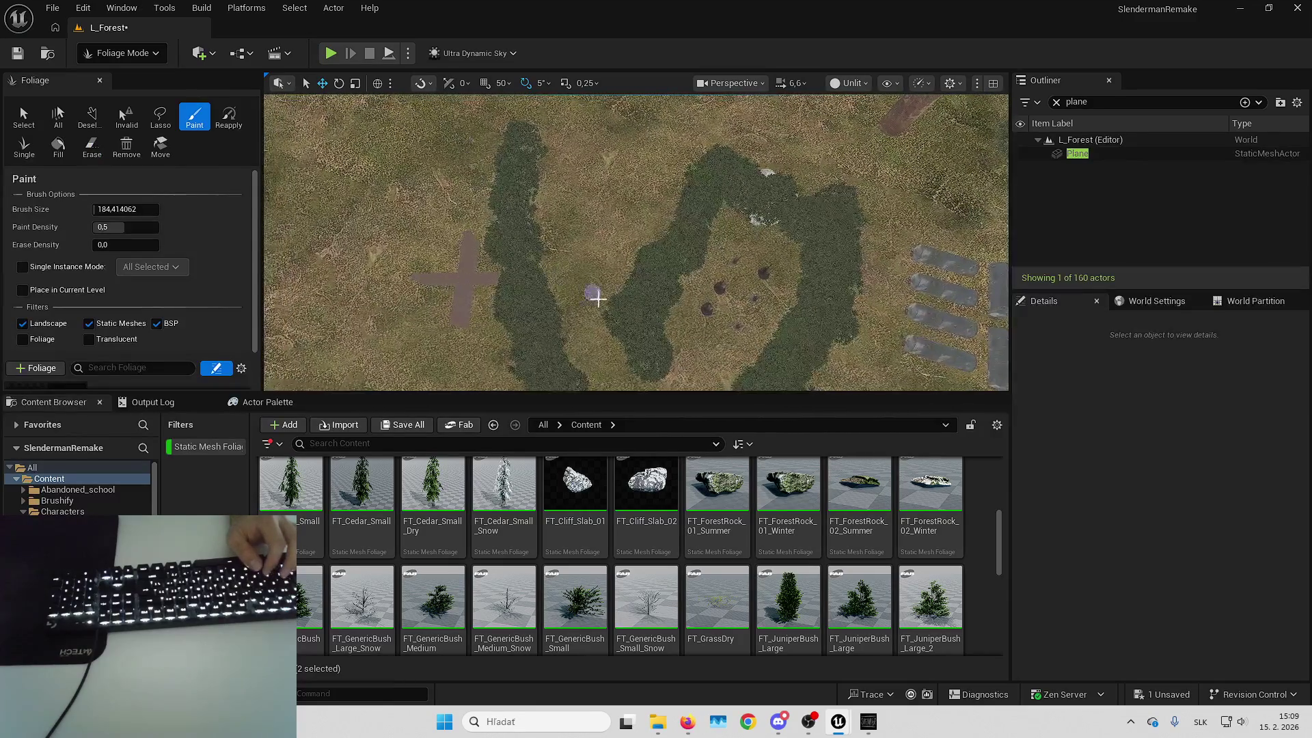
pyautogui.hotkey('ctrl', 'z')
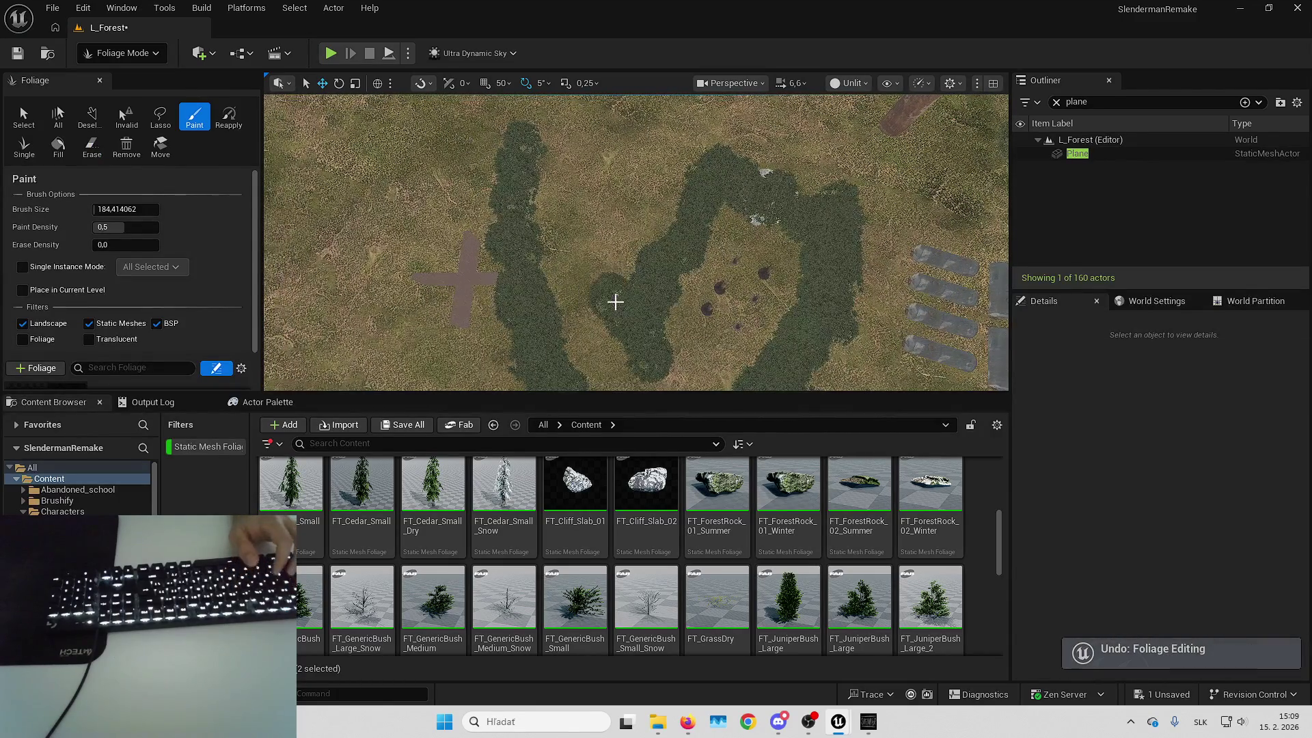
pyautogui.moveTo(609, 280); pyautogui.dragTo(609, 272)
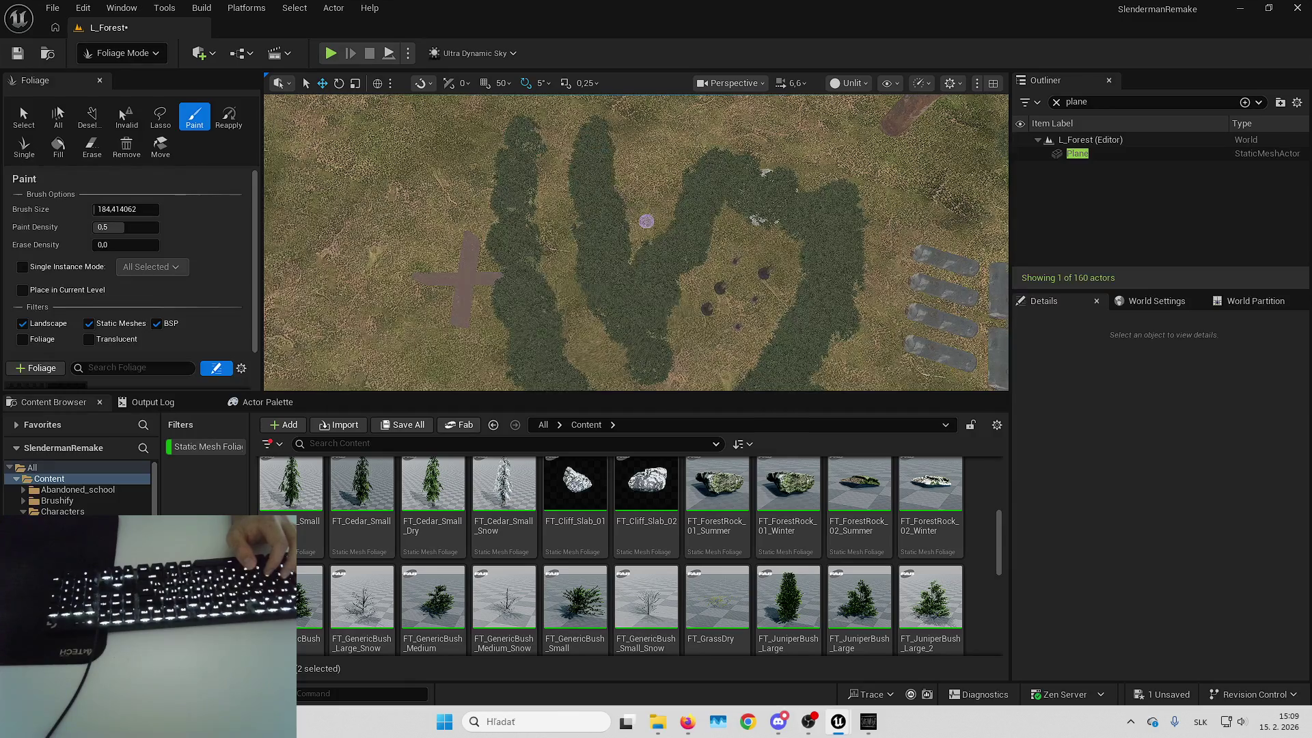
# Paint more foliage at the top of the forest strips, then bring up the Slender game window
pyautogui.press('w')
pyautogui.press('1')
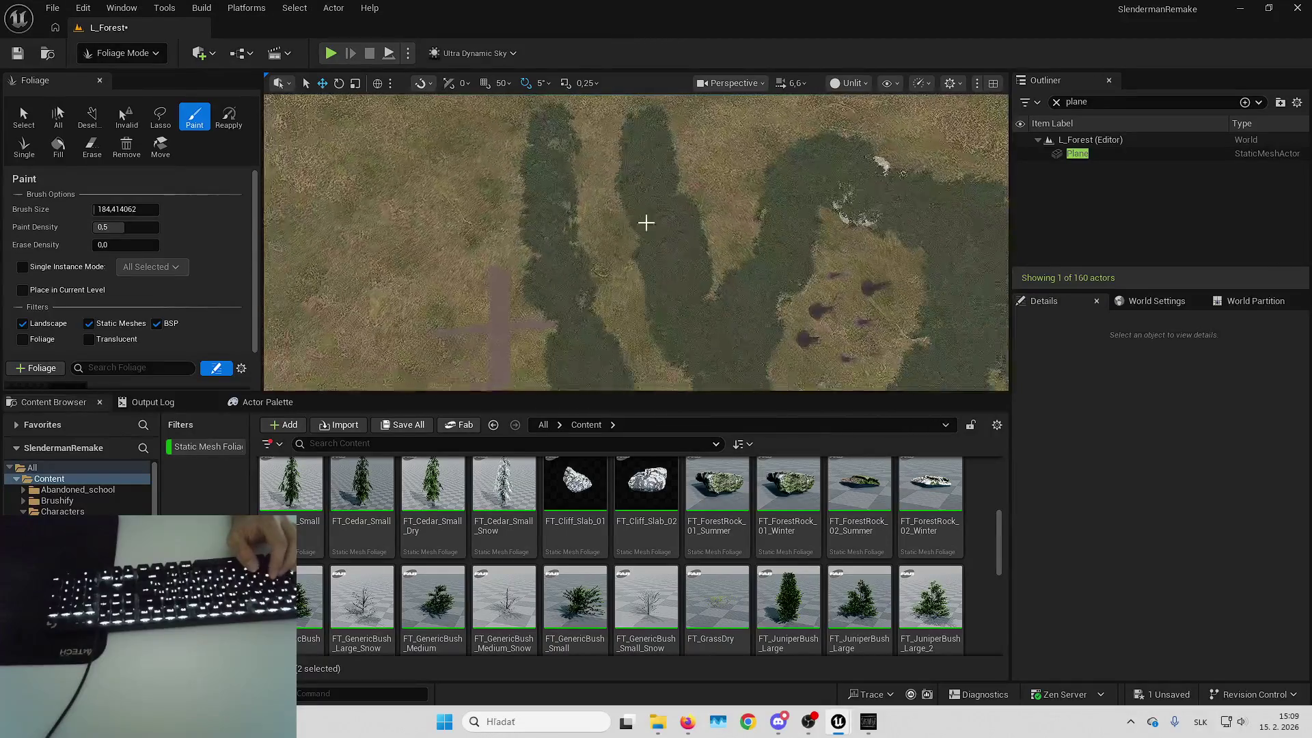
pyautogui.click(92, 146)
pyautogui.press('Down')
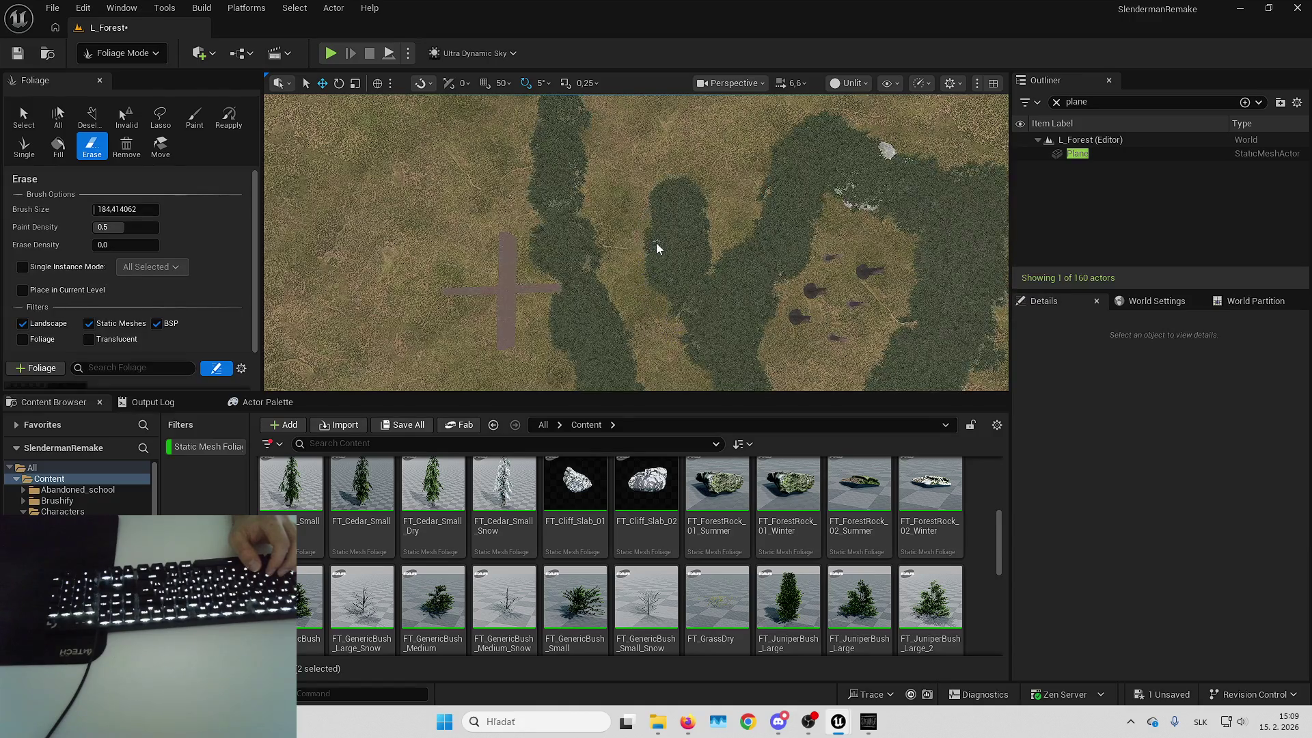
pyautogui.moveTo(662, 276); pyautogui.dragTo(620, 291)
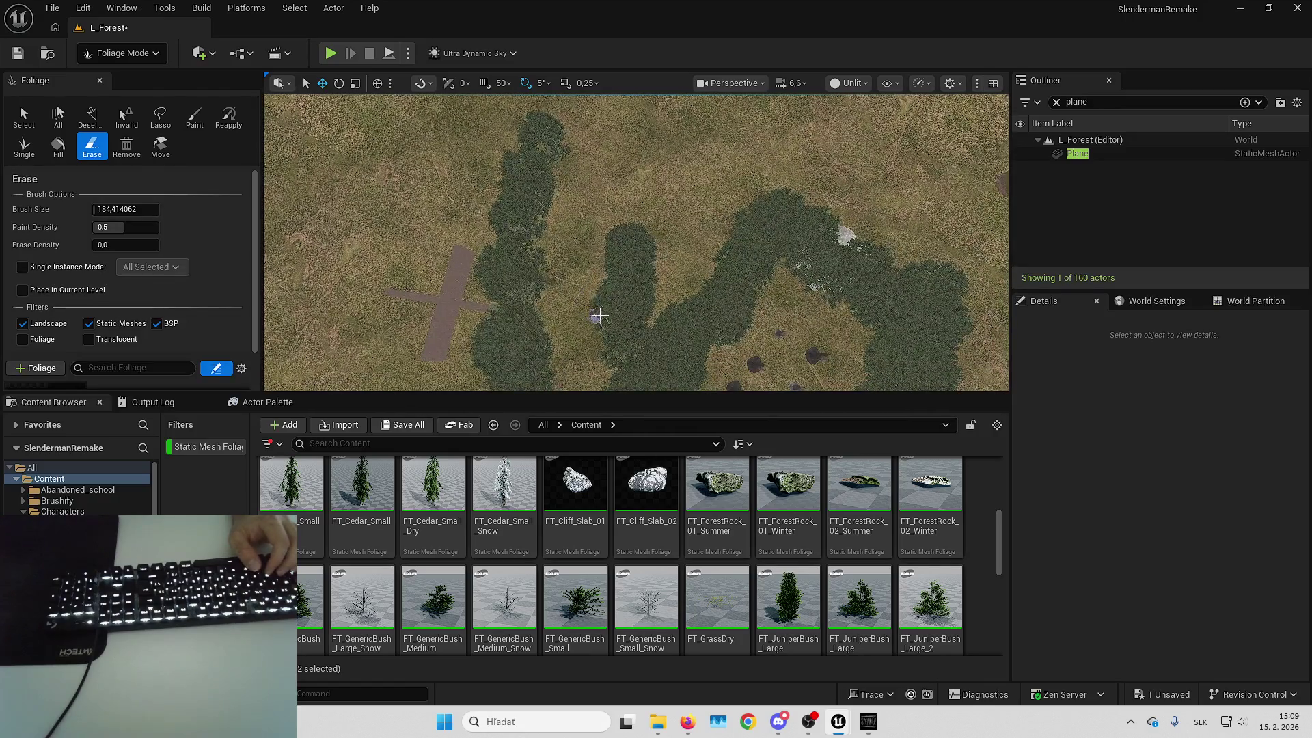
pyautogui.moveTo(608, 217)
pyautogui.mouseDown()
pyautogui.moveTo(633, 235)
pyautogui.moveTo(637, 209)
pyautogui.mouseUp()
pyautogui.moveTo(642, 164); pyautogui.dragTo(641, 156)
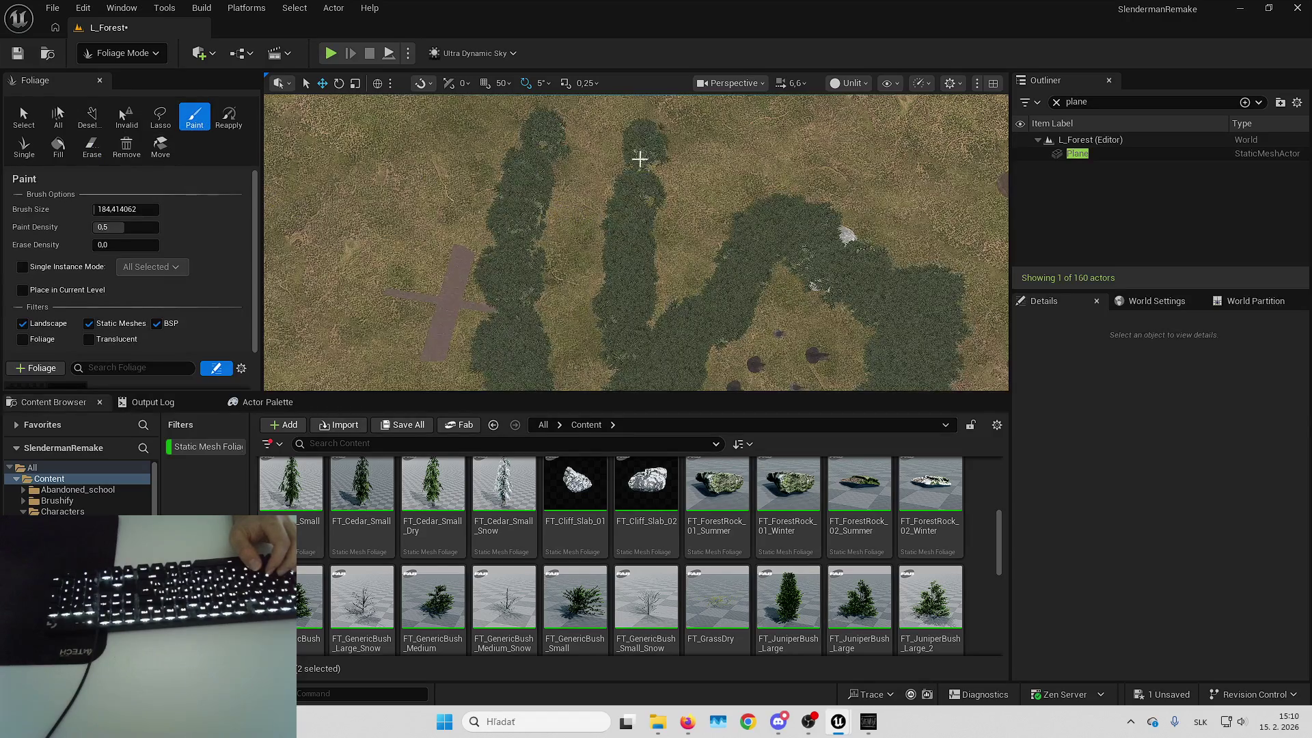
pyautogui.scroll(-5, 637, 215)
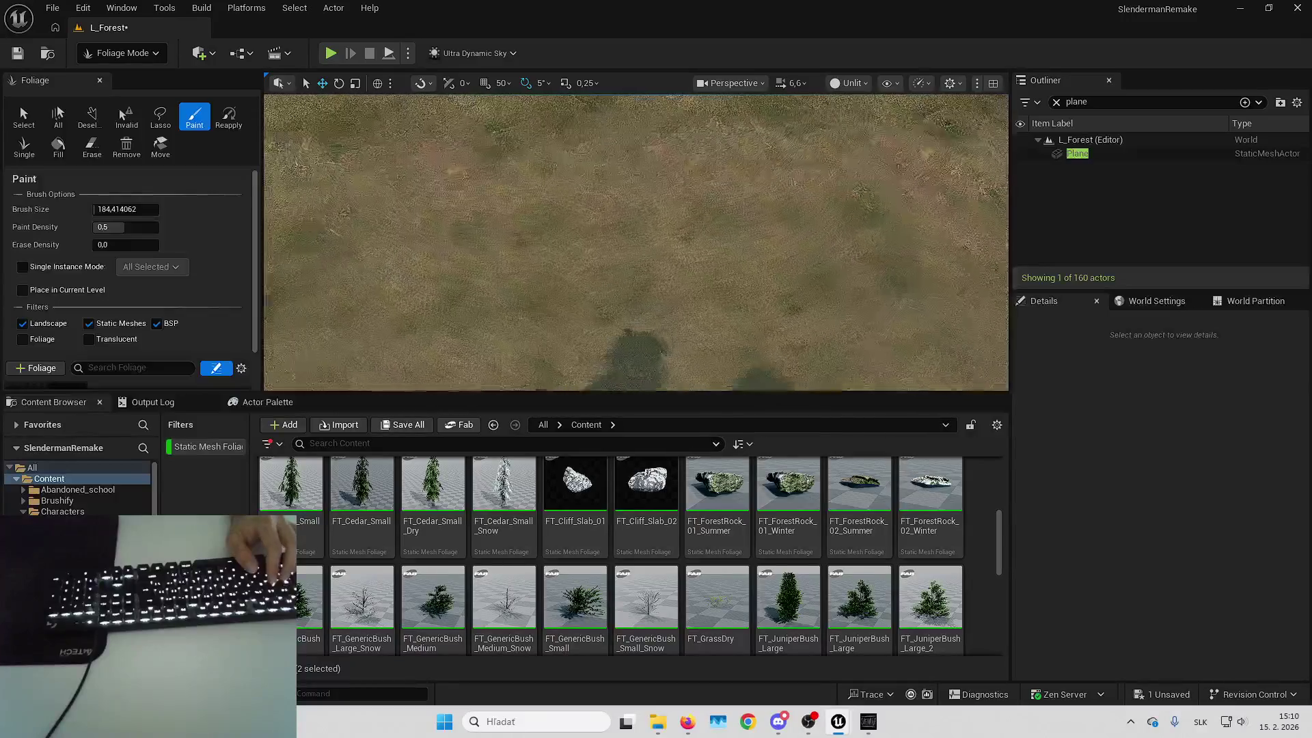
pyautogui.click(868, 721)
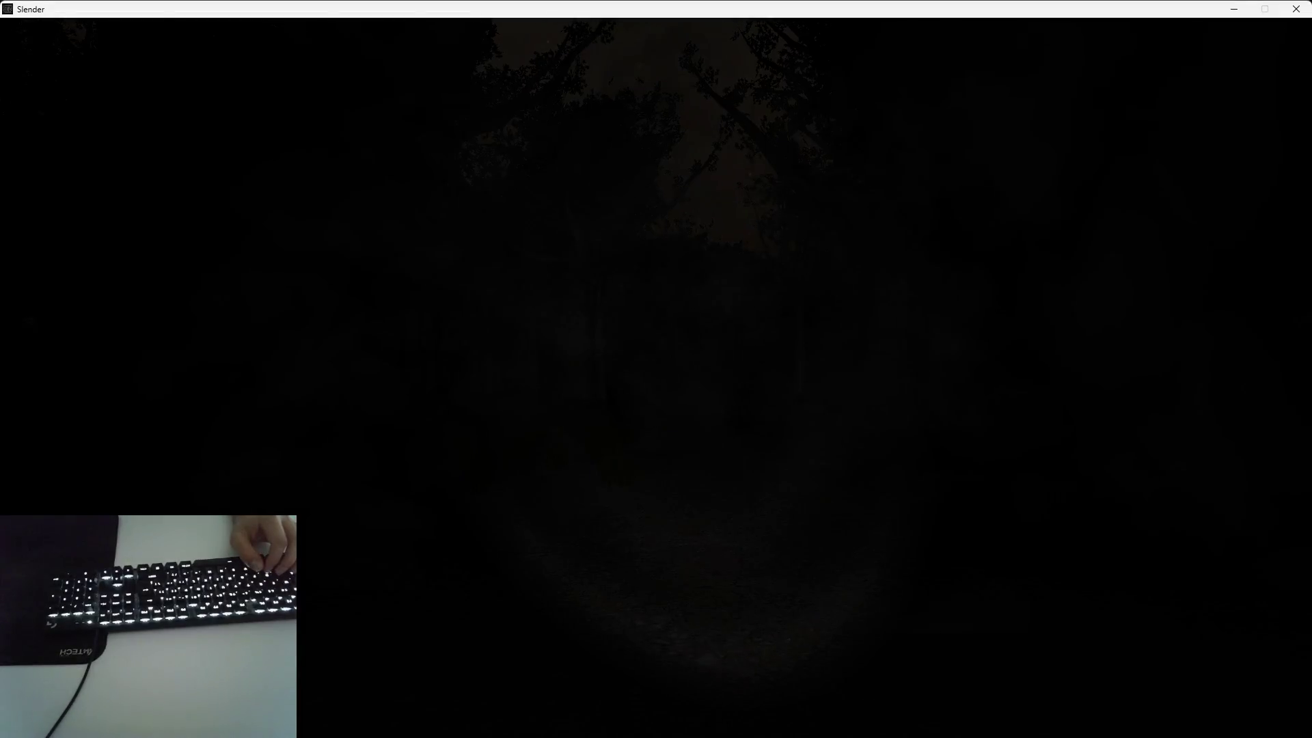
# Walk forward along the Slender forest path, turn left, then end the play session
pyautogui.press('Up')
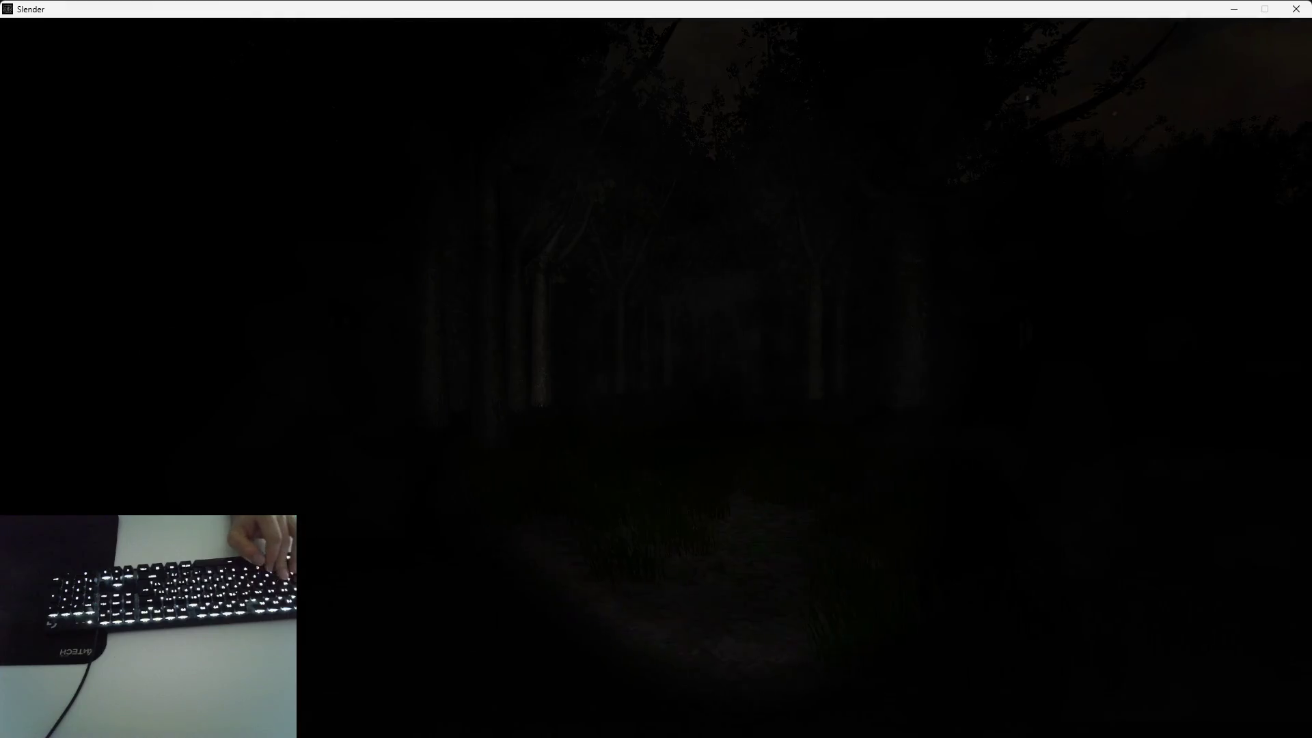
pyautogui.press('Up')
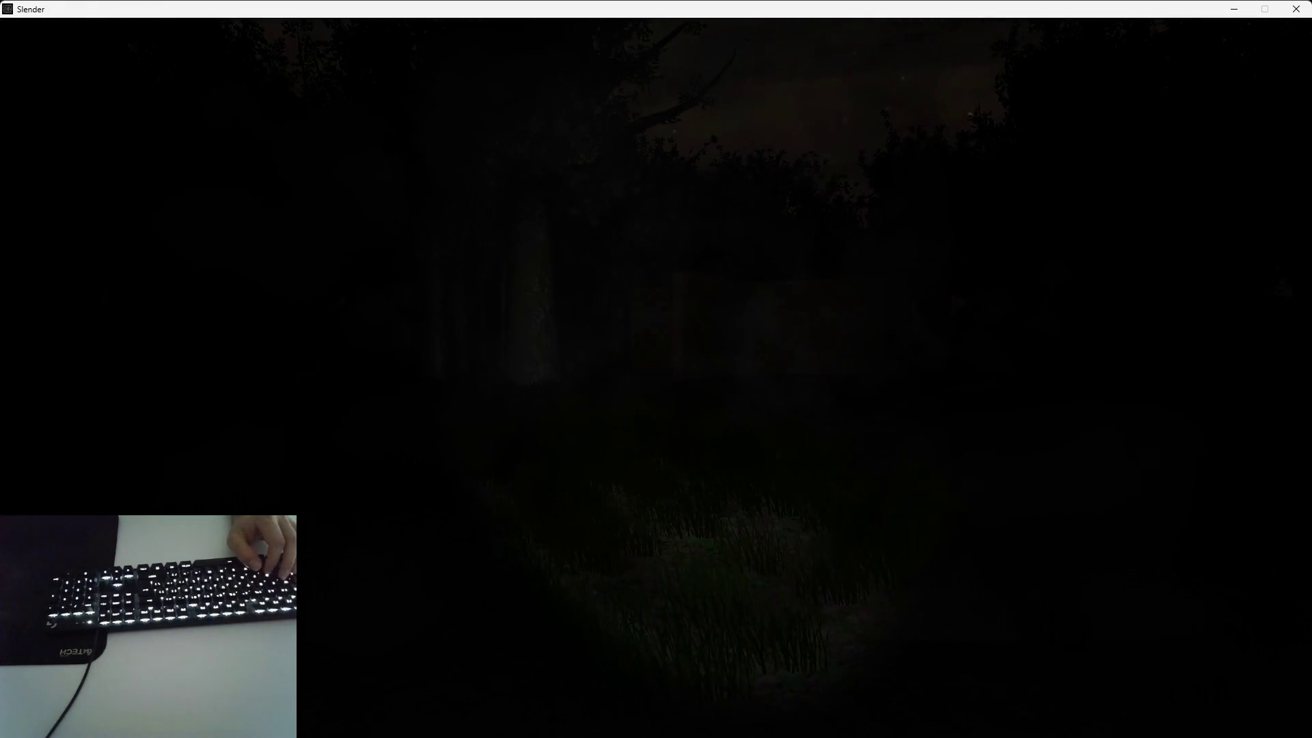
pyautogui.press('Left')
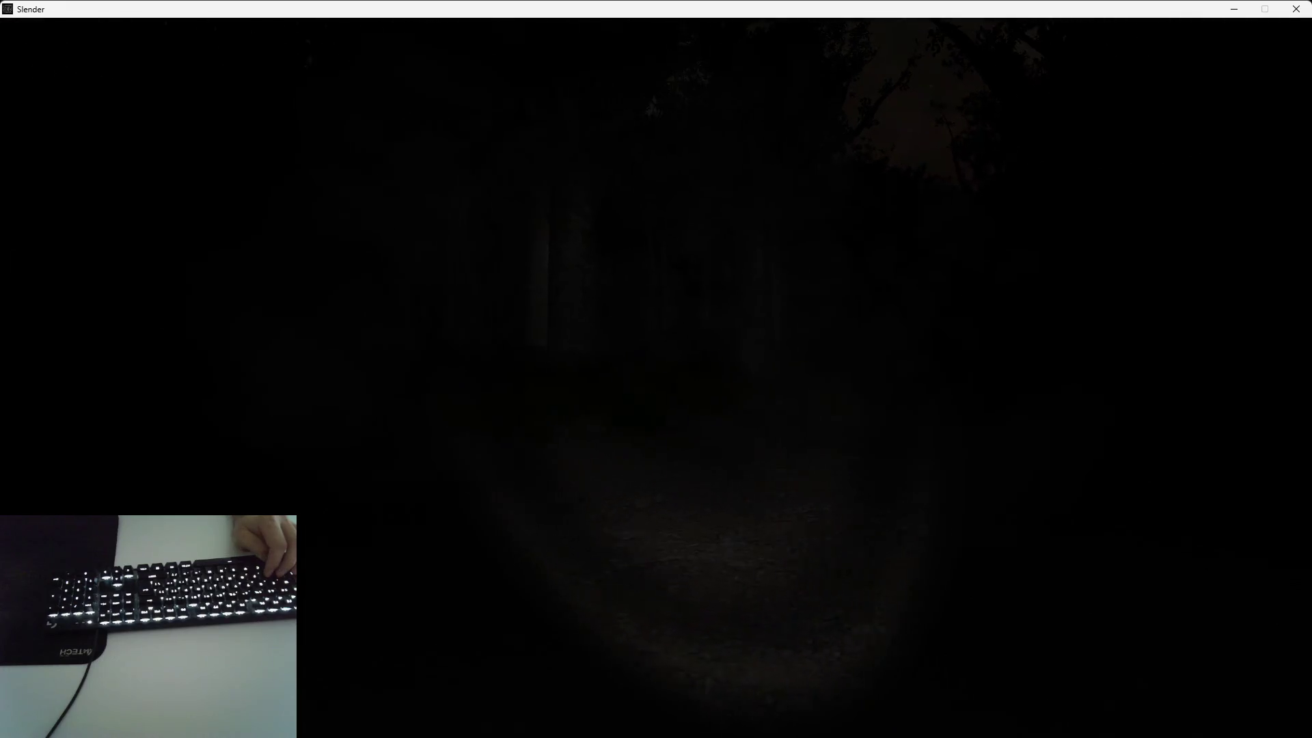
pyautogui.press('Escape')
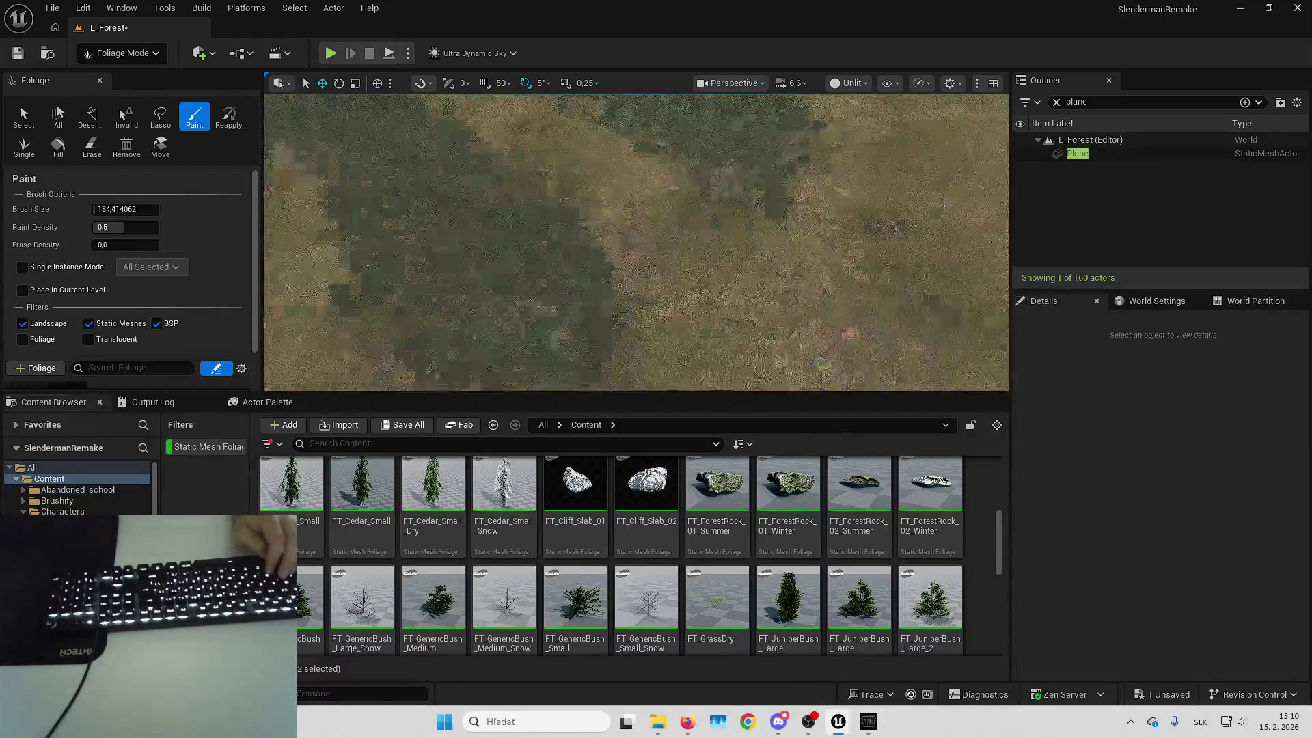
# Paint a diagonal forest band across the grassland and extend the patch rightward
pyautogui.scroll(-5, 533, 279)
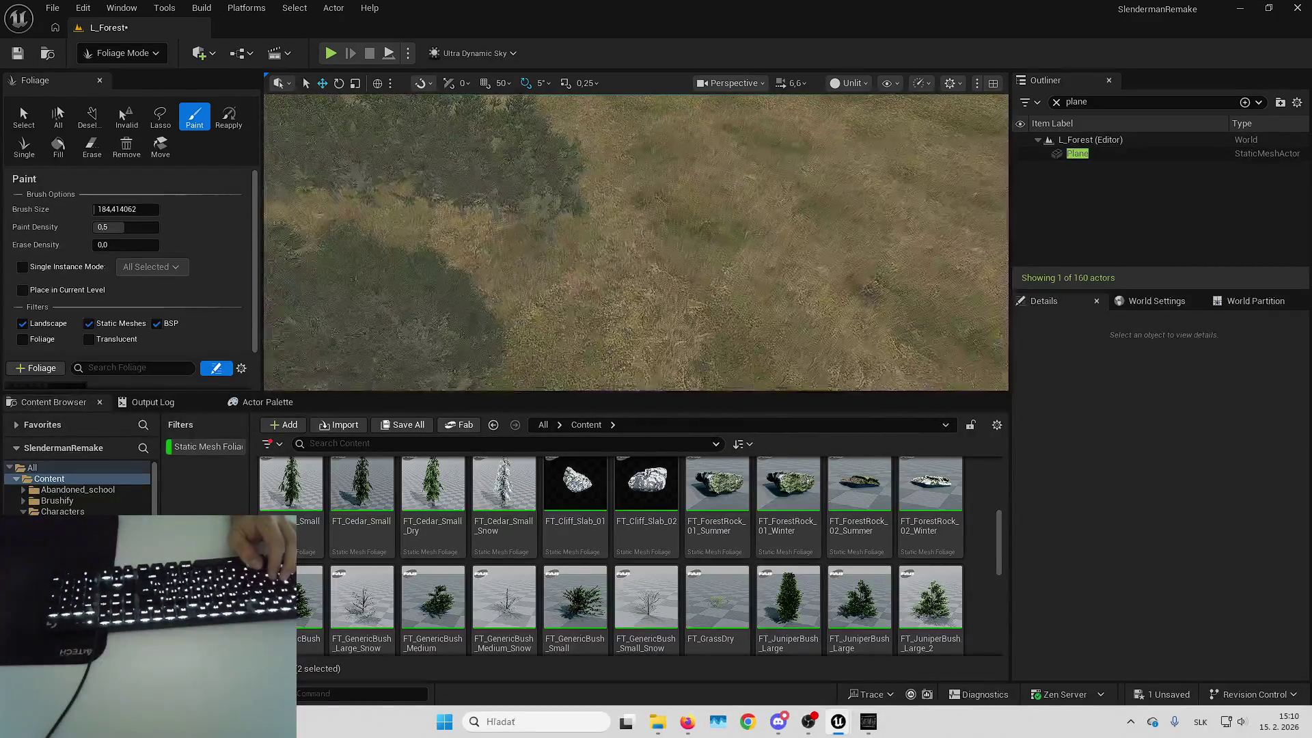
pyautogui.scroll(-3, 533, 279)
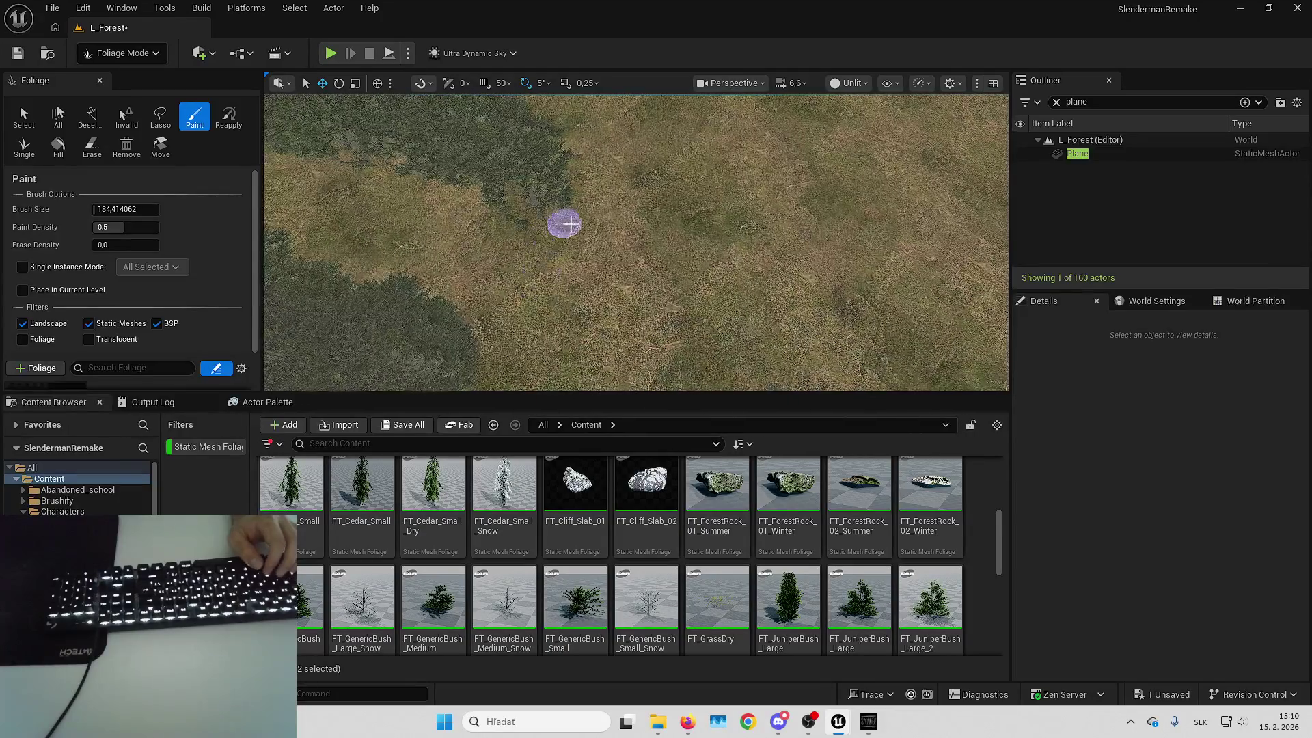
pyautogui.press('Right')
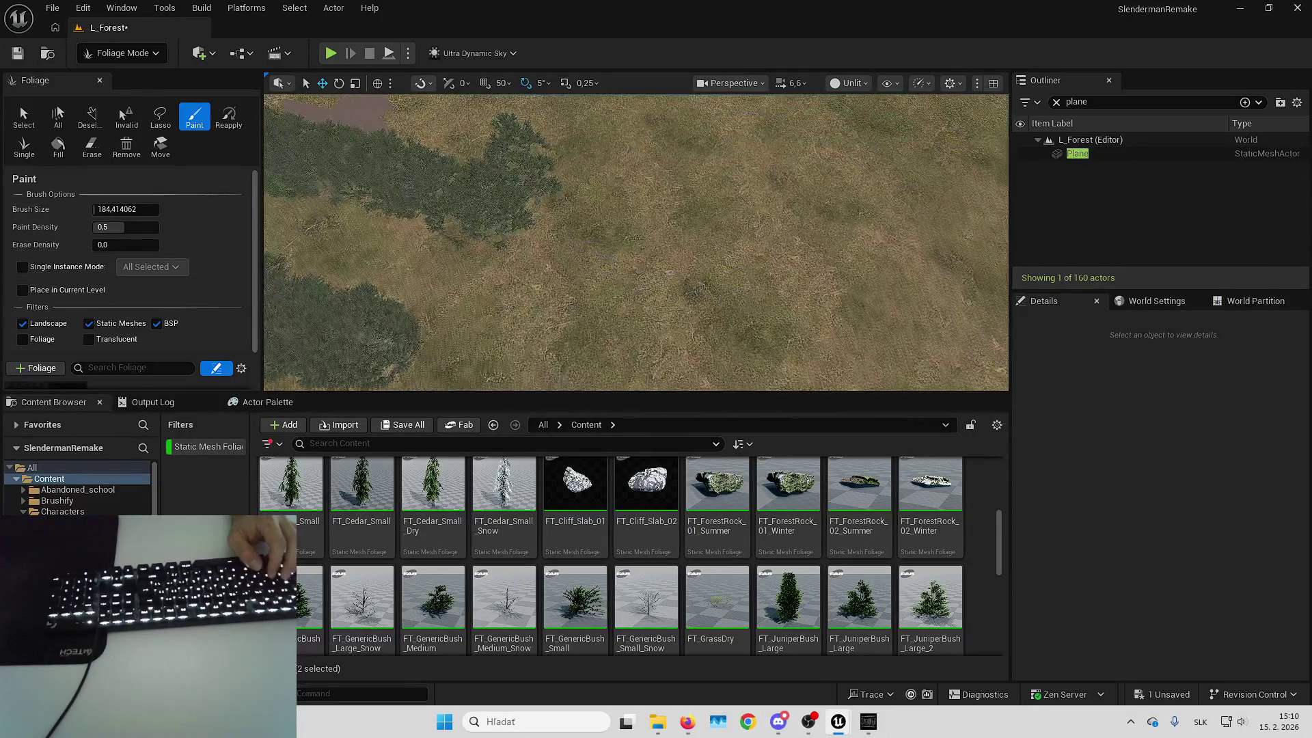
pyautogui.click(91, 146)
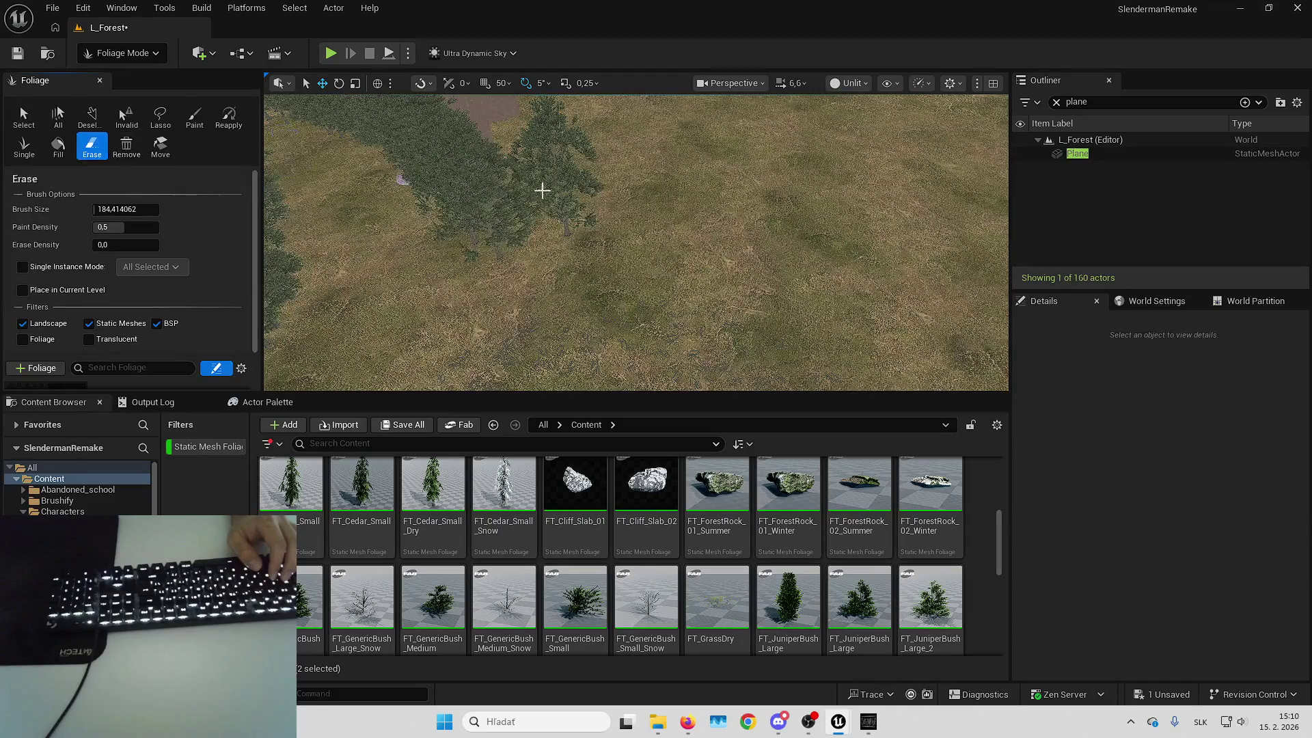
pyautogui.click(194, 117)
pyautogui.press('Up')
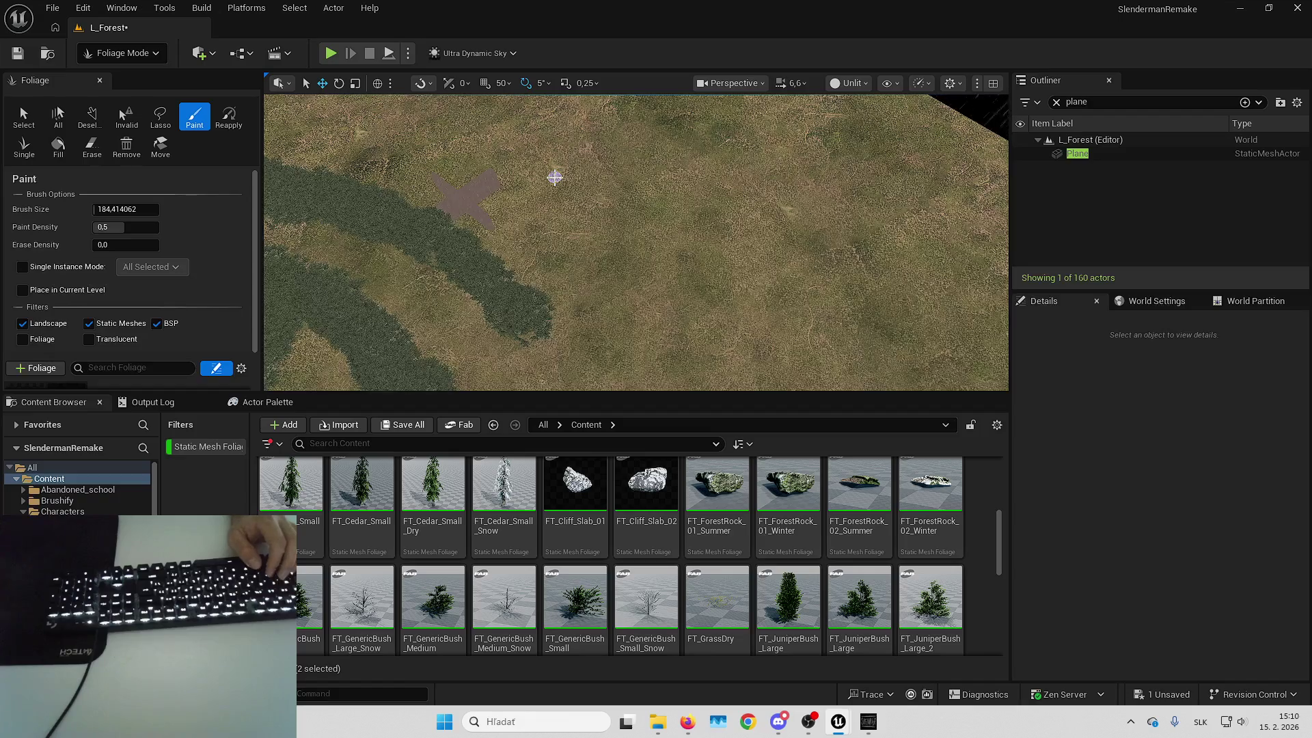
pyautogui.press('Up')
pyautogui.press('Up')
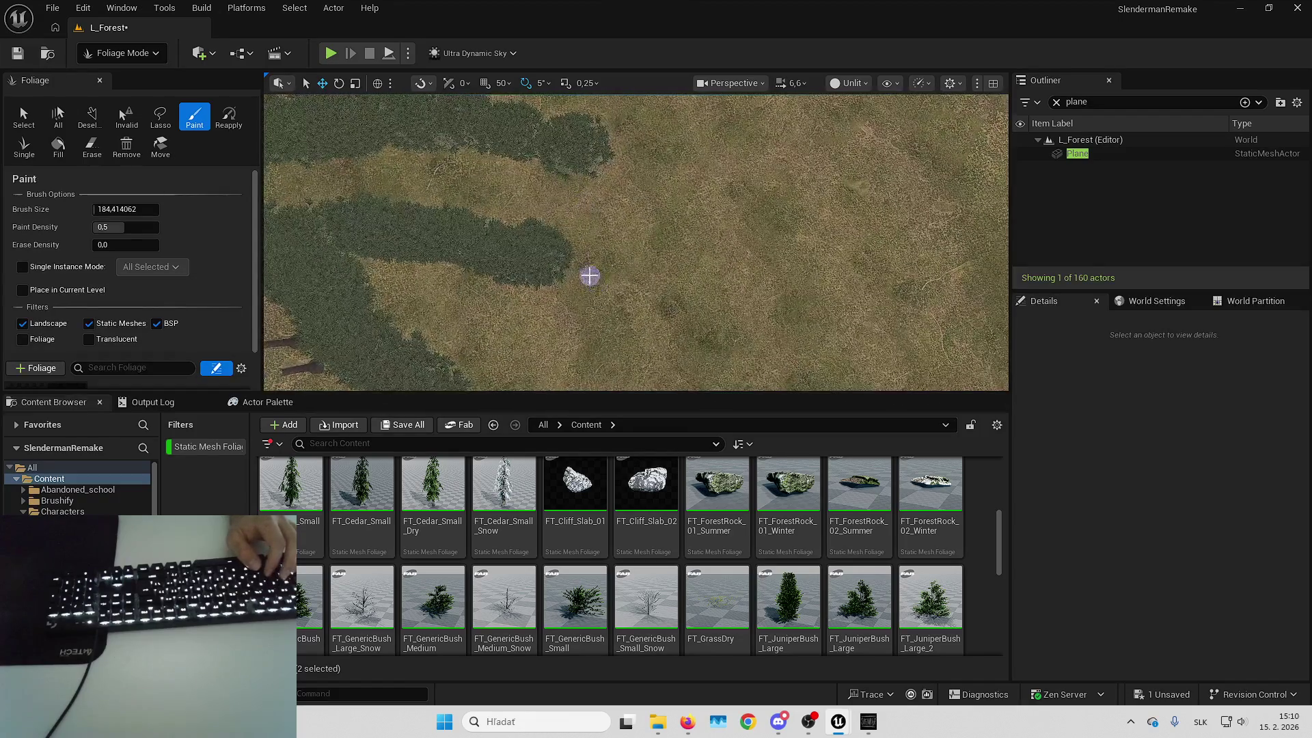
pyautogui.moveTo(574, 269)
pyautogui.mouseDown()
pyautogui.moveTo(627, 299)
pyautogui.moveTo(656, 370)
pyautogui.mouseUp()
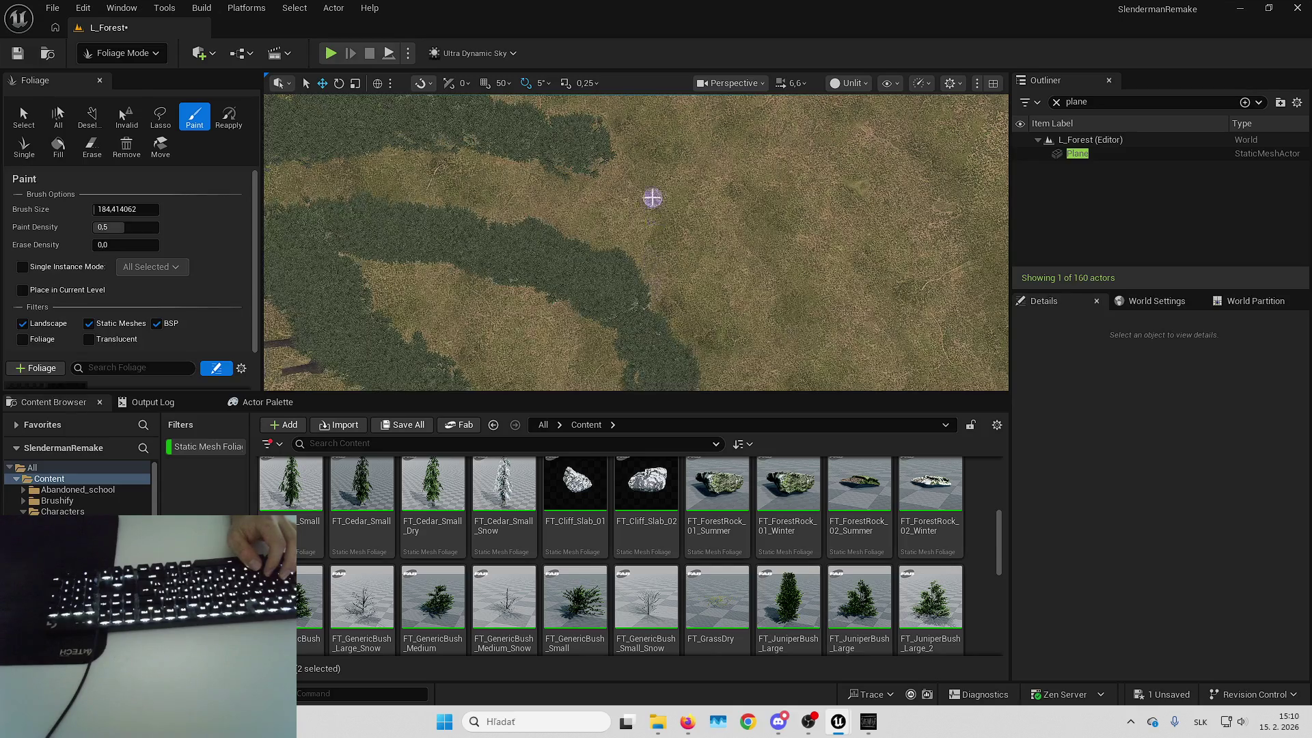
pyautogui.moveTo(745, 236); pyautogui.dragTo(788, 263)
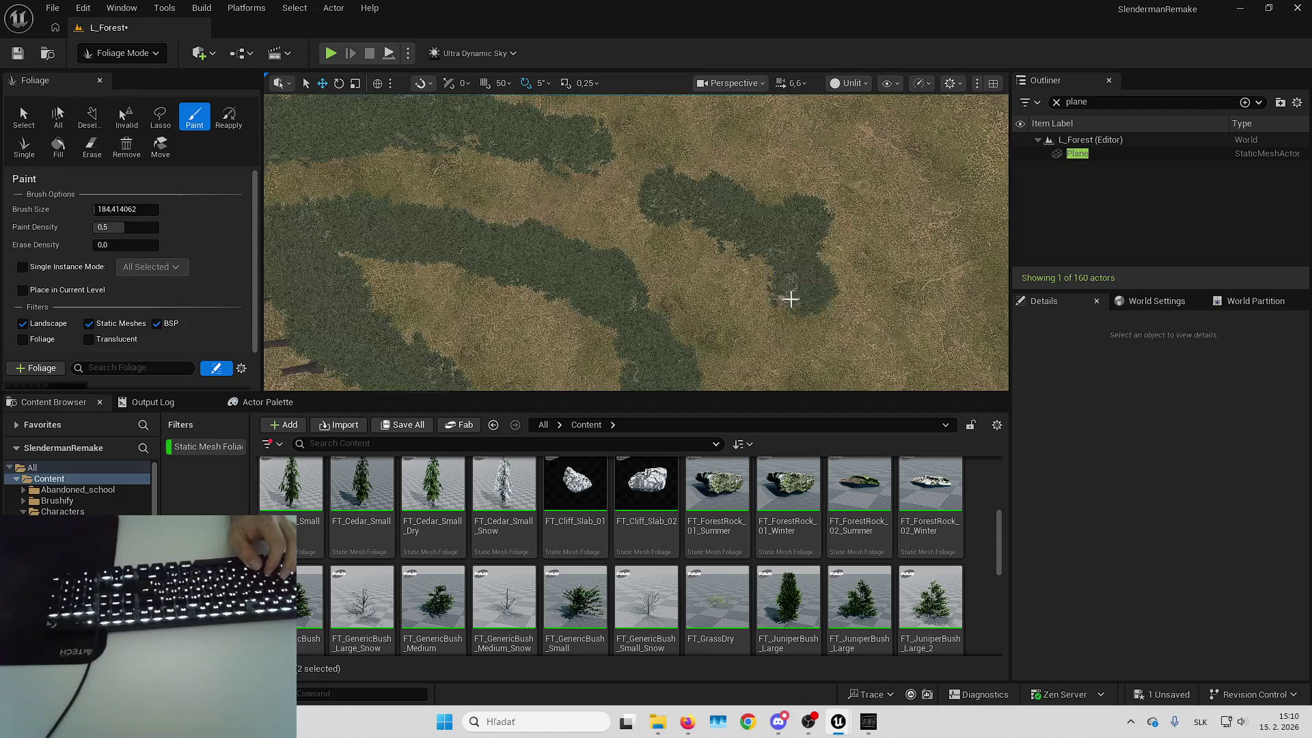
# Fly over the painted bands, switch to Selection mode and select the cross-shaped plane
pyautogui.press('Up')
pyautogui.press('Up')
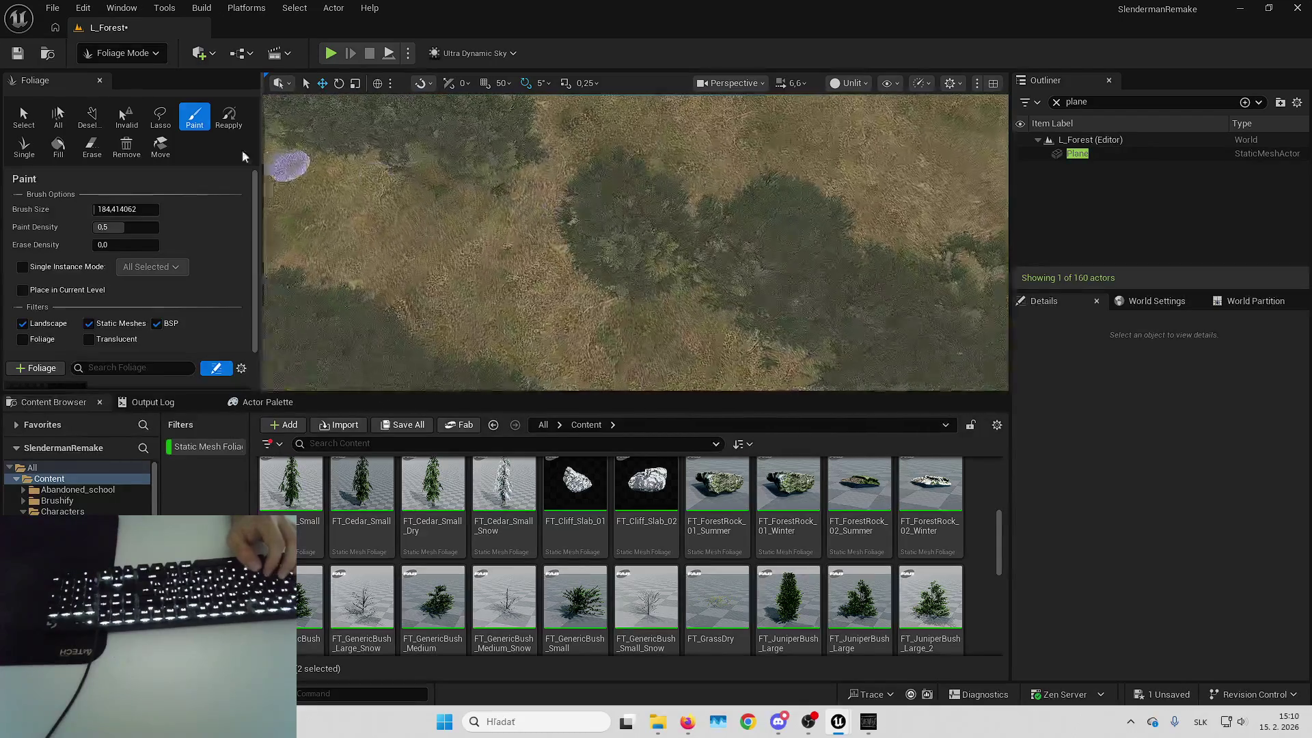
pyautogui.click(100, 151)
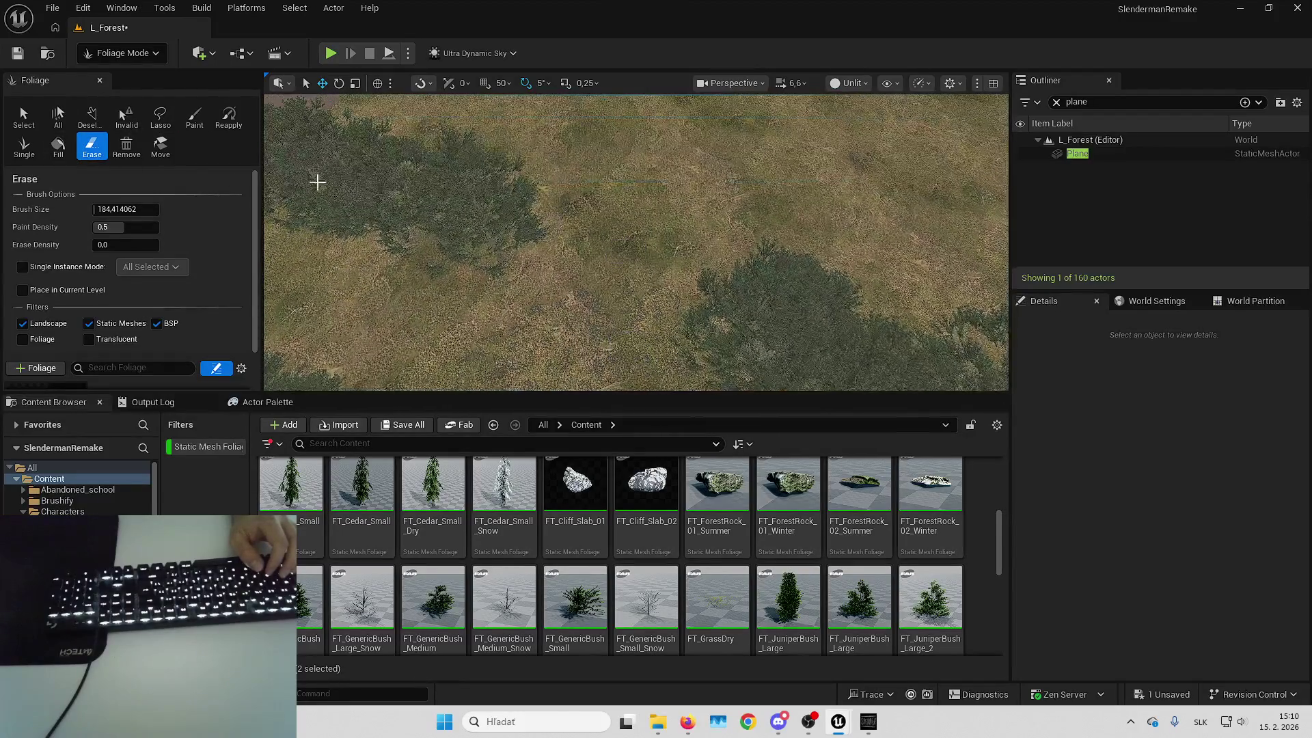
pyautogui.click(195, 116)
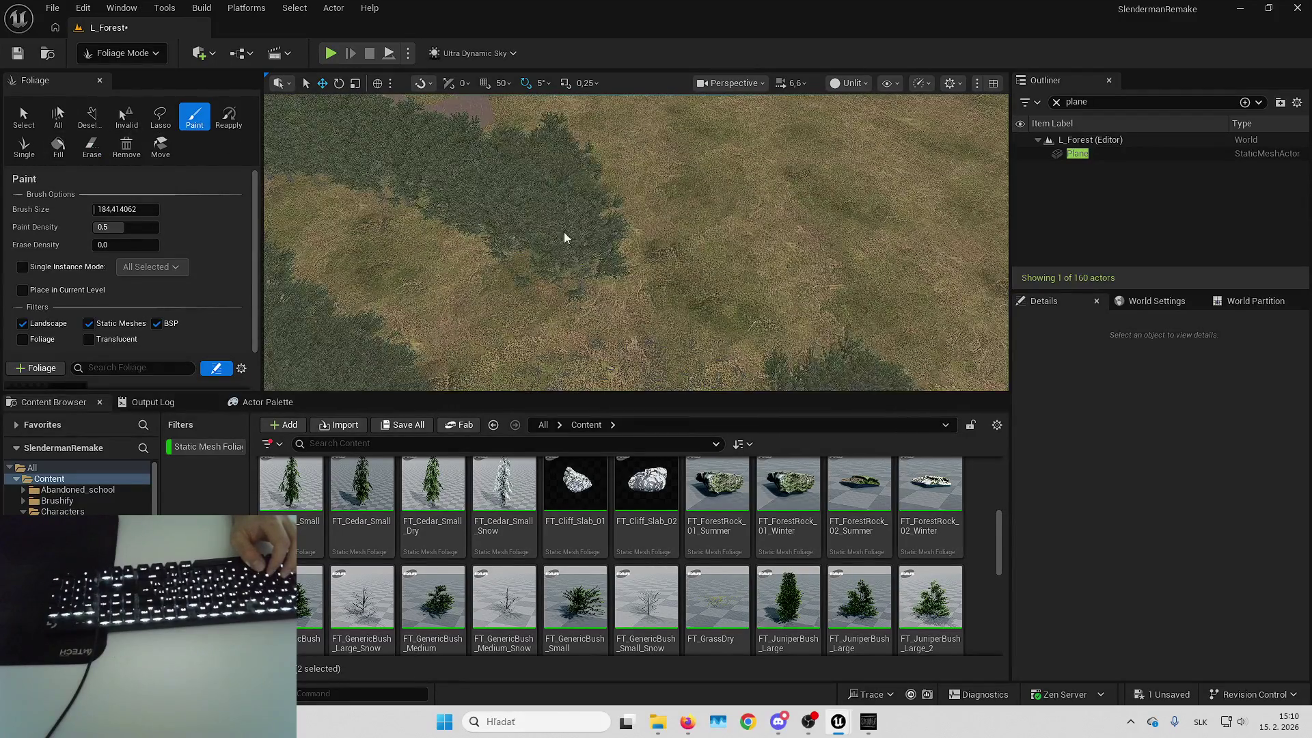
pyautogui.press('Right')
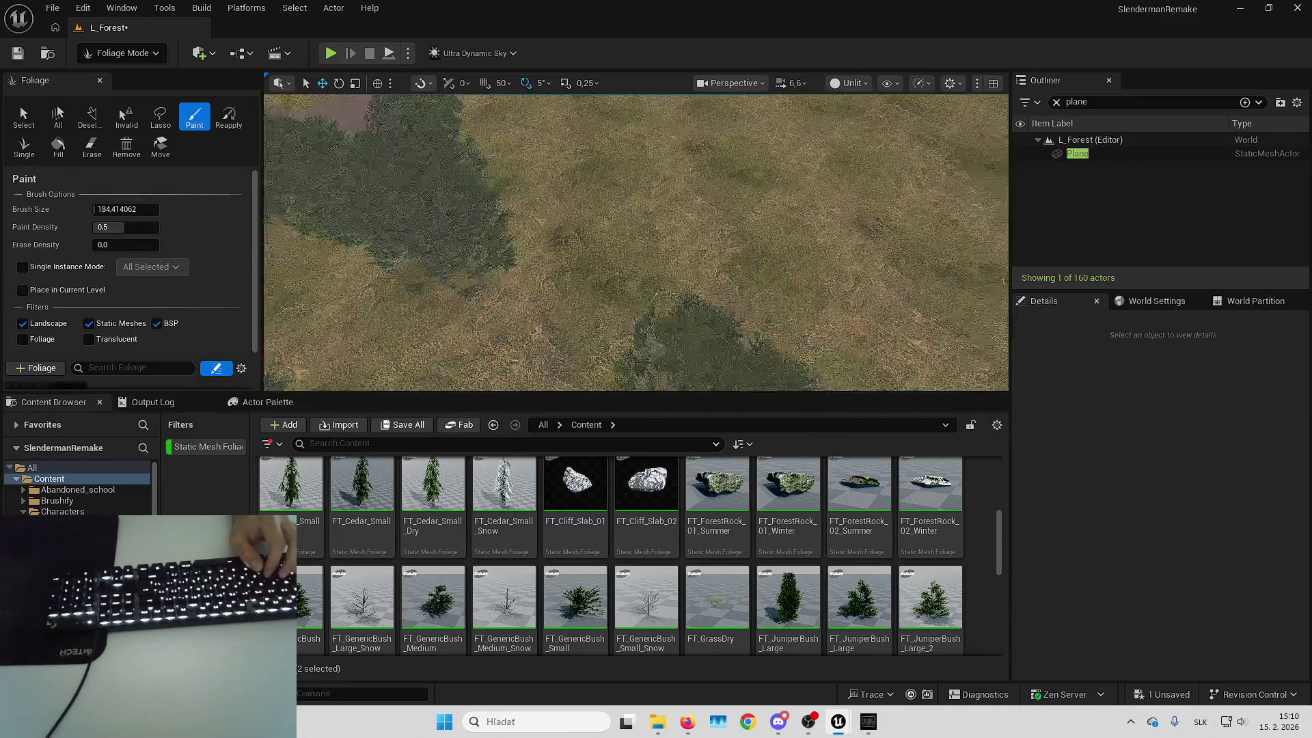
pyautogui.click(105, 53)
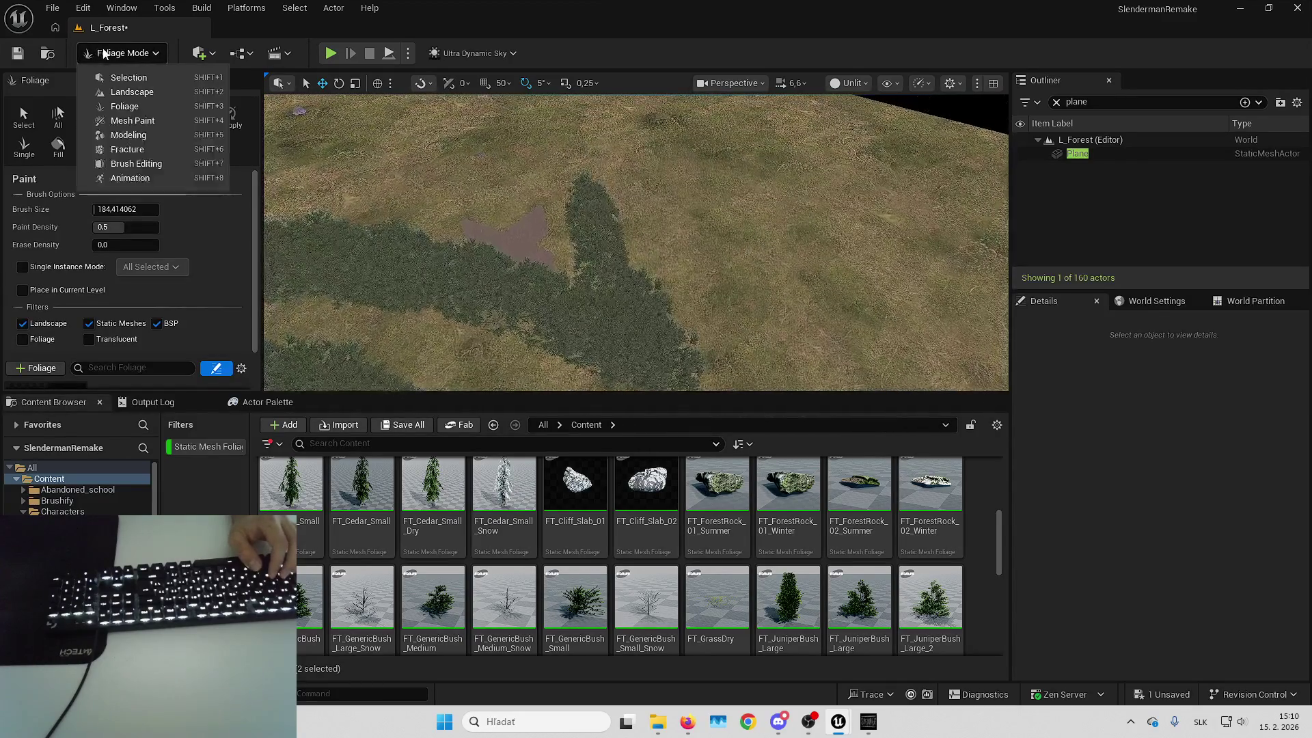
pyautogui.click(137, 77)
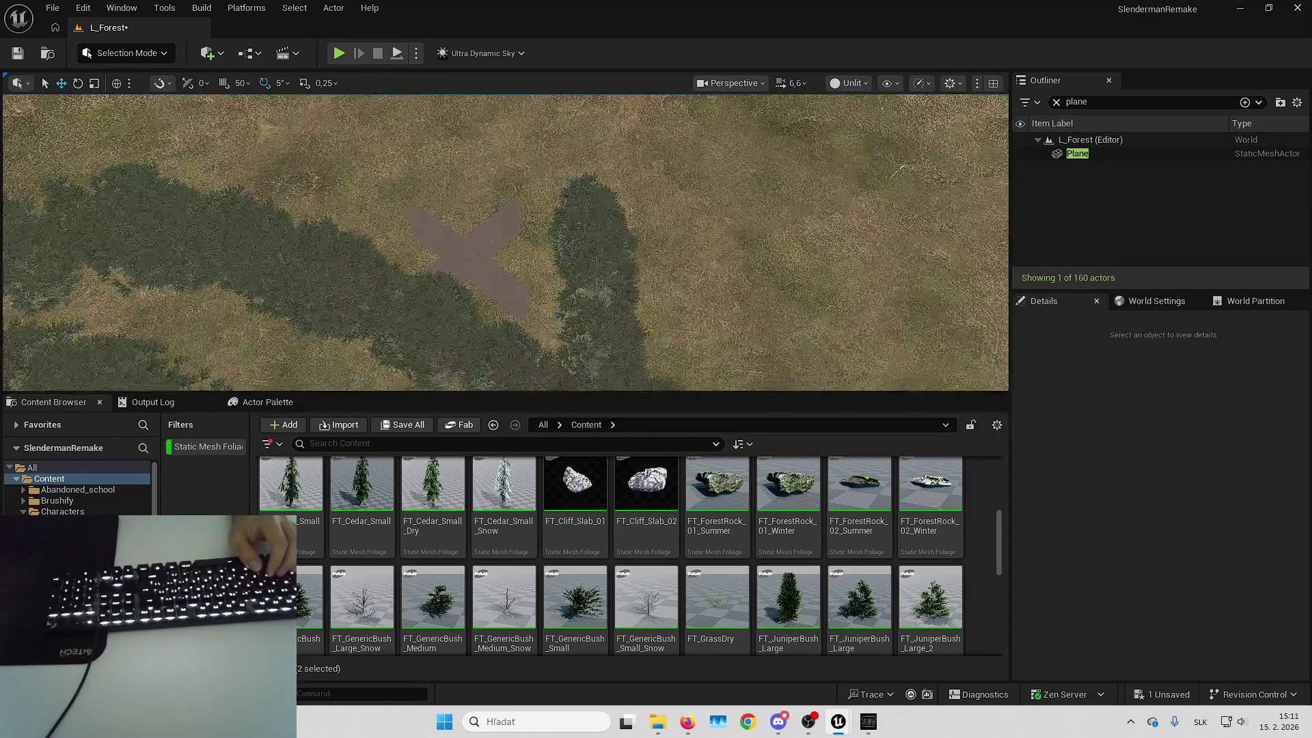
pyautogui.click(472, 253)
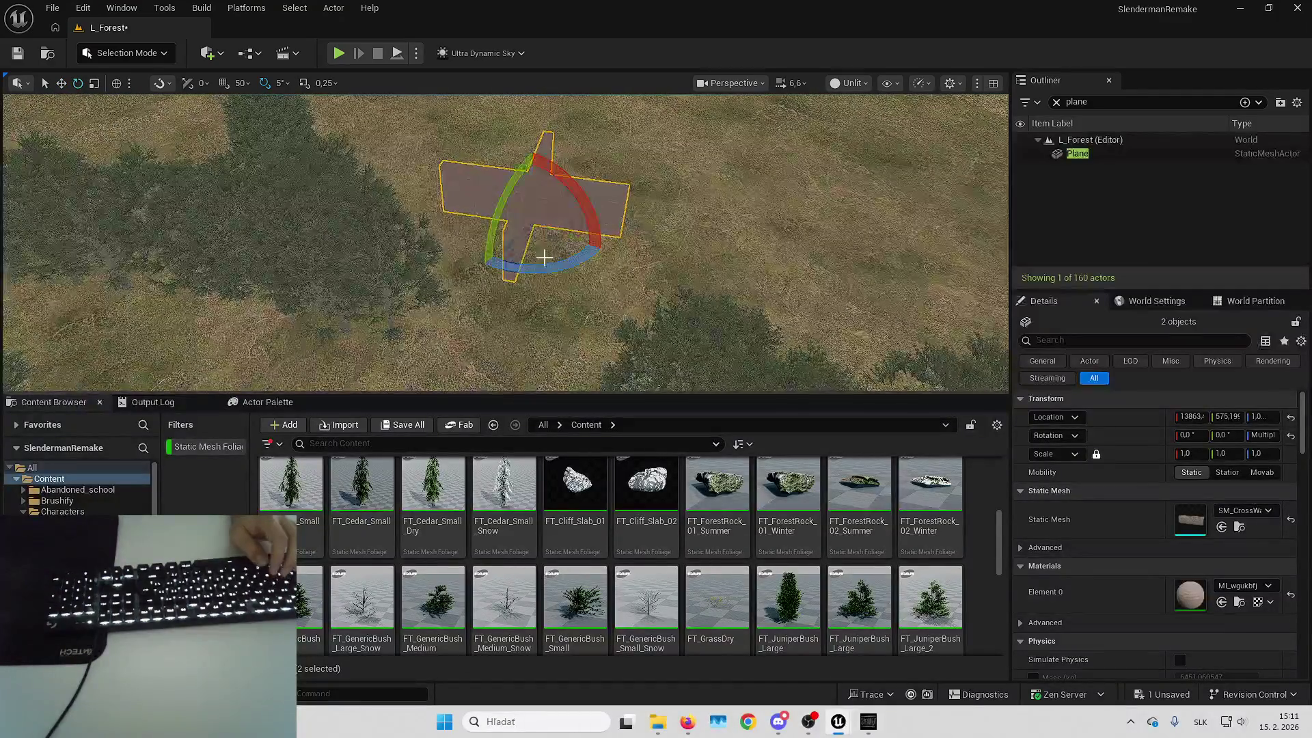
# Rotate the cross-shaped plane about 95° around its vertical axis, reposition it, then deselect it
pyautogui.moveTo(544, 257)
pyautogui.mouseDown()
pyautogui.moveTo(587, 239)
pyautogui.moveTo(615, 205)
pyautogui.moveTo(610, 264)
pyautogui.mouseUp()
pyautogui.press('w')
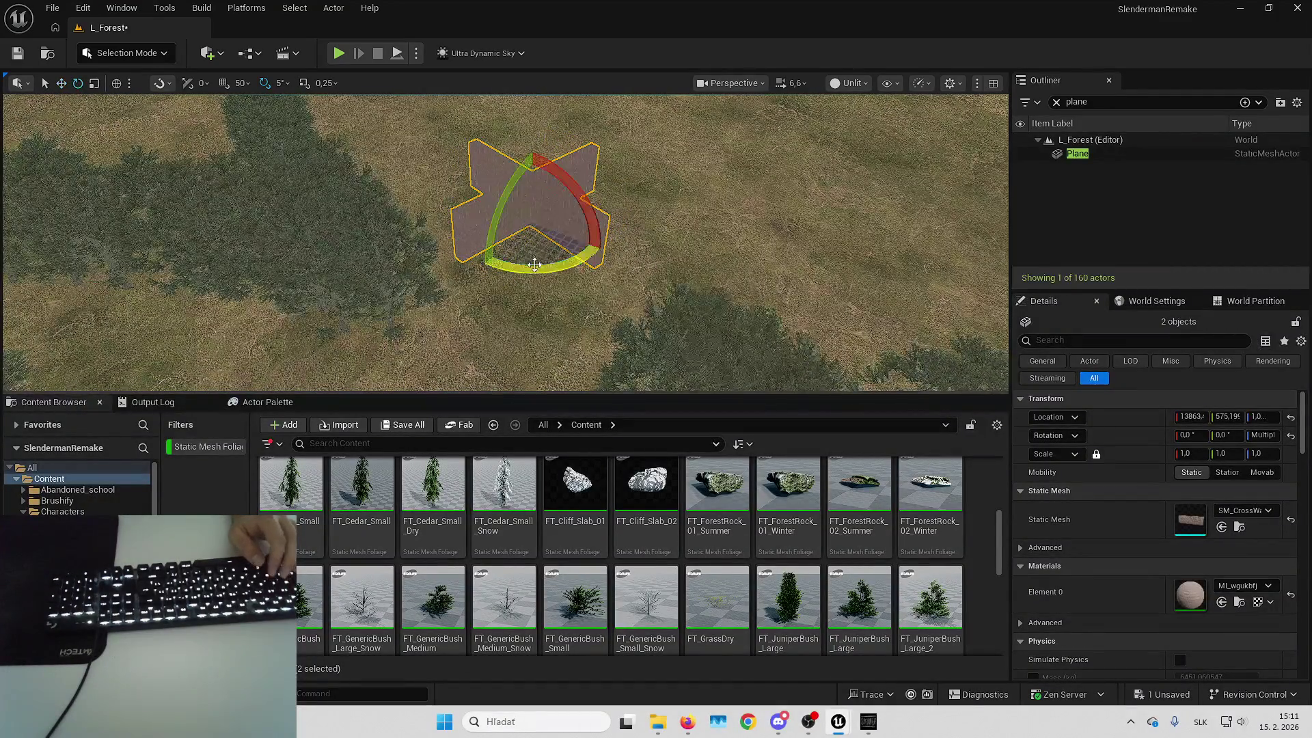
pyautogui.press('q')
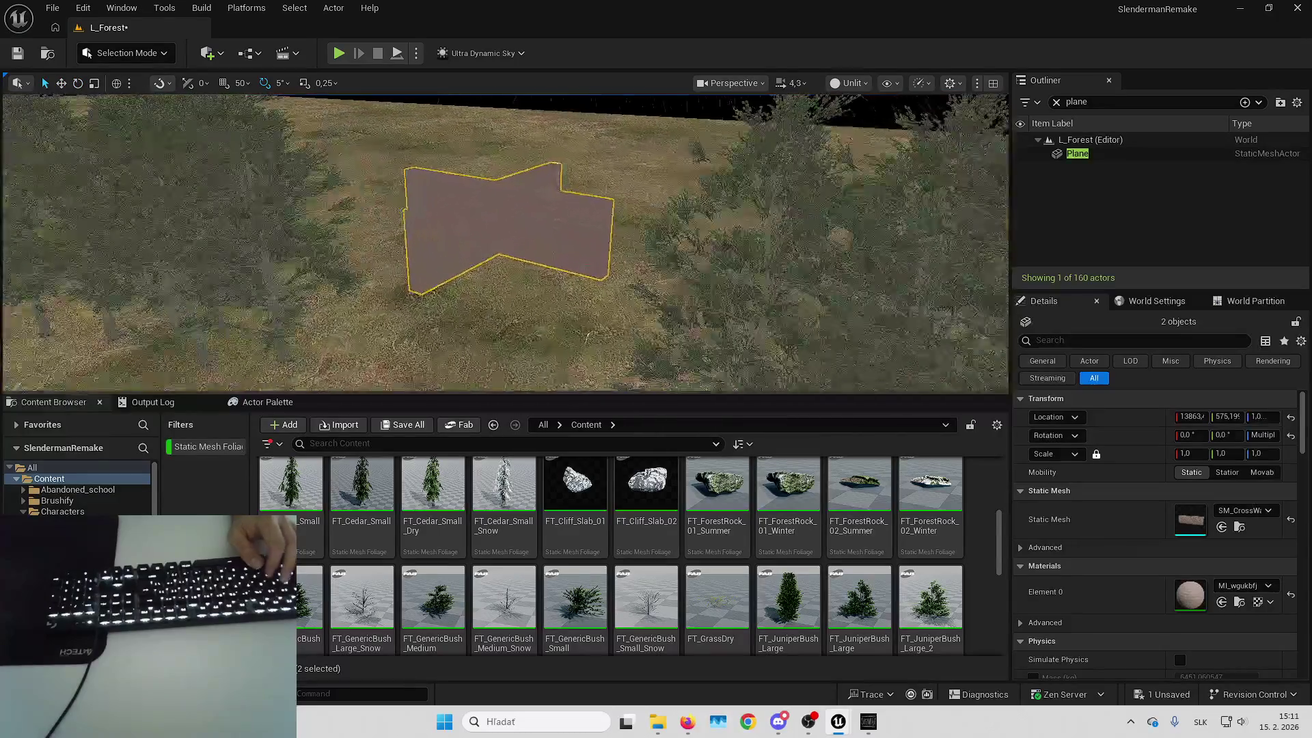
pyautogui.press('w')
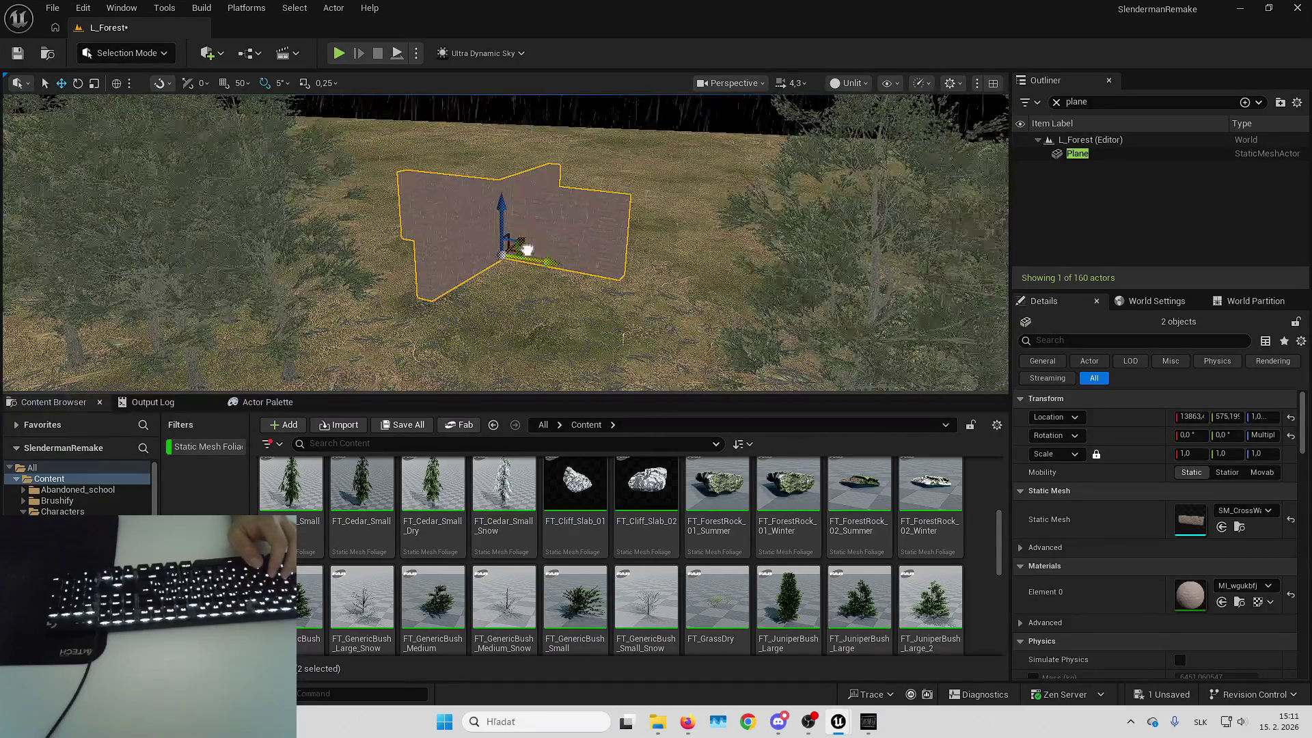
pyautogui.press('Escape')
pyautogui.moveTo(540, 246); pyautogui.dragTo(229, 168)
pyautogui.click(536, 176)
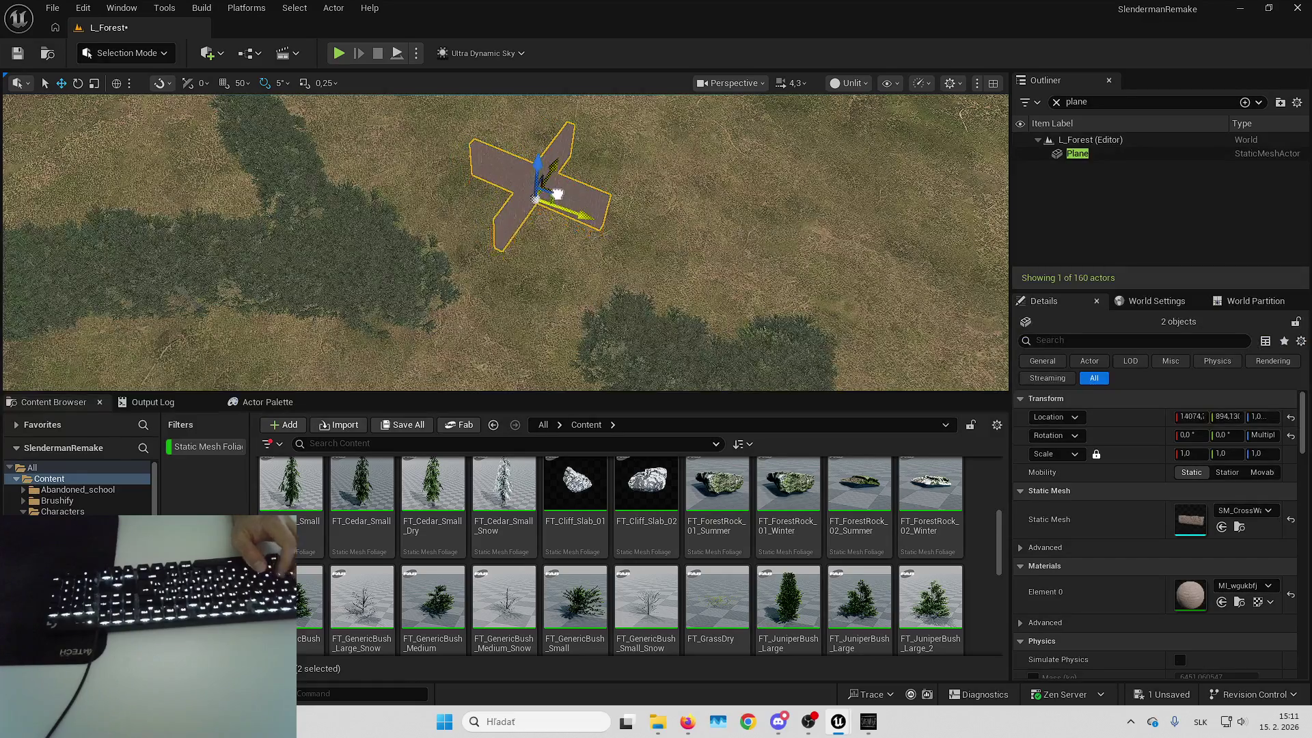
pyautogui.click(425, 189)
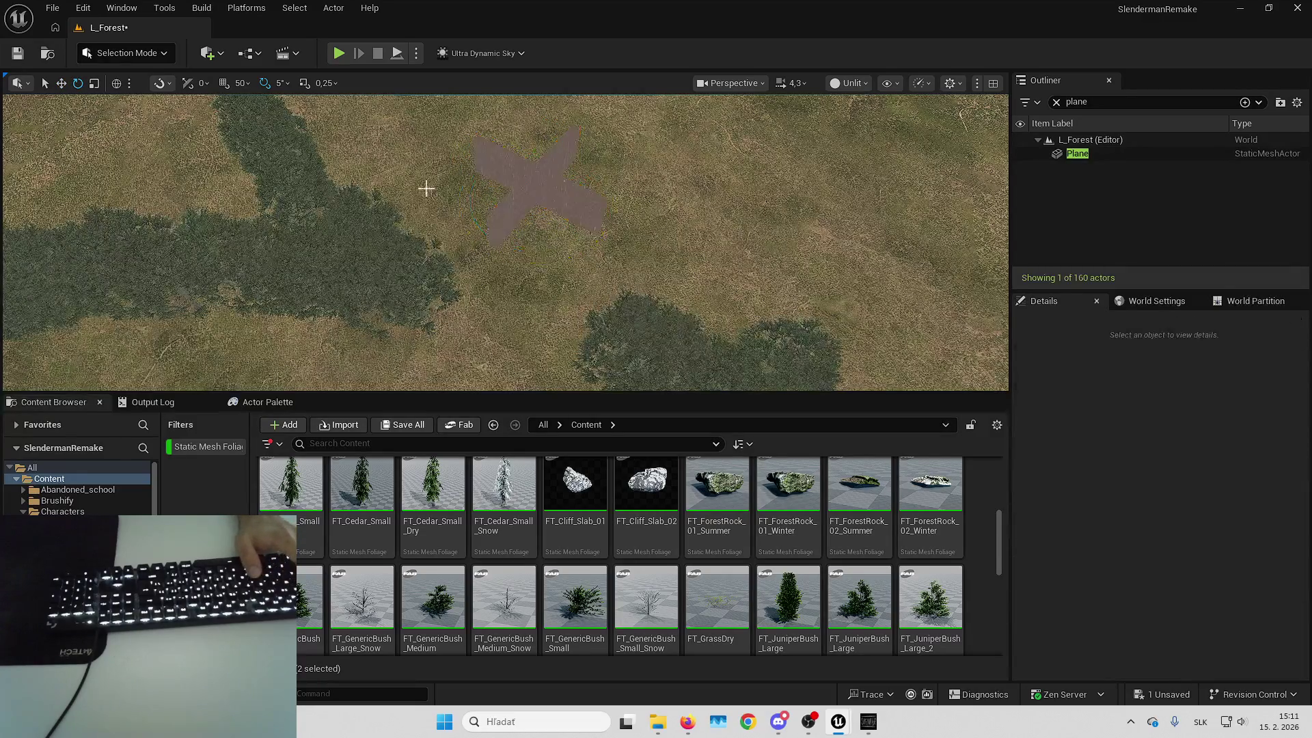
pyautogui.click(154, 56)
# Return to Foliage mode and look over the grass and tree patches around the cross-shaped plane
pyautogui.click(158, 104)
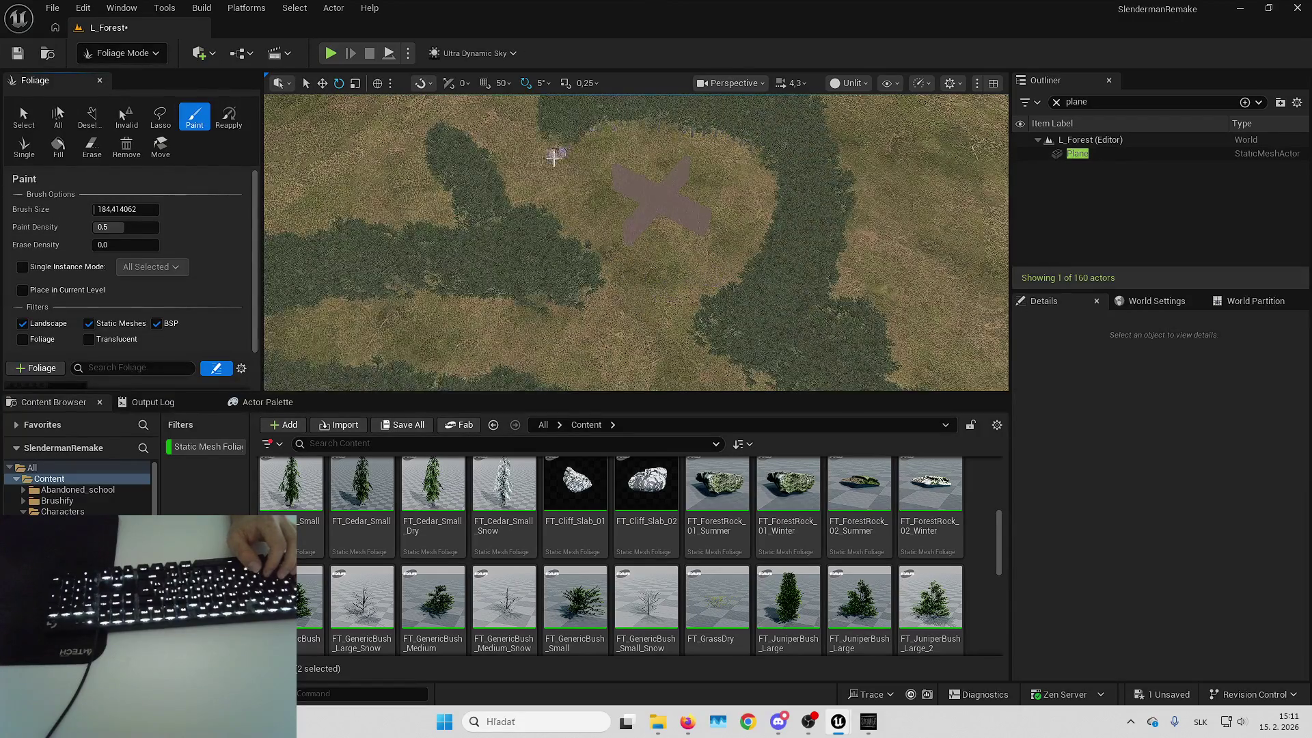
pyautogui.scroll(5, 552, 263)
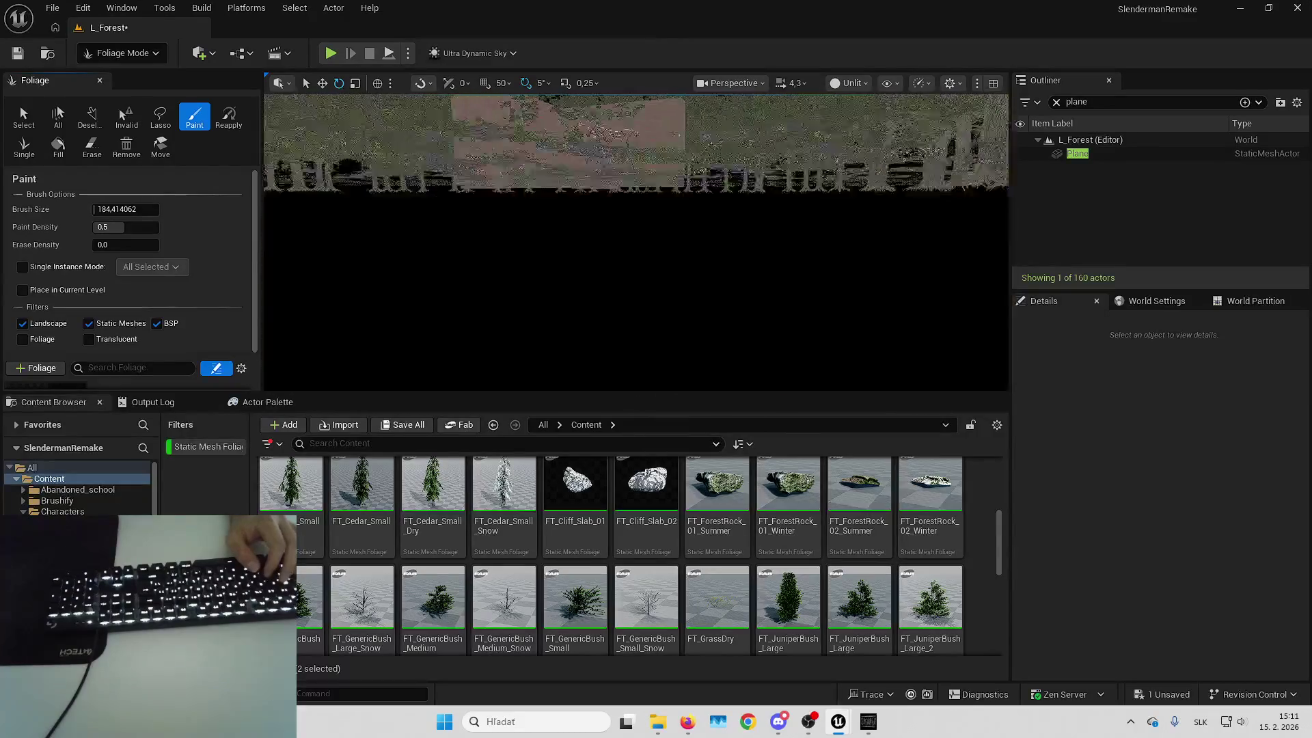
pyautogui.scroll(5, 753, 244)
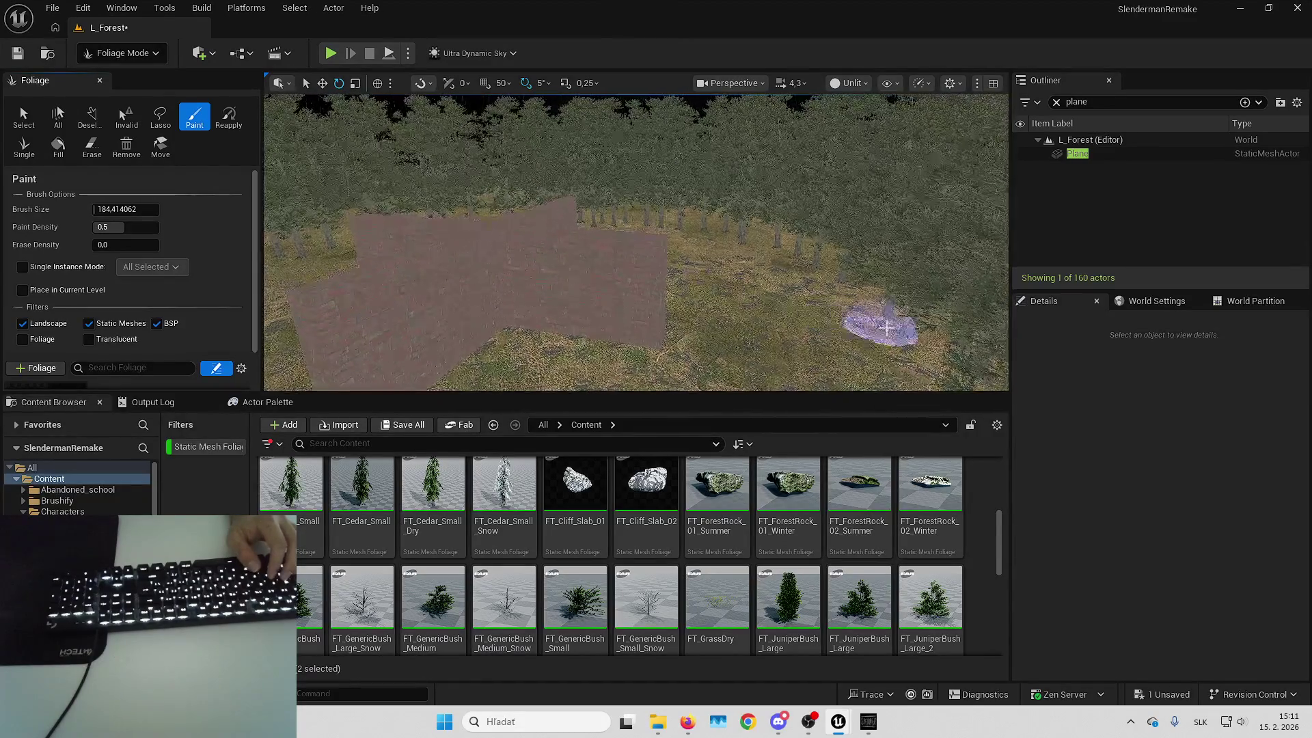
pyautogui.moveTo(754, 244)
pyautogui.mouseDown()
pyautogui.moveTo(850, 321)
pyautogui.moveTo(683, 313)
pyautogui.mouseUp()
pyautogui.moveTo(488, 322); pyautogui.dragTo(576, 108)
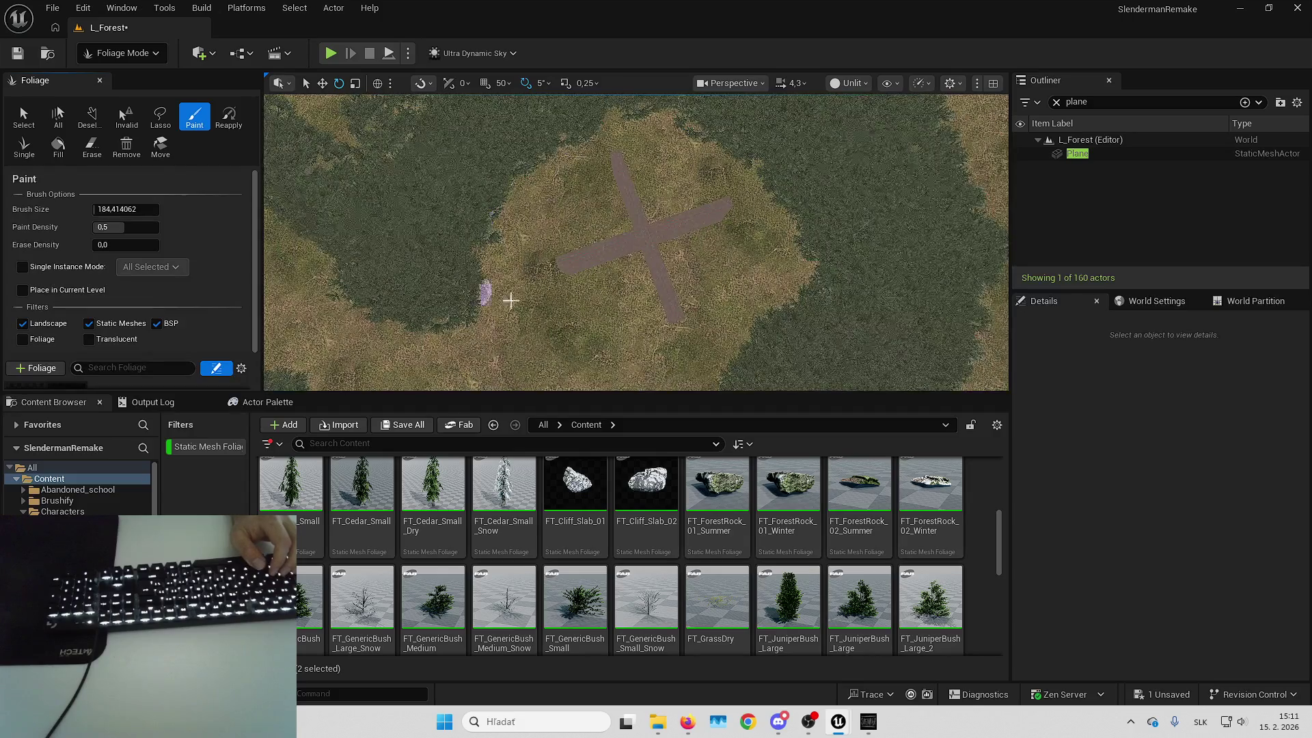
pyautogui.scroll(-3, 506, 296)
pyautogui.scroll(5, 506, 296)
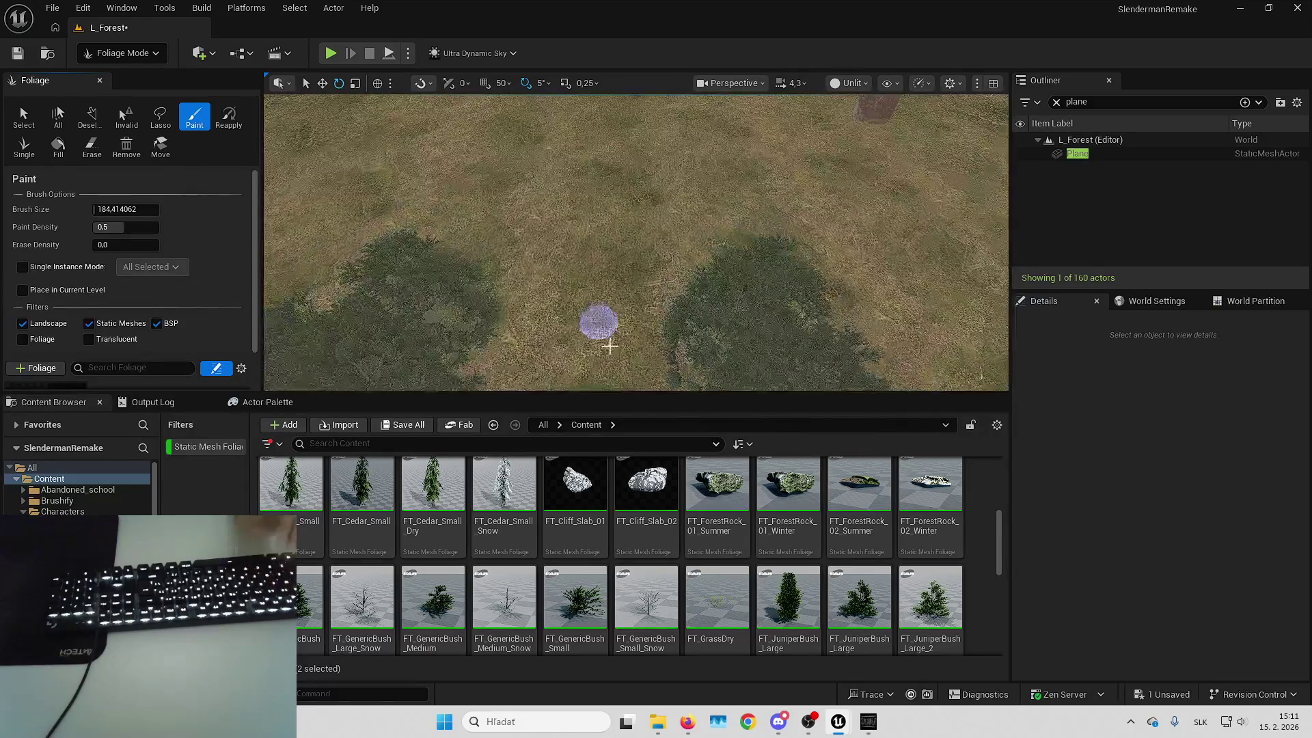
# In the Slender game, walk along the dark forest path deep into the trees
pyautogui.click(868, 722)
pyautogui.press('w')
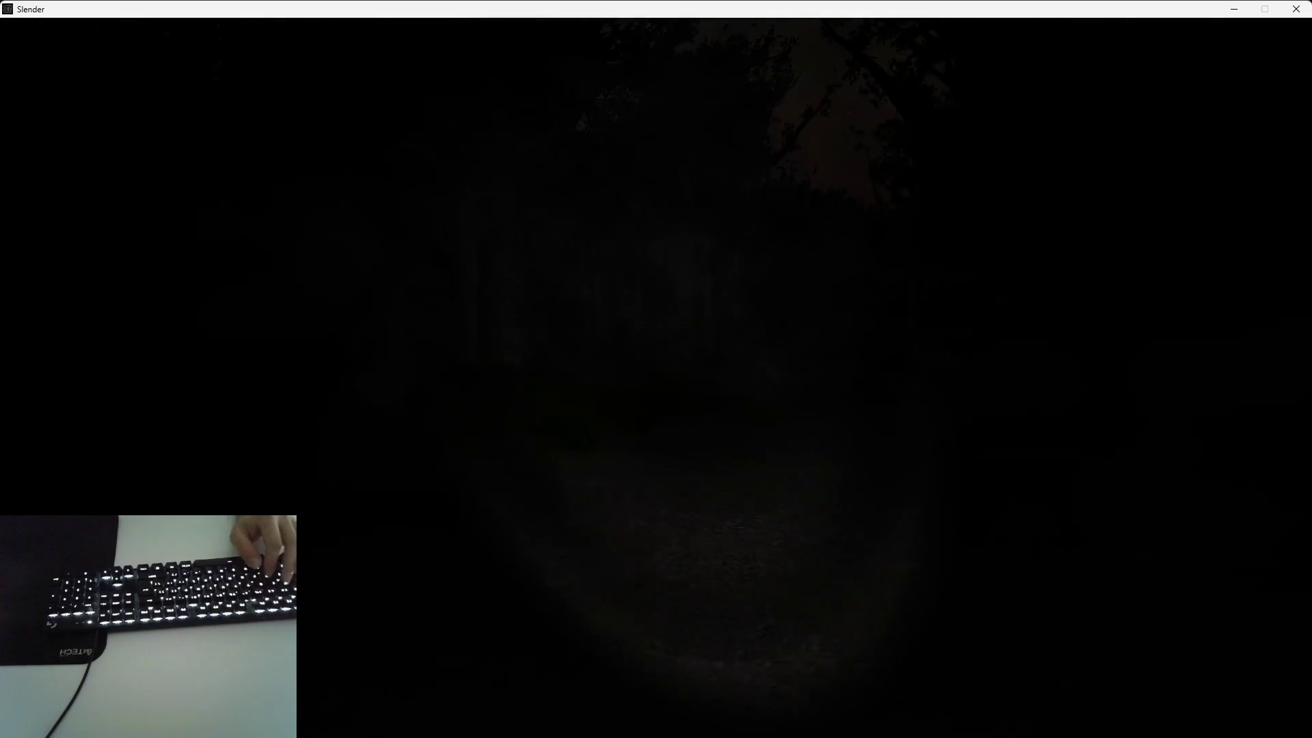
pyautogui.press('w')
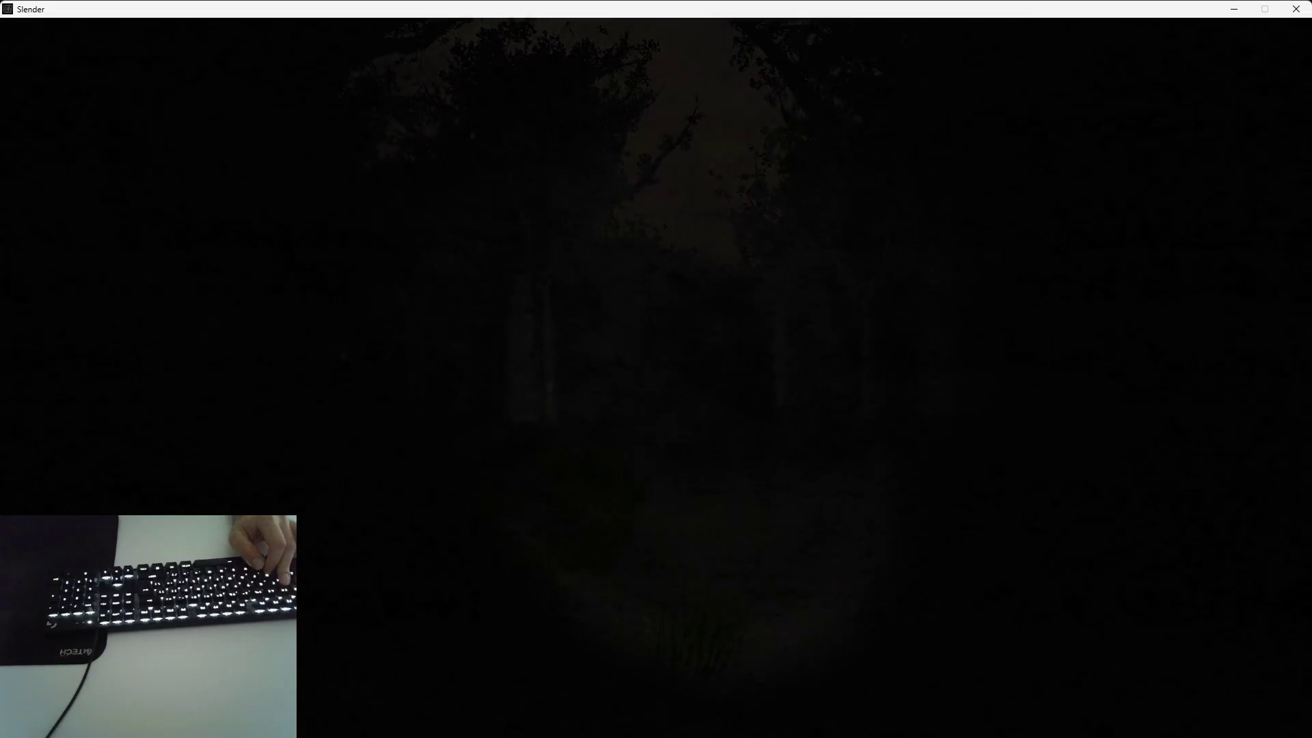
pyautogui.press('w')
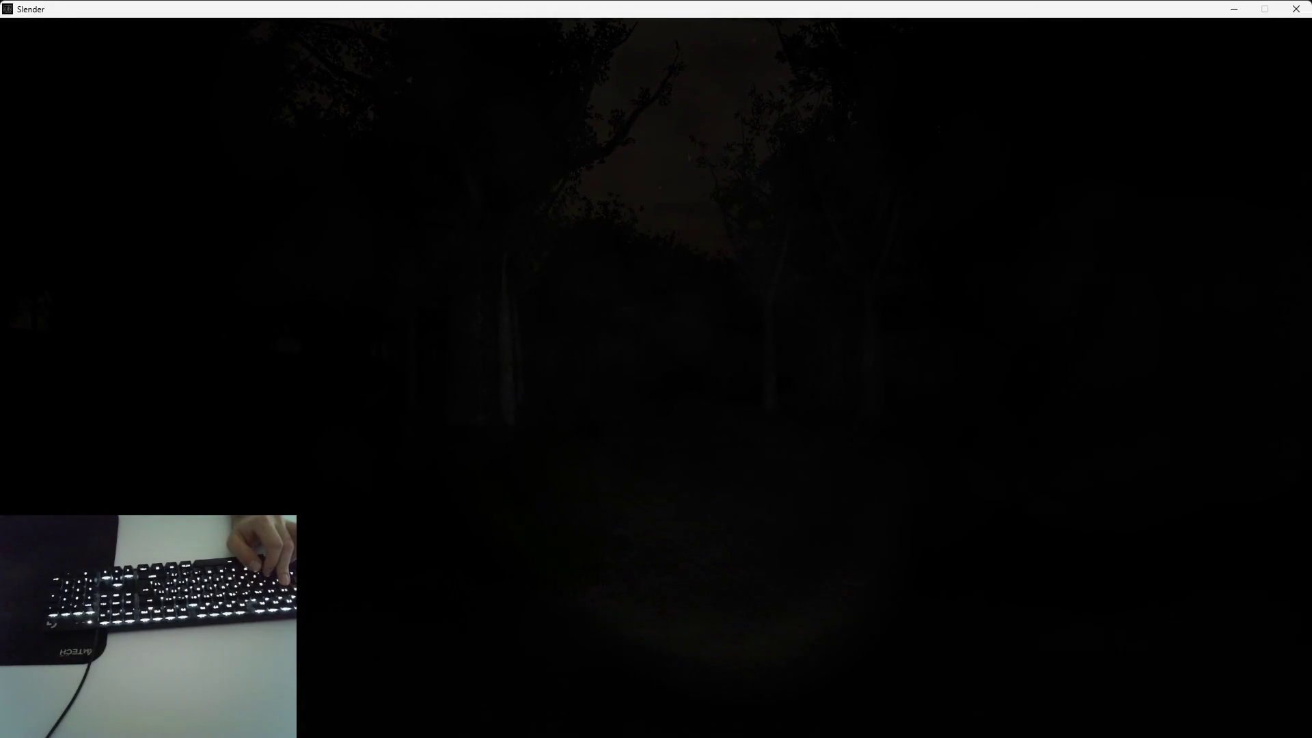
pyautogui.press('w')
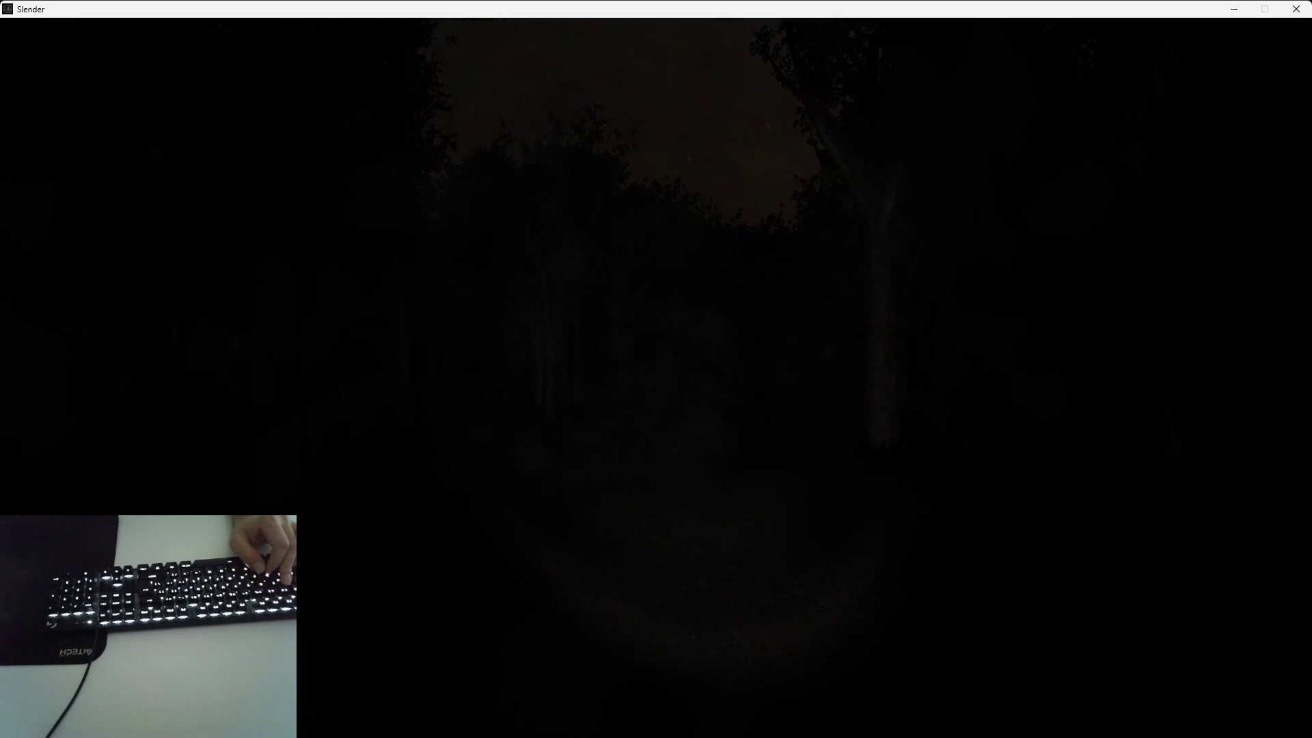
pyautogui.press('w')
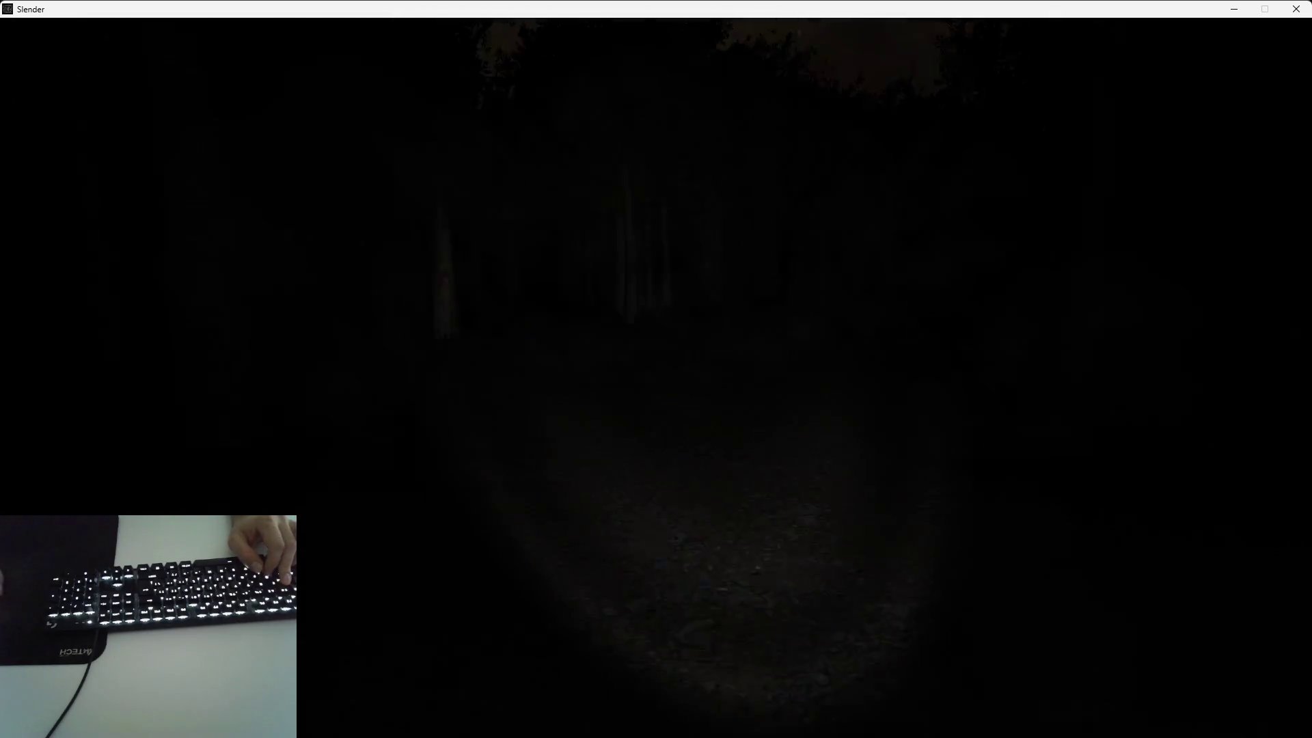
pyautogui.press('w')
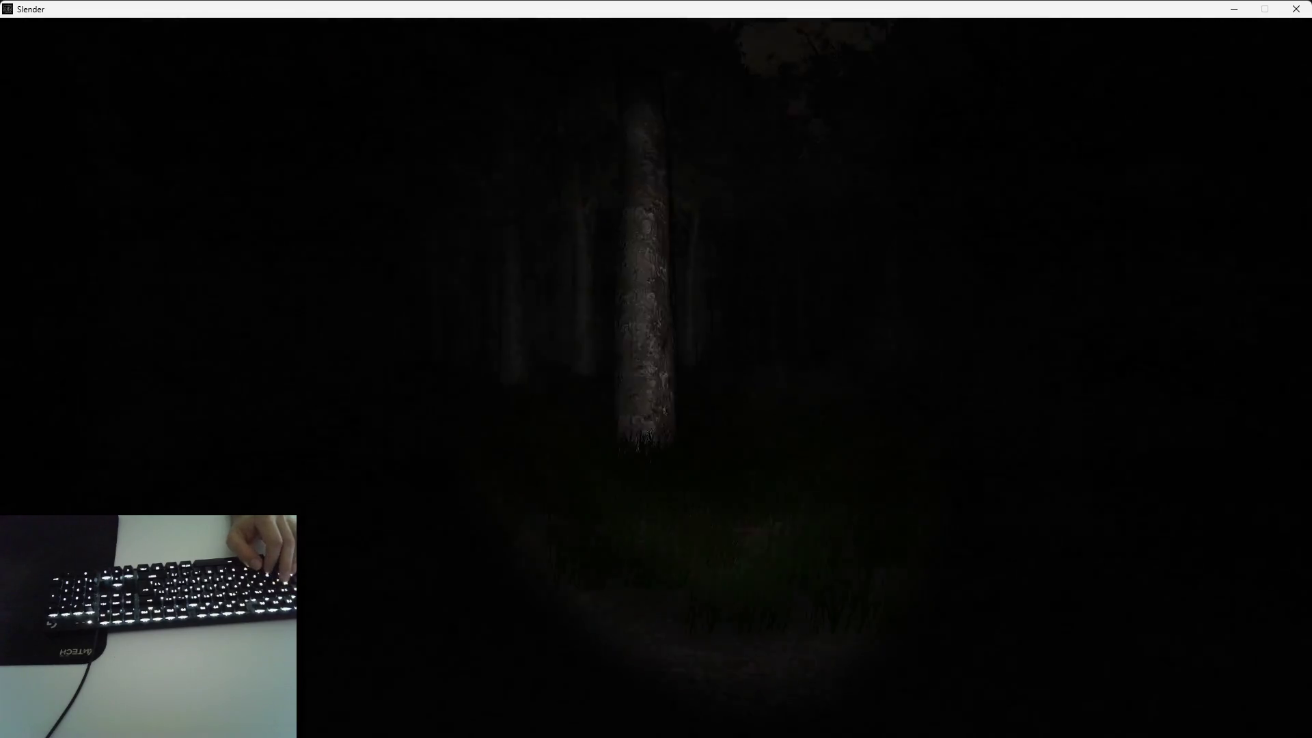
pyautogui.press('w')
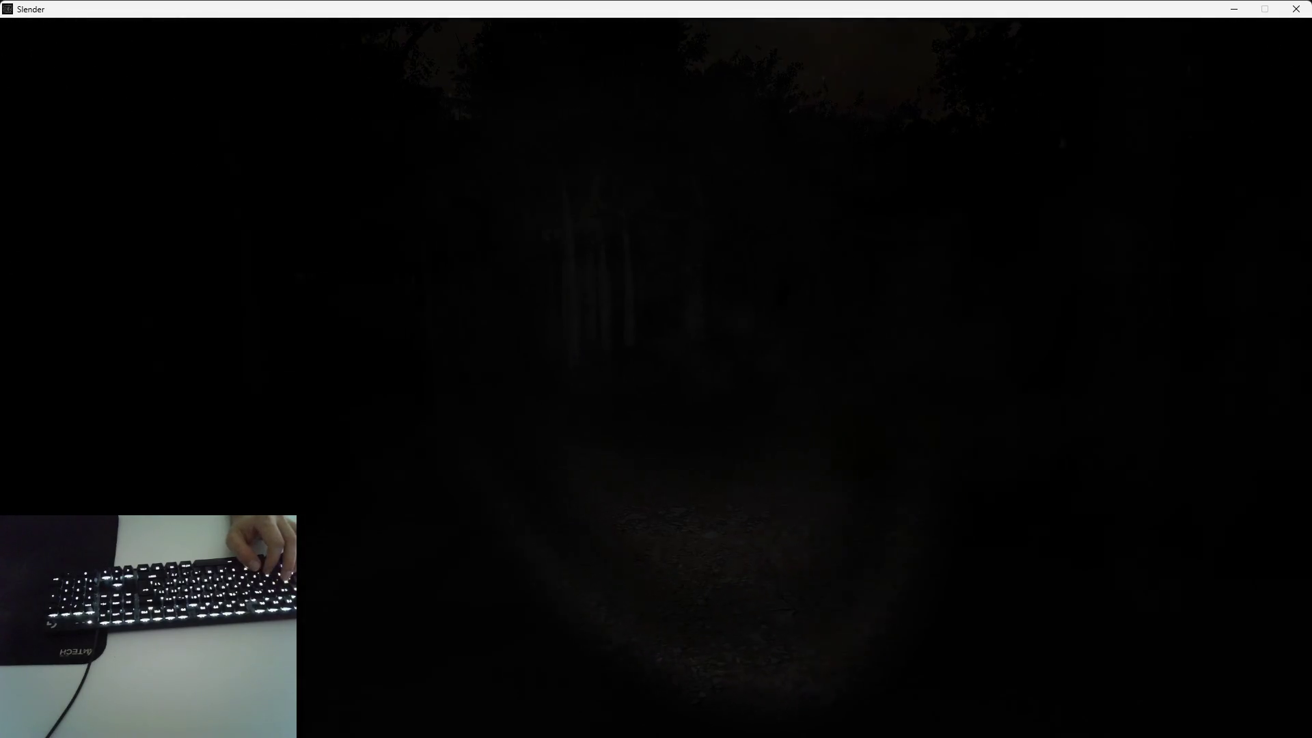
pyautogui.press('w')
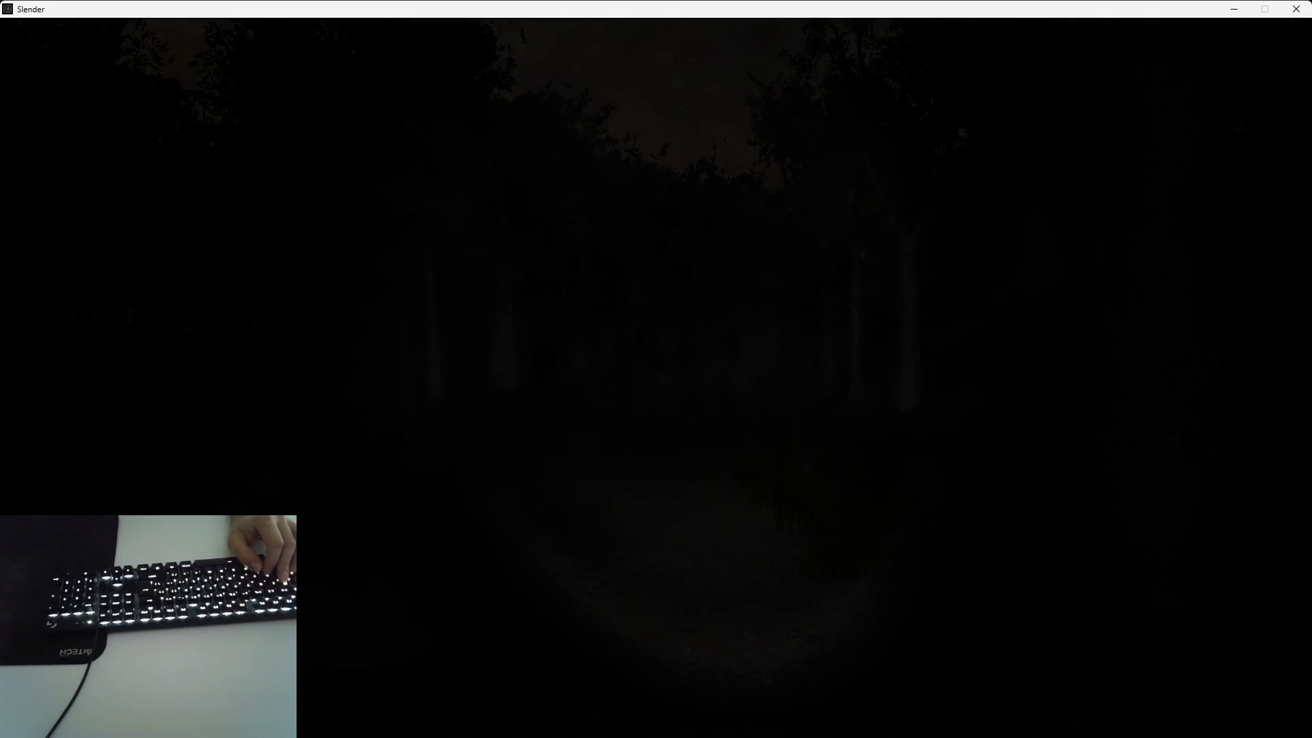
pyautogui.press('w')
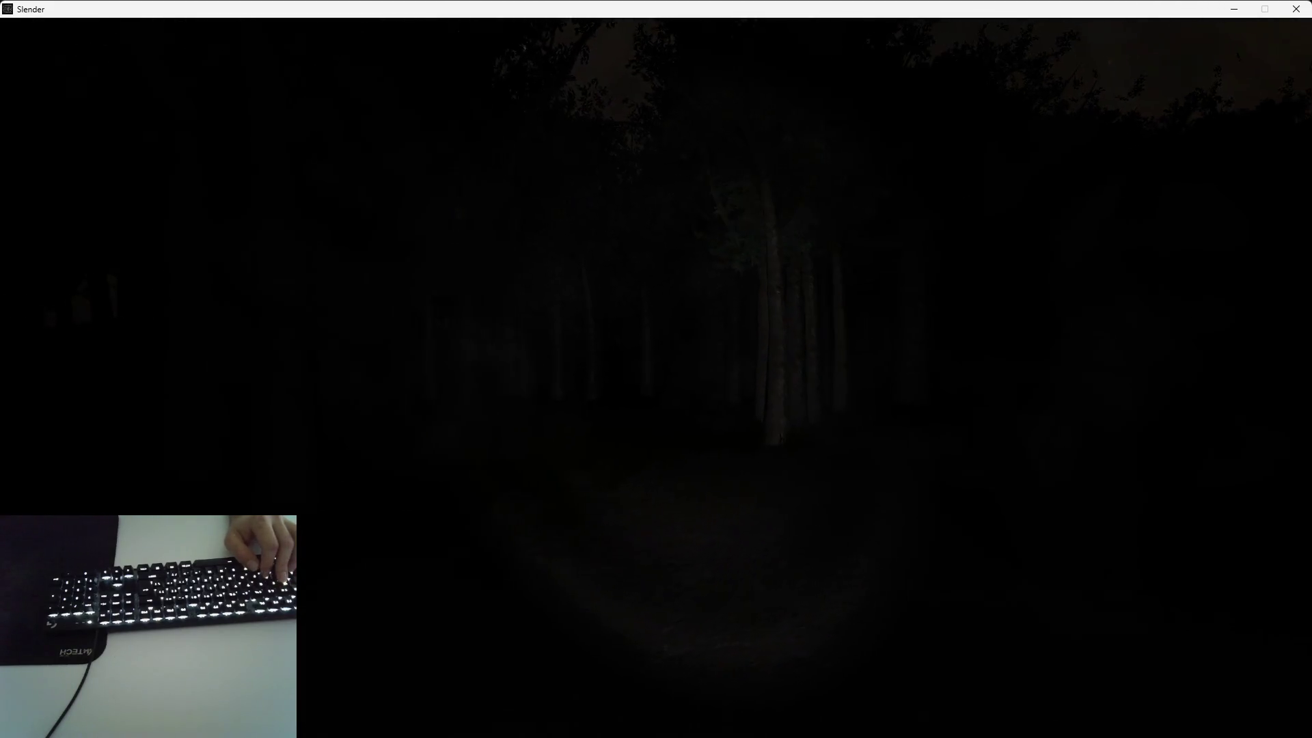
pyautogui.press('w')
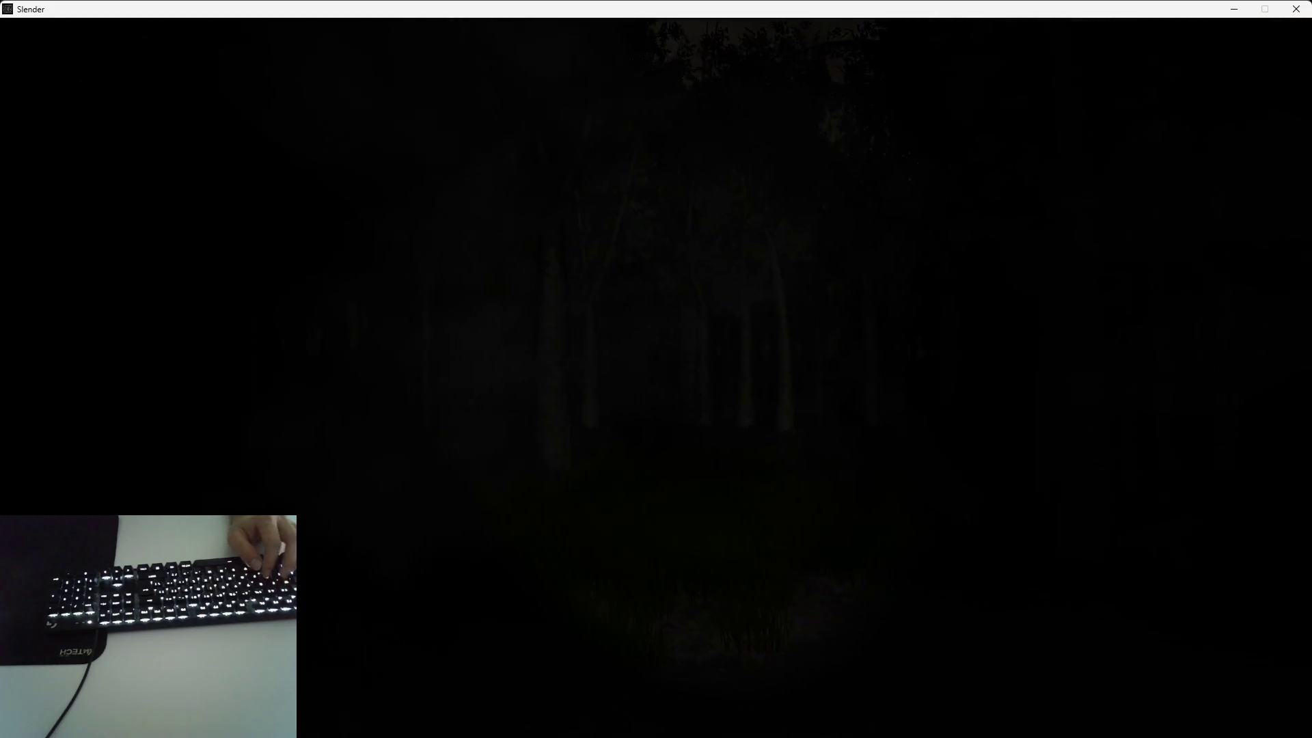
pyautogui.press('w')
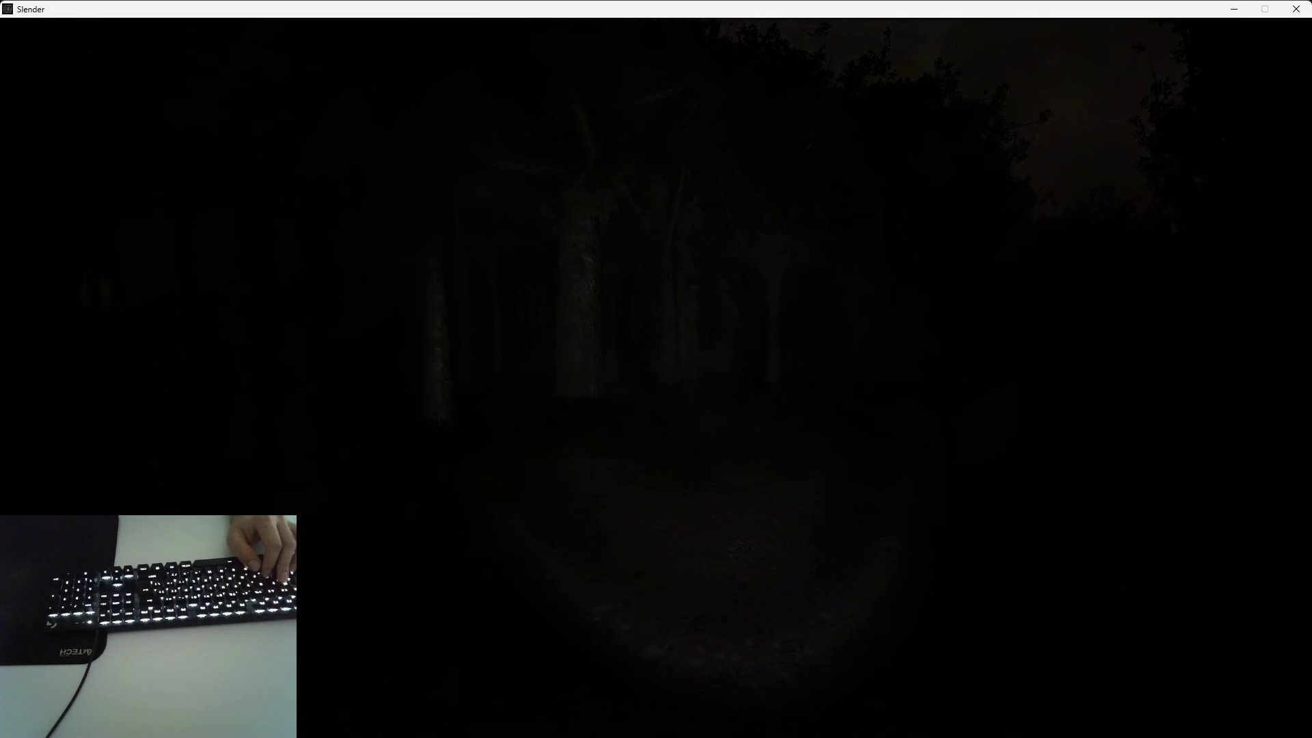
pyautogui.press('w')
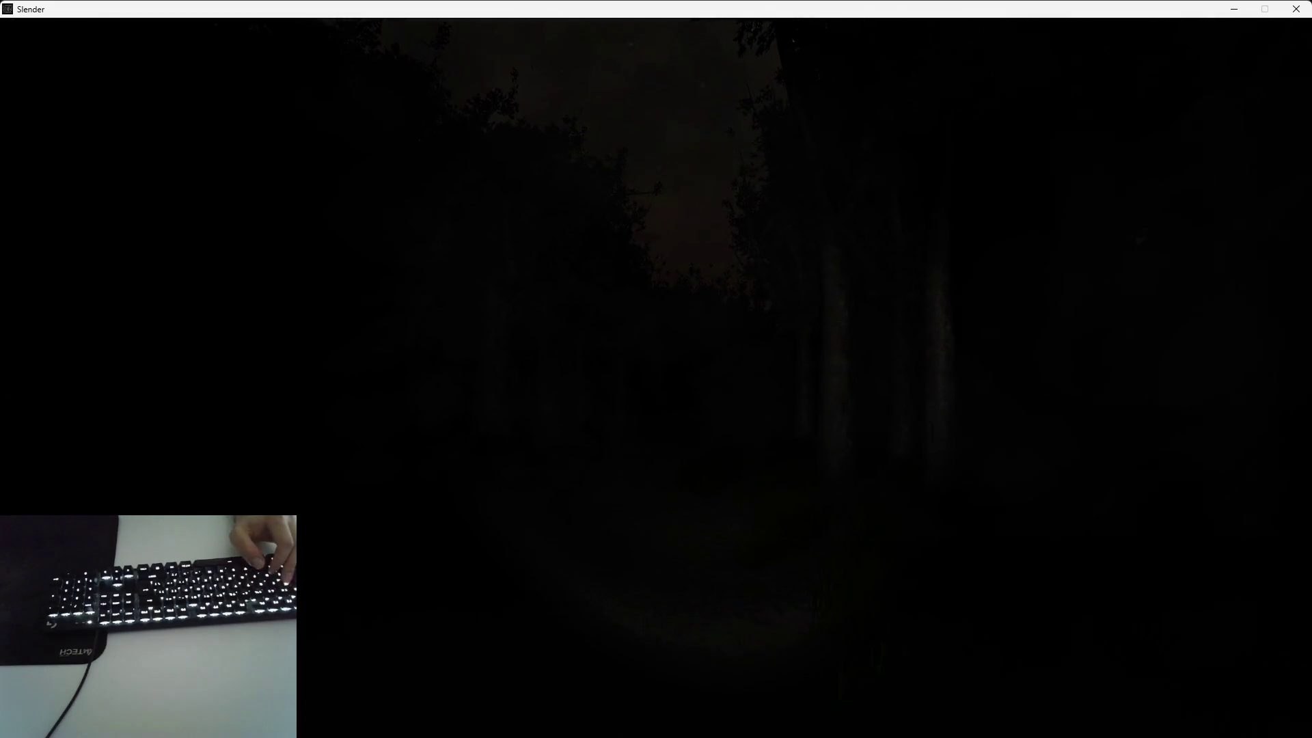
pyautogui.press('w')
pyautogui.press('w')
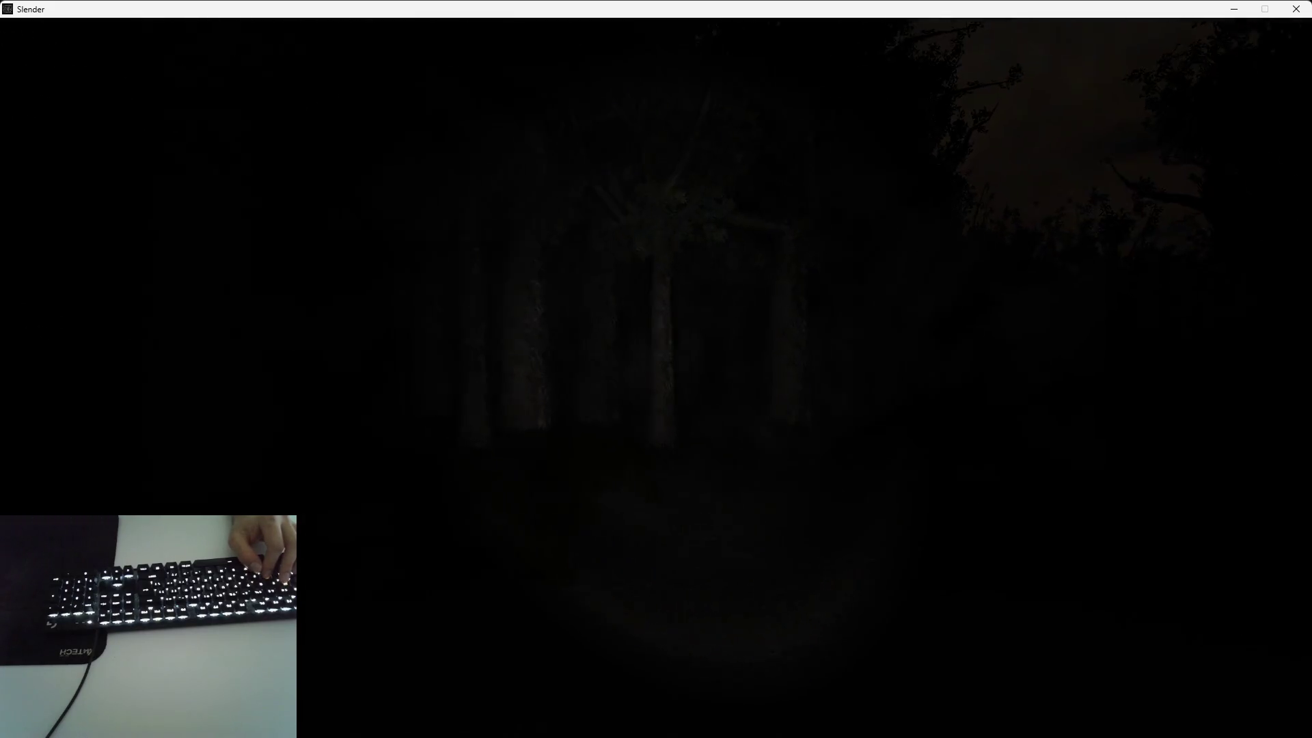
pyautogui.press('w')
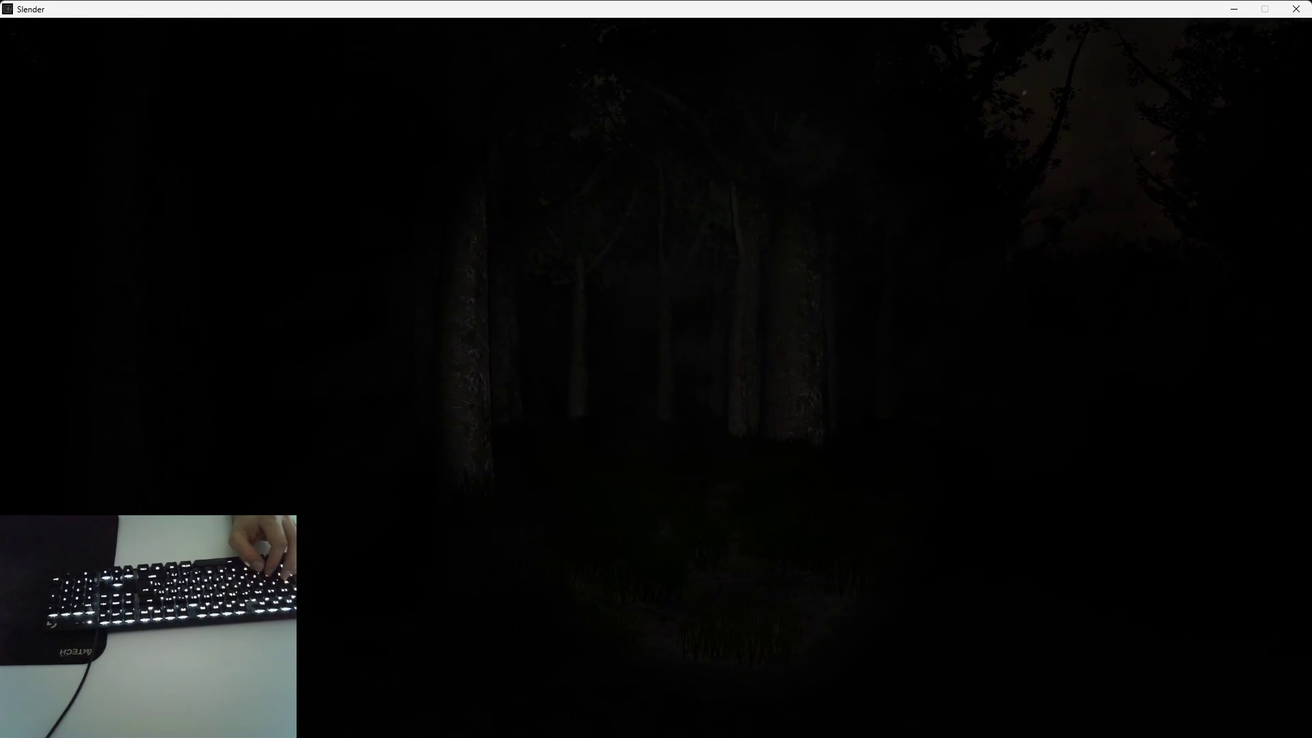
pyautogui.press('w')
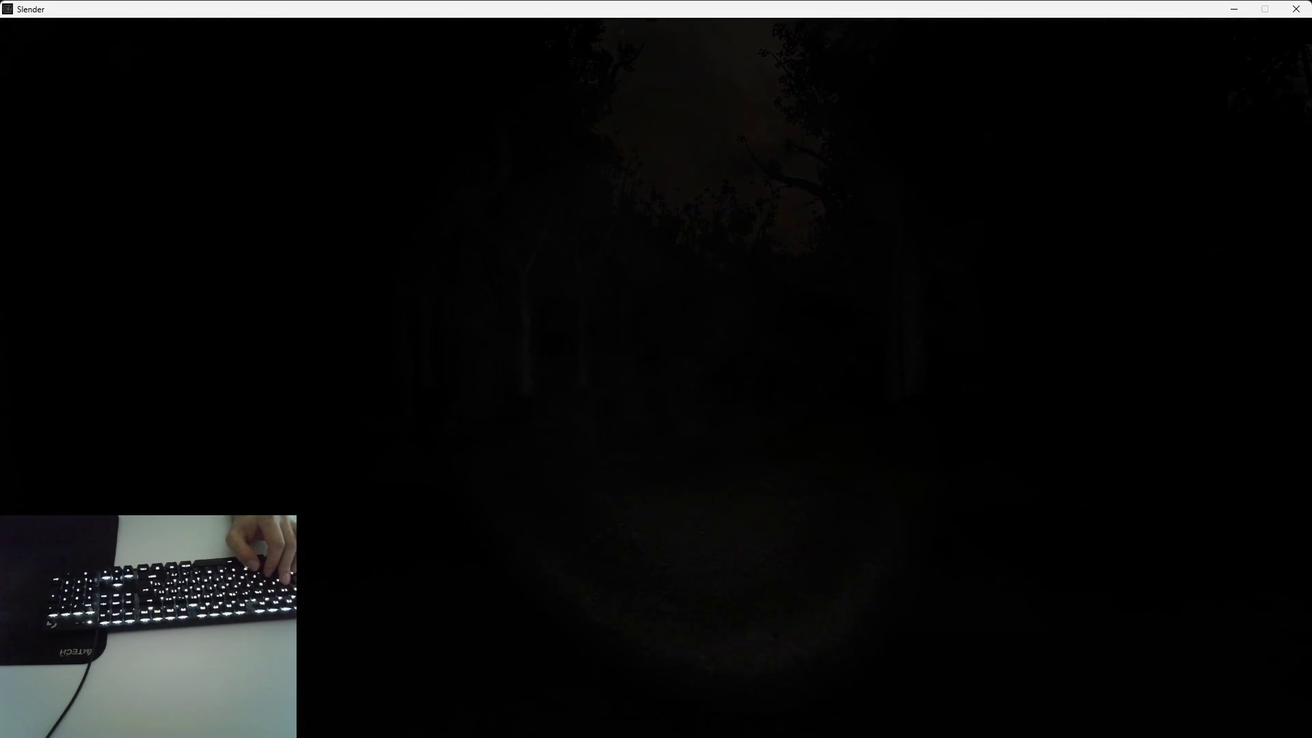
pyautogui.press('w')
pyautogui.press('w')
pyautogui.press('w')
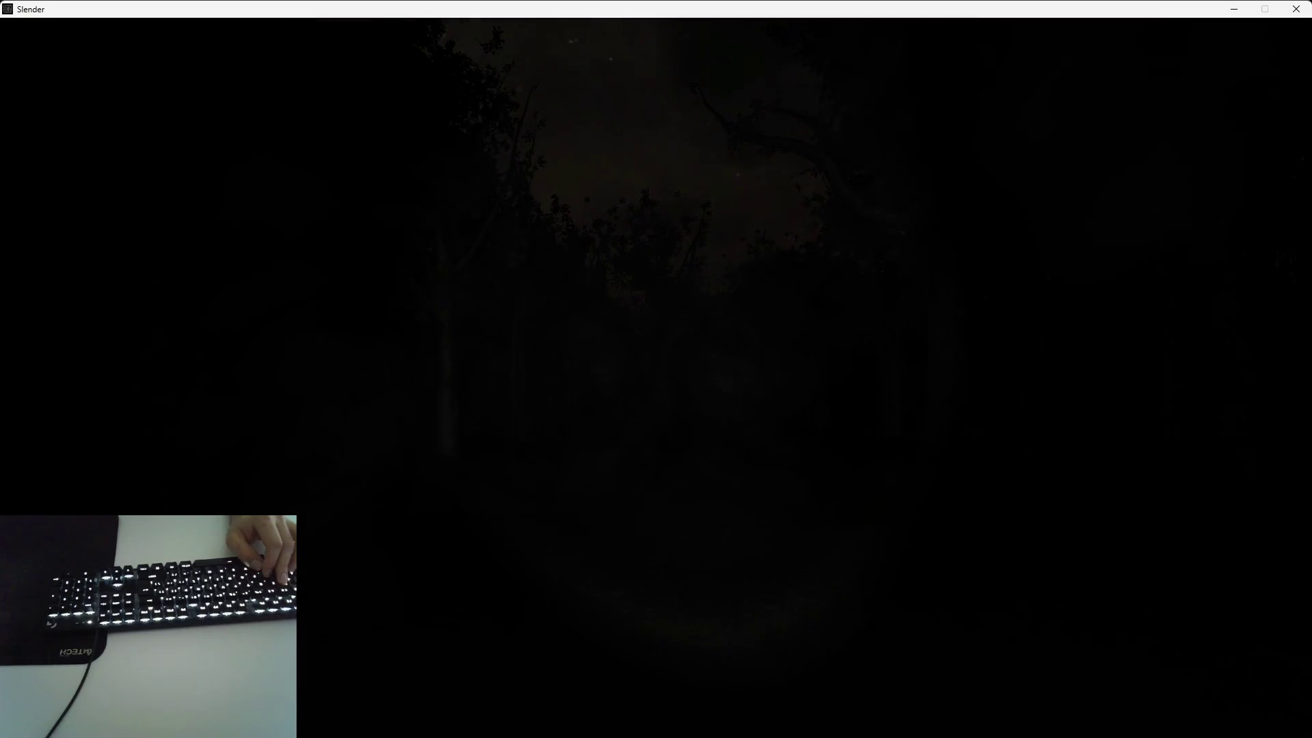
# Keep walking past the large trunk and along the grassy path to the forest-edge clearing
pyautogui.press('w')
pyautogui.press('w')
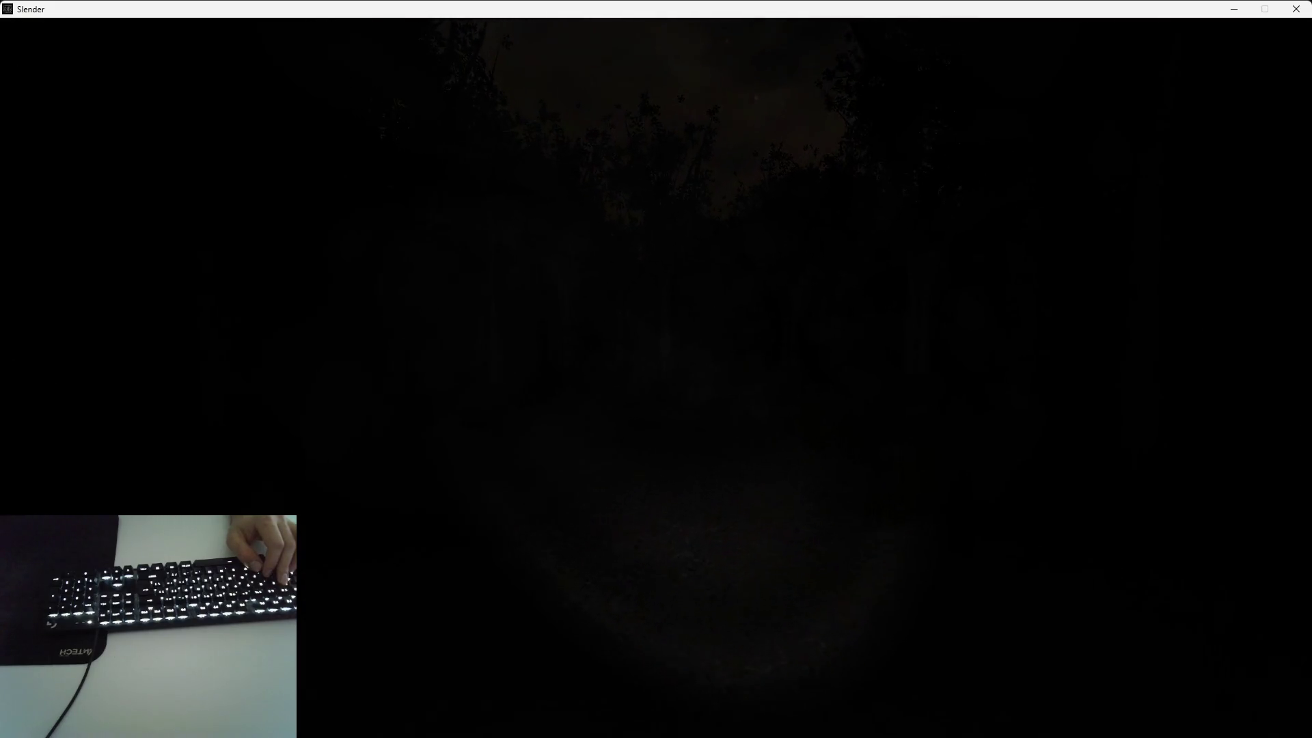
pyautogui.press('w')
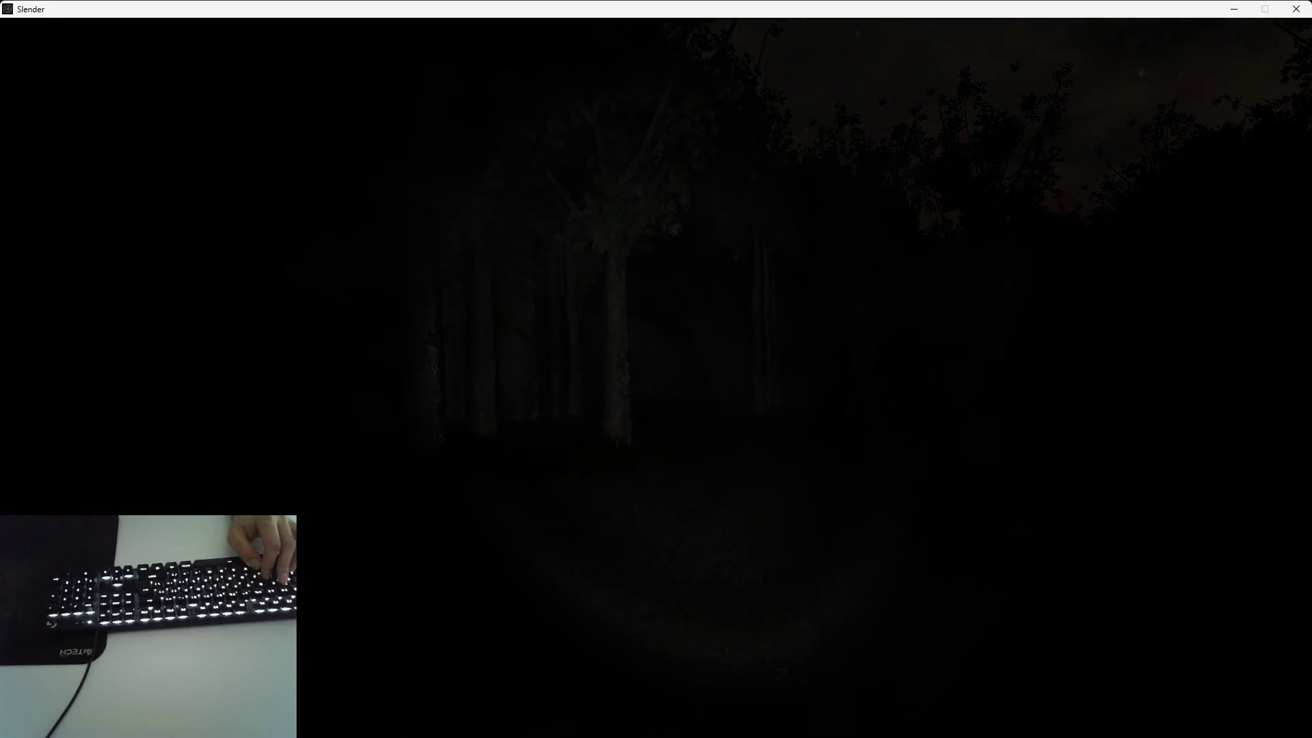
pyautogui.press('w')
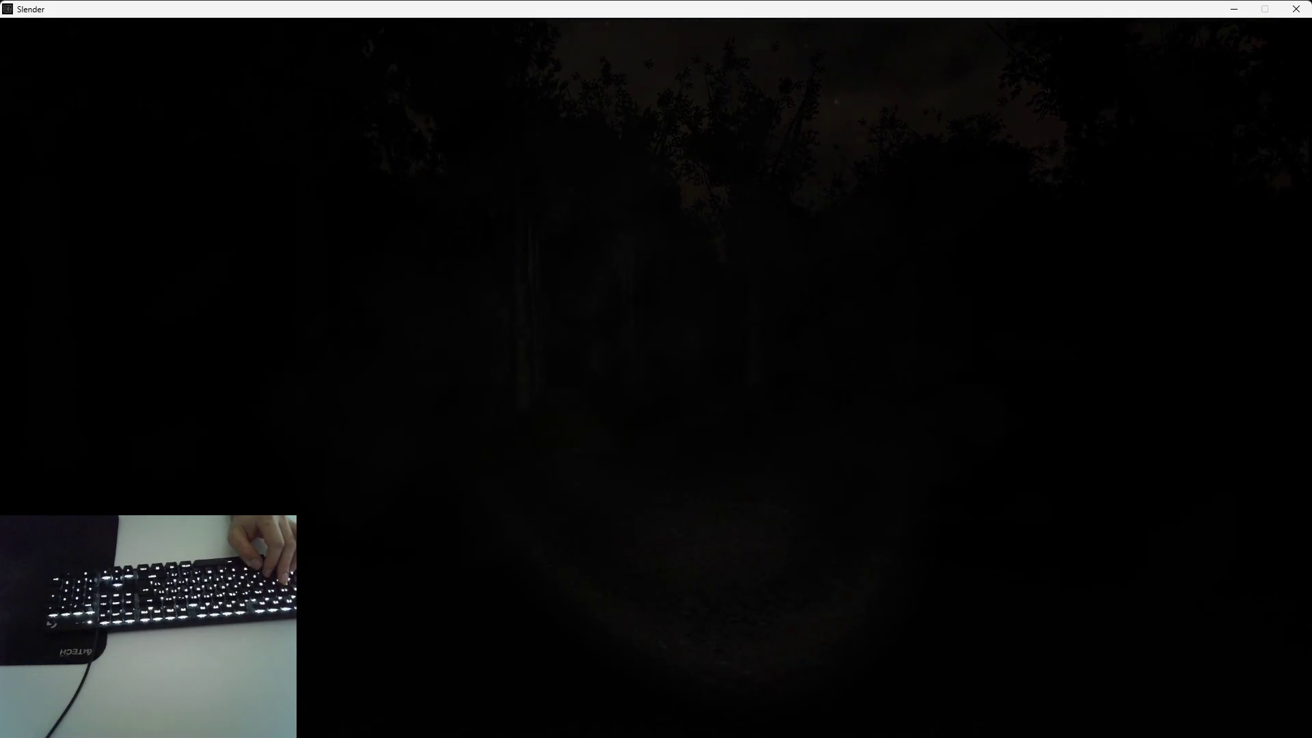
pyautogui.press('w')
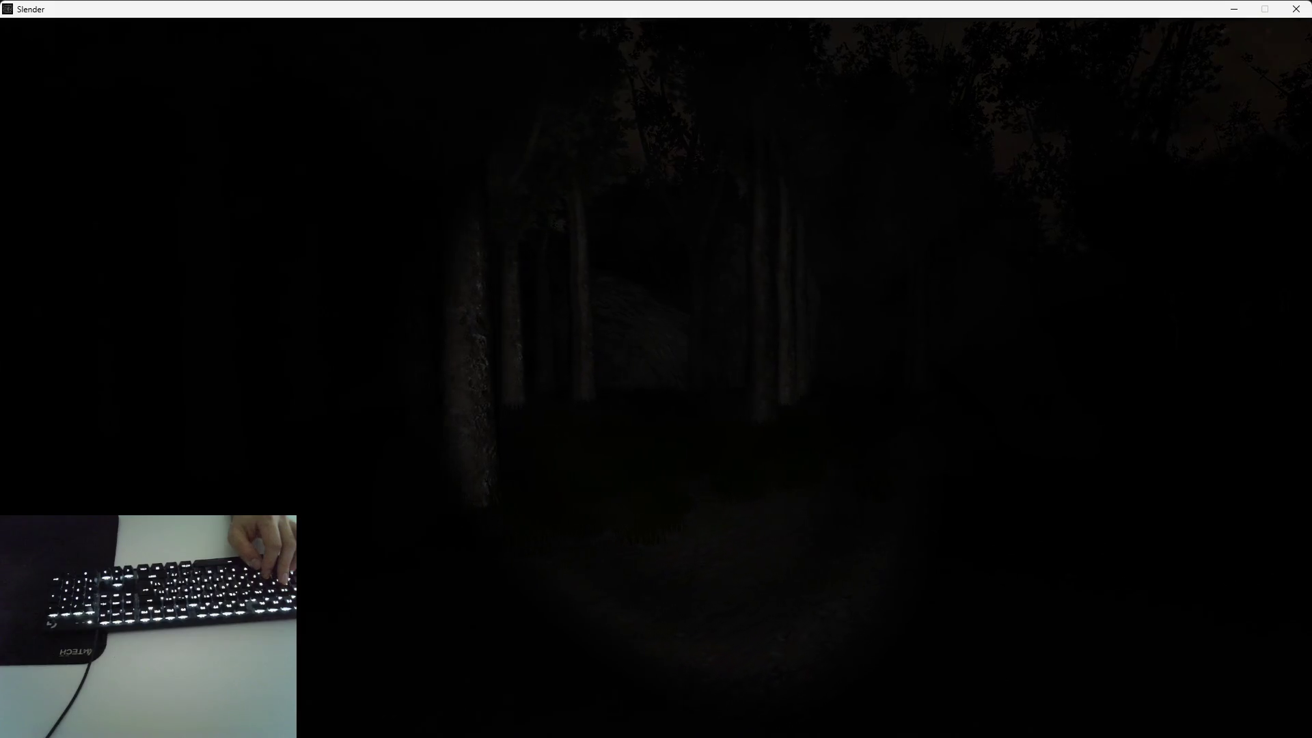
pyautogui.press('w')
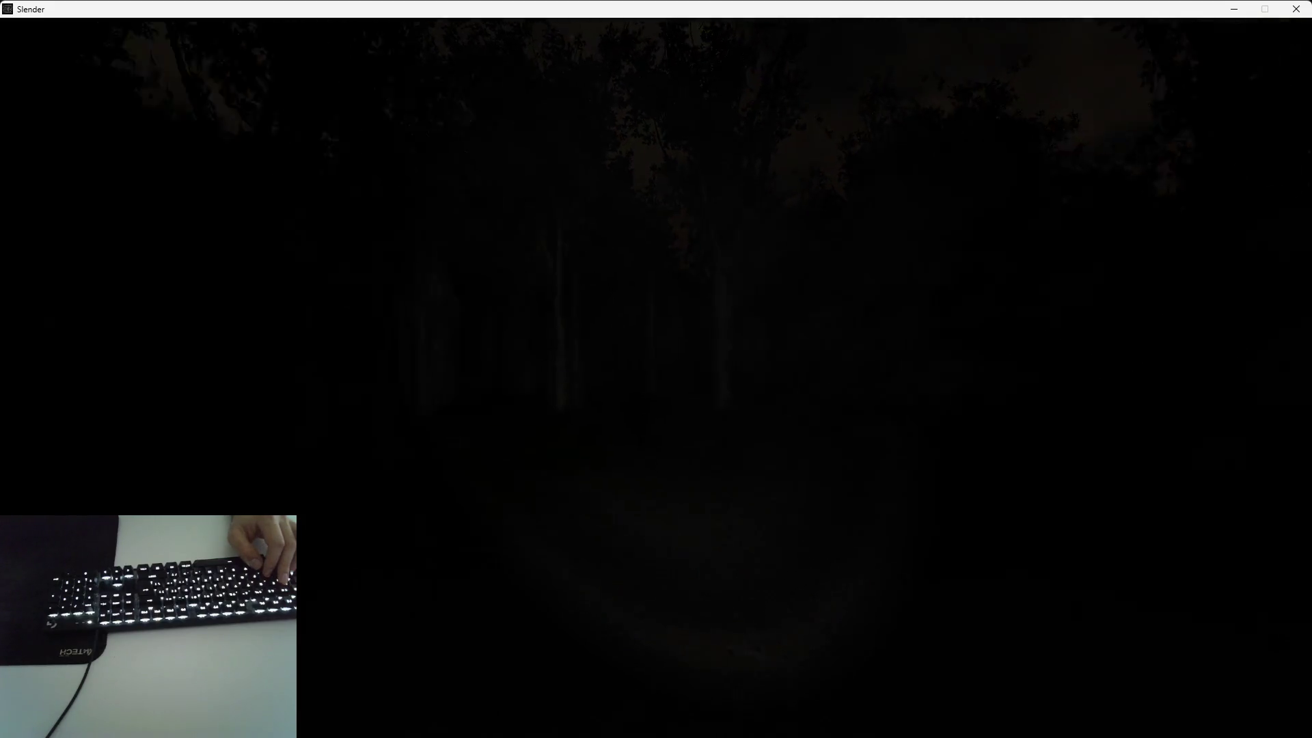
pyautogui.press('w')
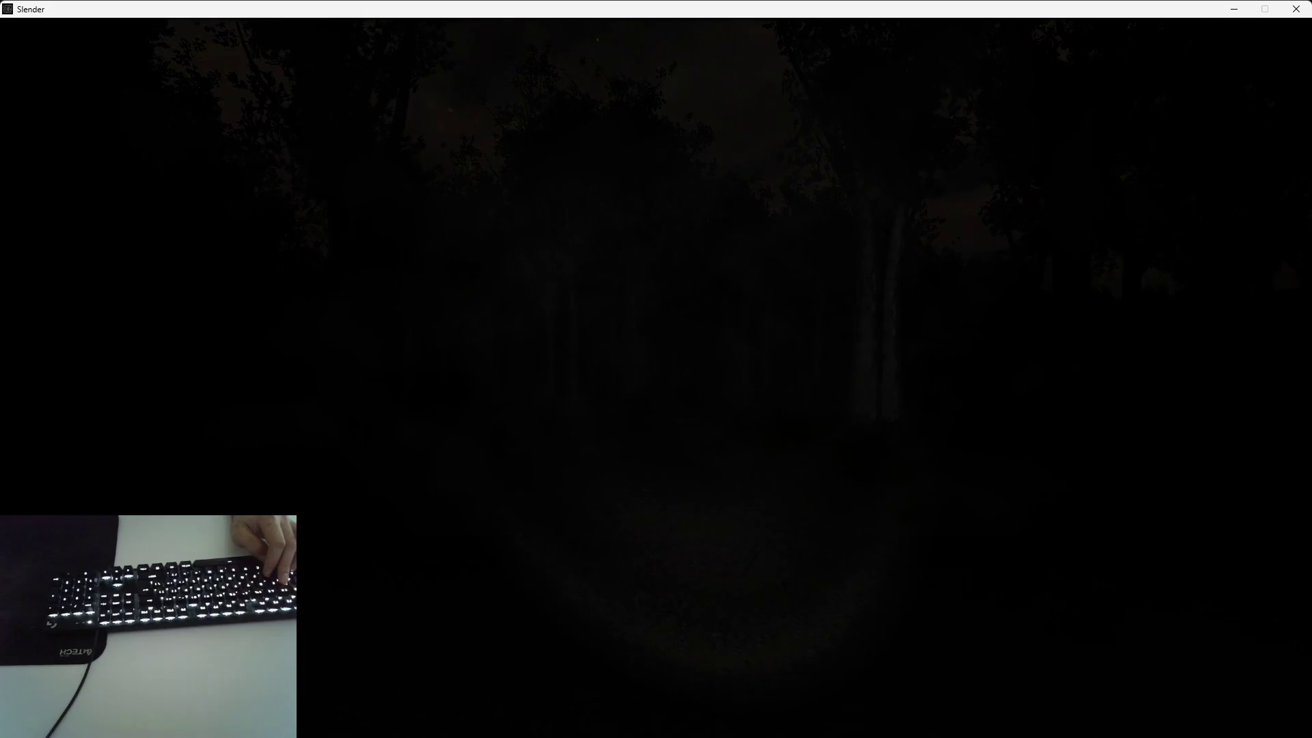
pyautogui.press('w')
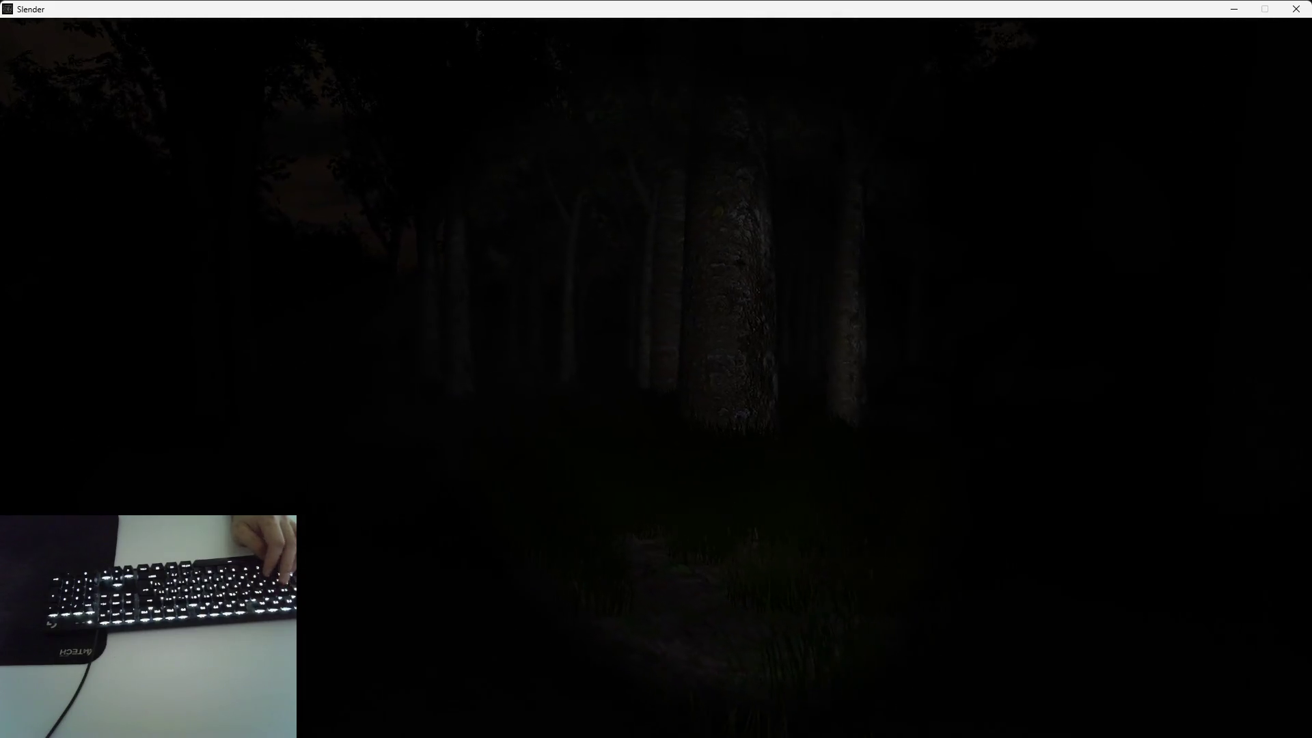
pyautogui.press('w')
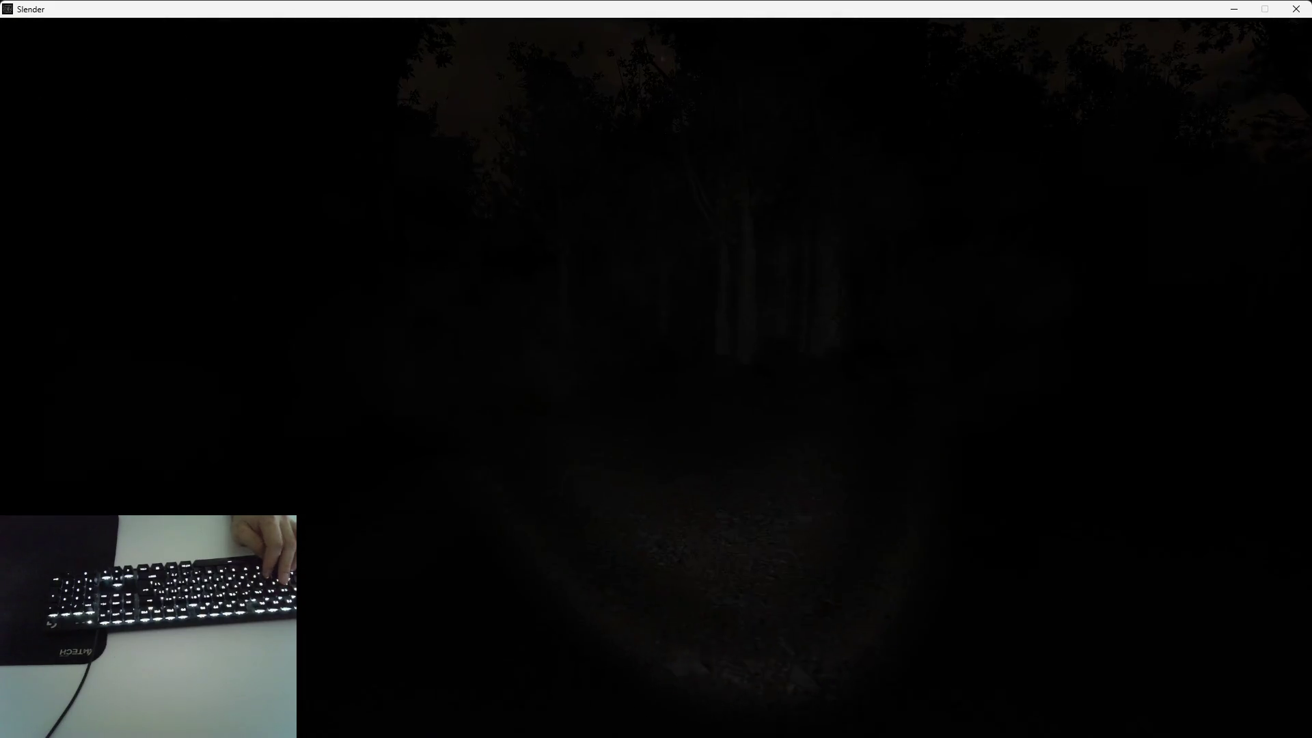
pyautogui.press('w')
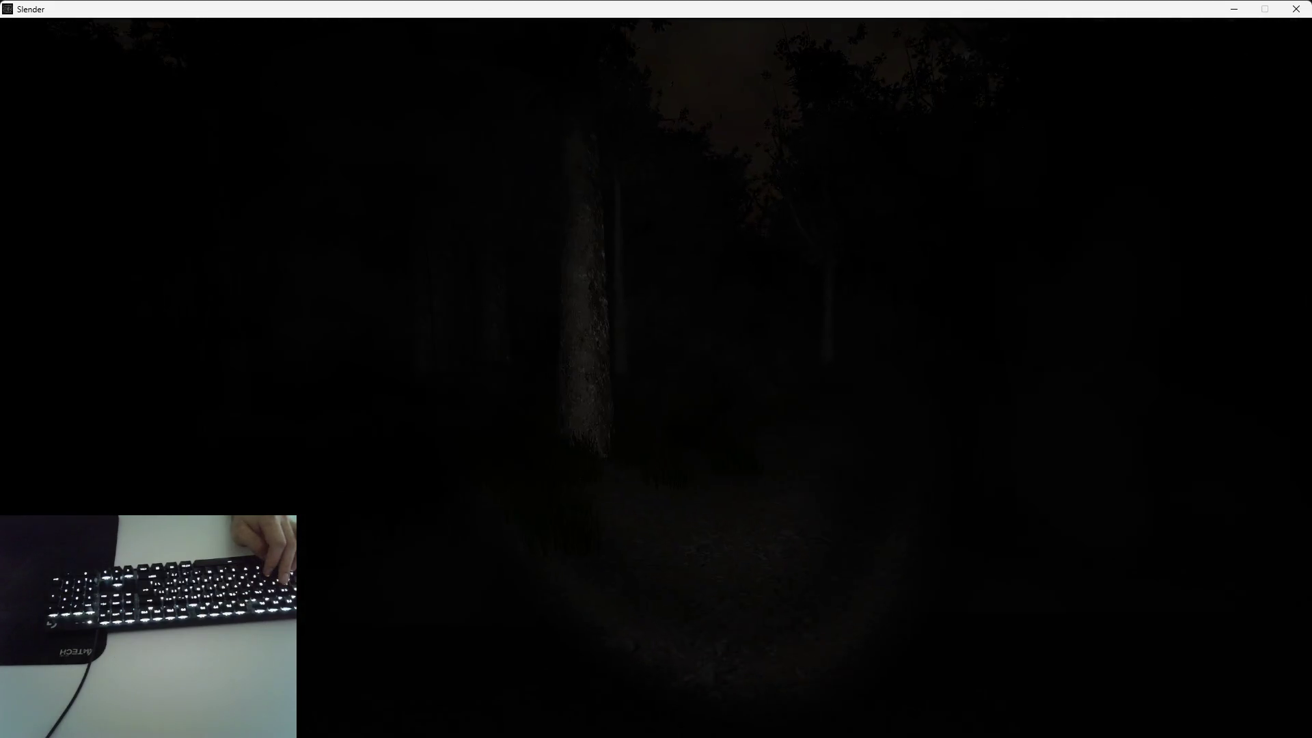
pyautogui.press('w')
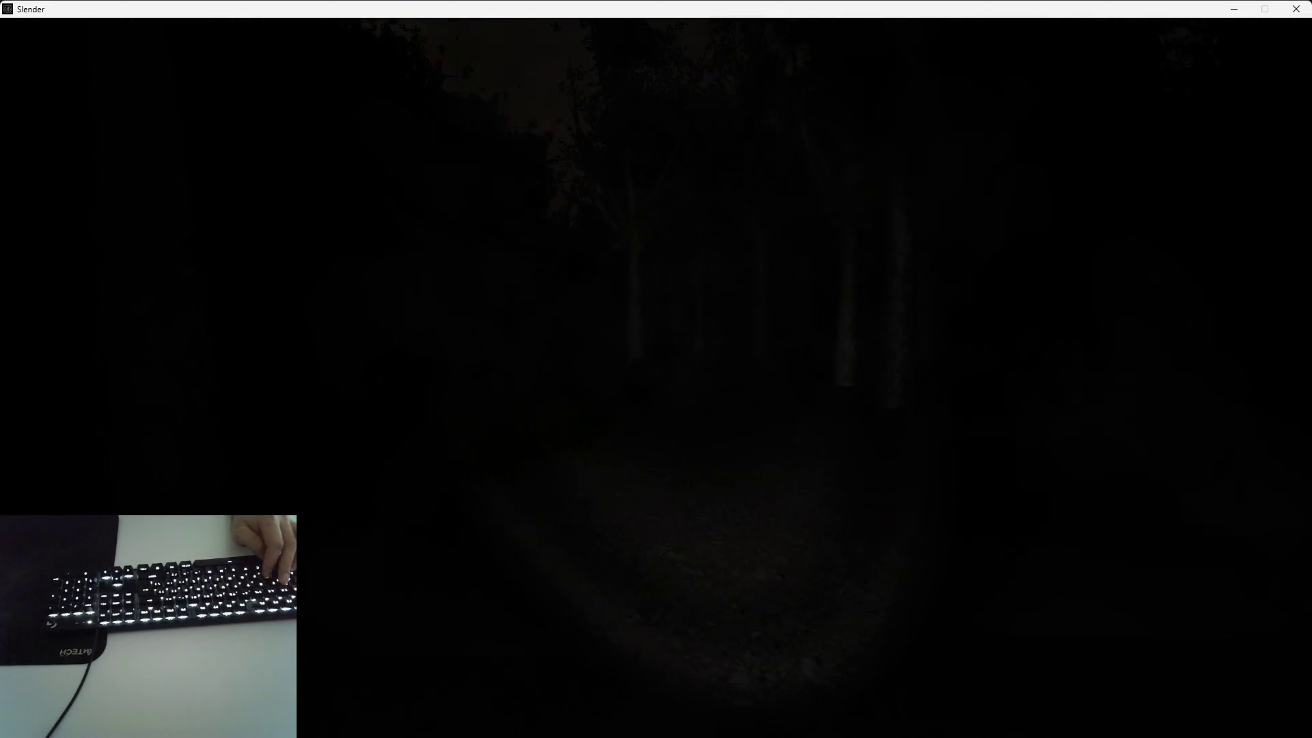
pyautogui.press('w')
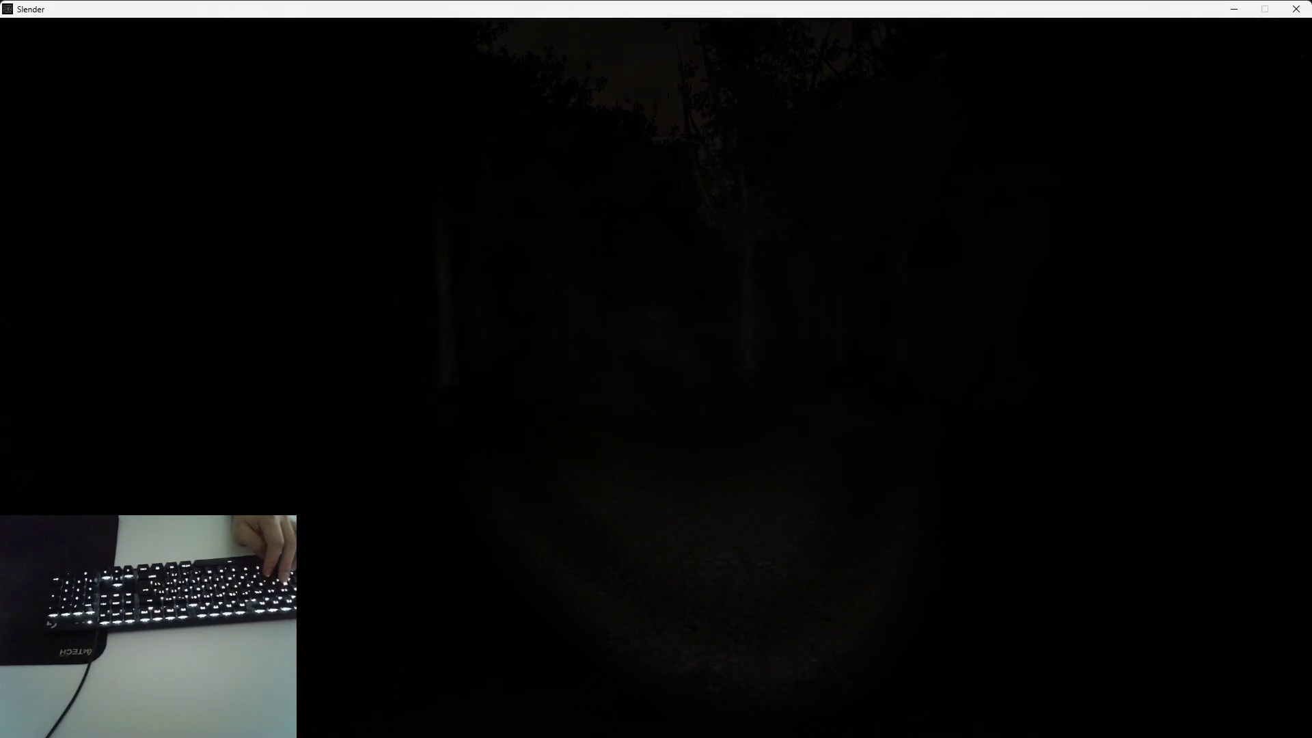
pyautogui.press('w')
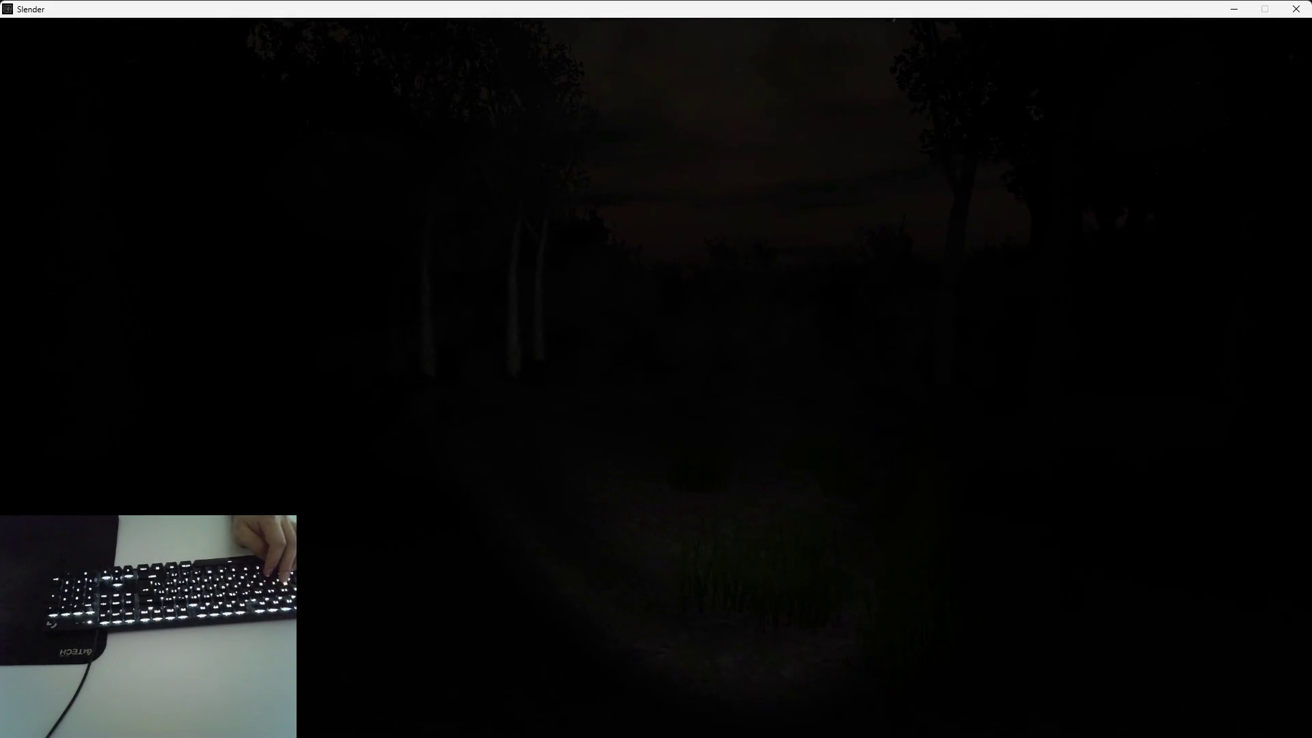
pyautogui.press('w')
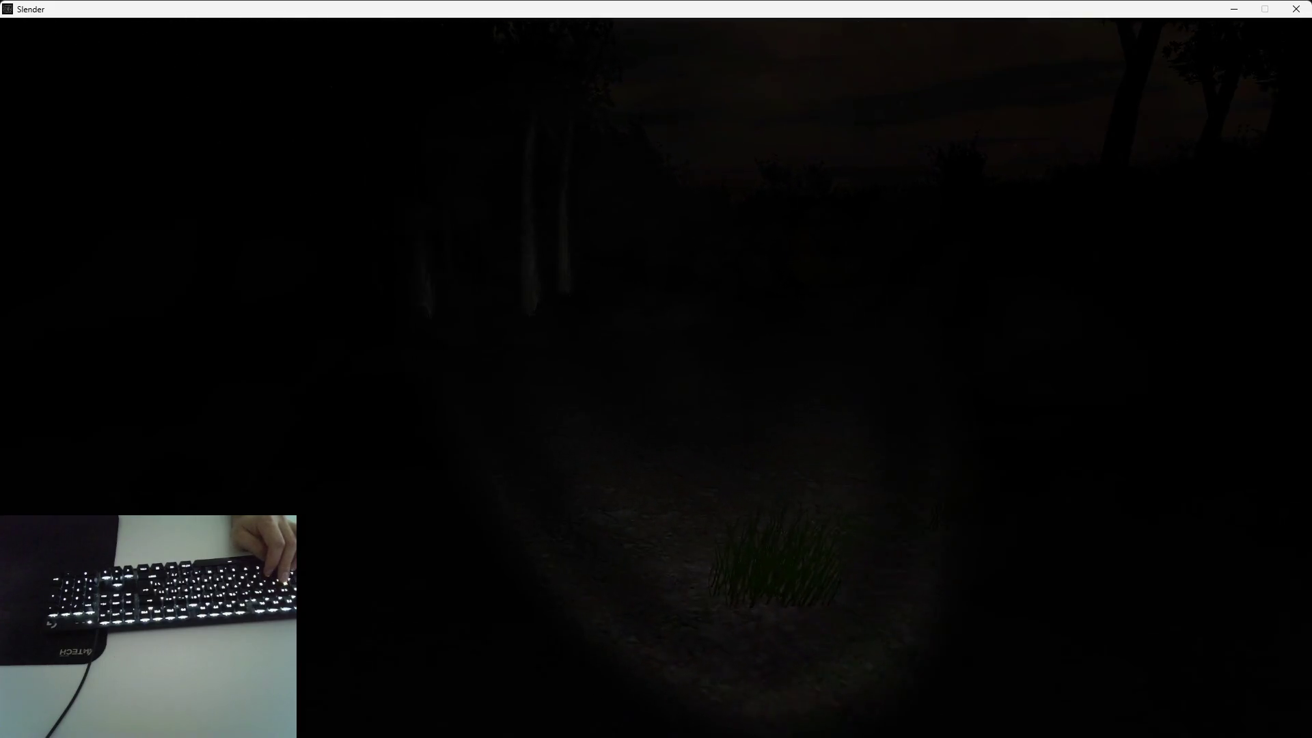
pyautogui.press('w')
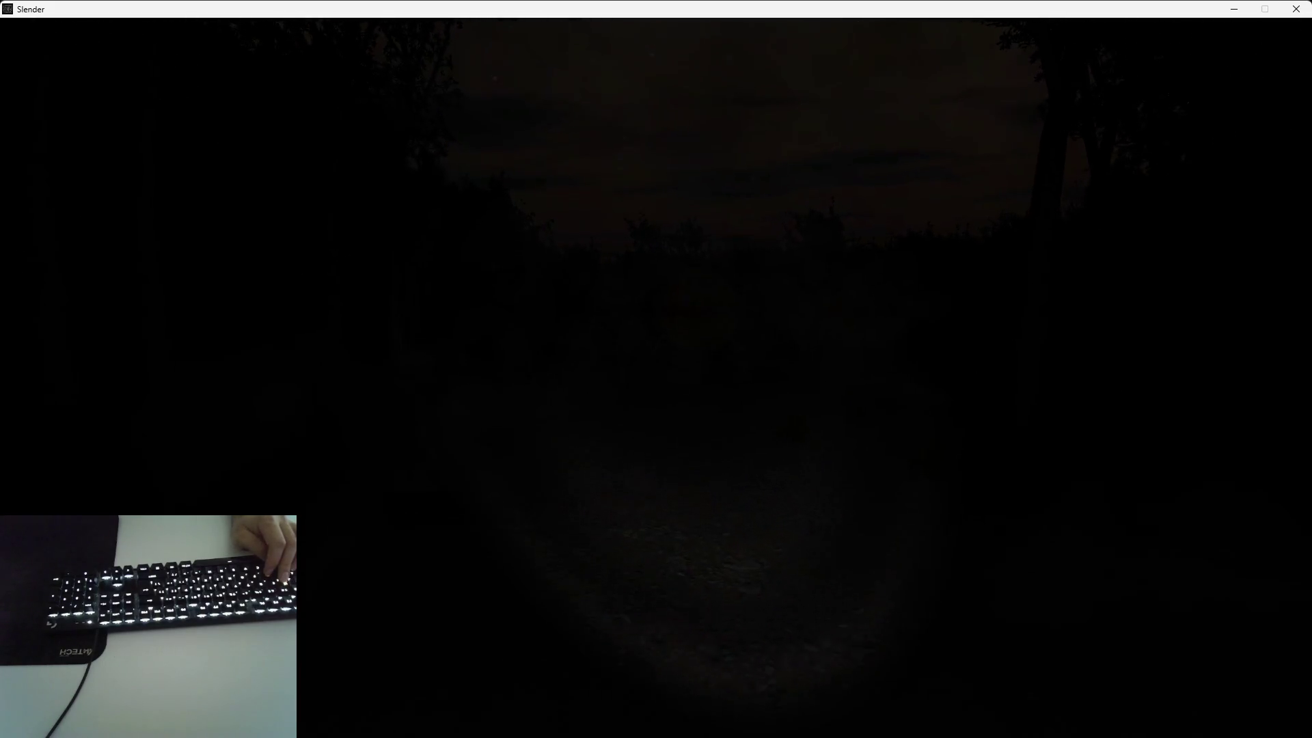
pyautogui.press('w')
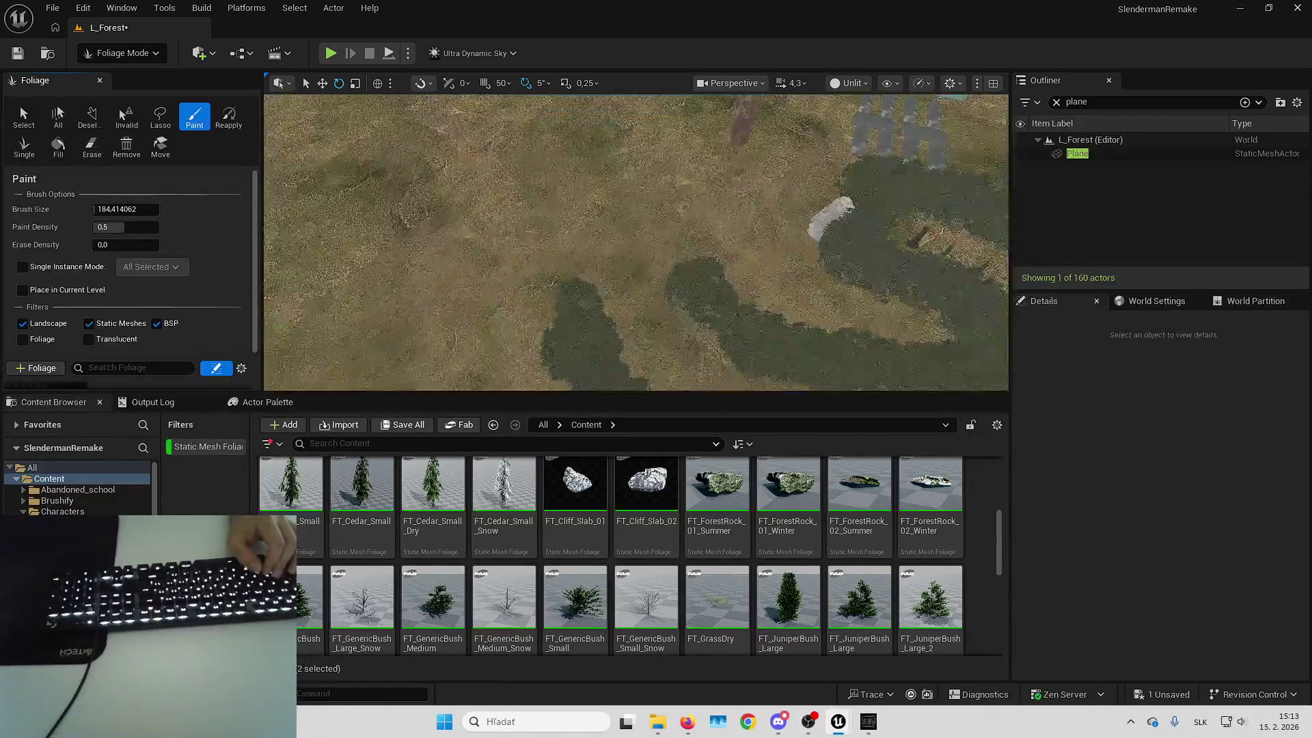
# Fly the viewport over the painted terrain toward the pond, rock and slabs
pyautogui.press('s')
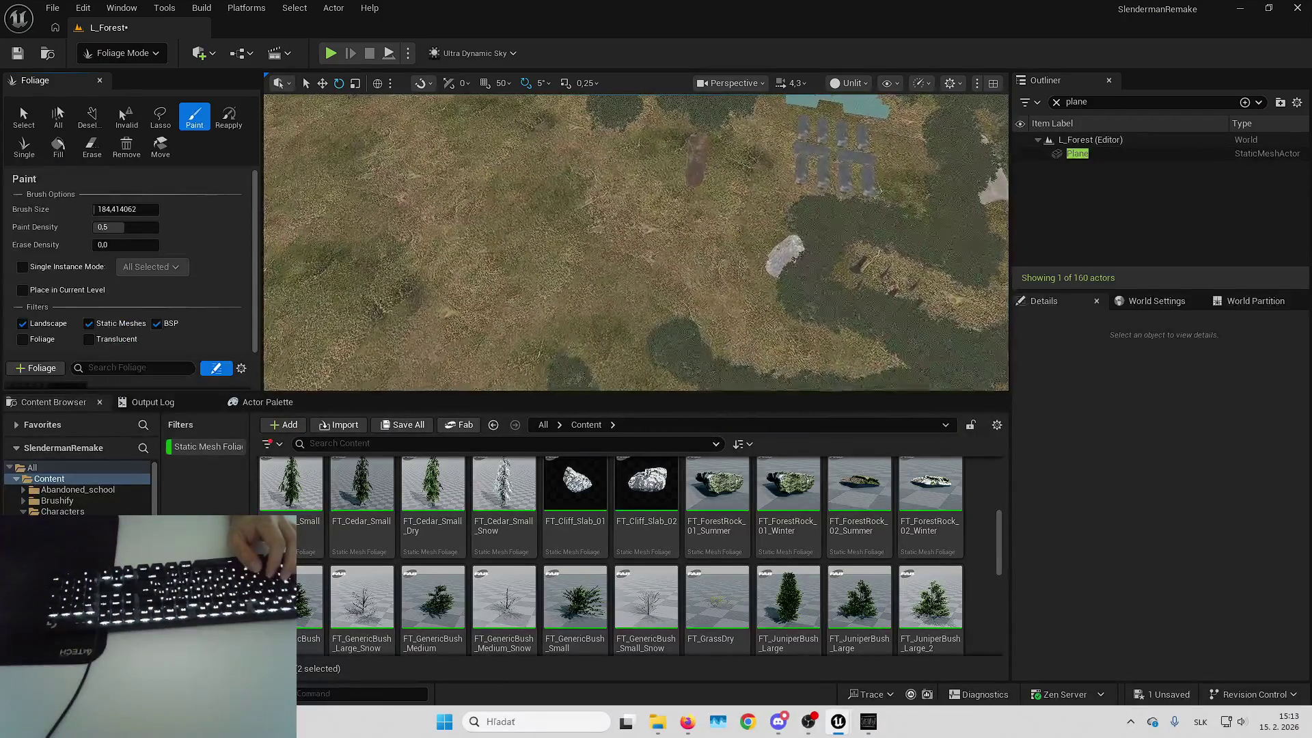
pyautogui.press('s')
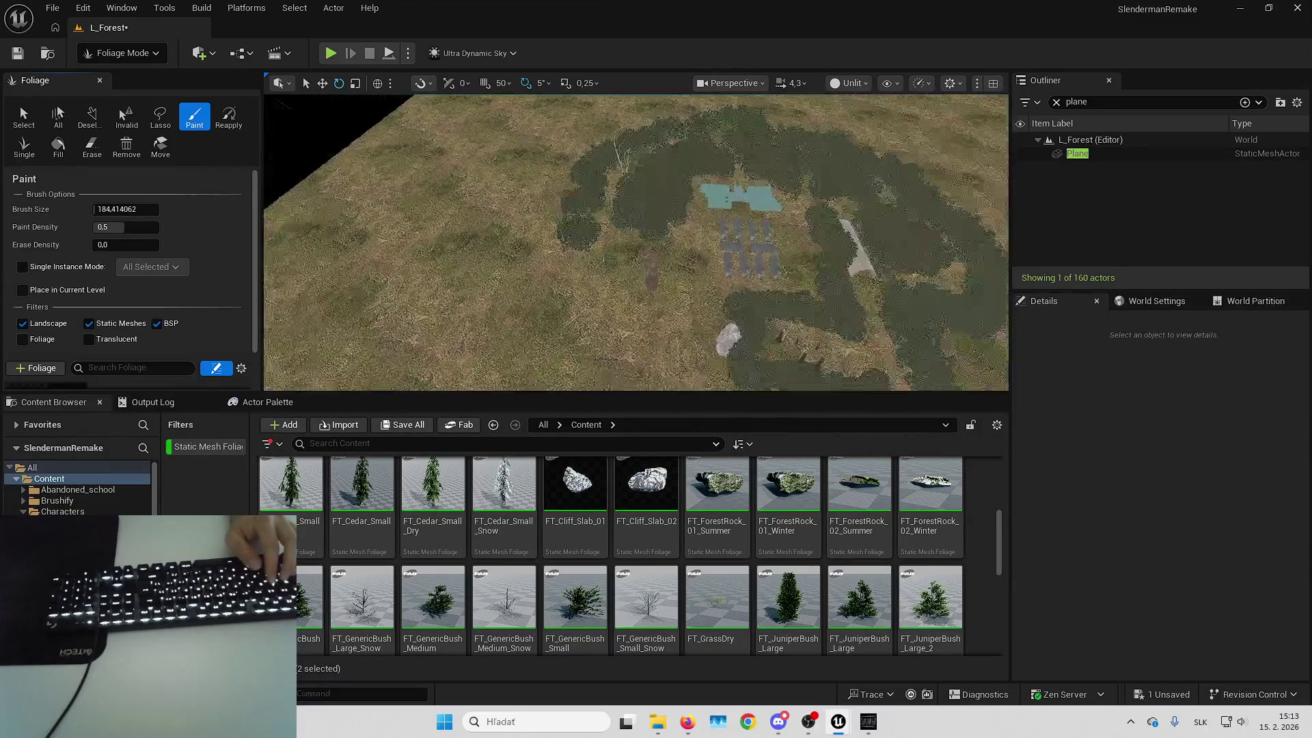
pyautogui.press('w')
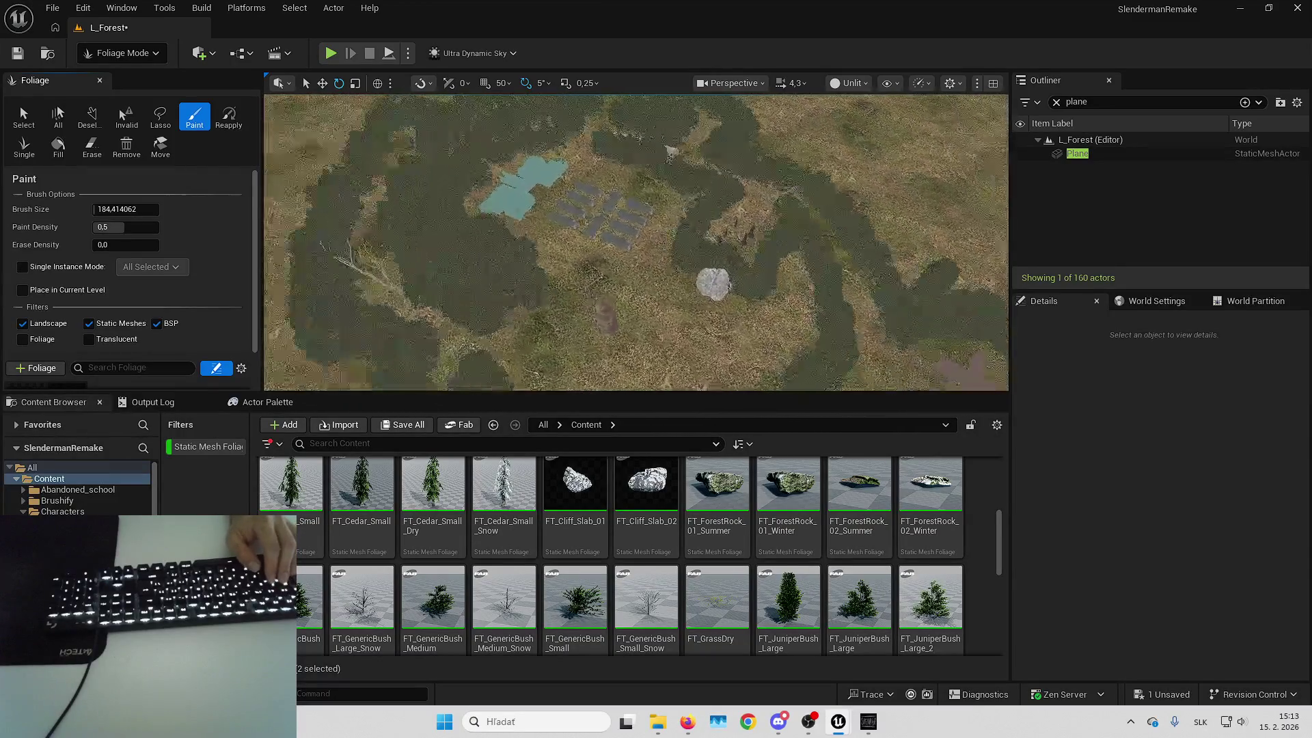
pyautogui.press('w')
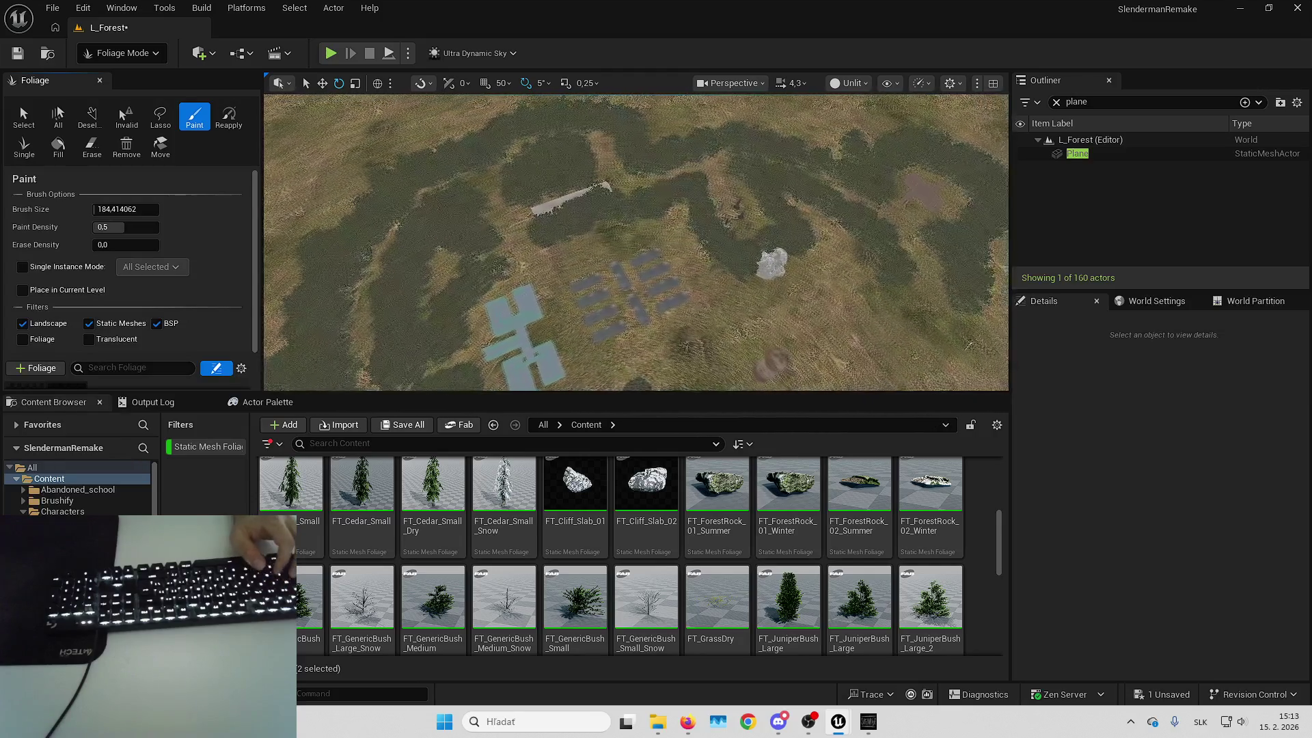
pyautogui.press('w')
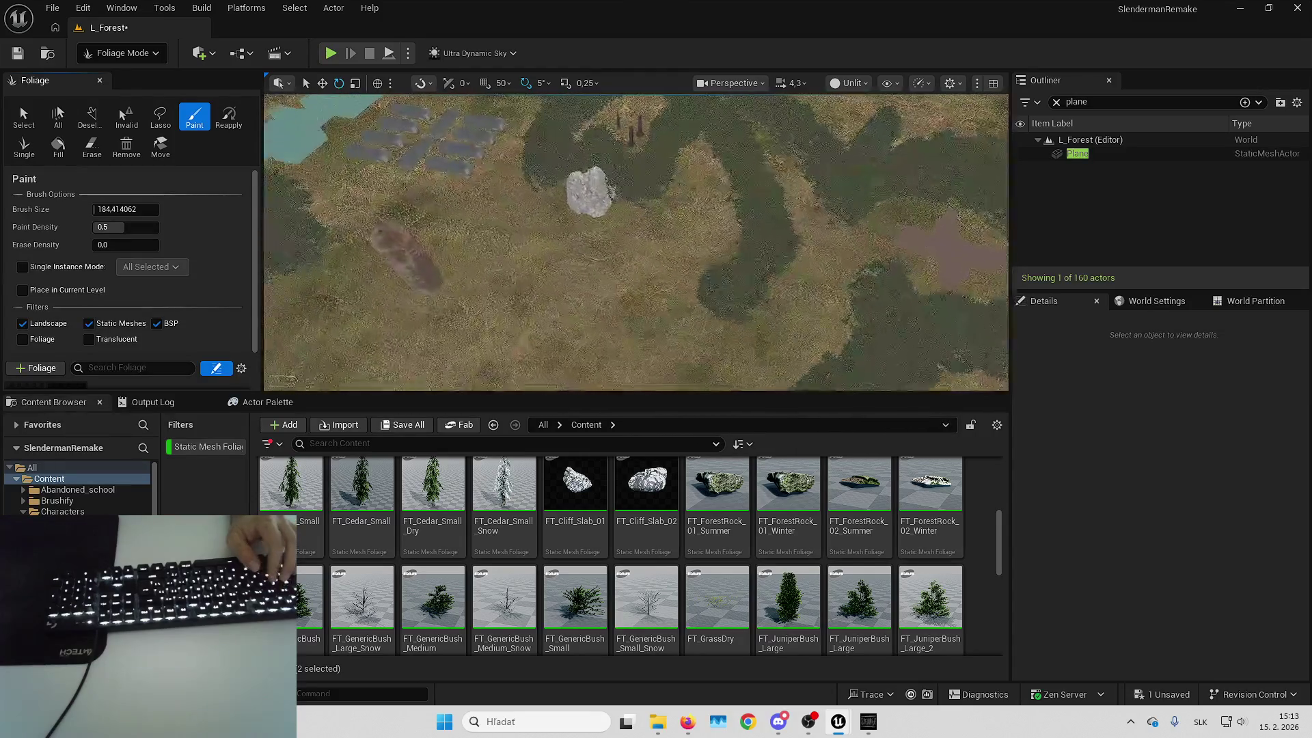
pyautogui.press('w')
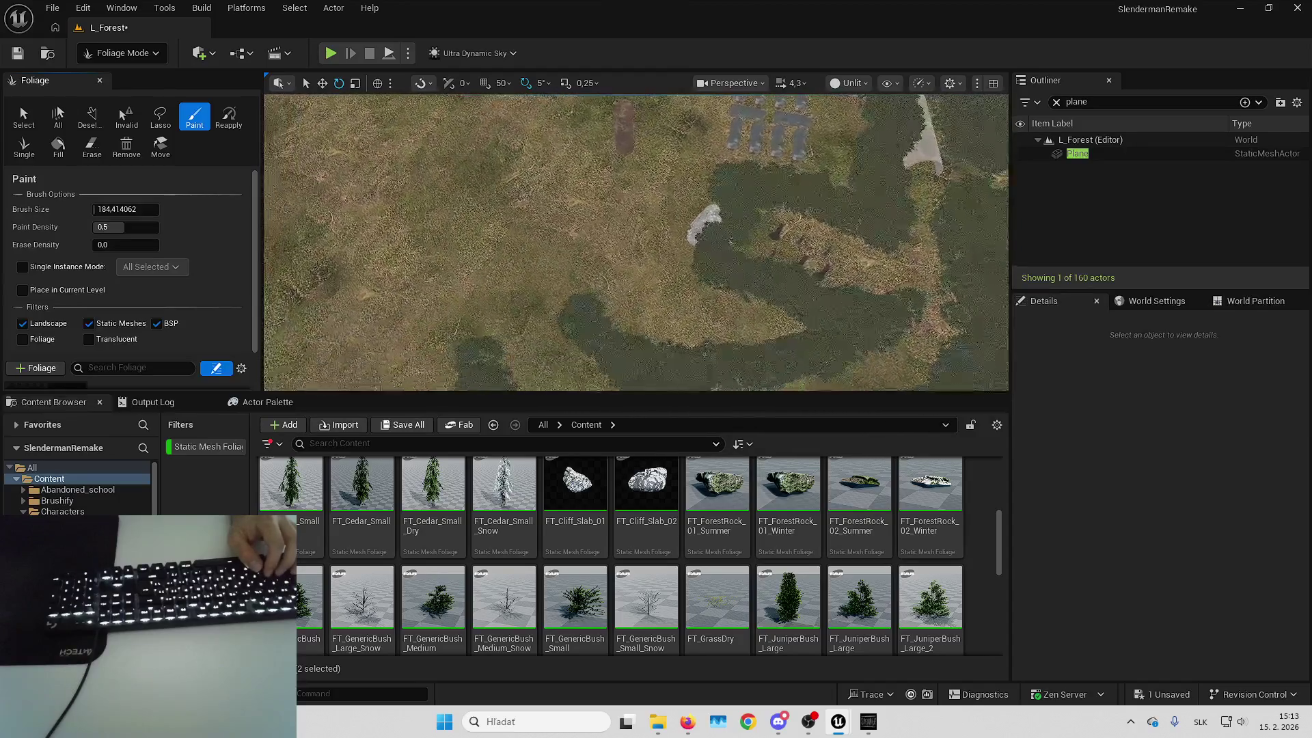
pyautogui.press('w')
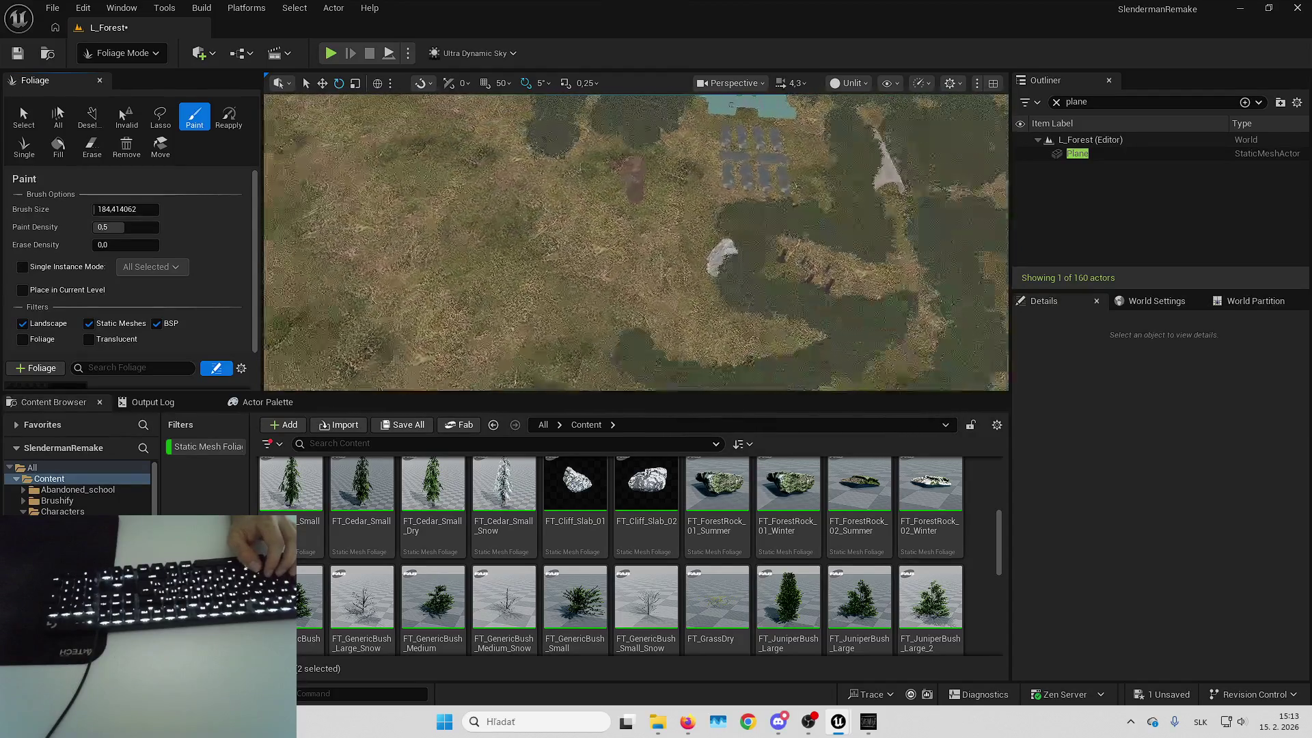
pyautogui.press('w')
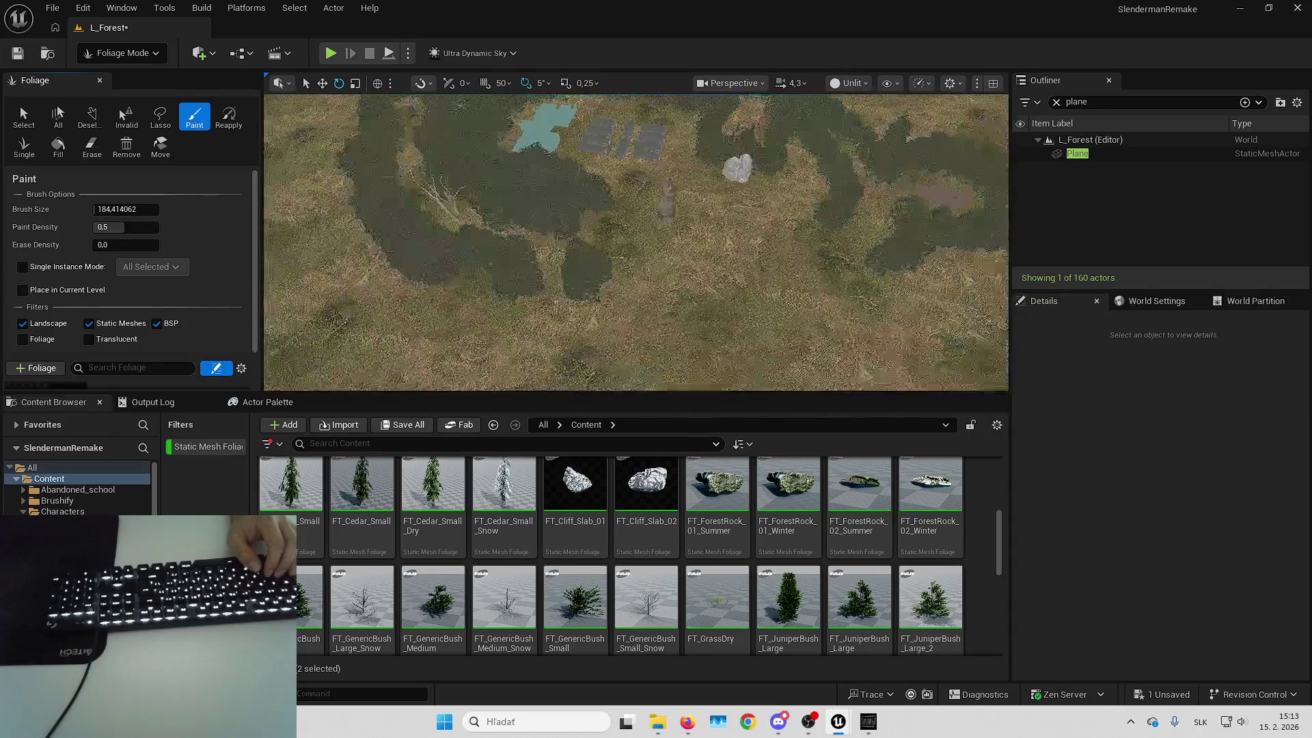
pyautogui.press('w')
pyautogui.press('d')
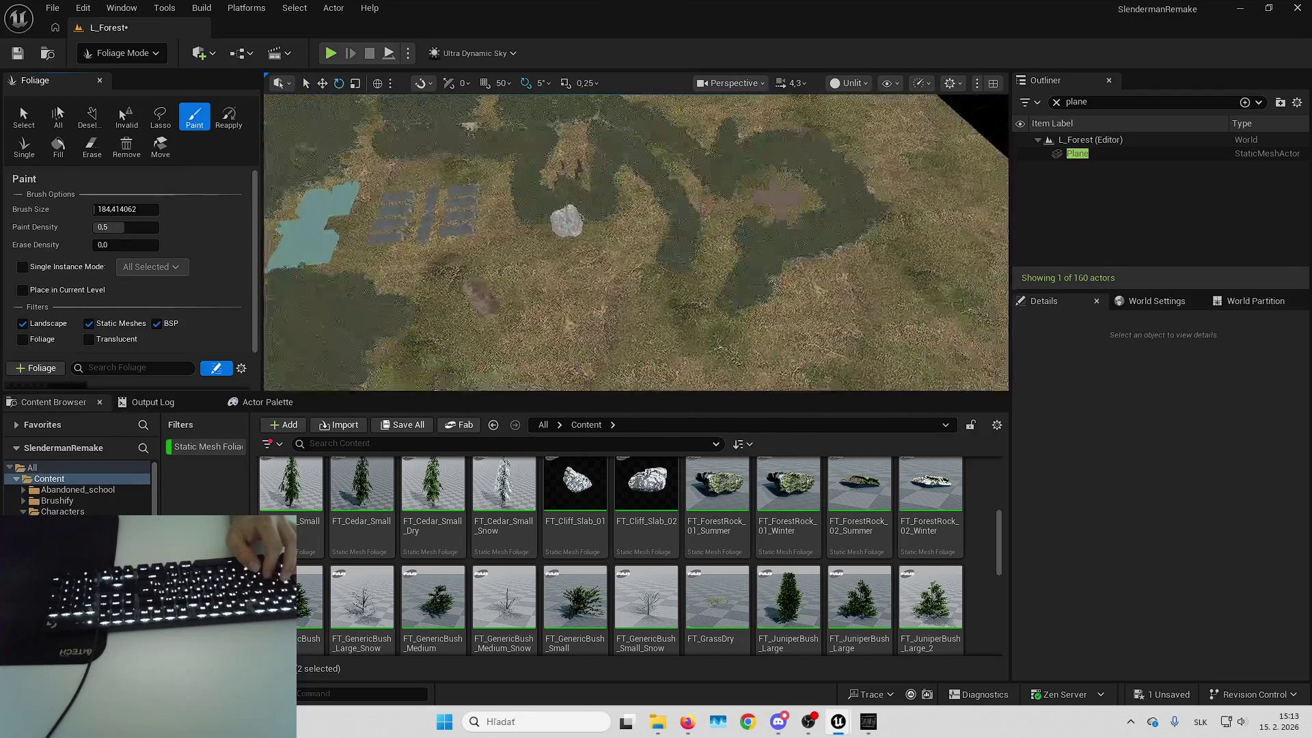
pyautogui.press('w')
# Survey the green grass patches near the slabs and log, then select the Erase tool
pyautogui.press('s')
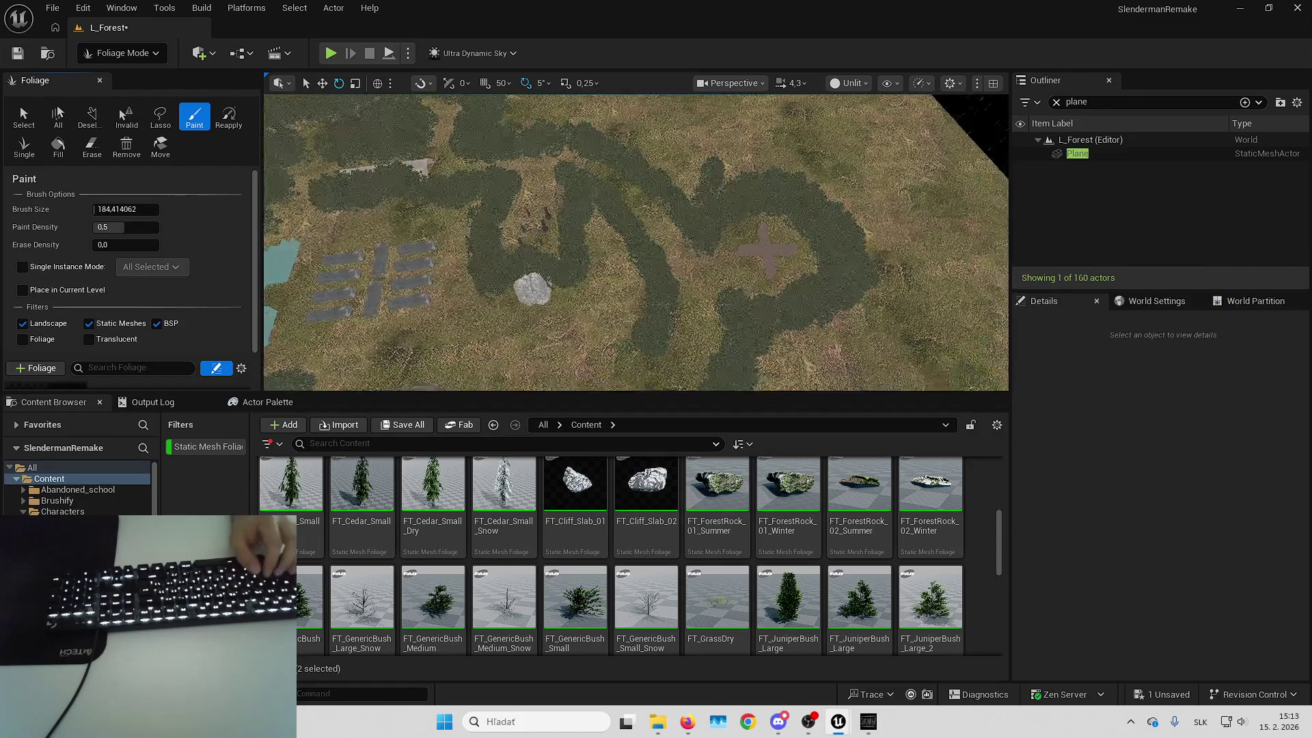
pyautogui.press('s')
pyautogui.press('w')
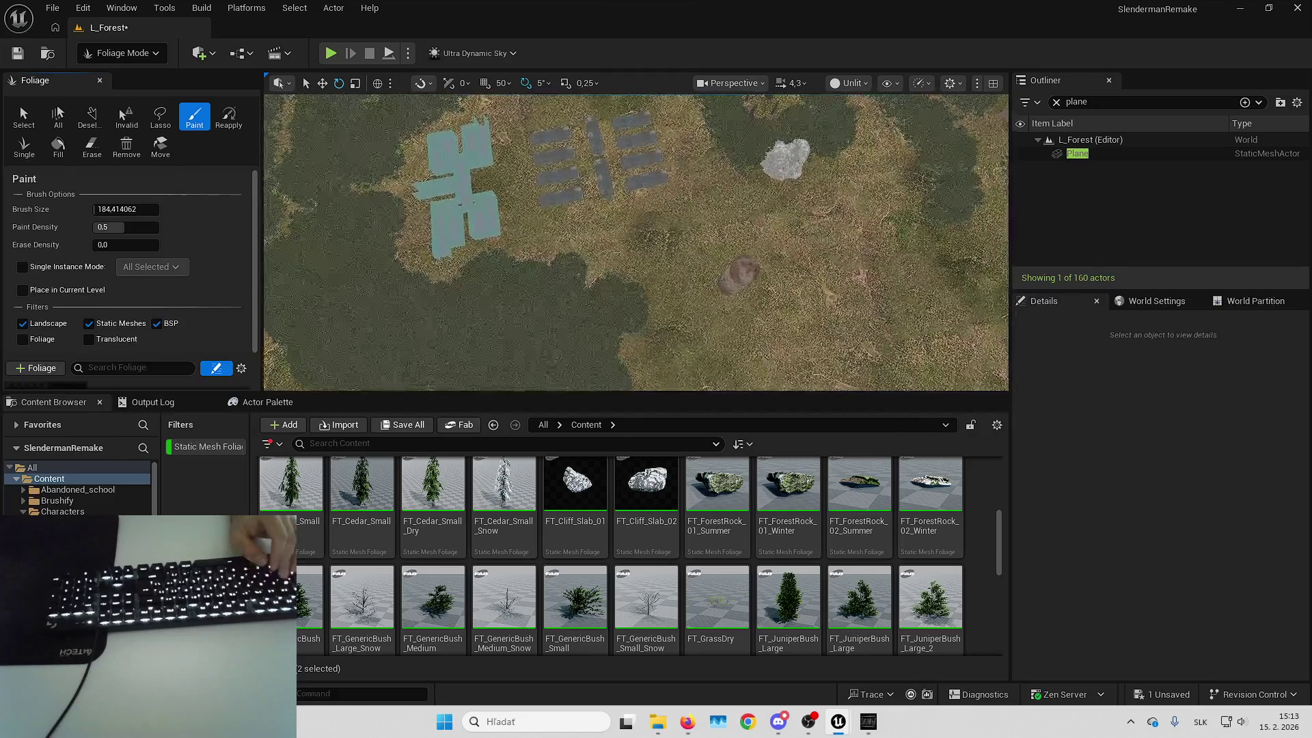
pyautogui.press('d')
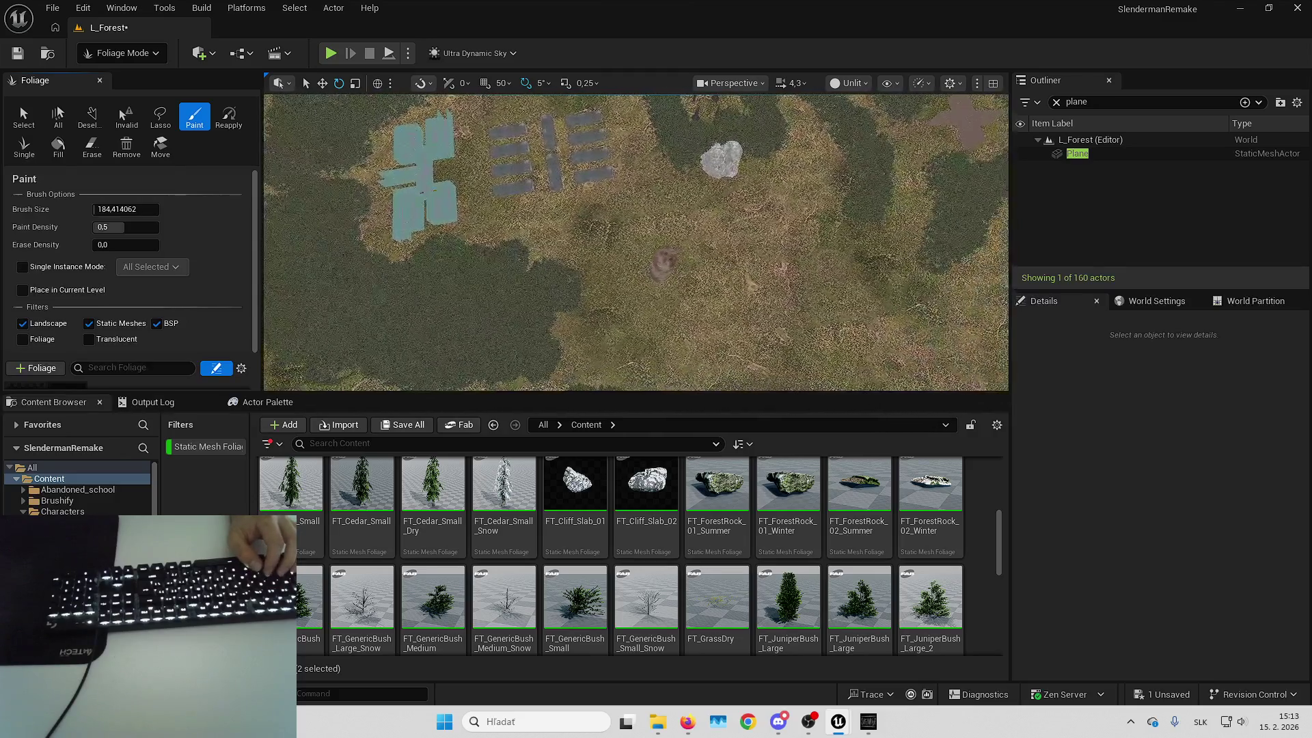
pyautogui.press('w')
pyautogui.press('s')
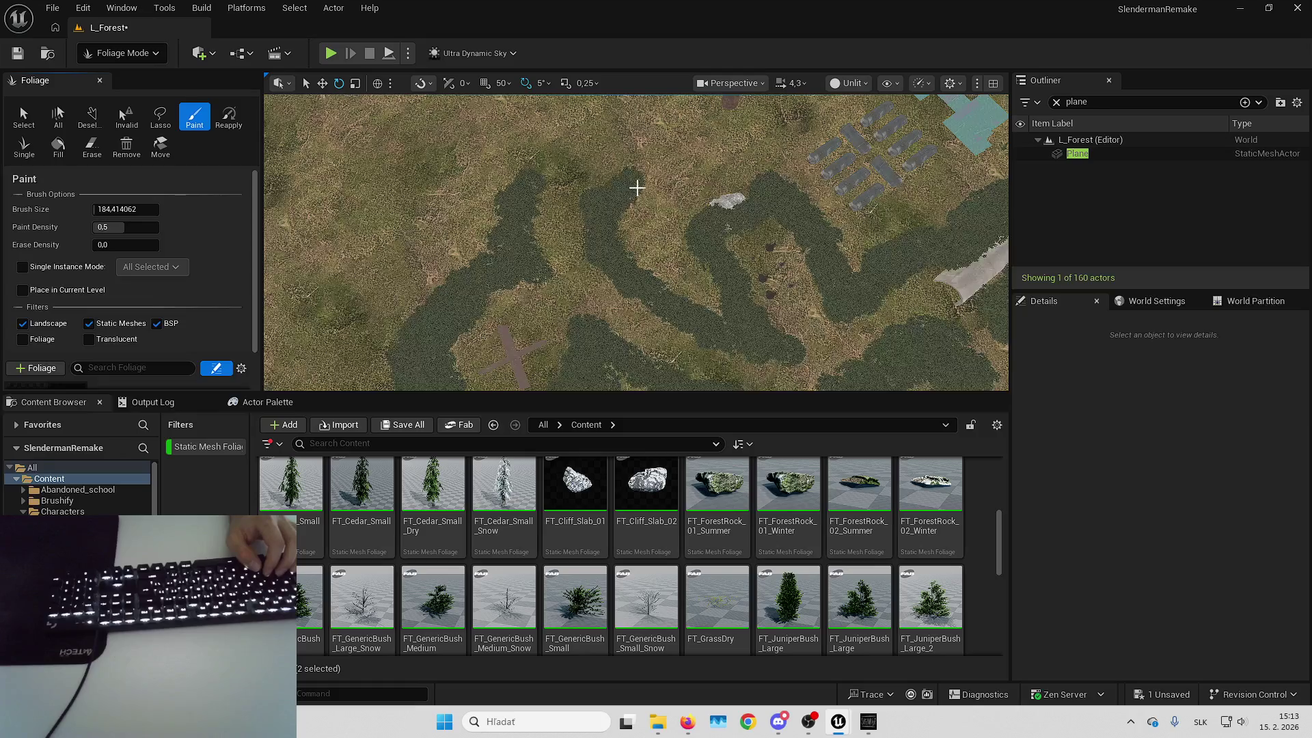
pyautogui.press('d')
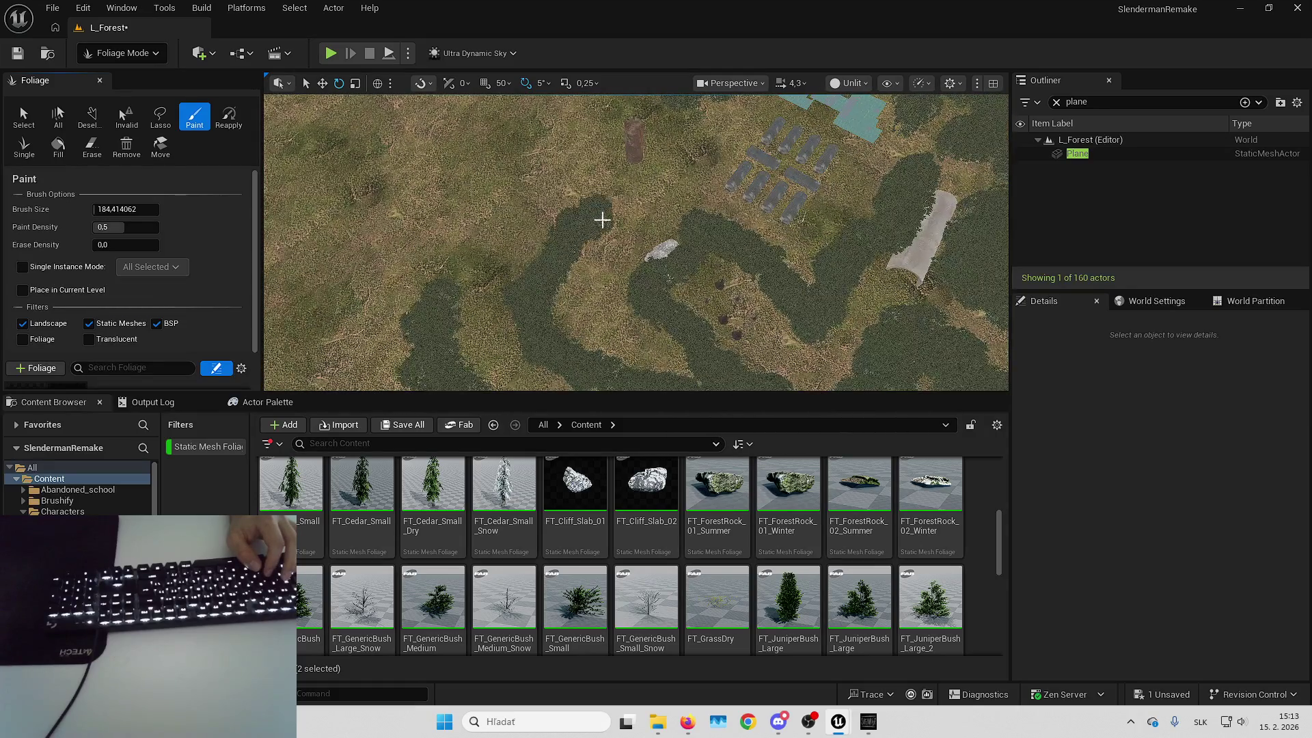
pyautogui.press('a')
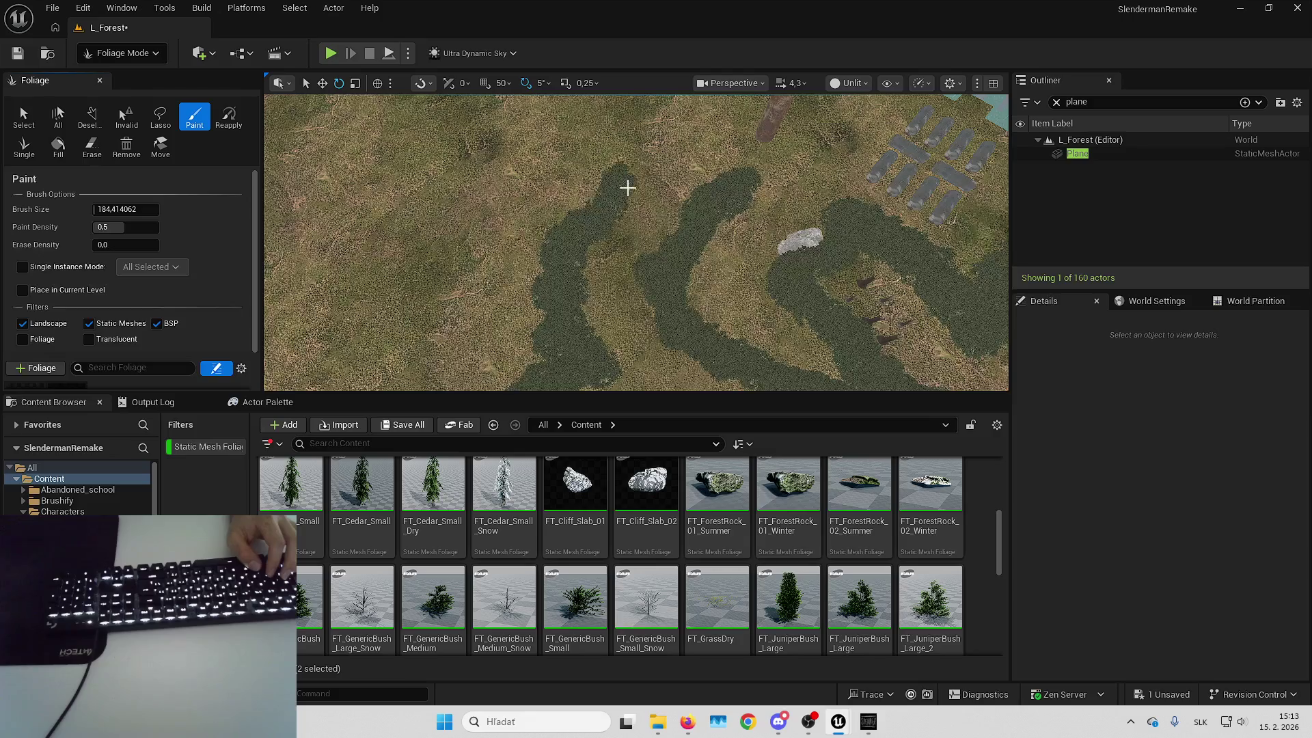
pyautogui.moveTo(627, 187); pyautogui.dragTo(625, 338)
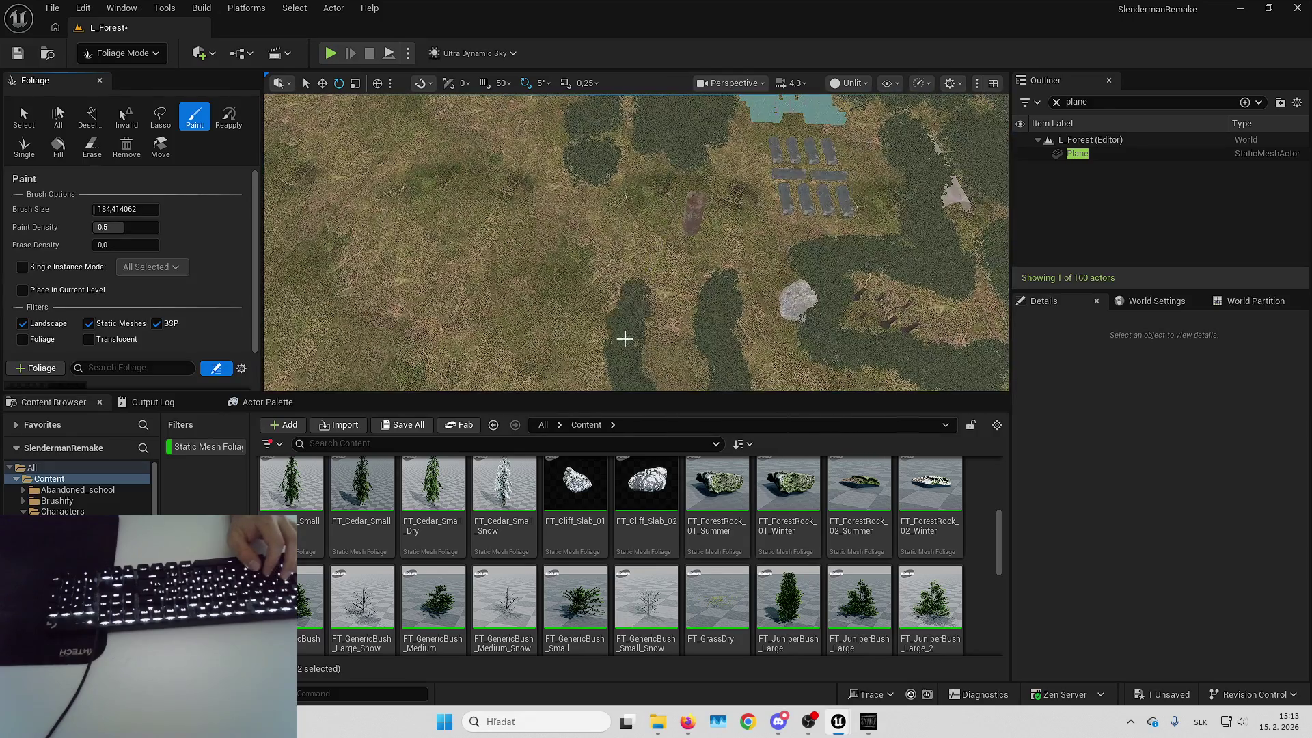
pyautogui.press('w')
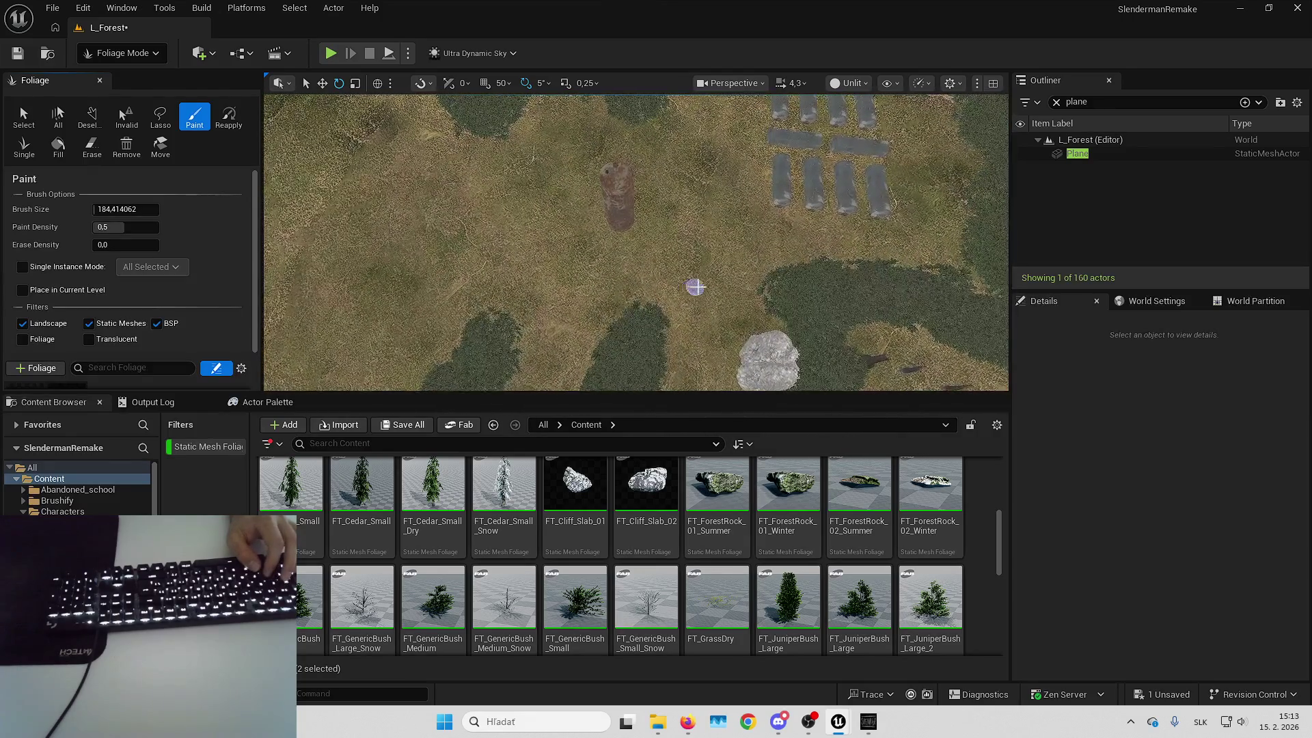
pyautogui.press('a')
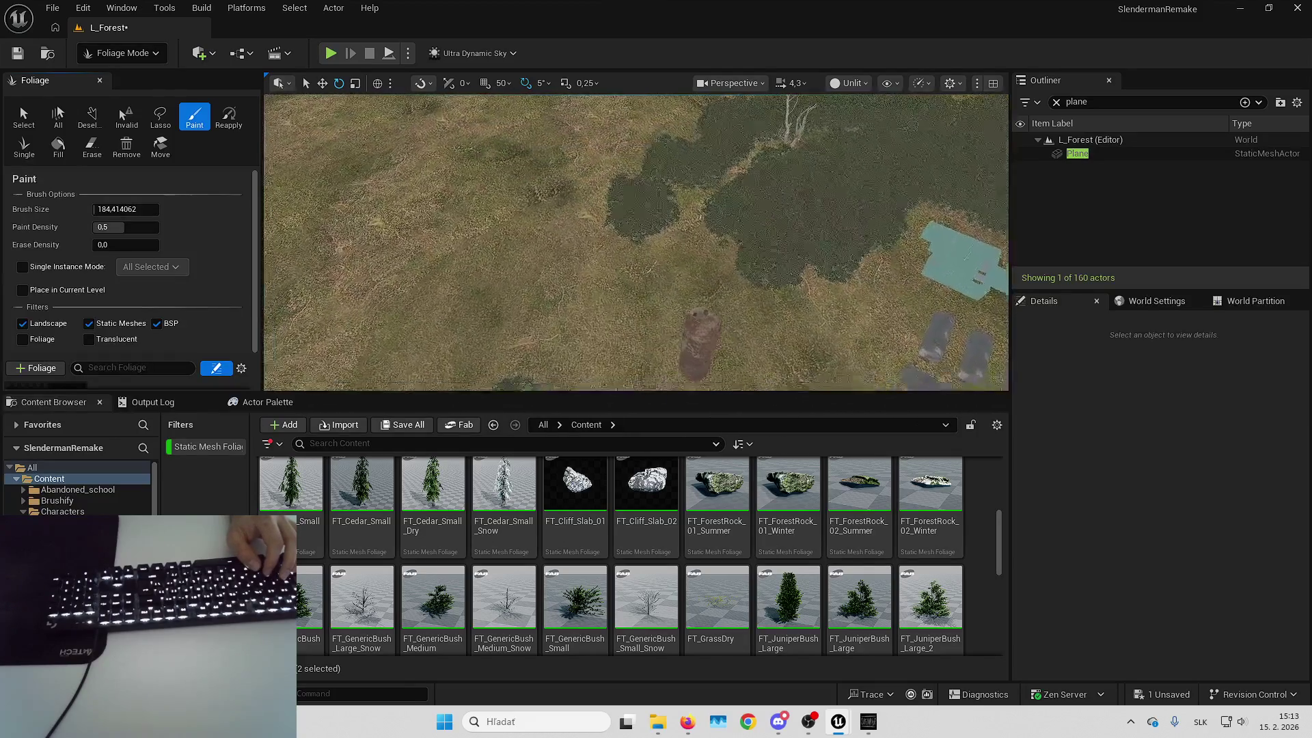
pyautogui.press('d')
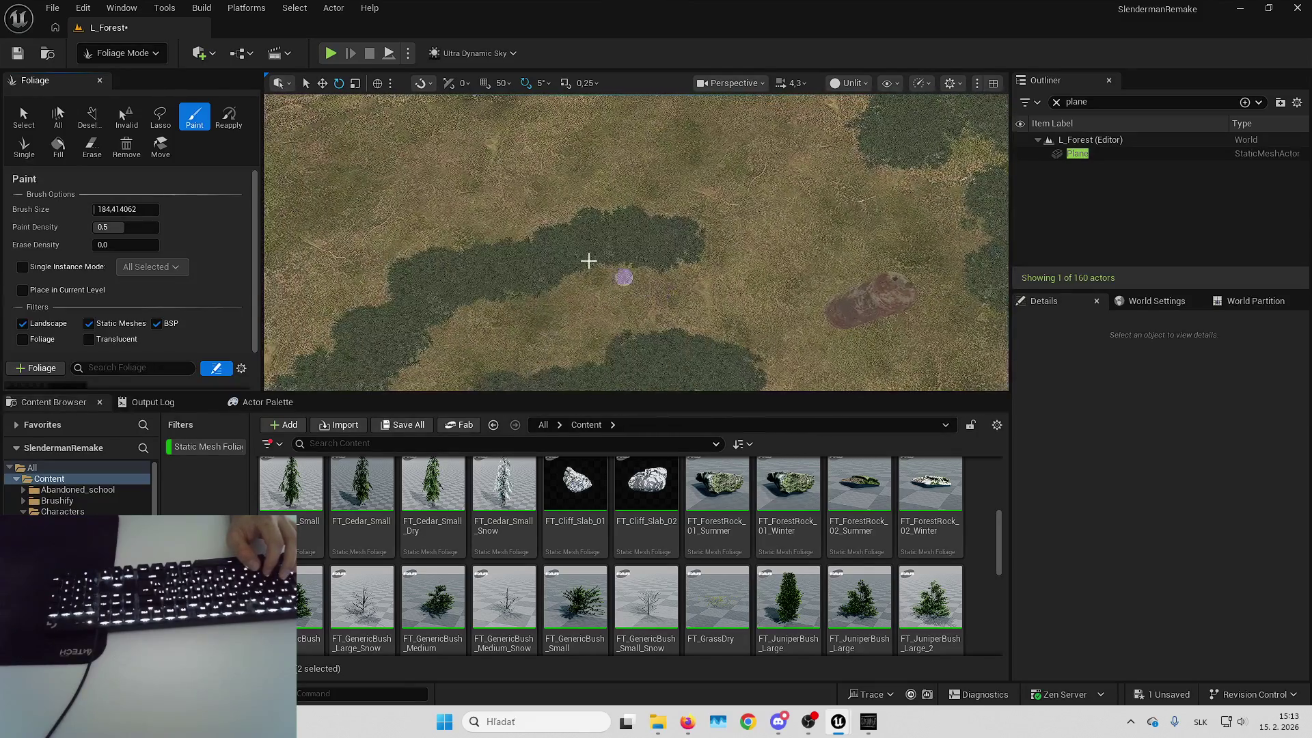
pyautogui.click(92, 145)
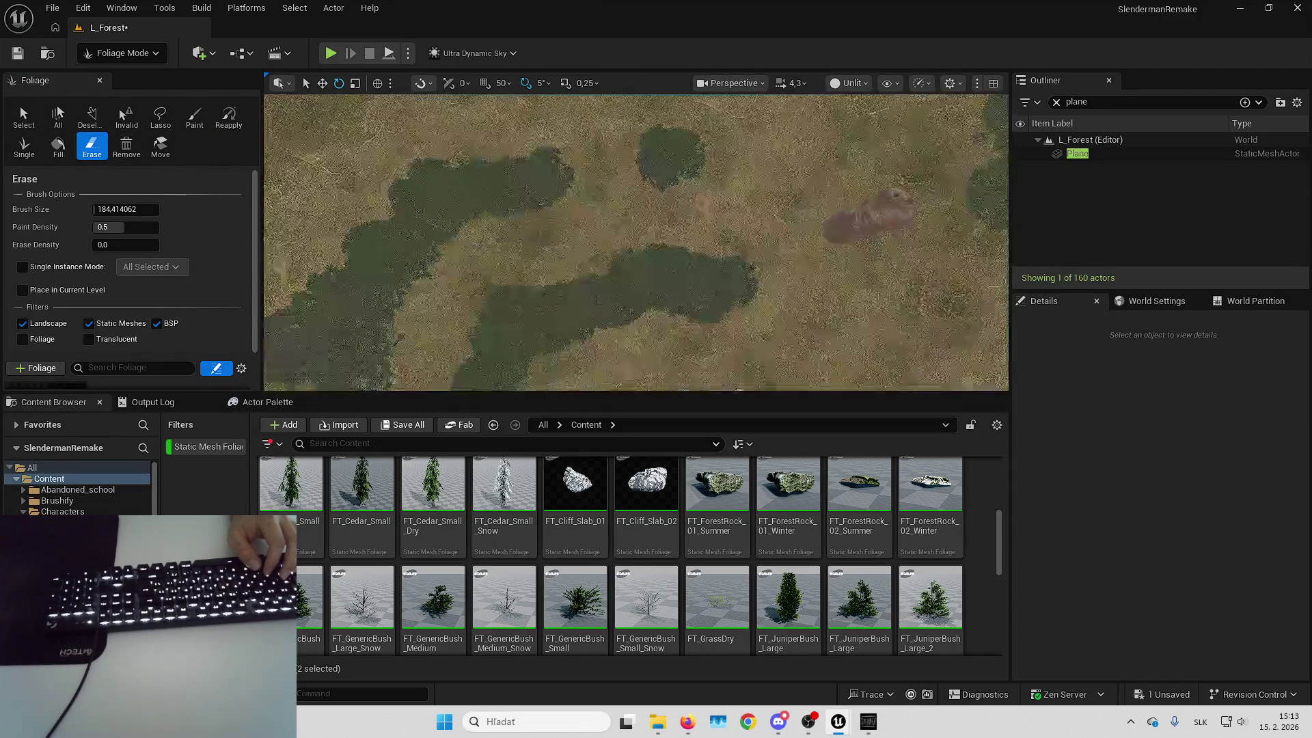
# Switch to Selection Mode, move the large grey rock among the grass patches, and focus on it
pyautogui.click(113, 60)
pyautogui.click(99, 80)
pyautogui.click(683, 164)
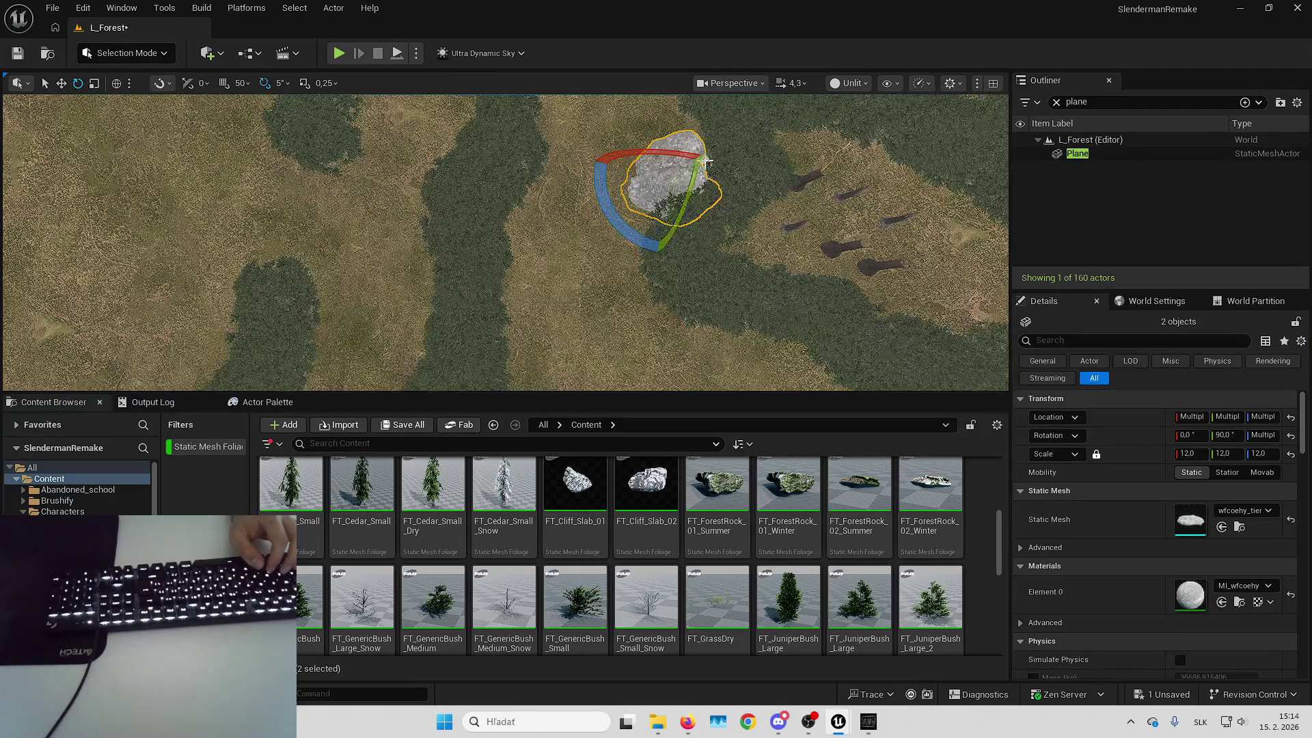
pyautogui.moveTo(612, 186)
pyautogui.mouseDown()
pyautogui.moveTo(146, 210)
pyautogui.moveTo(410, 117)
pyautogui.moveTo(314, 342)
pyautogui.mouseUp()
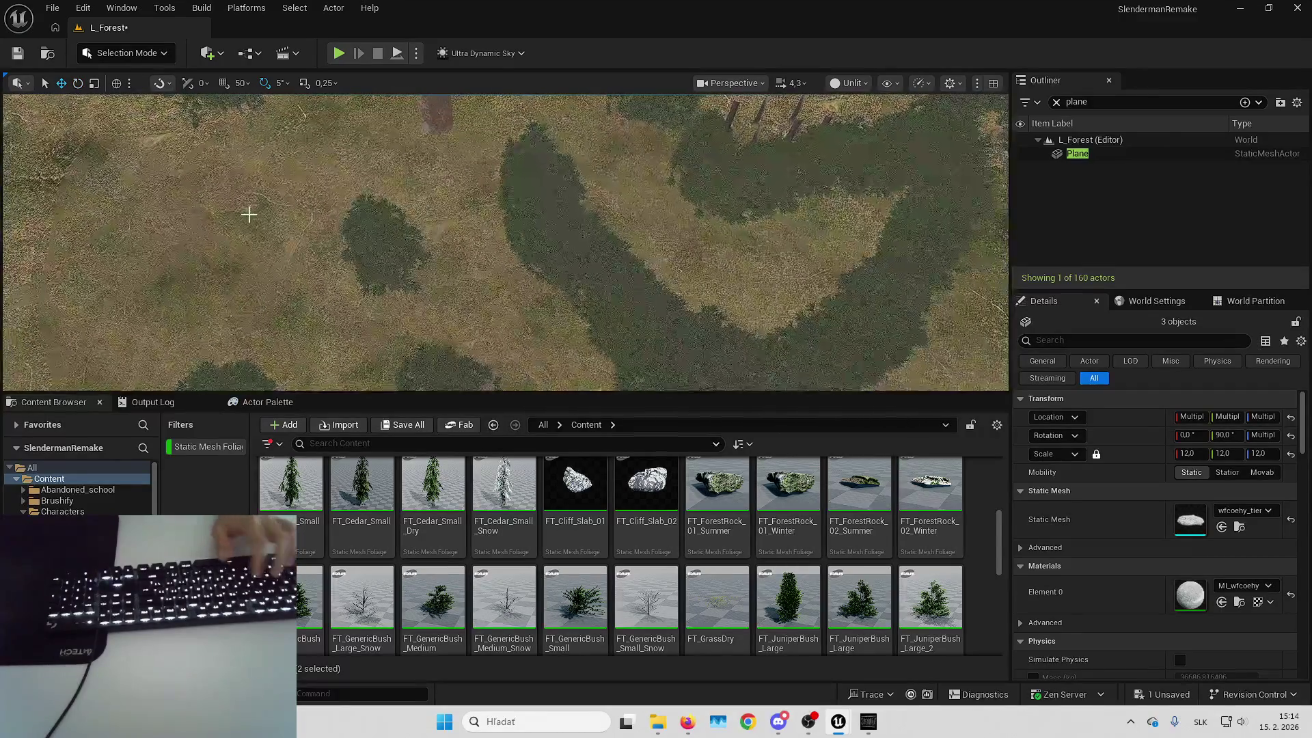
pyautogui.press('f')
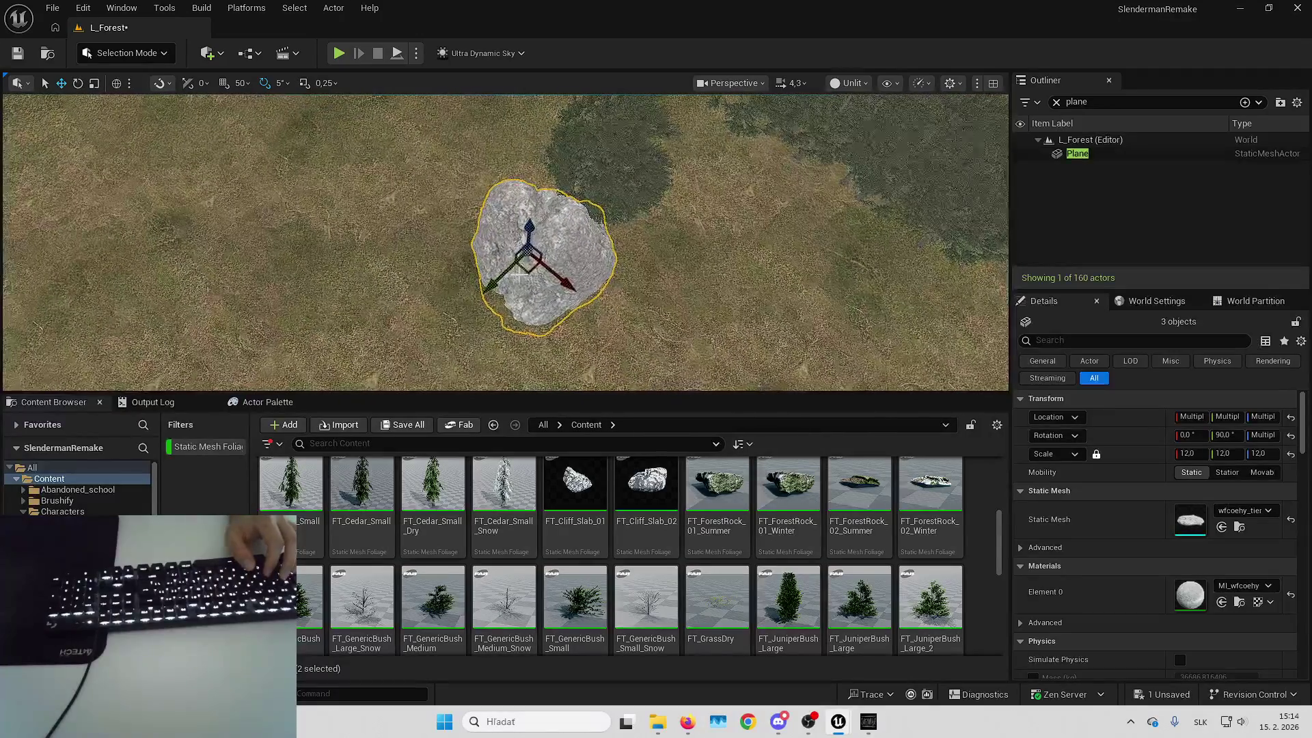
pyautogui.moveTo(683, 239)
pyautogui.mouseDown()
pyautogui.moveTo(533, 136)
pyautogui.moveTo(622, 136)
pyautogui.moveTo(683, 252)
pyautogui.mouseUp()
# Return to Foliage Mode with the Paint brush, flying closer to the rock
pyautogui.click(146, 59)
pyautogui.click(154, 105)
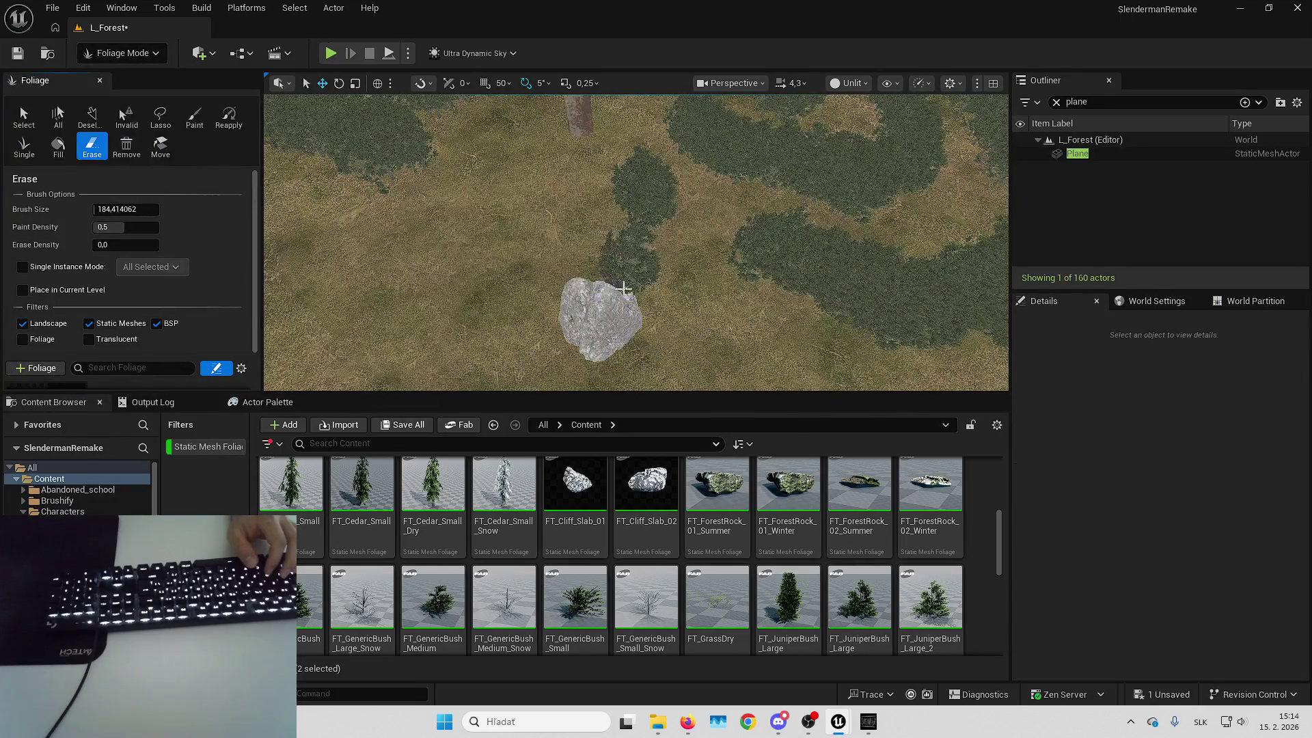
pyautogui.press('Up')
pyautogui.press('Up')
pyautogui.press('Up')
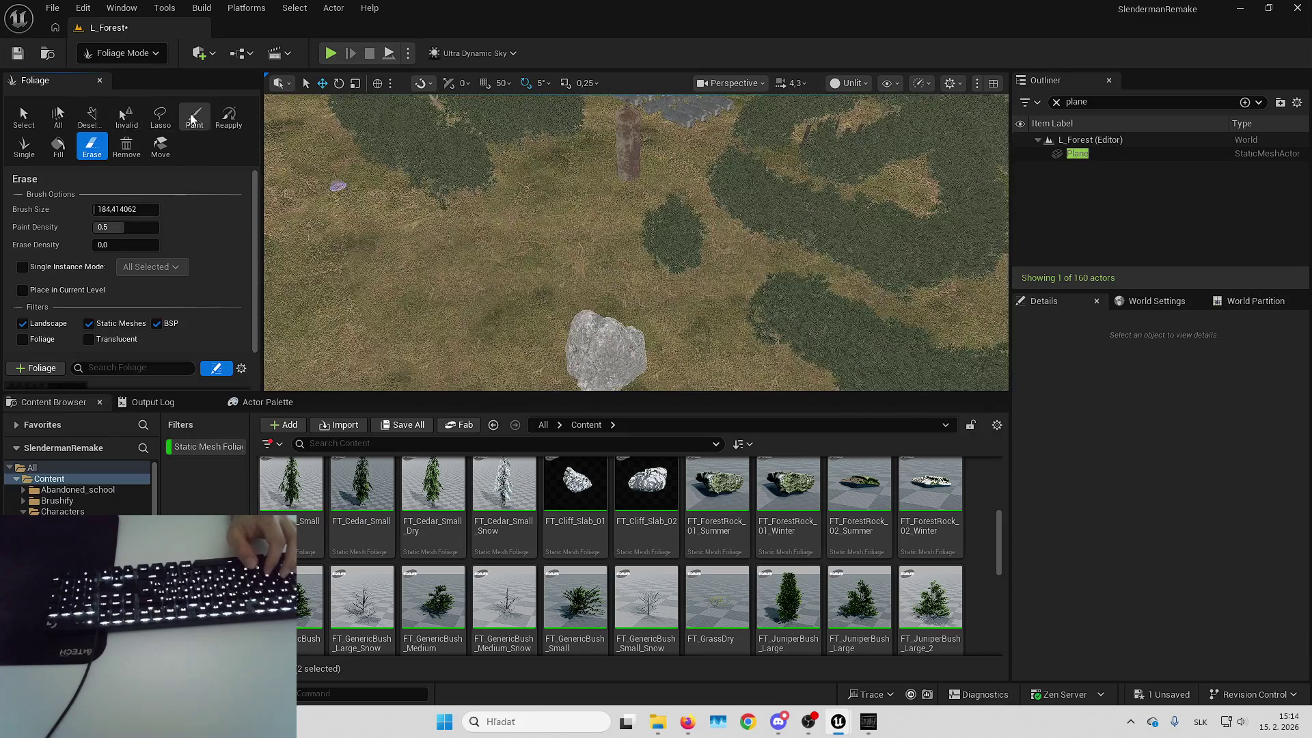
pyautogui.click(193, 119)
pyautogui.press('Up')
pyautogui.press('Up')
pyautogui.press('Up')
# Switch back to Selection Mode, fly around the rock, and deselect it
pyautogui.click(156, 55)
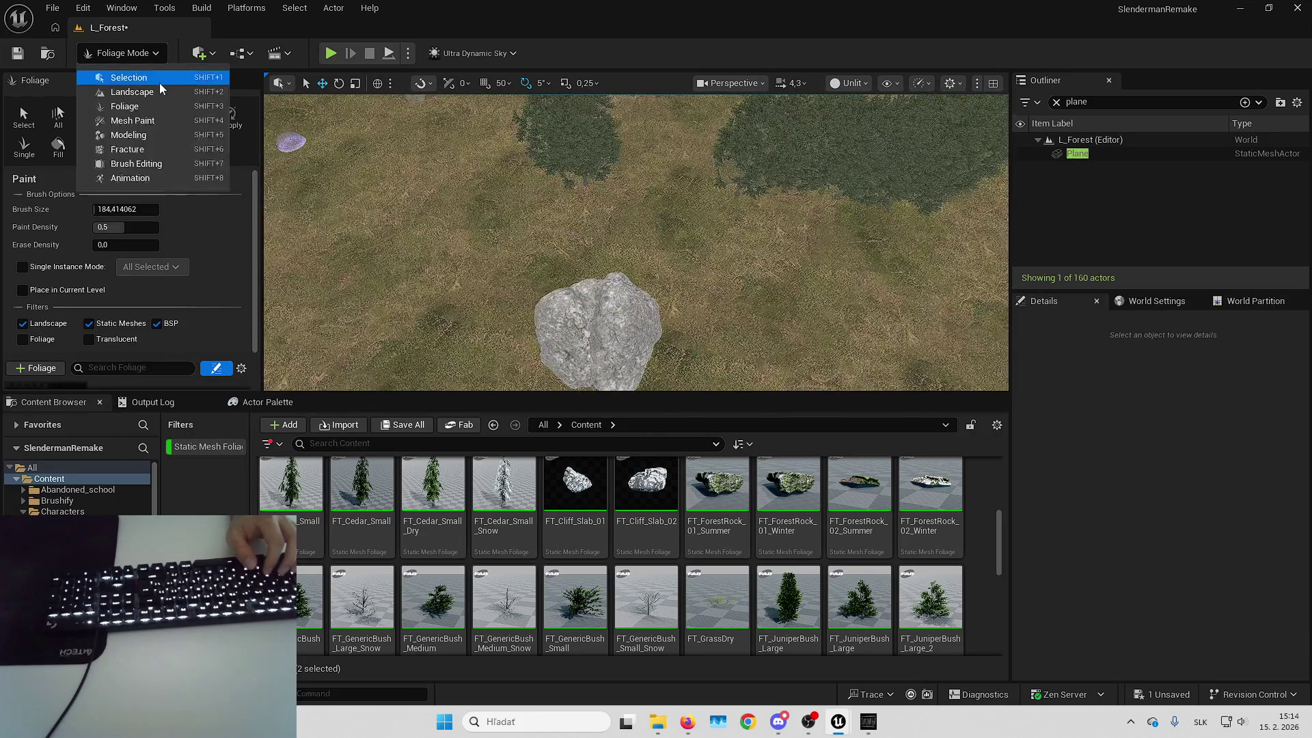
pyautogui.click(159, 83)
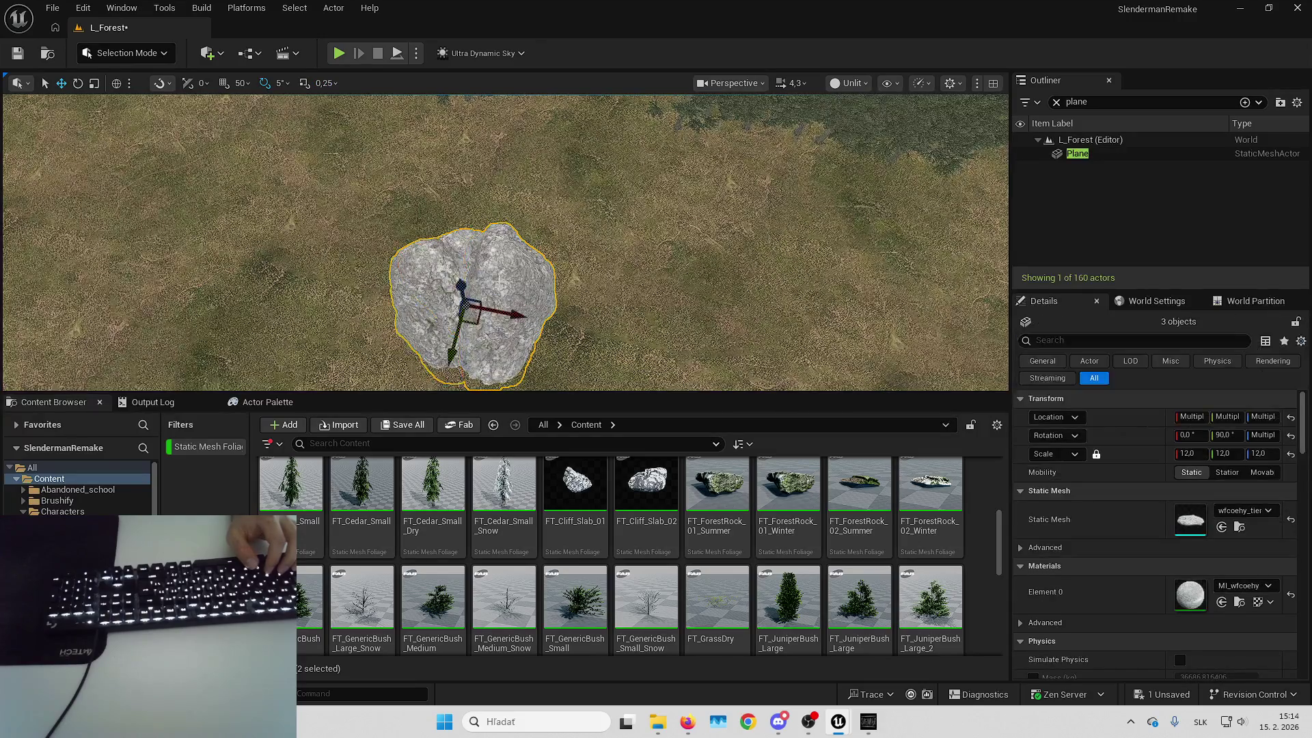
pyautogui.press('Down')
pyautogui.press('Down')
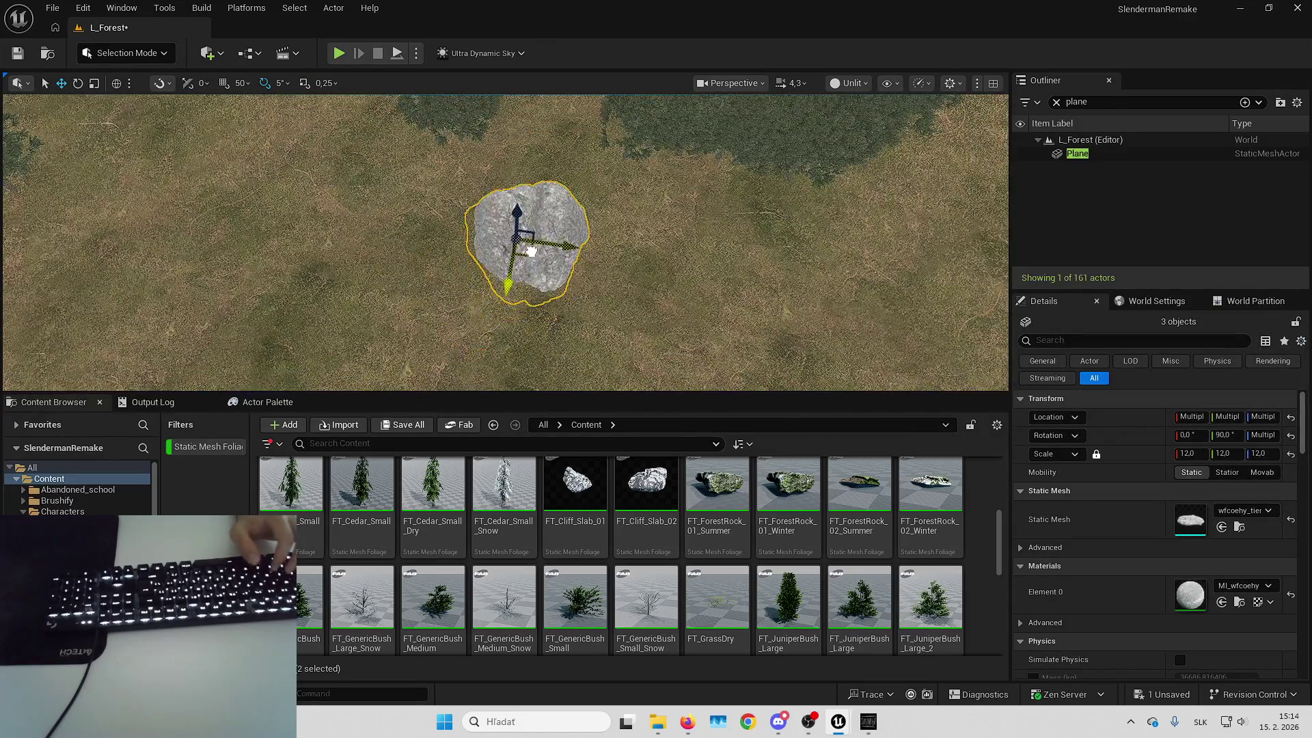
pyautogui.press('Down')
pyautogui.press('Left')
pyautogui.press('Right')
pyautogui.press('Up')
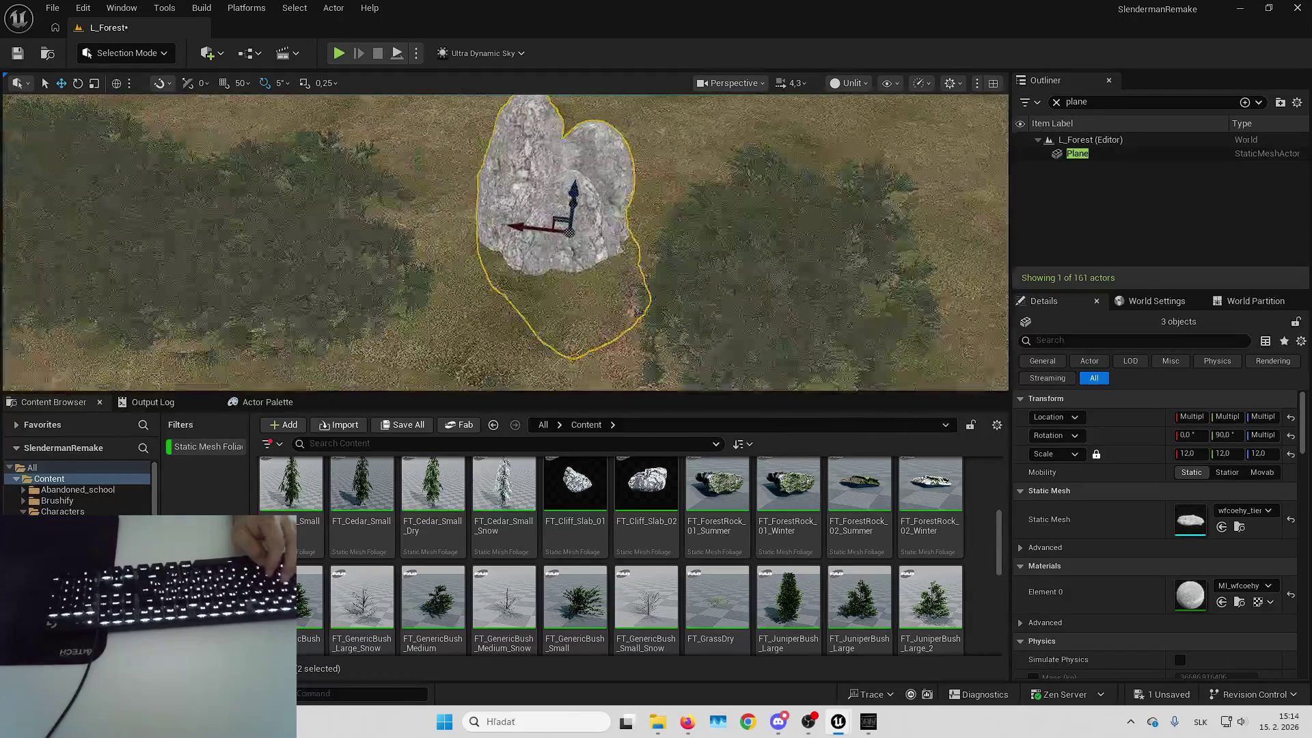
pyautogui.press('Up')
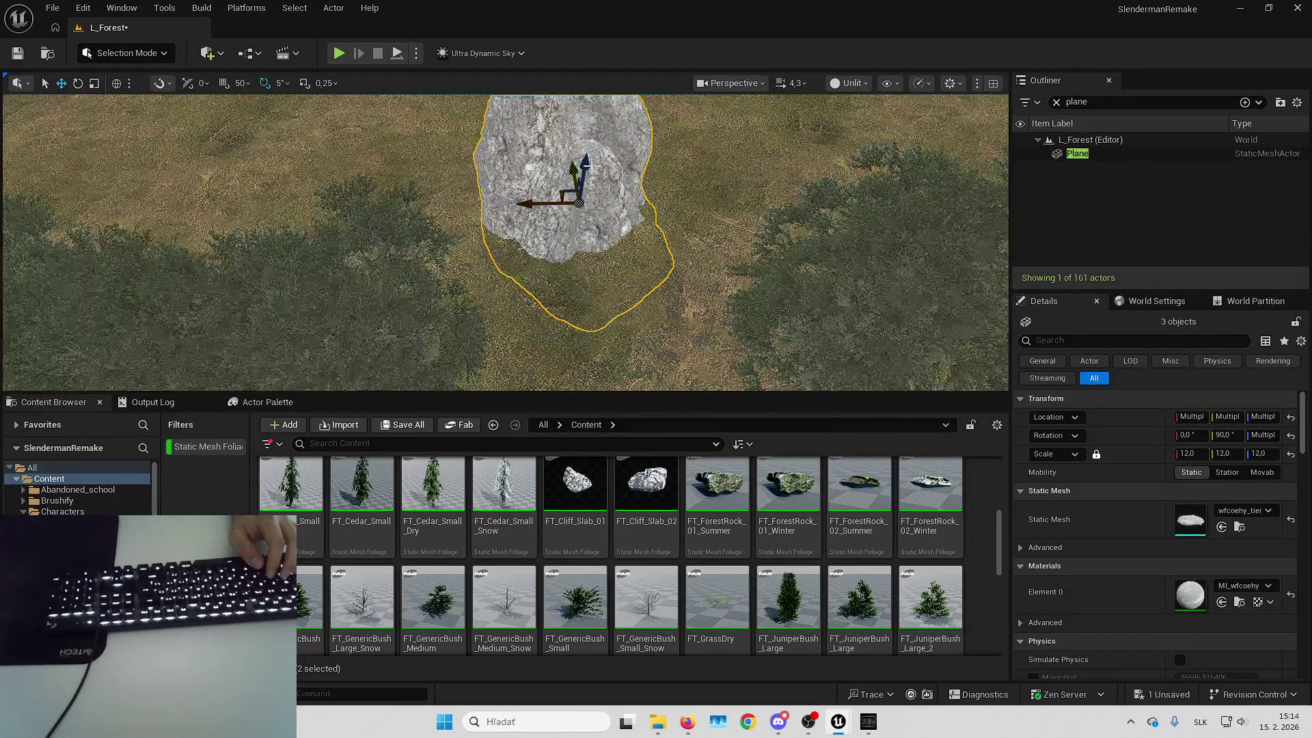
pyautogui.press('Escape')
pyautogui.press('Up')
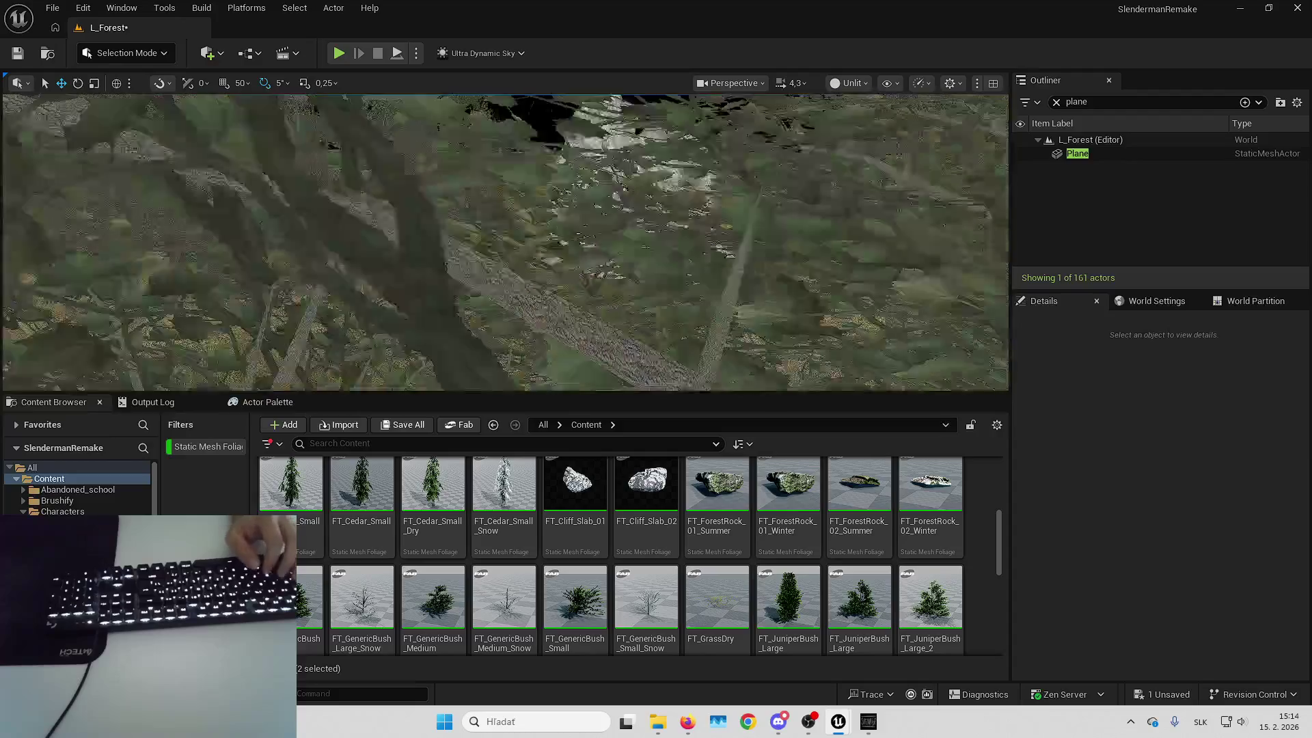
pyautogui.press('Down')
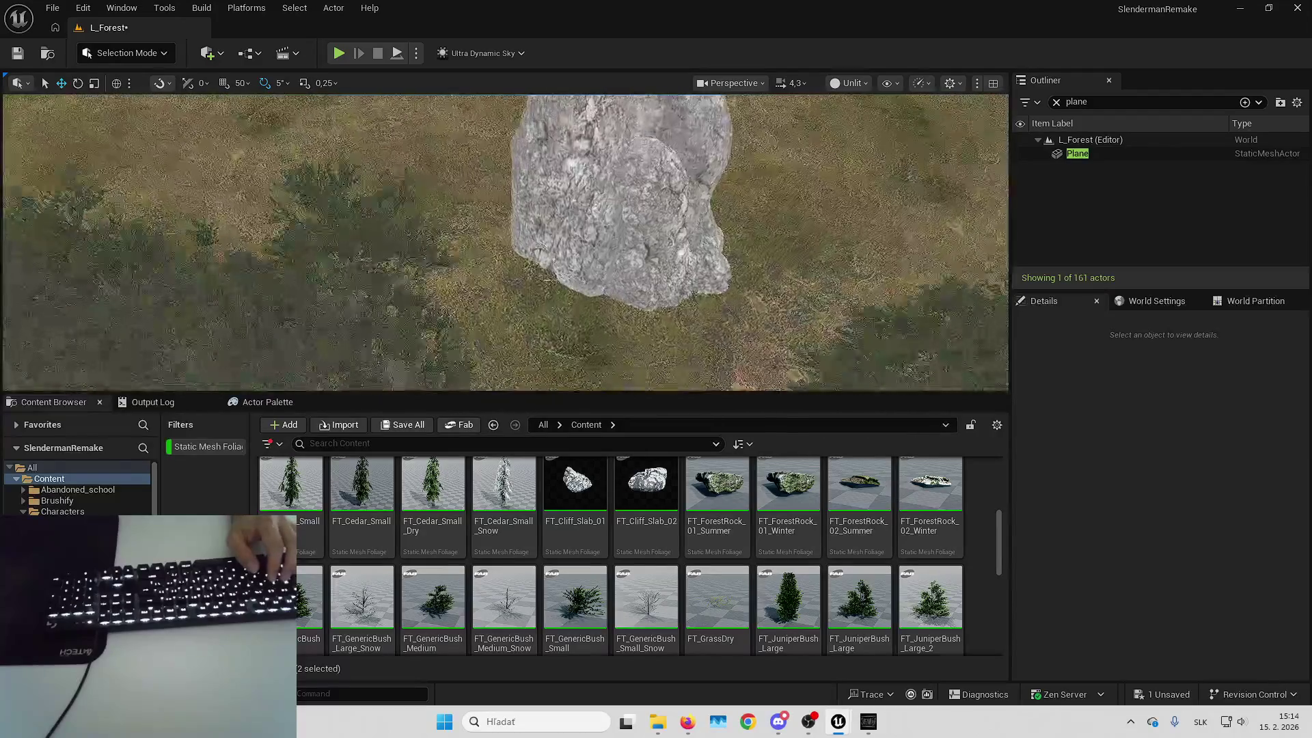
pyautogui.press('Down')
pyautogui.click(126, 53)
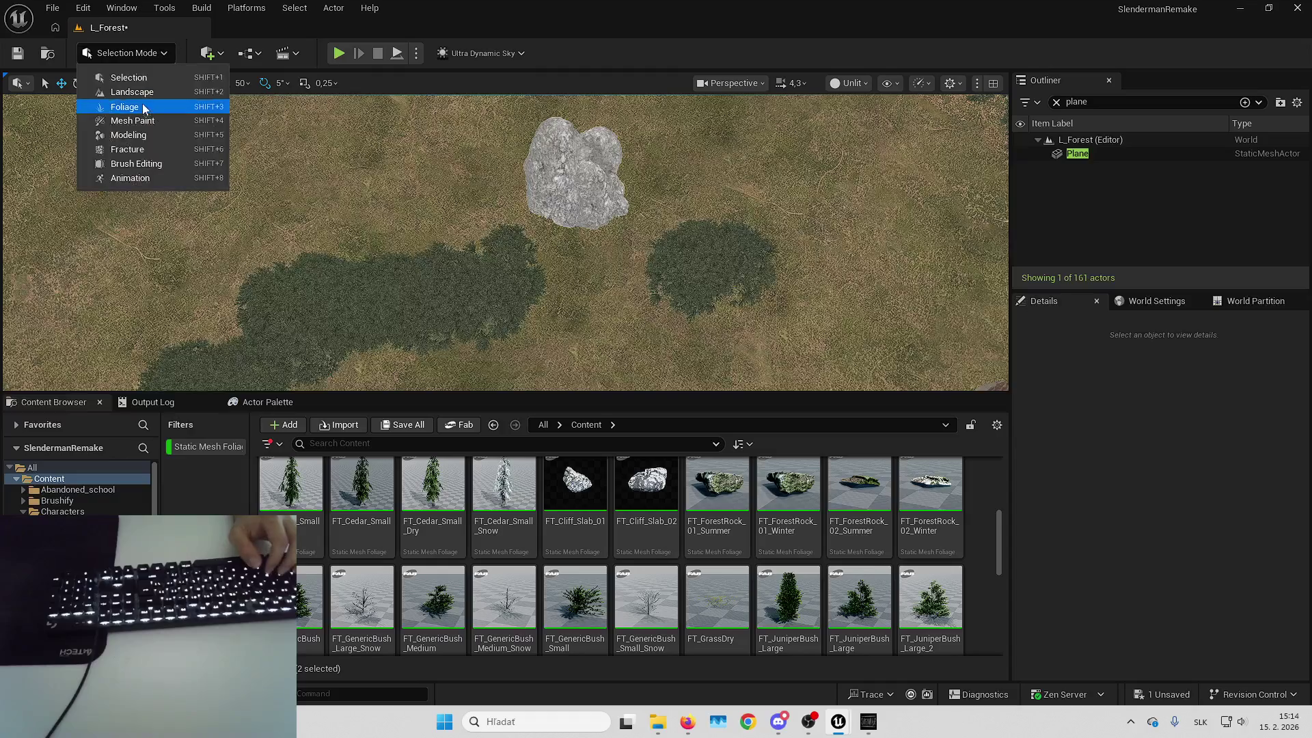
# Return to foliage painting, stroke grass across the view, then undo the strokes
pyautogui.click(145, 108)
pyautogui.moveTo(473, 198)
pyautogui.mouseDown()
pyautogui.moveTo(492, 225)
pyautogui.moveTo(536, 112)
pyautogui.mouseUp()
pyautogui.press('Down')
pyautogui.press('Down')
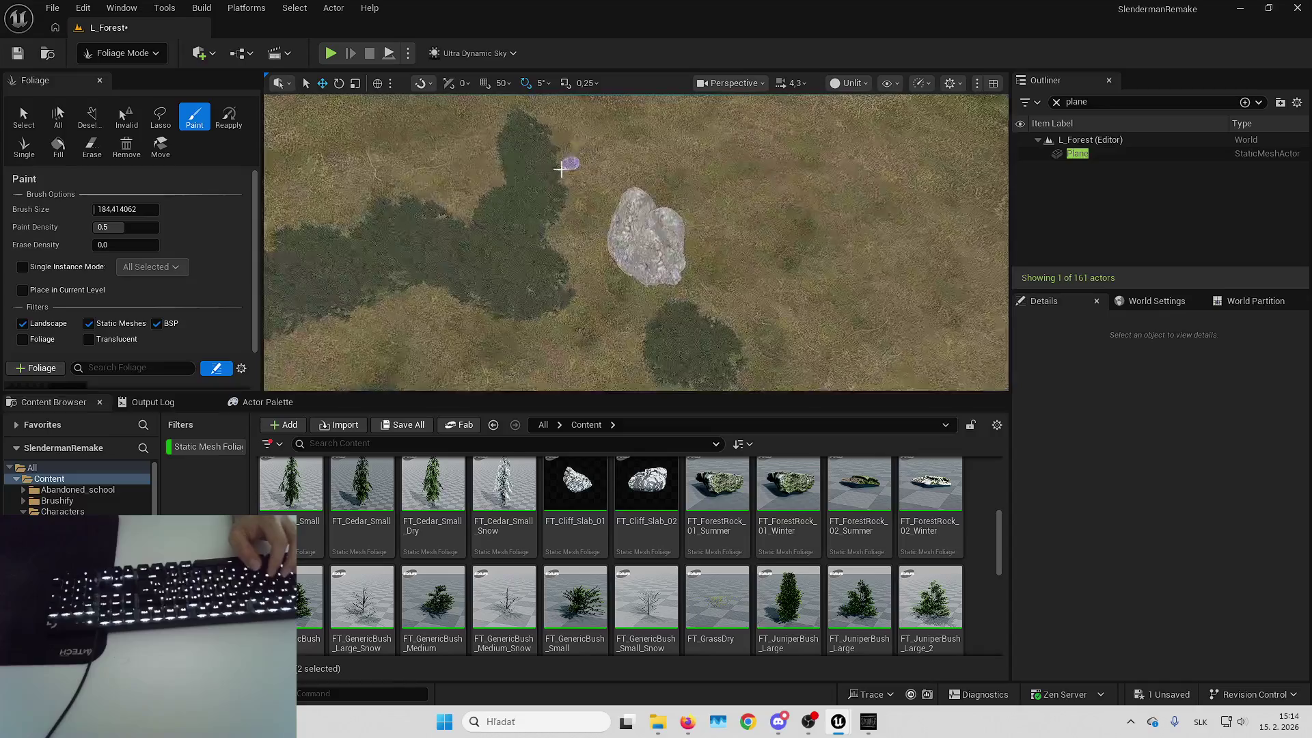
pyautogui.moveTo(560, 170); pyautogui.dragTo(742, 181)
pyautogui.hotkey('ctrl', 'z')
pyautogui.hotkey('ctrl', 'z')
pyautogui.hotkey('ctrl', 'z')
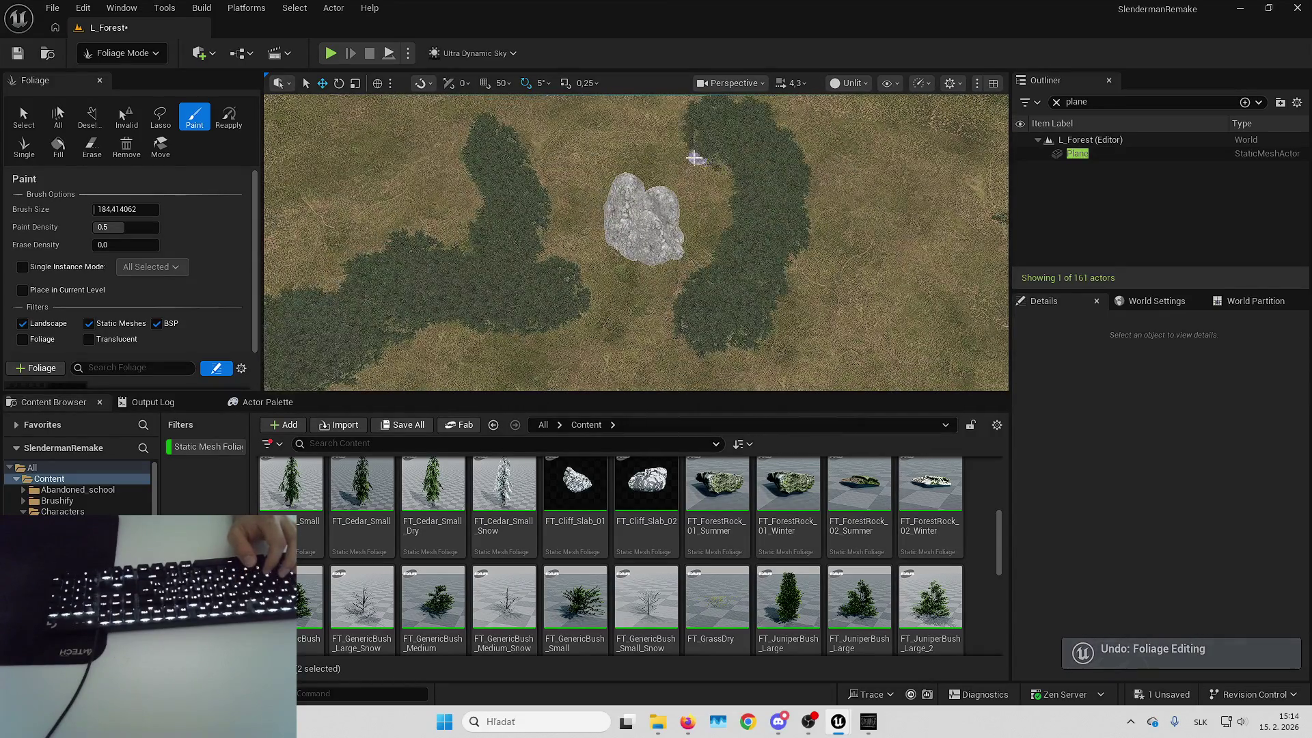
# Orbit the view low over the rock, logs and tree clearing across the painted area
pyautogui.moveTo(538, 206)
pyautogui.mouseDown()
pyautogui.moveTo(546, 164)
pyautogui.moveTo(650, 199)
pyautogui.moveTo(538, 177)
pyautogui.moveTo(726, 276)
pyautogui.moveTo(761, 274)
pyautogui.moveTo(694, 228)
pyautogui.moveTo(717, 287)
pyautogui.moveTo(732, 281)
pyautogui.moveTo(662, 276)
pyautogui.moveTo(716, 277)
pyautogui.mouseUp()
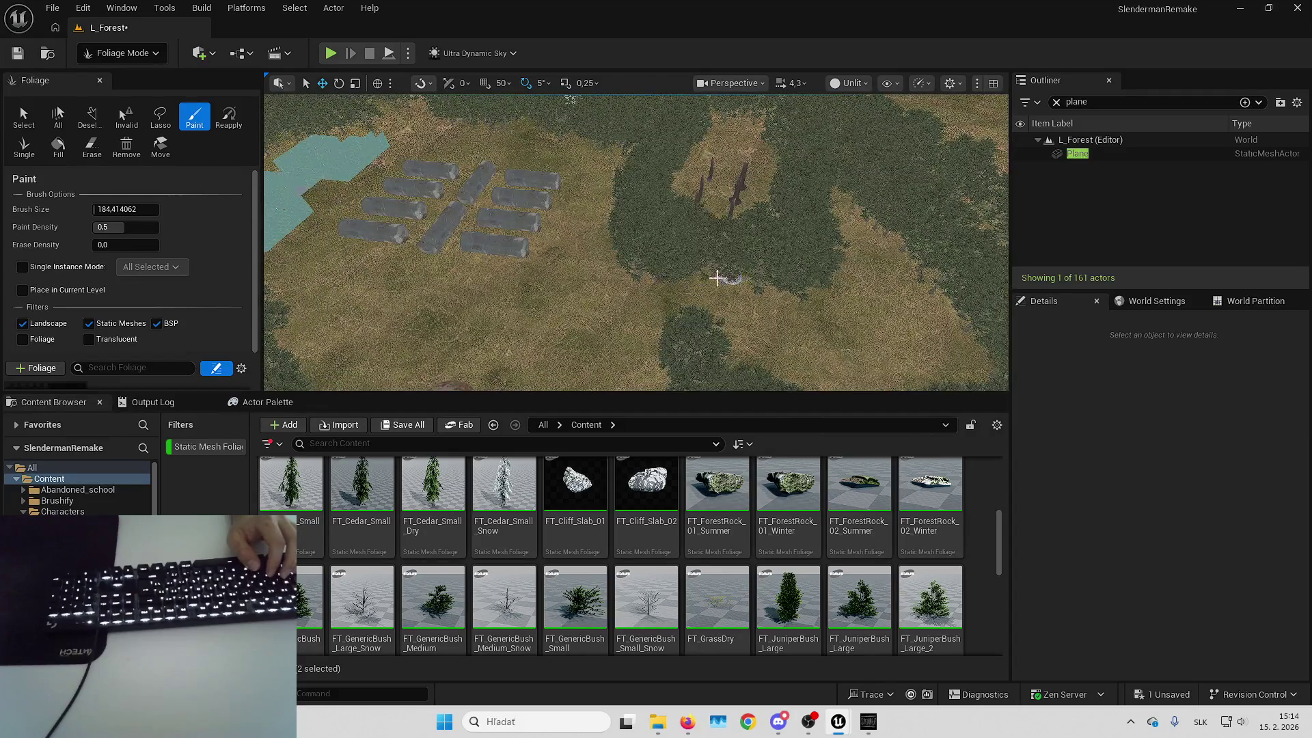
pyautogui.moveTo(672, 332)
pyautogui.mouseDown()
pyautogui.moveTo(785, 342)
pyautogui.moveTo(708, 179)
pyautogui.mouseUp()
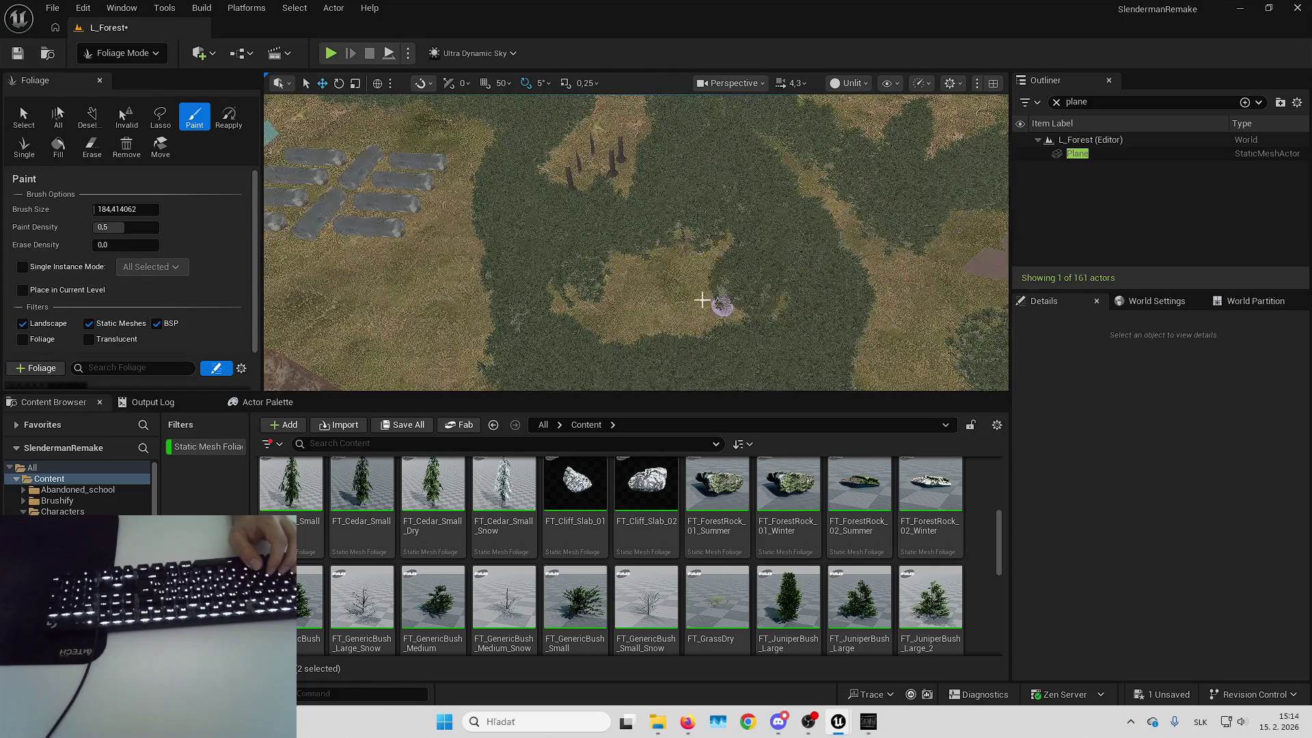
pyautogui.moveTo(625, 339); pyautogui.dragTo(626, 339)
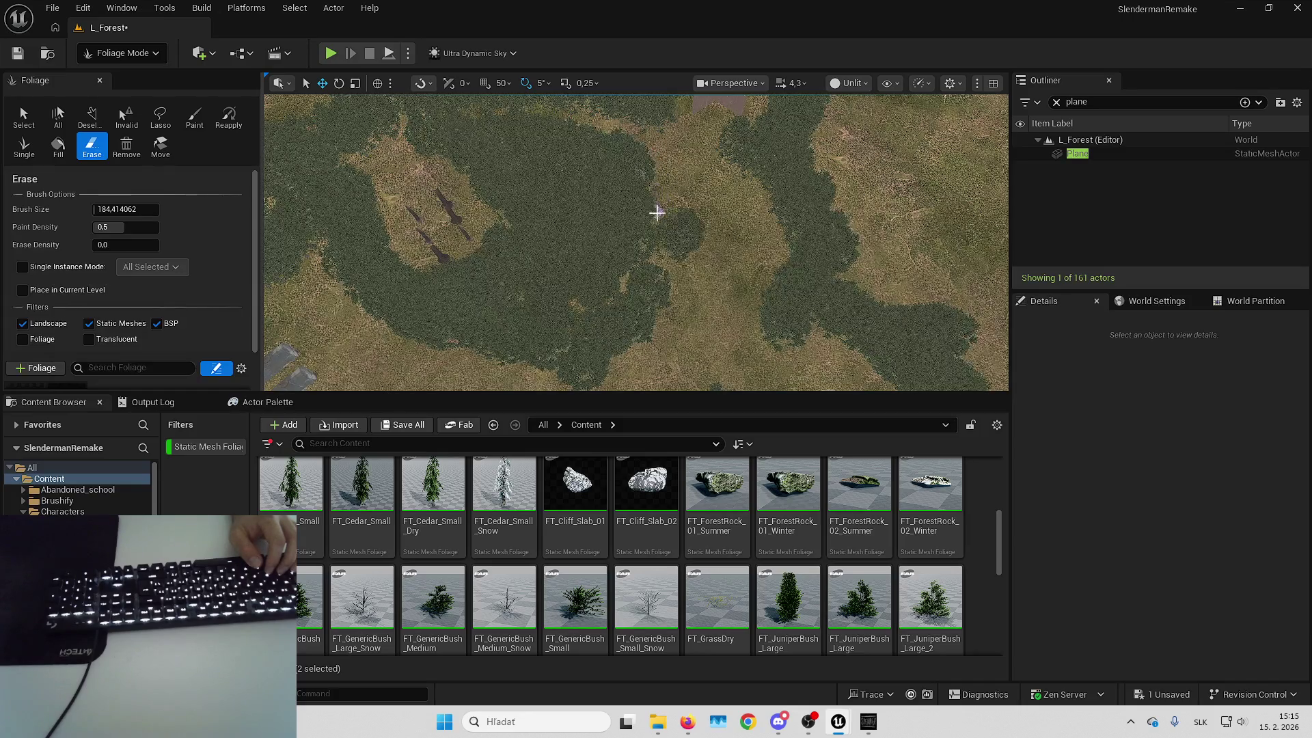
# Erase a leftward strip of painted grass, then fly down to a tree trunk by the water
pyautogui.scroll(5, 660, 211)
pyautogui.moveTo(524, 285); pyautogui.dragTo(460, 291)
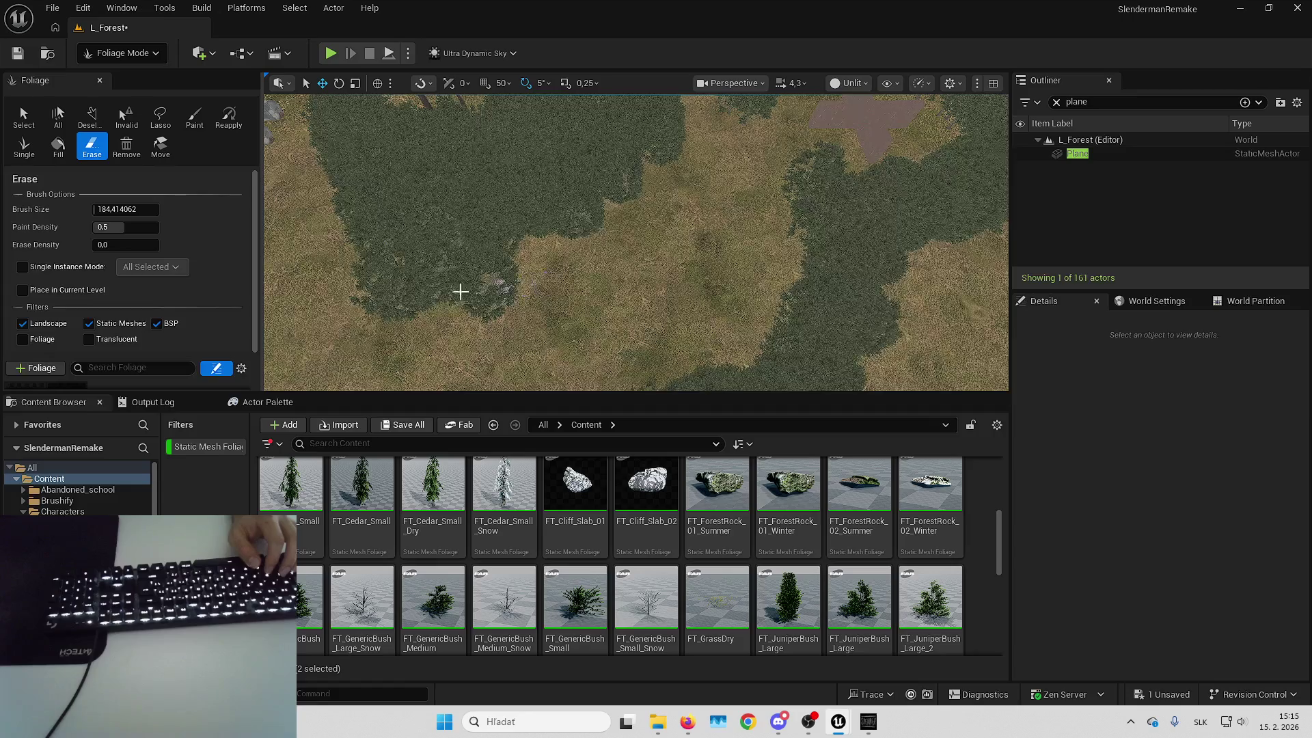
pyautogui.scroll(-5, 438, 263)
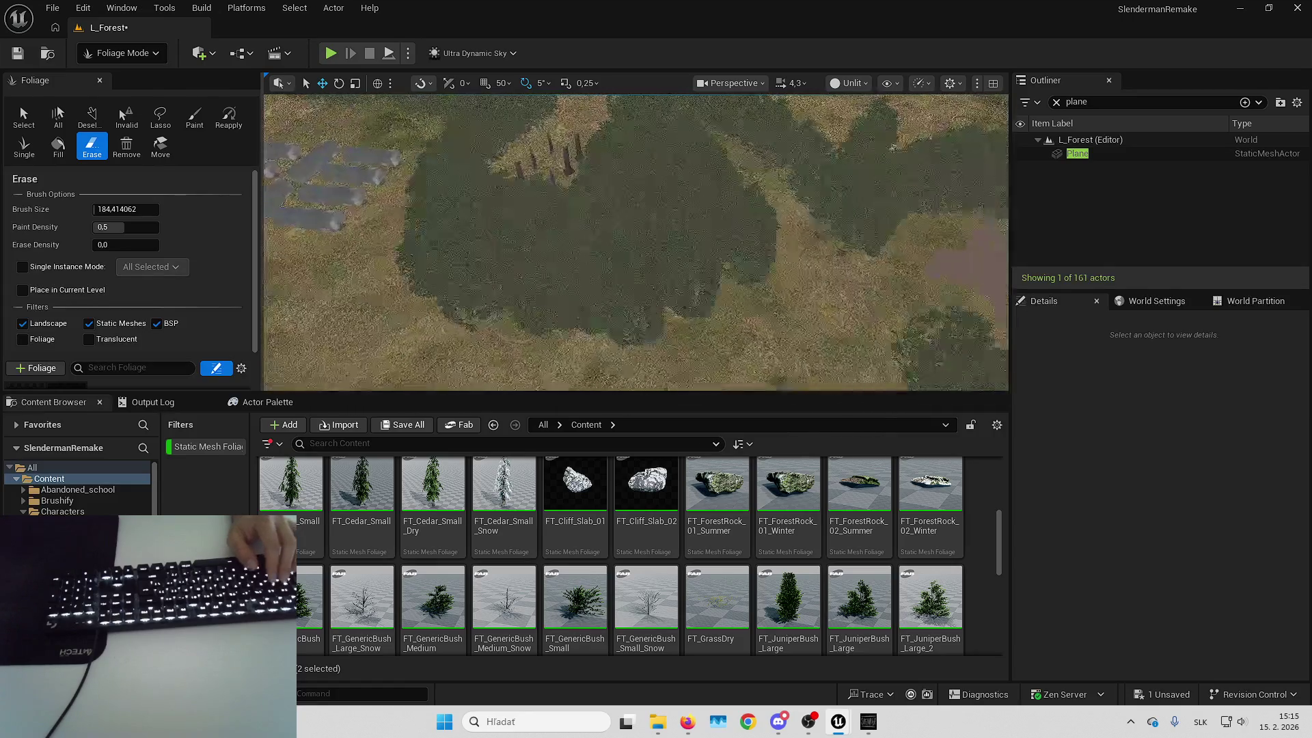
pyautogui.press('w')
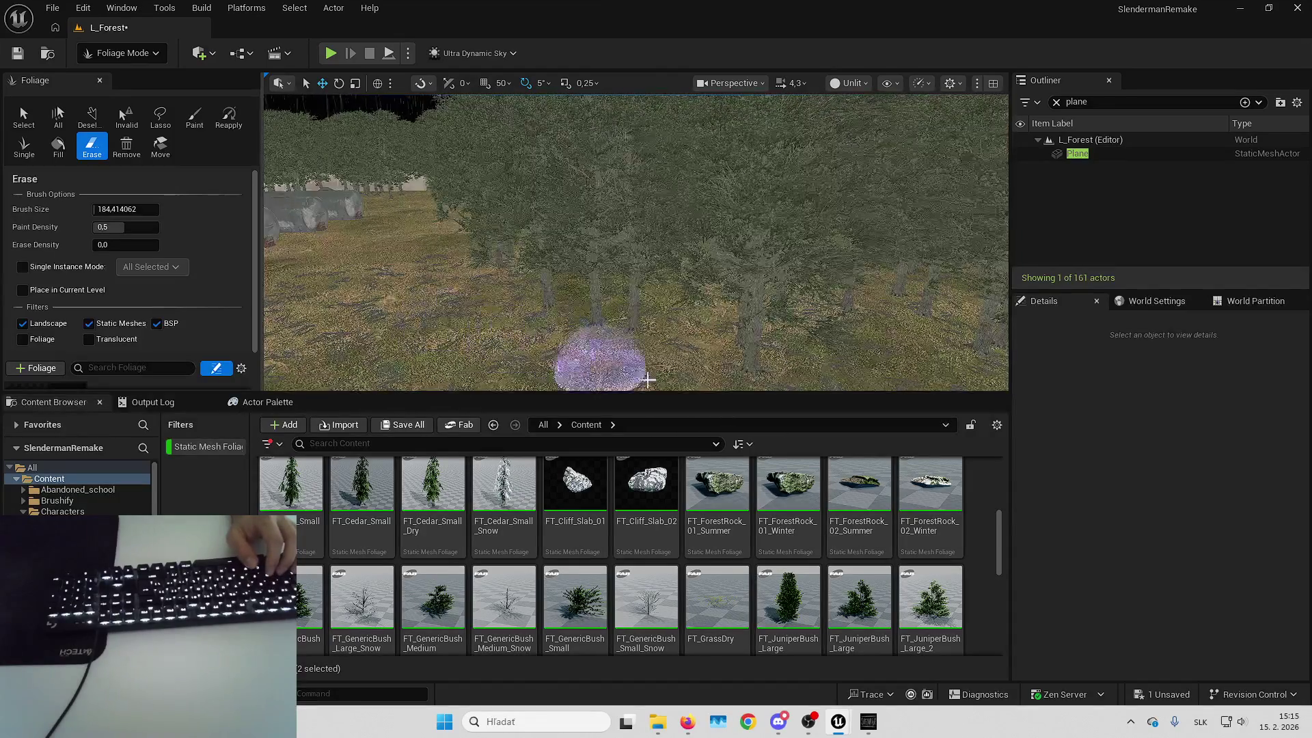
pyautogui.press('w')
pyautogui.press('s')
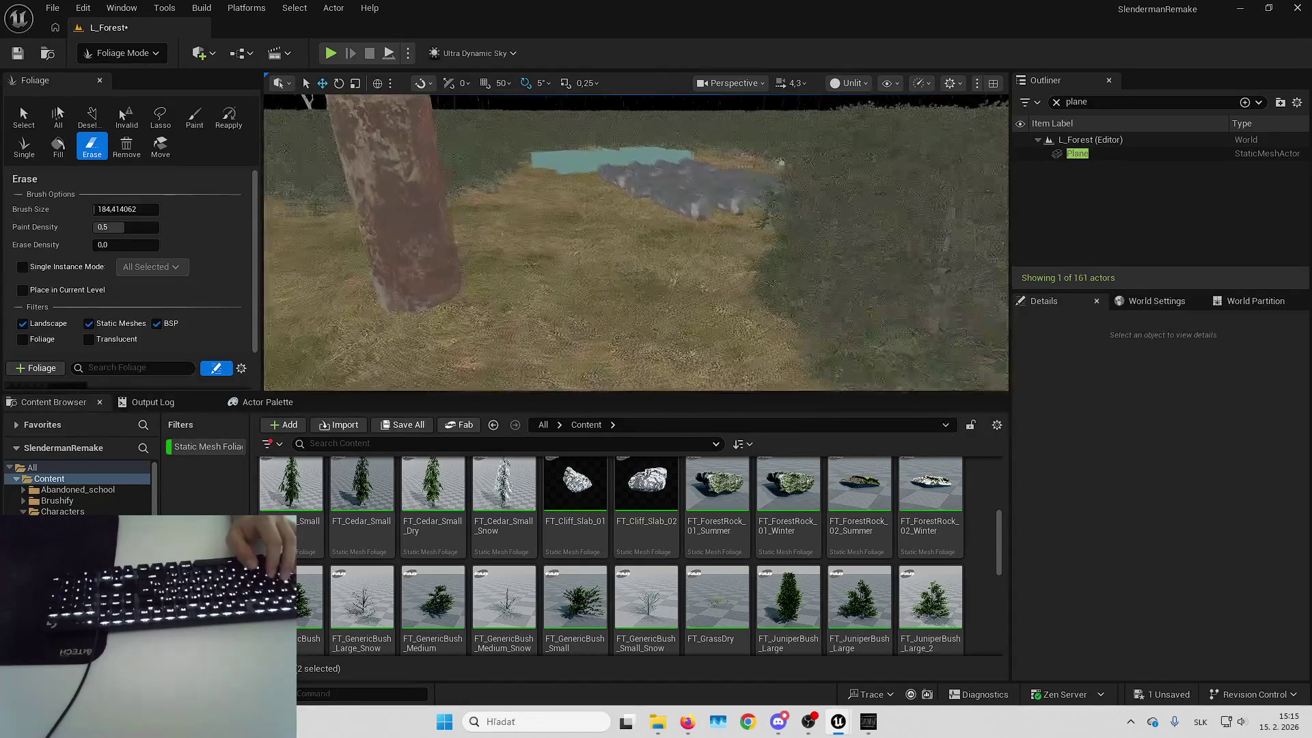
# Switch the brush to Paint and fly low over the water and the field near the rock
pyautogui.click(194, 116)
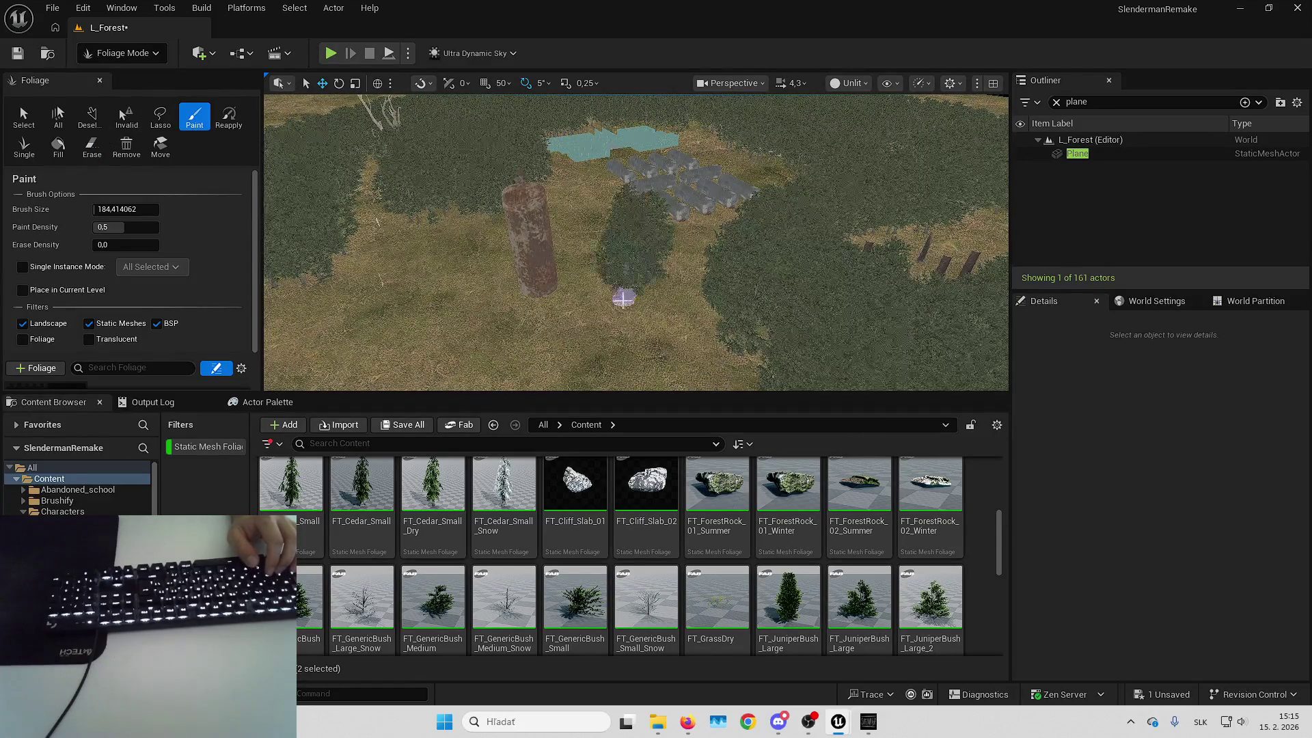
pyautogui.press('w')
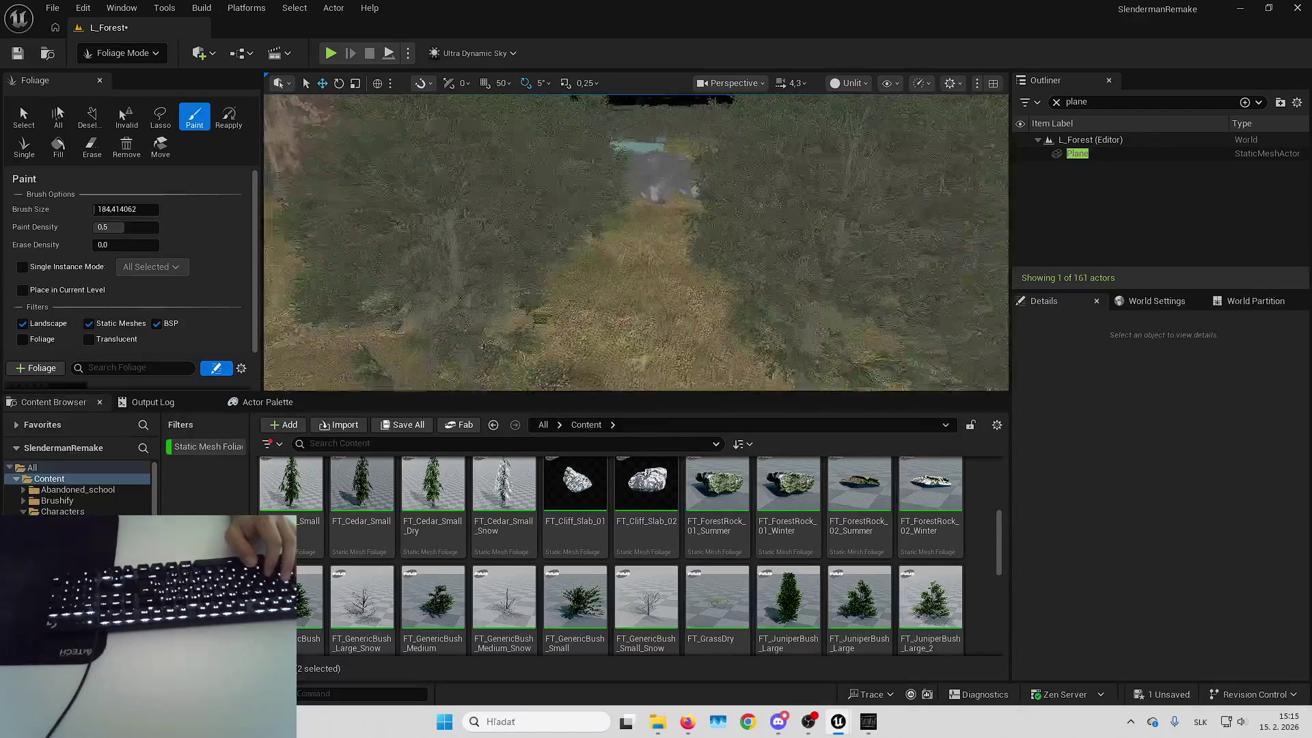
pyautogui.press('s')
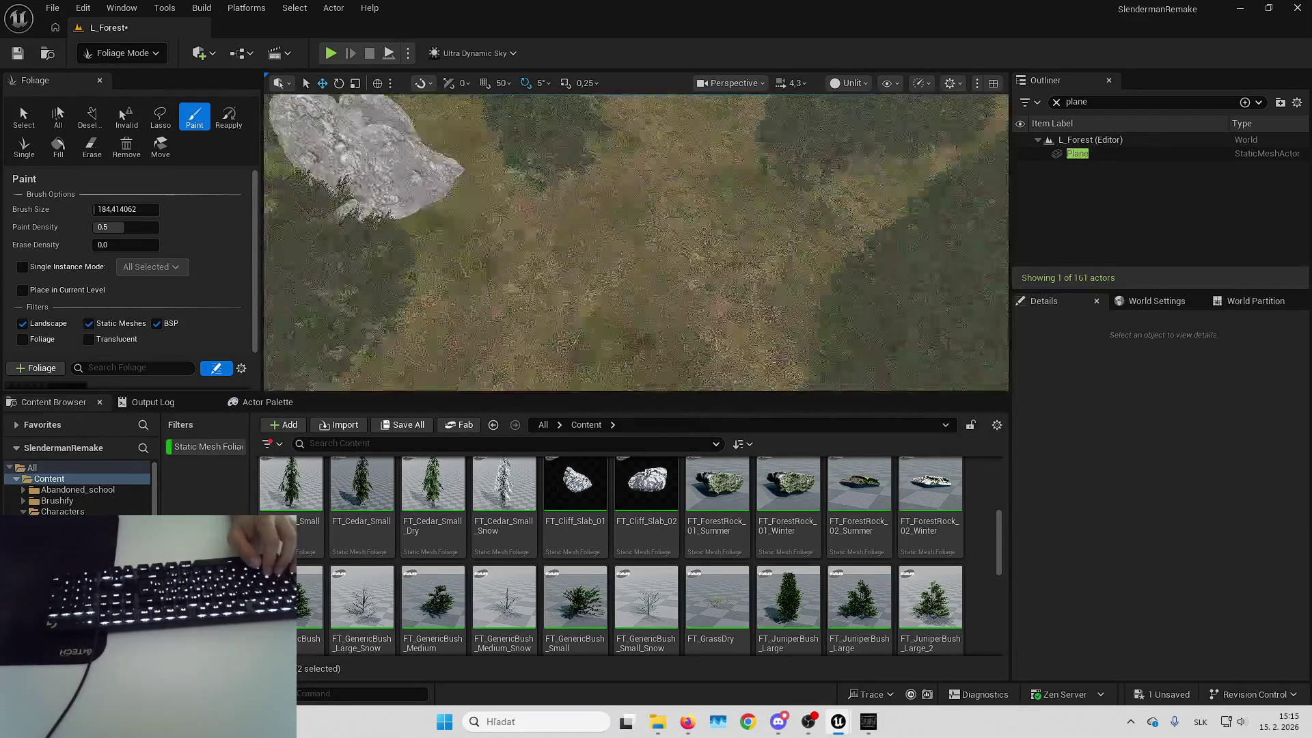
pyautogui.press('w')
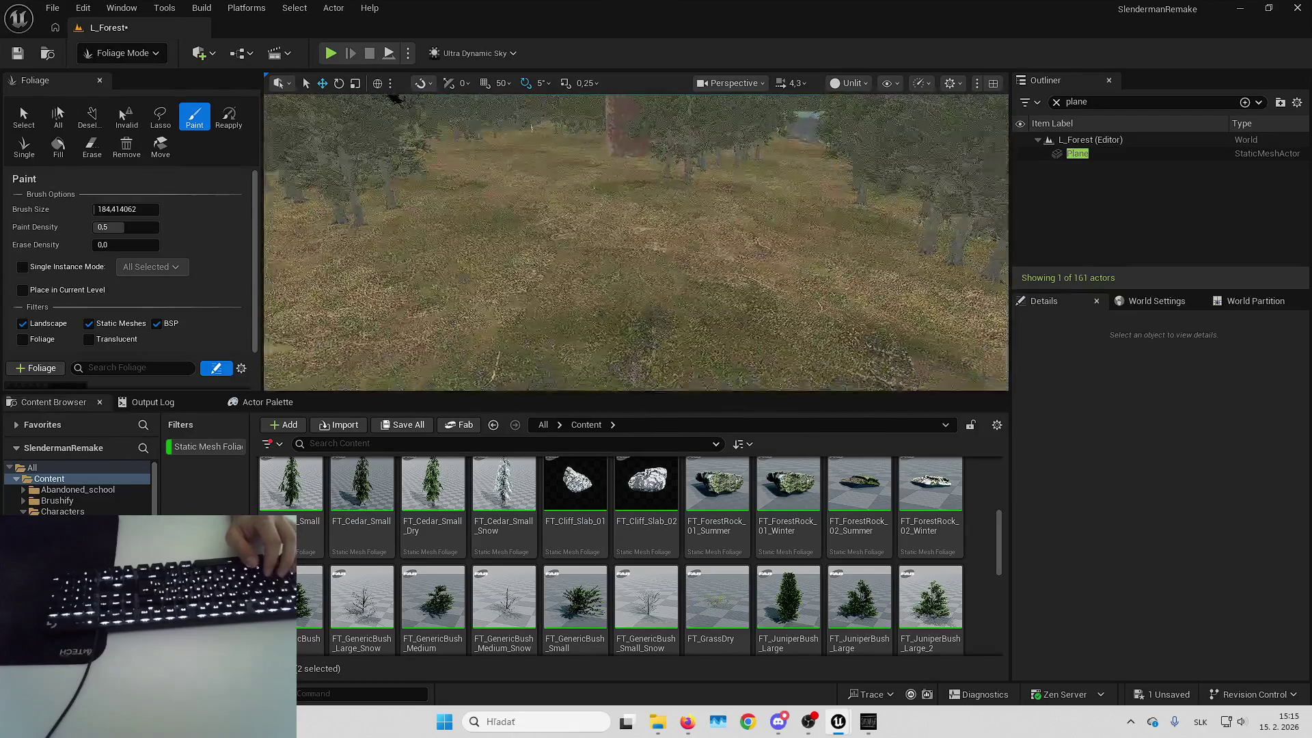
pyautogui.press('w')
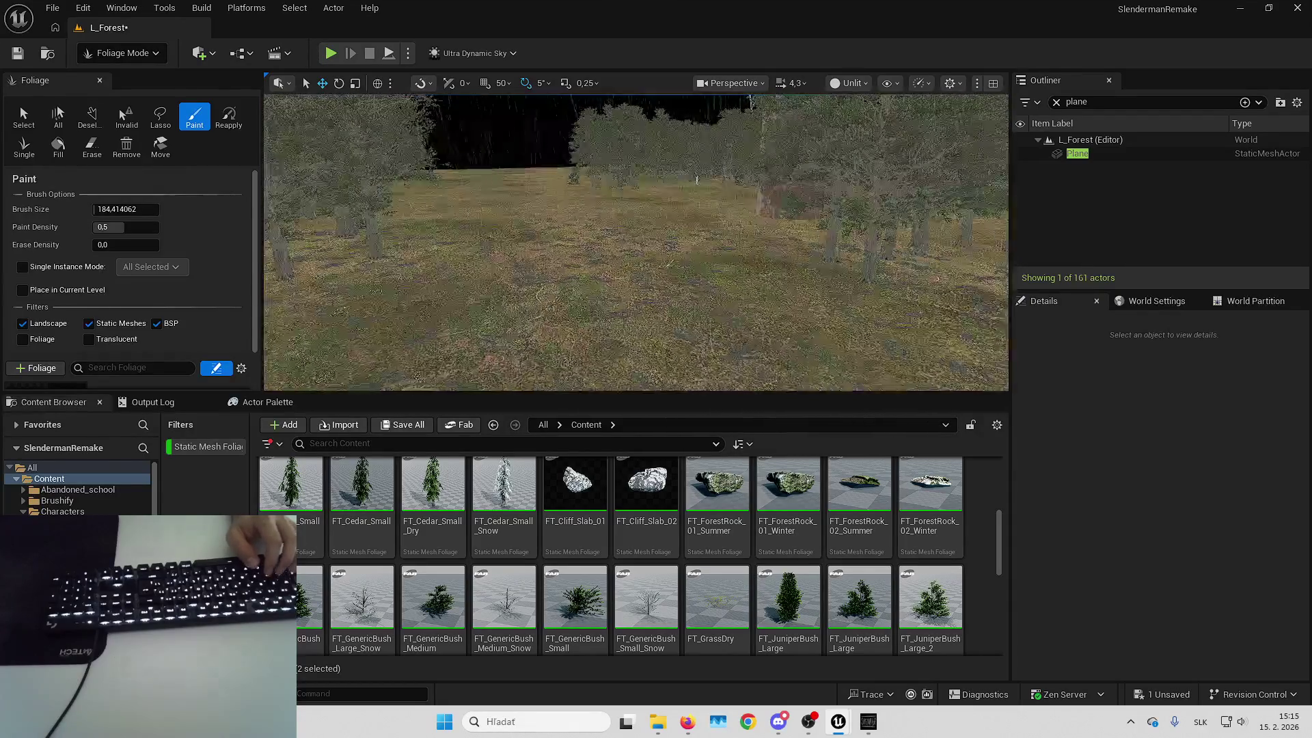
pyautogui.press('s')
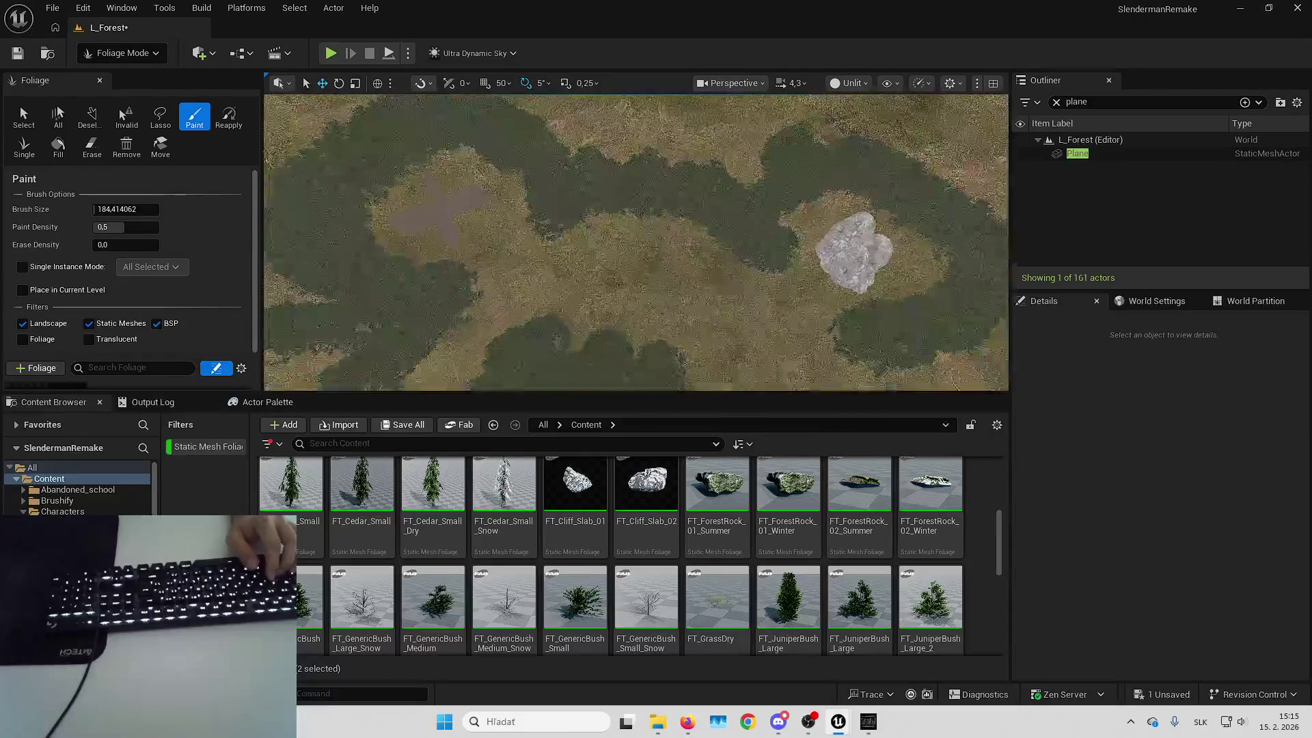
pyautogui.press('w')
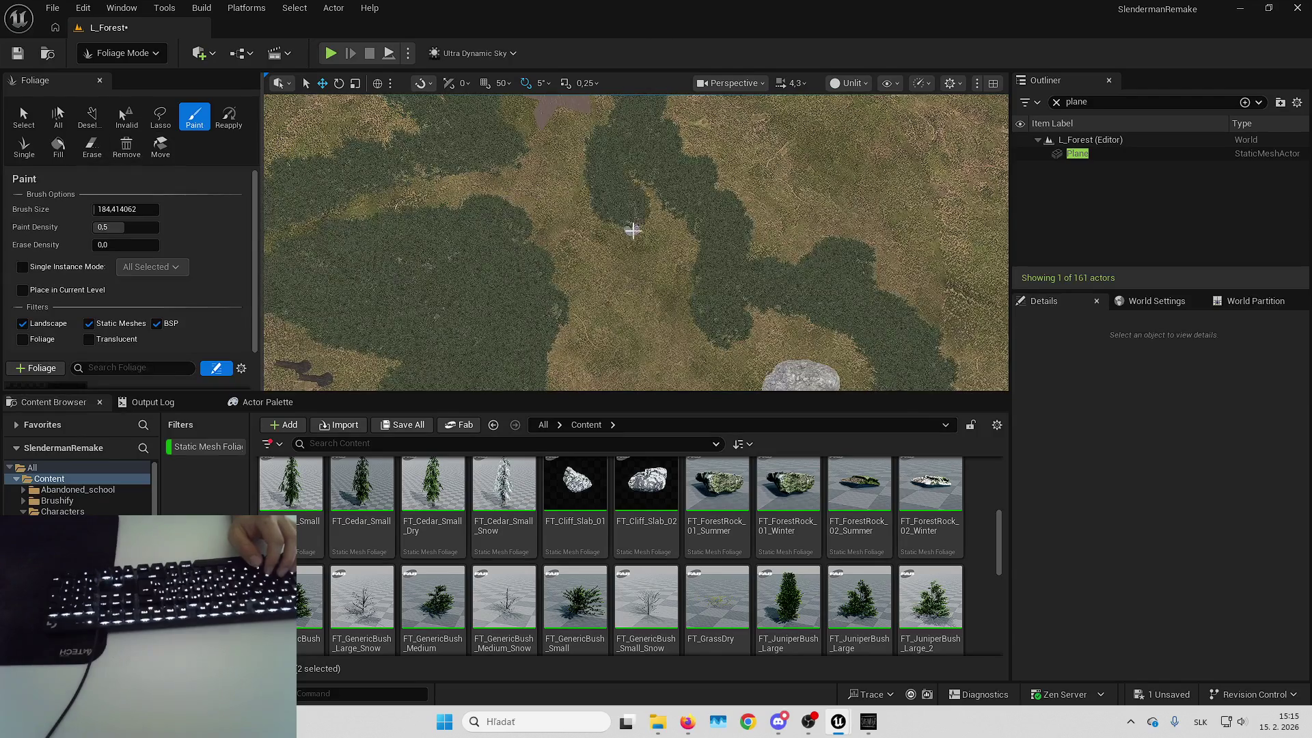
# Fly along the forest path to the clearing and over the rock, then pick the Erase brush
pyautogui.press('w')
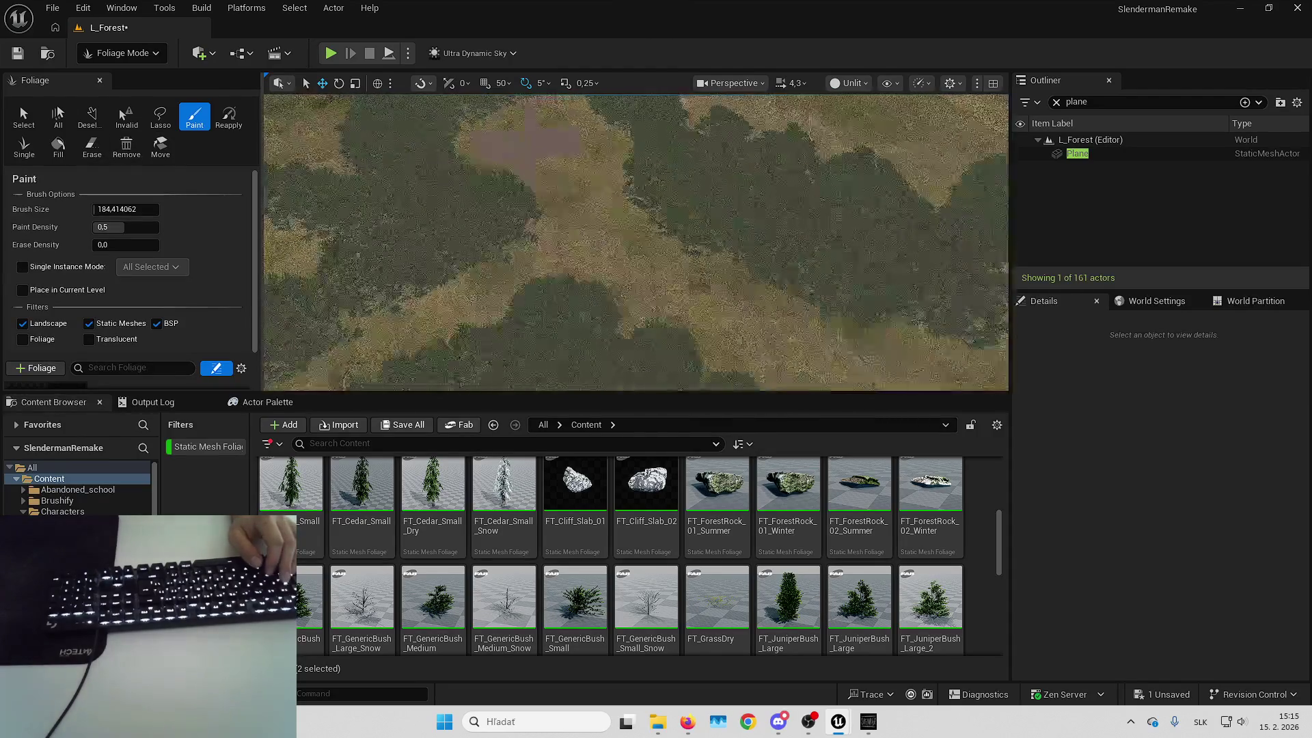
pyautogui.press('w')
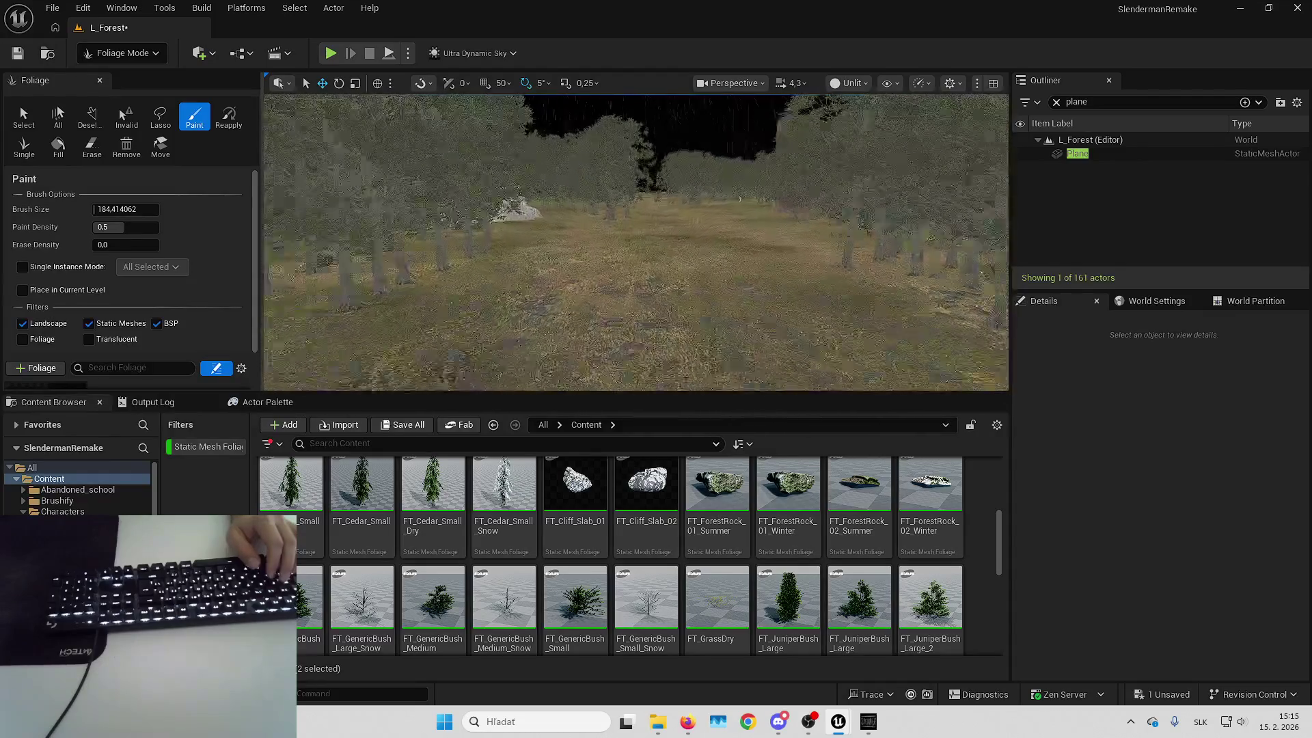
pyautogui.press('e')
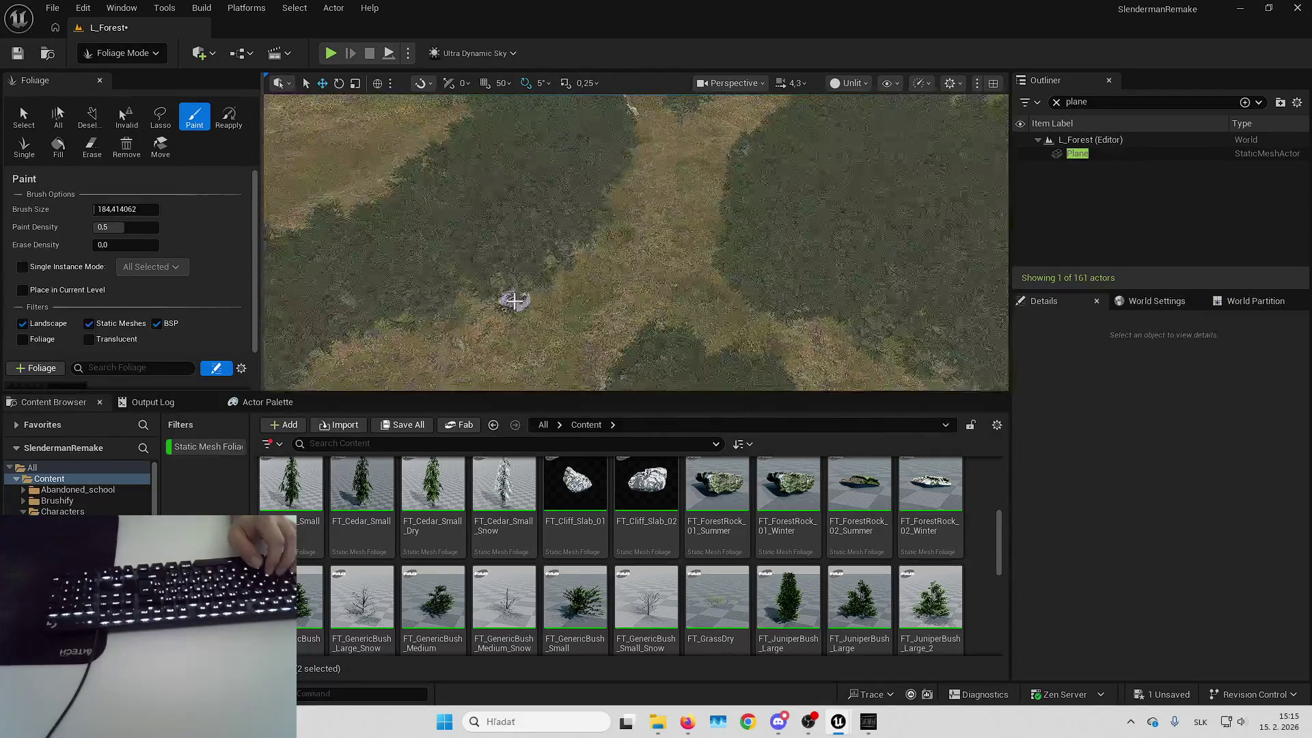
pyautogui.press('a')
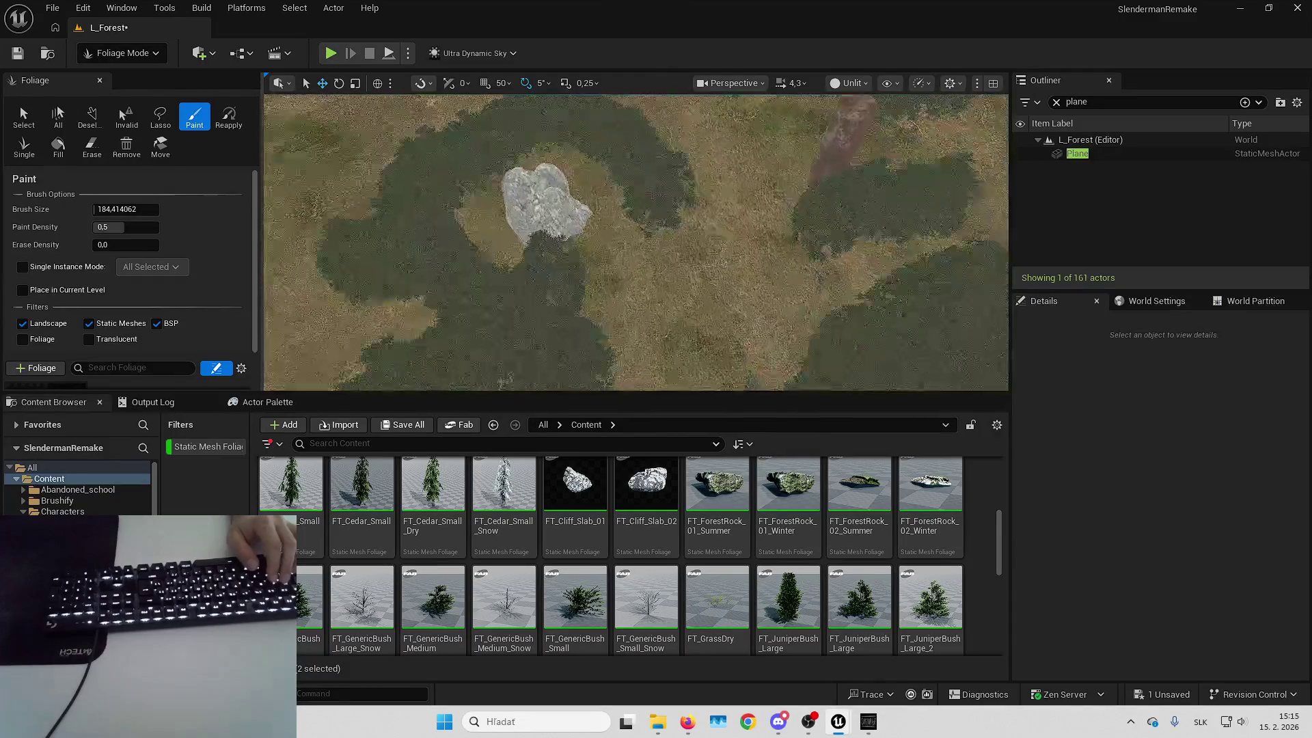
pyautogui.press('a')
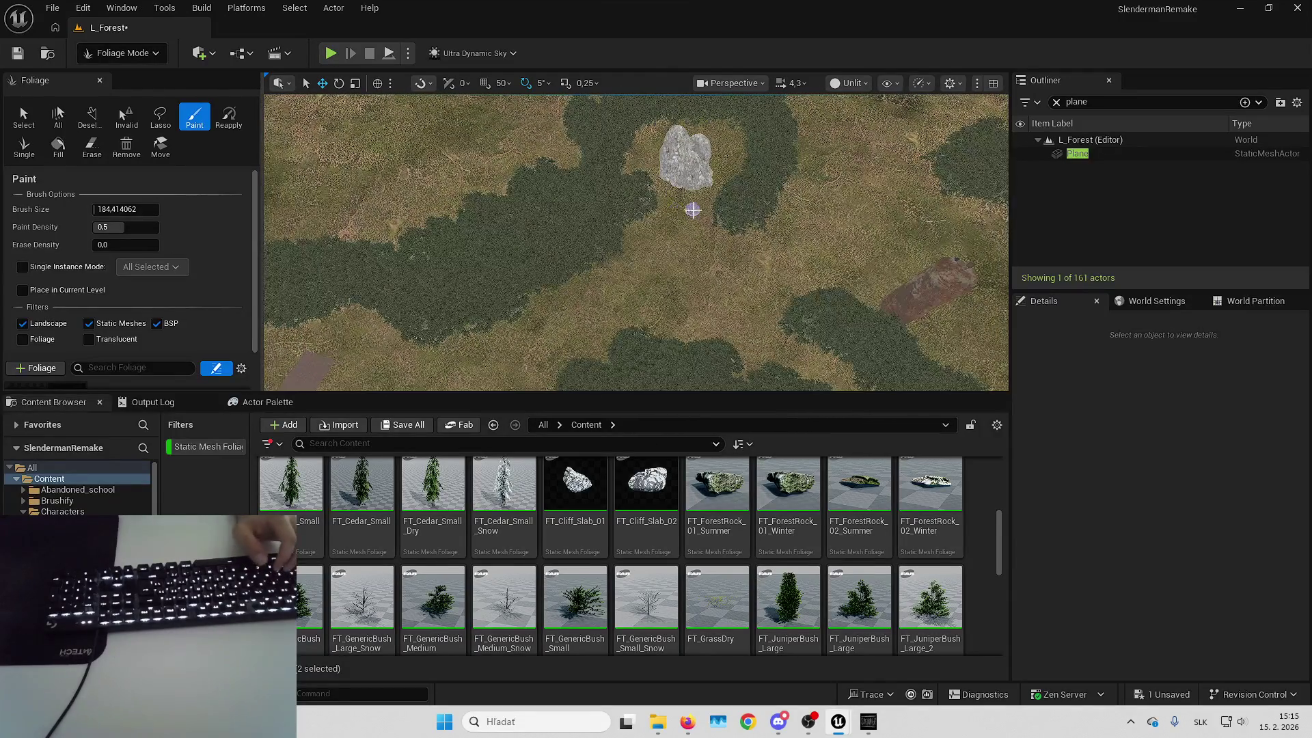
pyautogui.press('w')
pyautogui.press('shift')
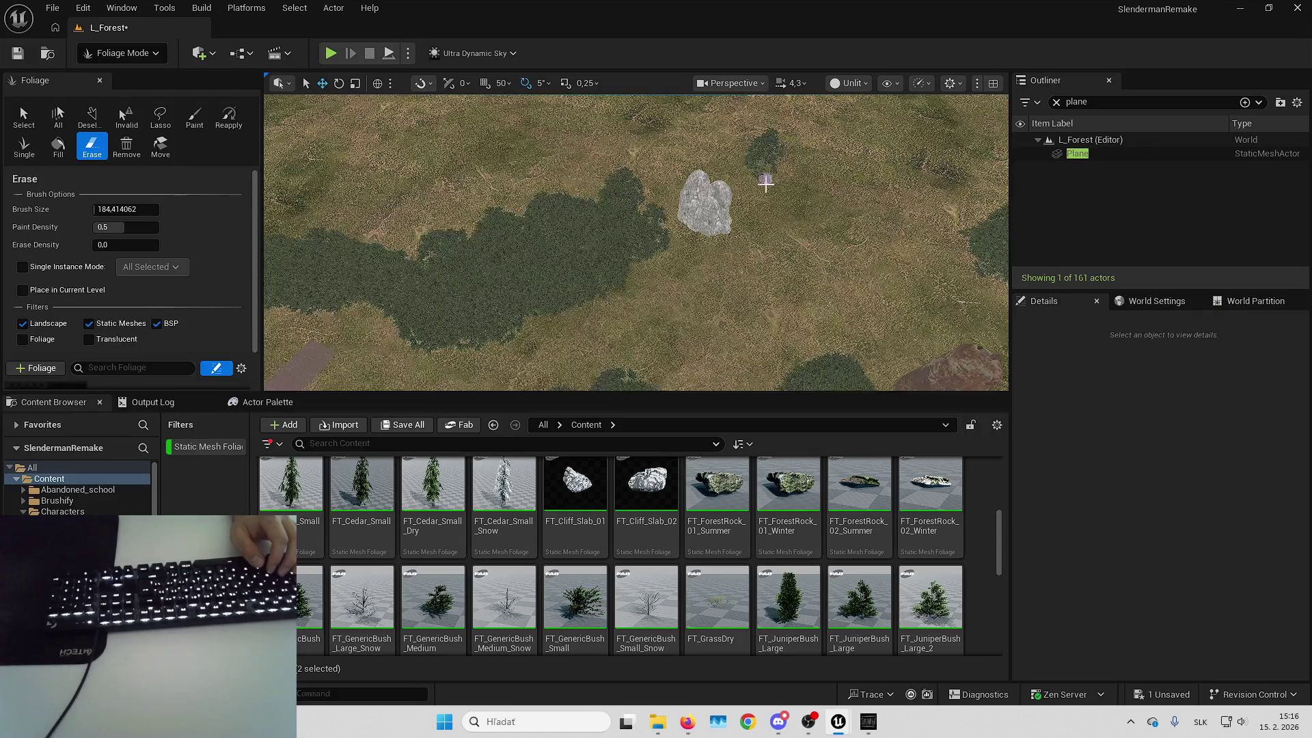
# Fly around the rock, toggling between the Paint and Erase brushes and ending on Paint
pyautogui.press('Down')
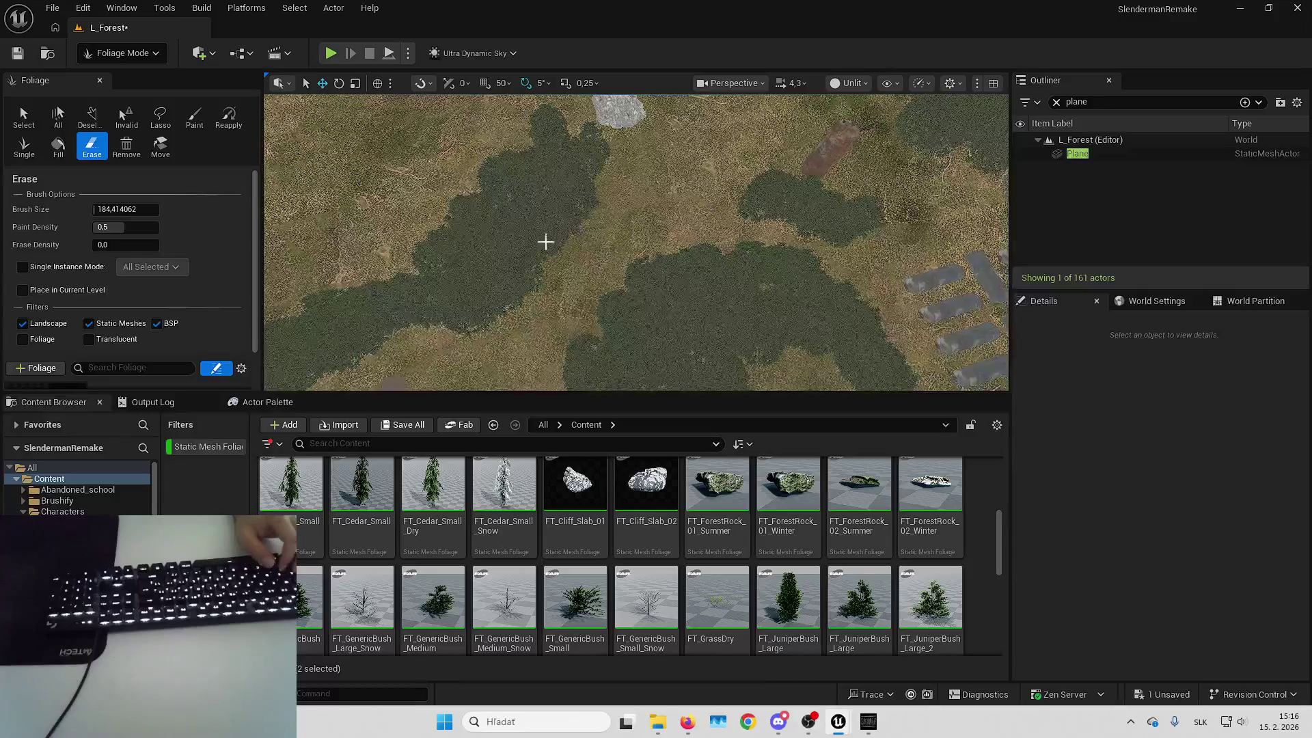
pyautogui.press('Left')
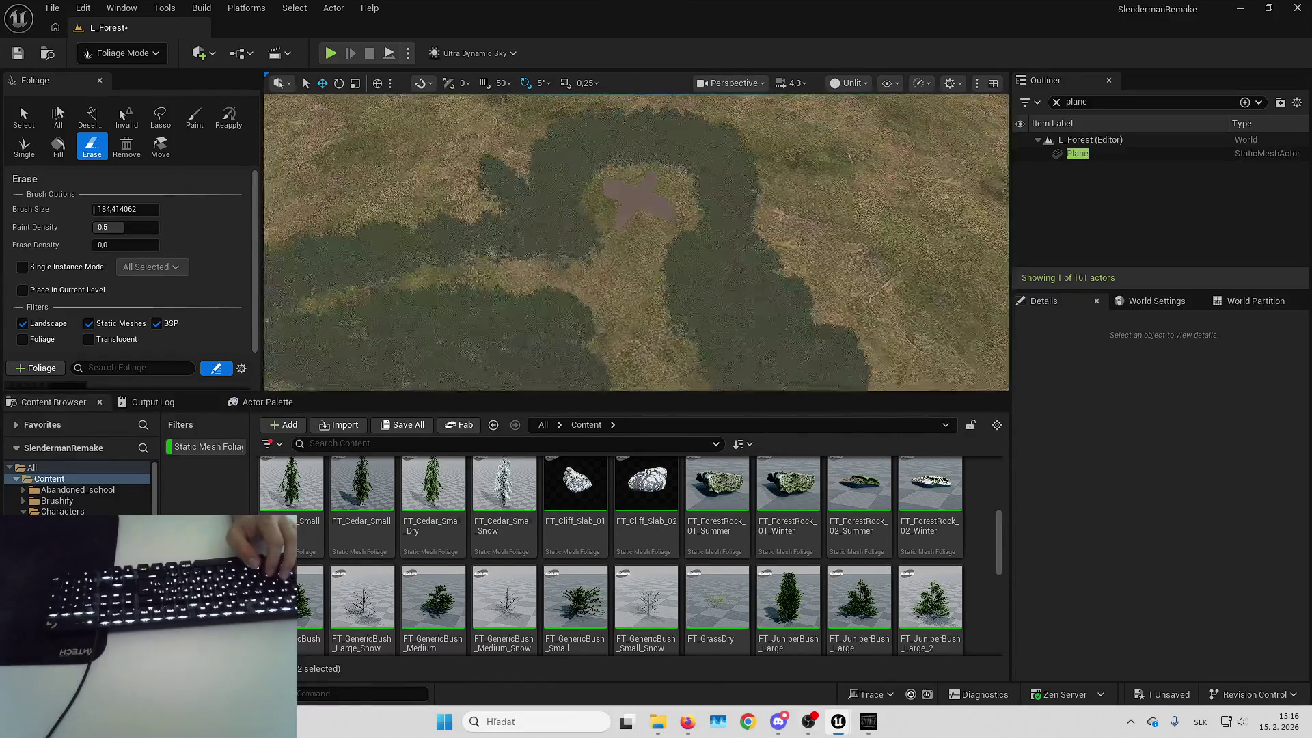
pyautogui.click(195, 117)
pyautogui.press('Down')
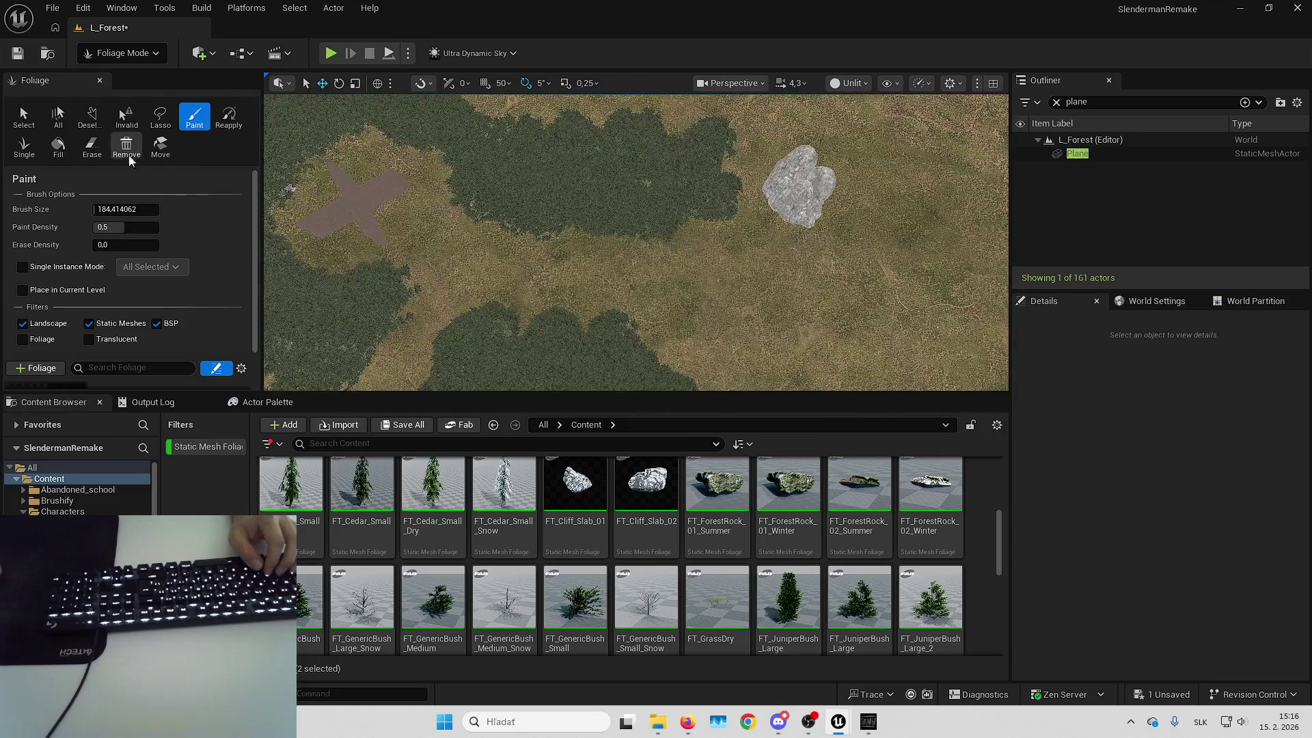
pyautogui.click(92, 145)
pyautogui.press('Right')
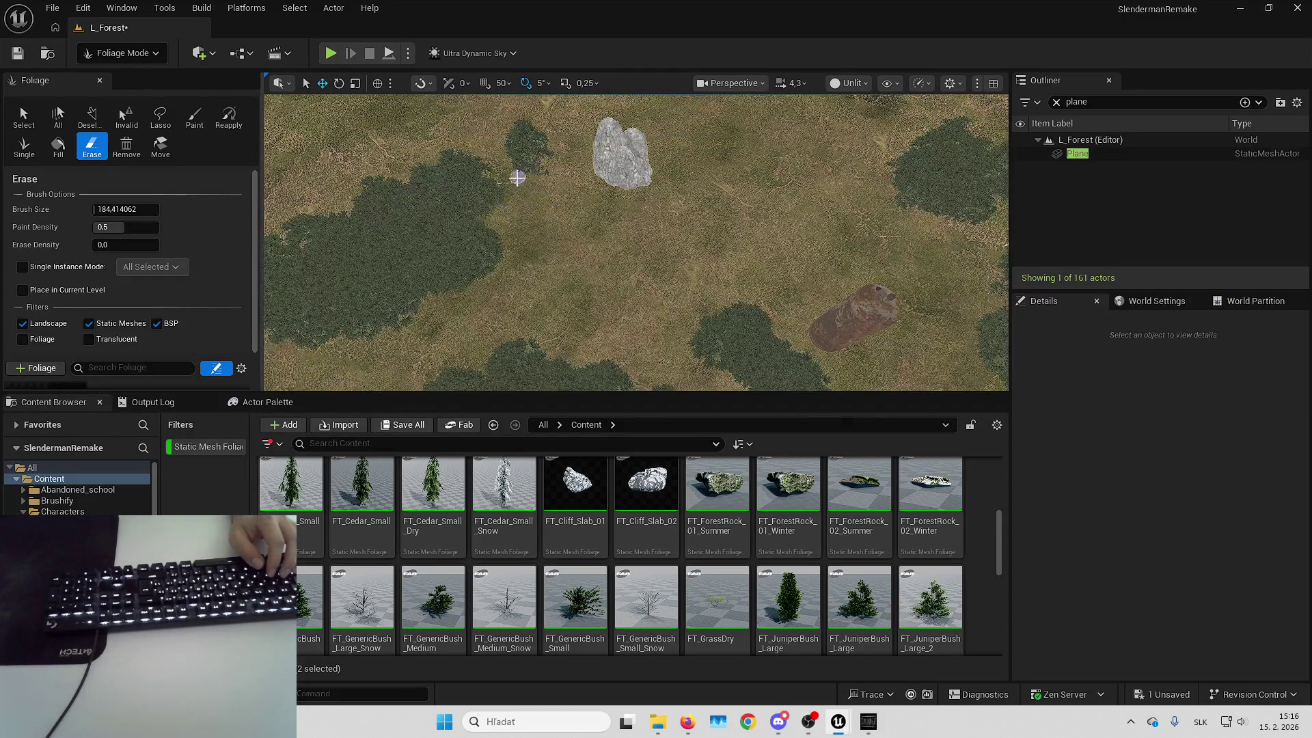
pyautogui.press('Left')
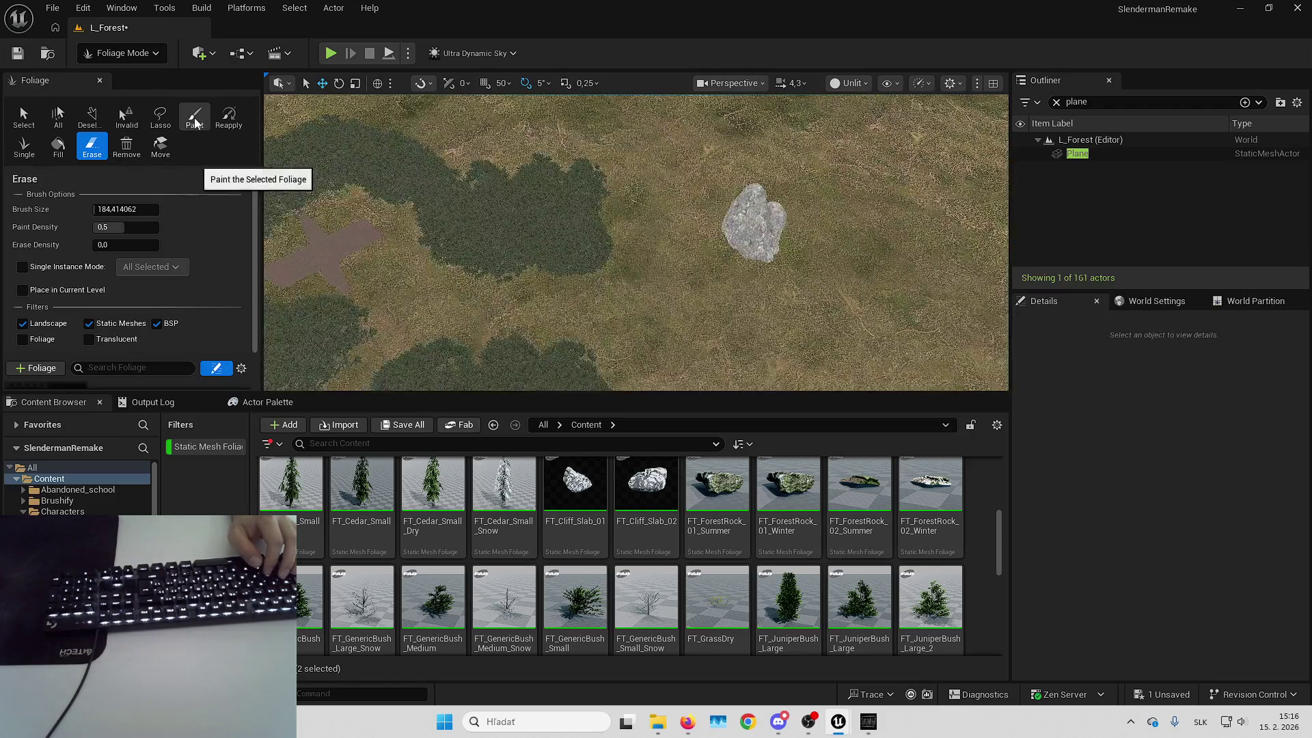
pyautogui.click(194, 117)
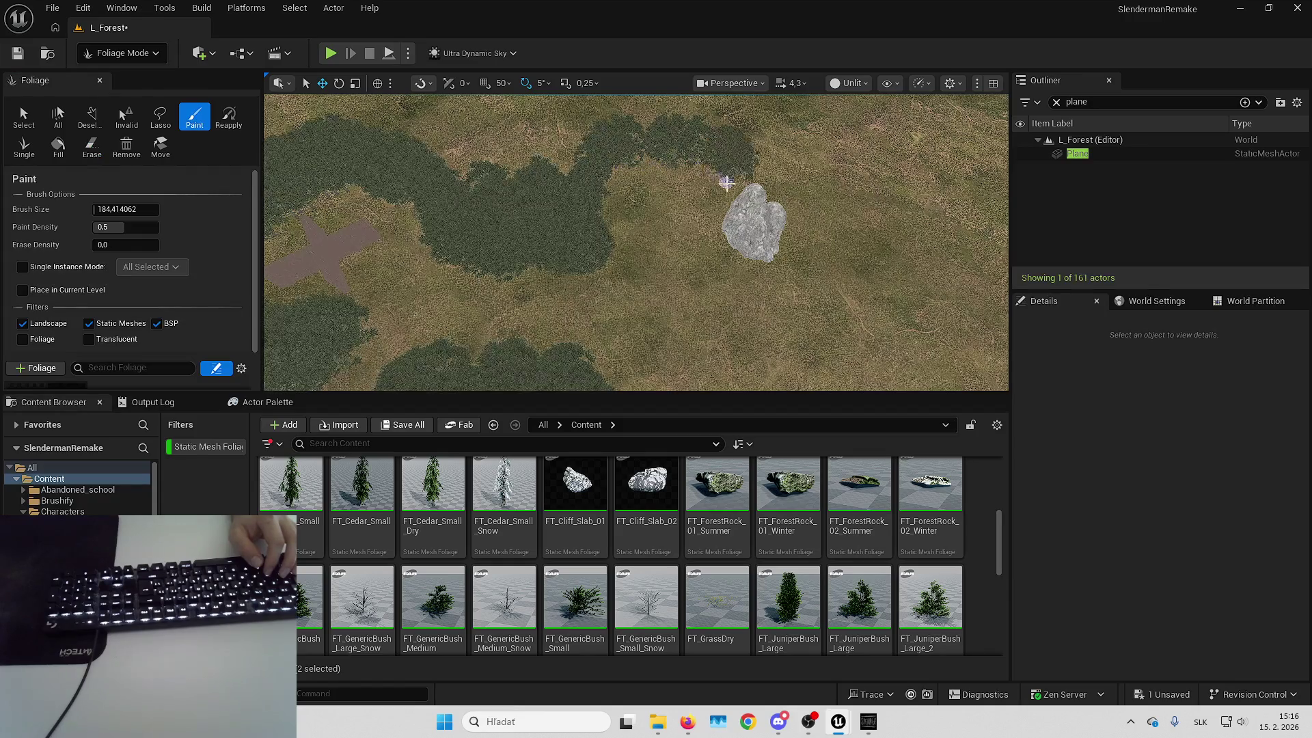
pyautogui.press('Up')
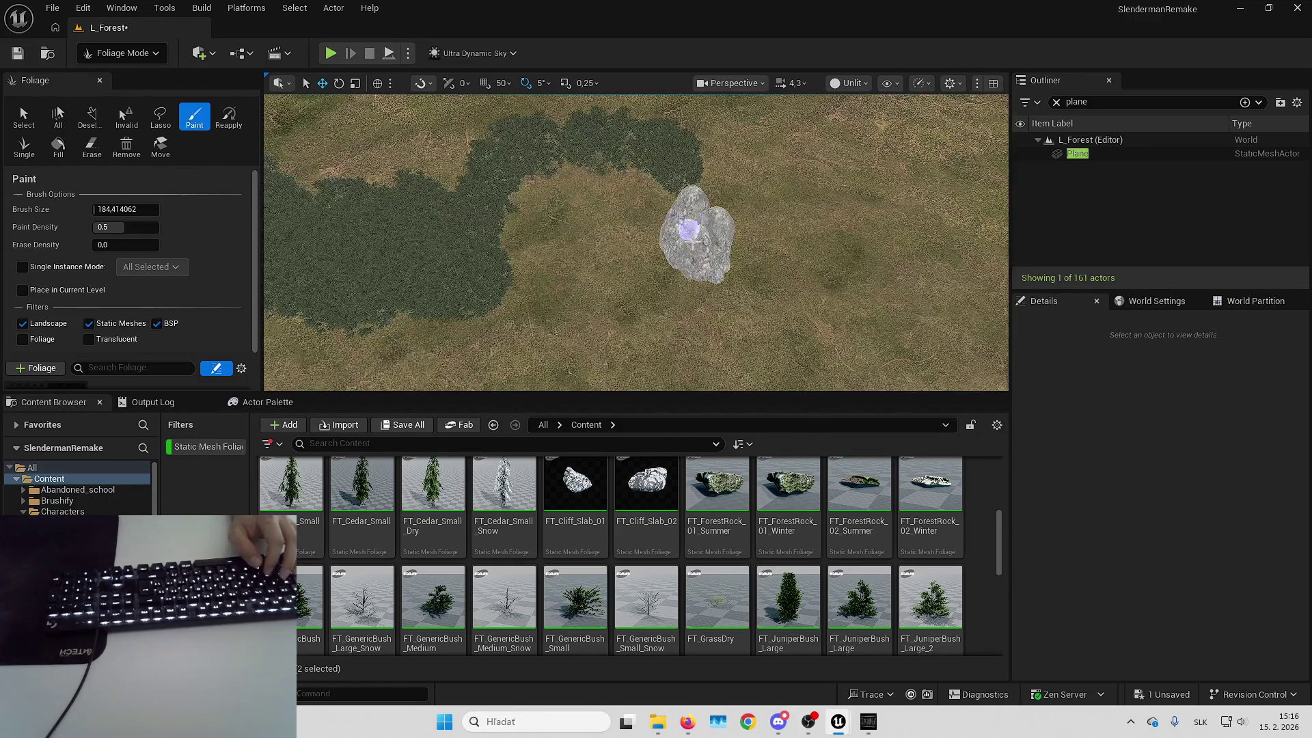
# Switch to Selection Mode and select the large rock
pyautogui.click(121, 53)
pyautogui.click(130, 80)
pyautogui.click(586, 233)
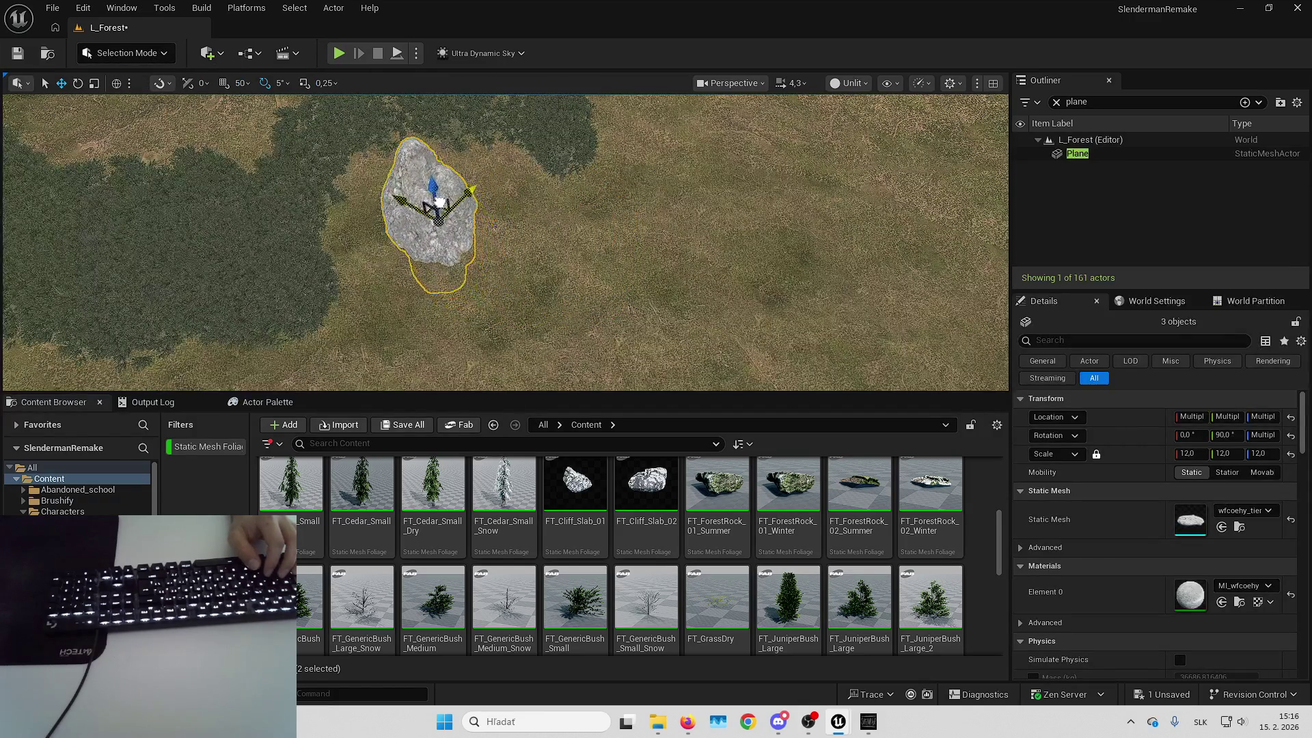
# Return to Foliage Mode, zoom over the painted foliage, and switch to the running Slender game
pyautogui.click(106, 52)
pyautogui.click(119, 106)
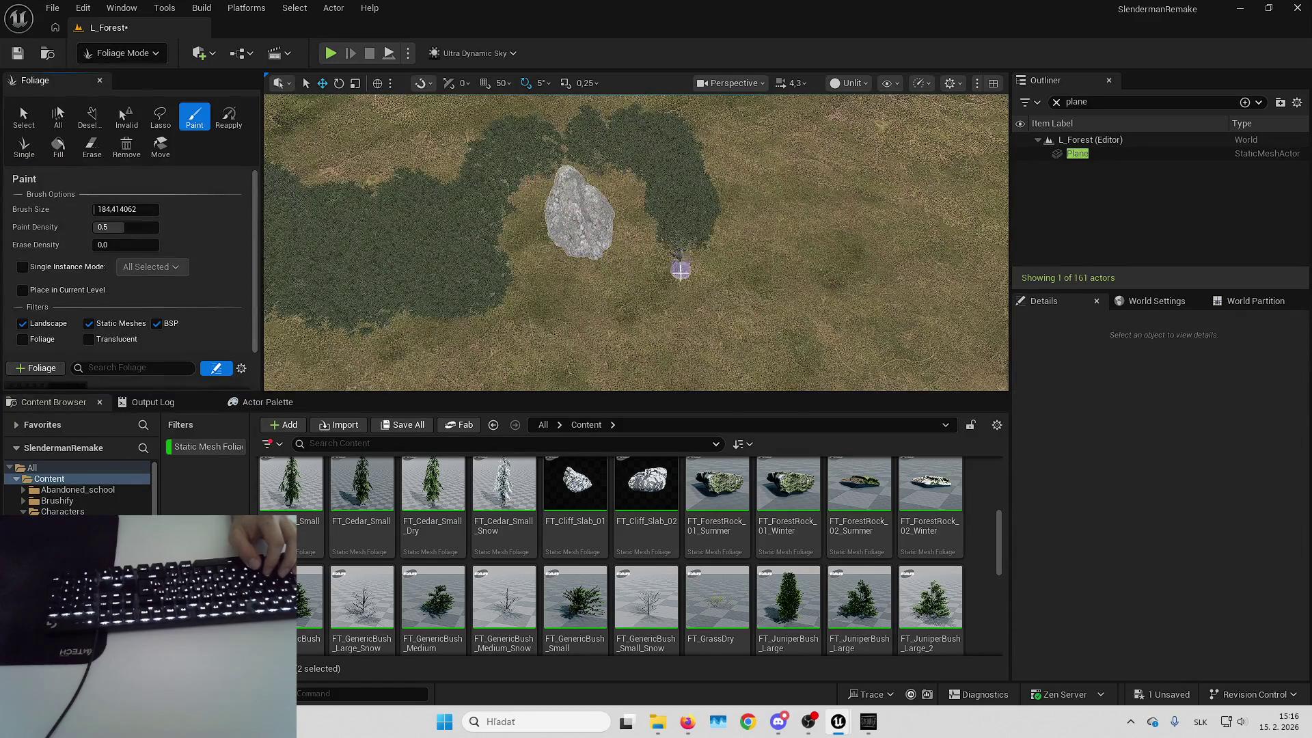
pyautogui.scroll(5, 678, 301)
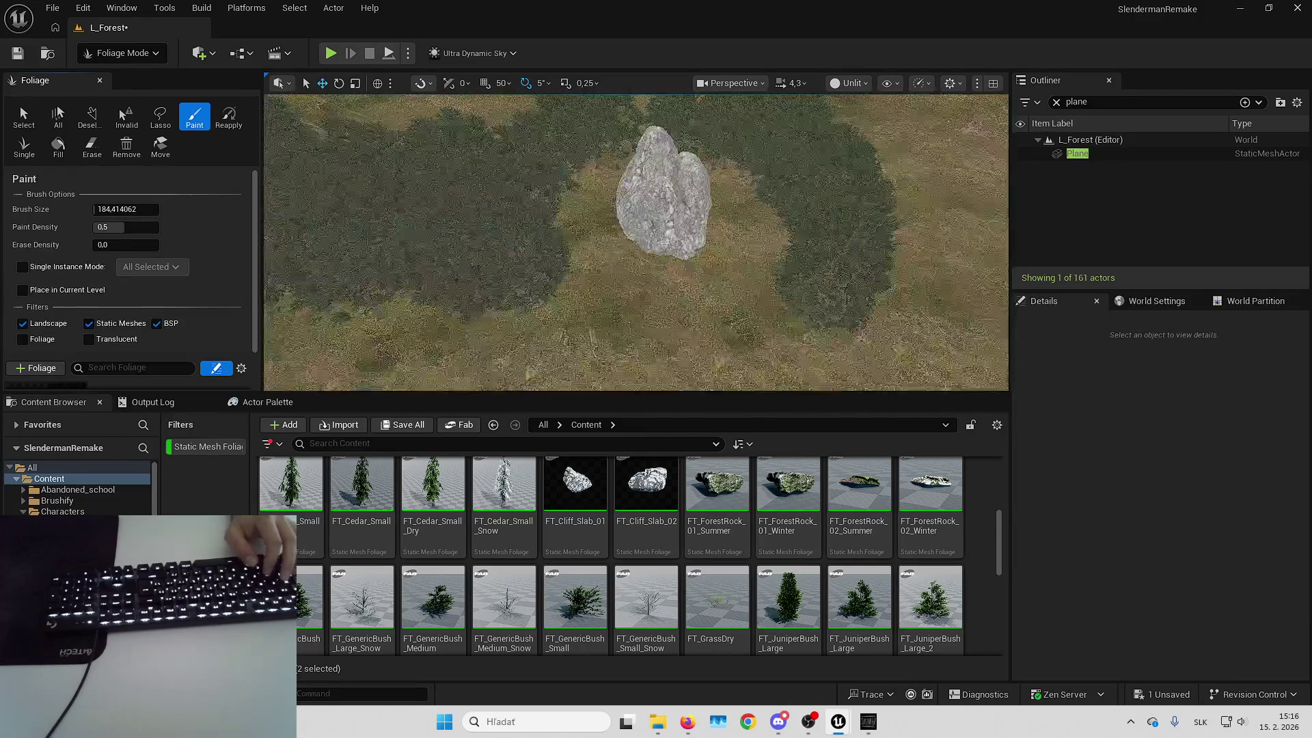
pyautogui.scroll(-5, 497, 330)
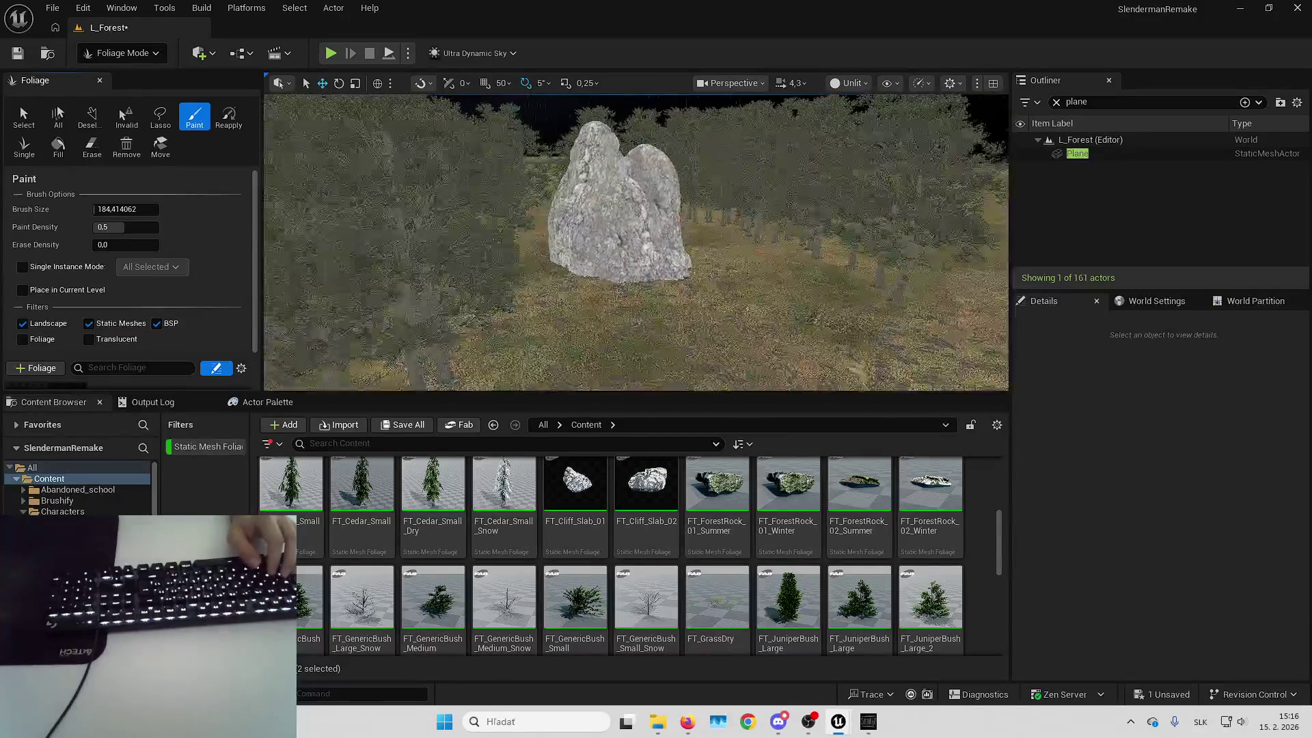
pyautogui.scroll(5, 497, 330)
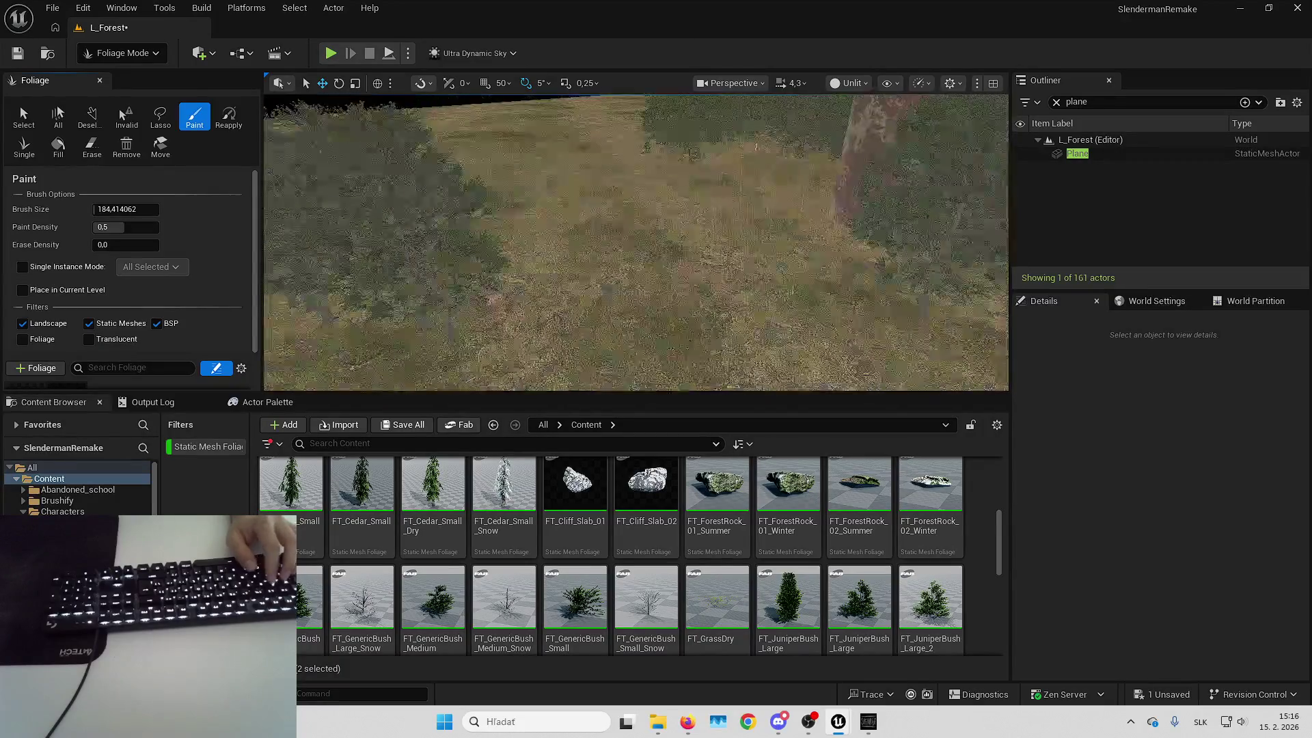
pyautogui.scroll(-5, 685, 256)
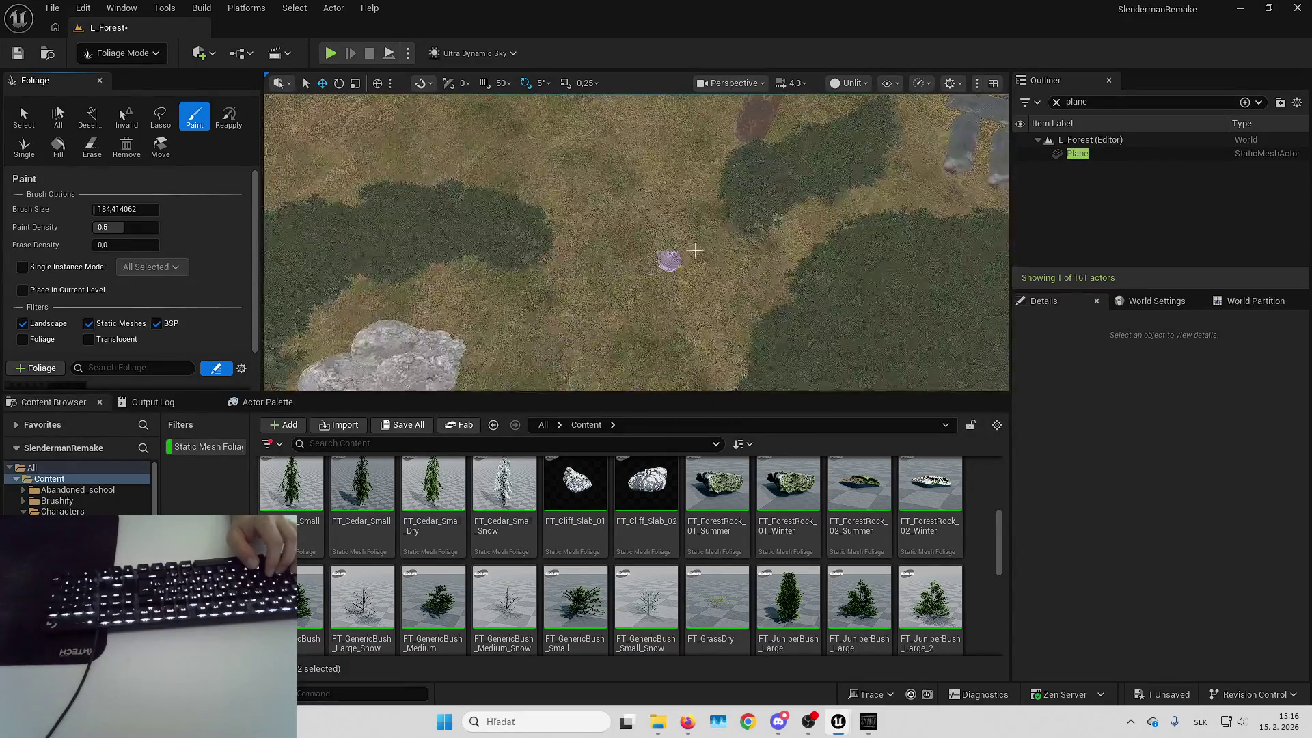
pyautogui.scroll(5, 686, 256)
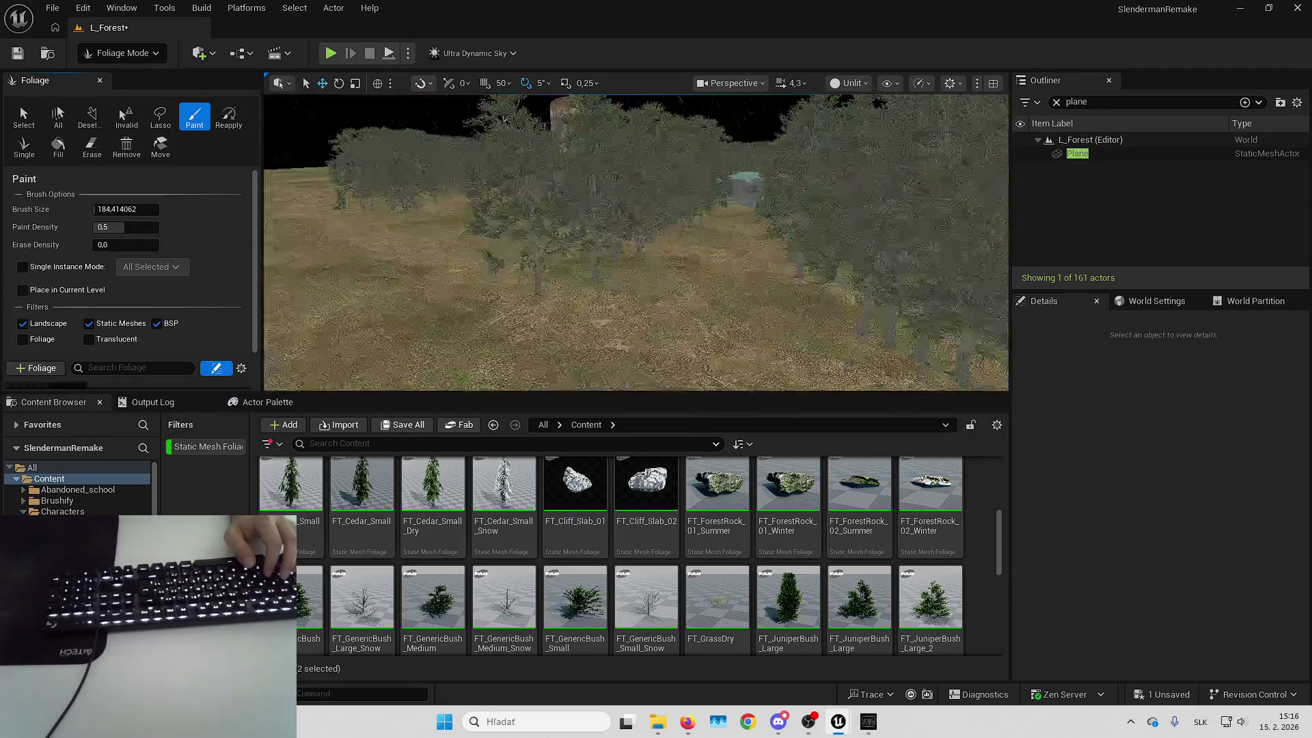
pyautogui.scroll(-5, 703, 263)
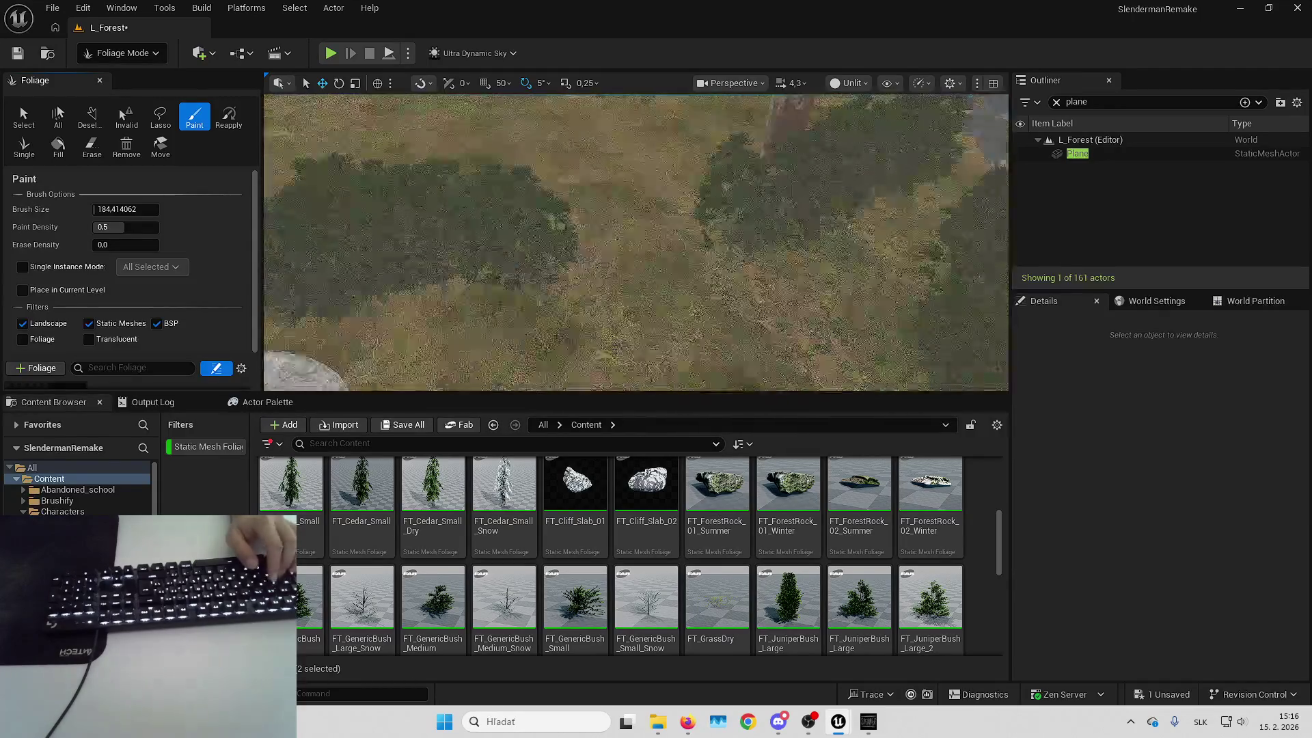
pyautogui.hotkey('alt', 'Tab')
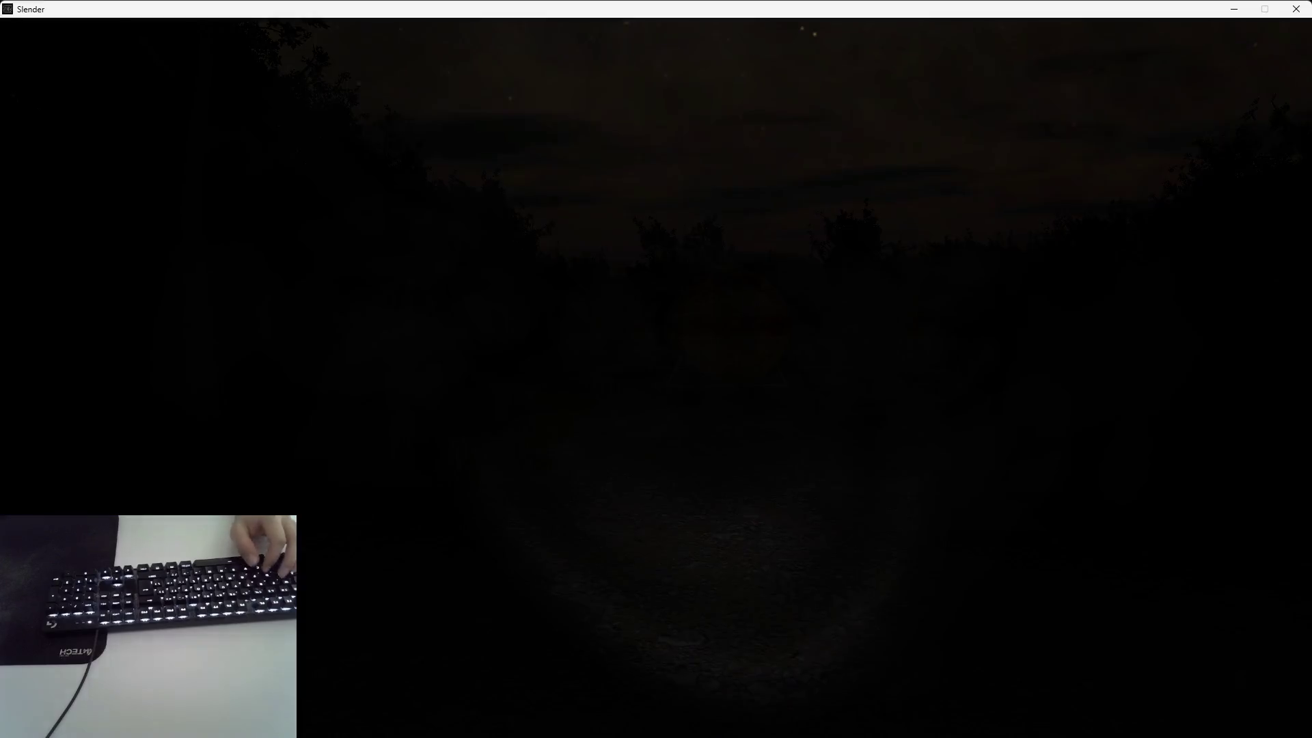
# Walk from the dark tree trunks toward the field and deeper along the forest path
pyautogui.press('w')
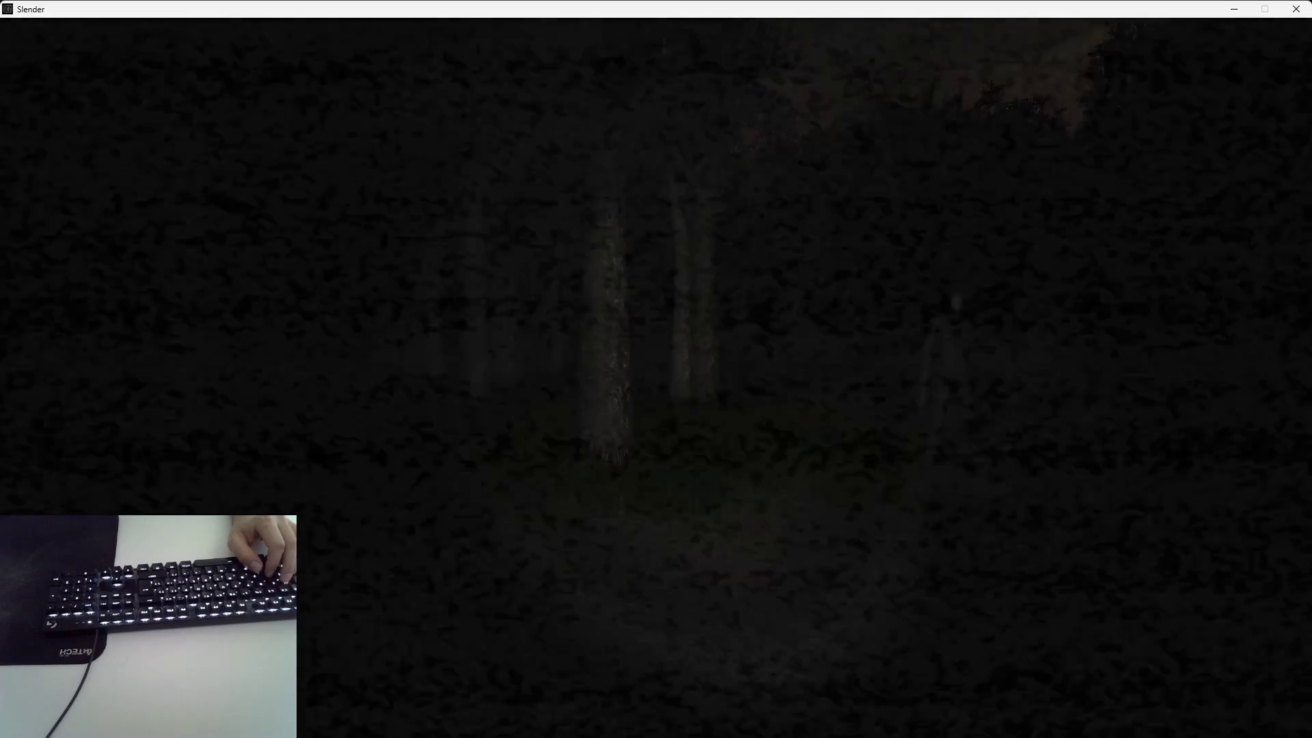
pyautogui.press('w')
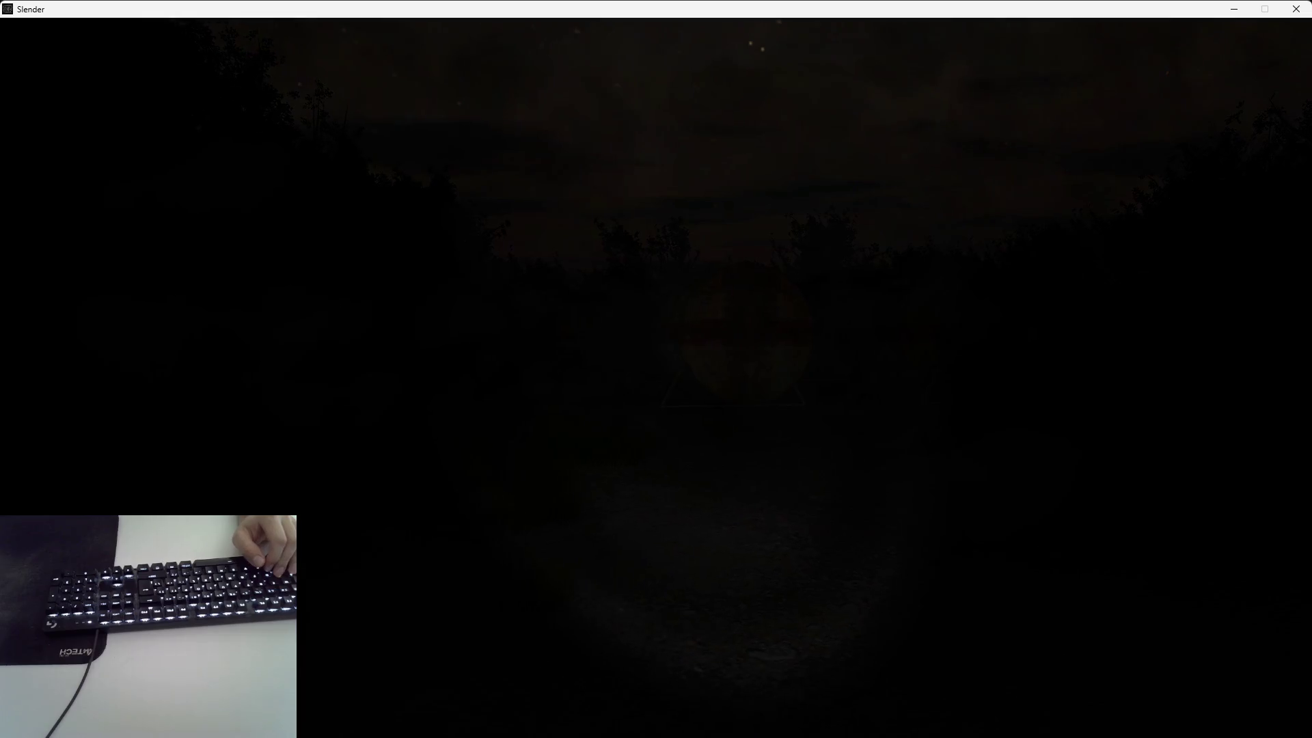
pyautogui.press('w')
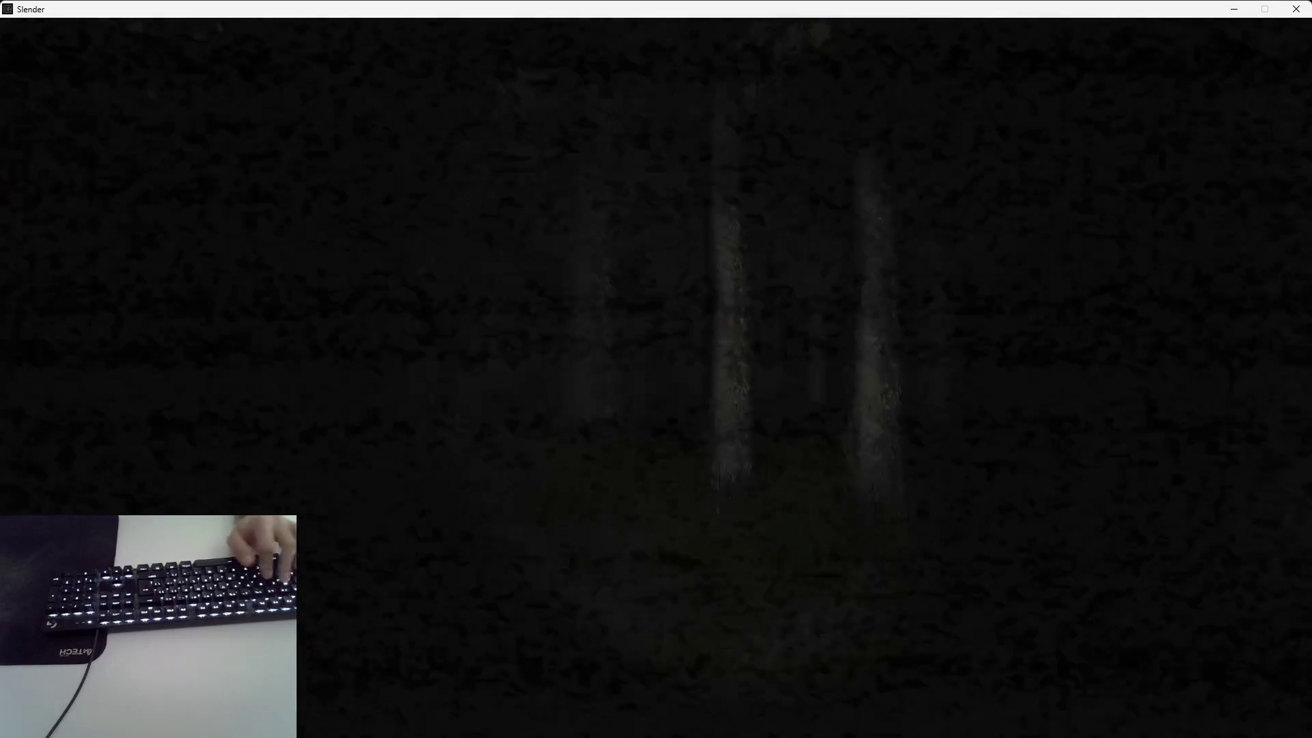
pyautogui.press('w')
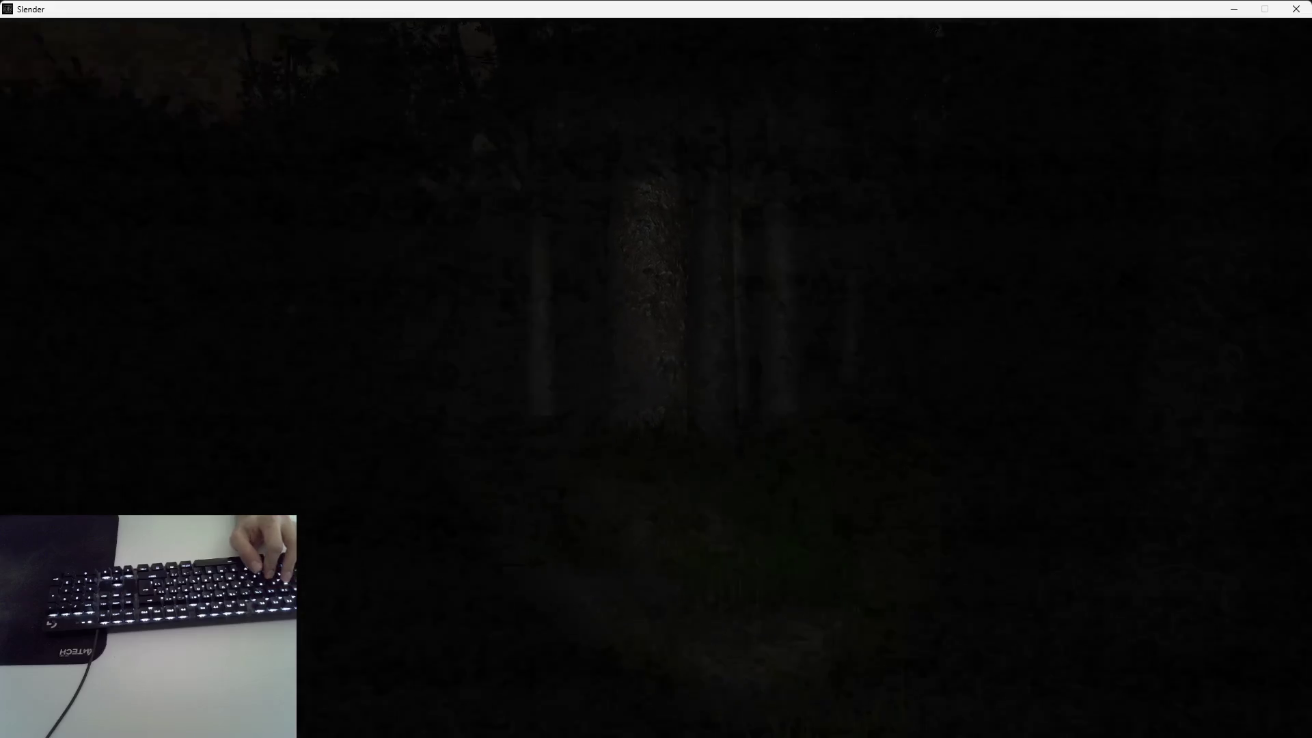
pyautogui.press('w')
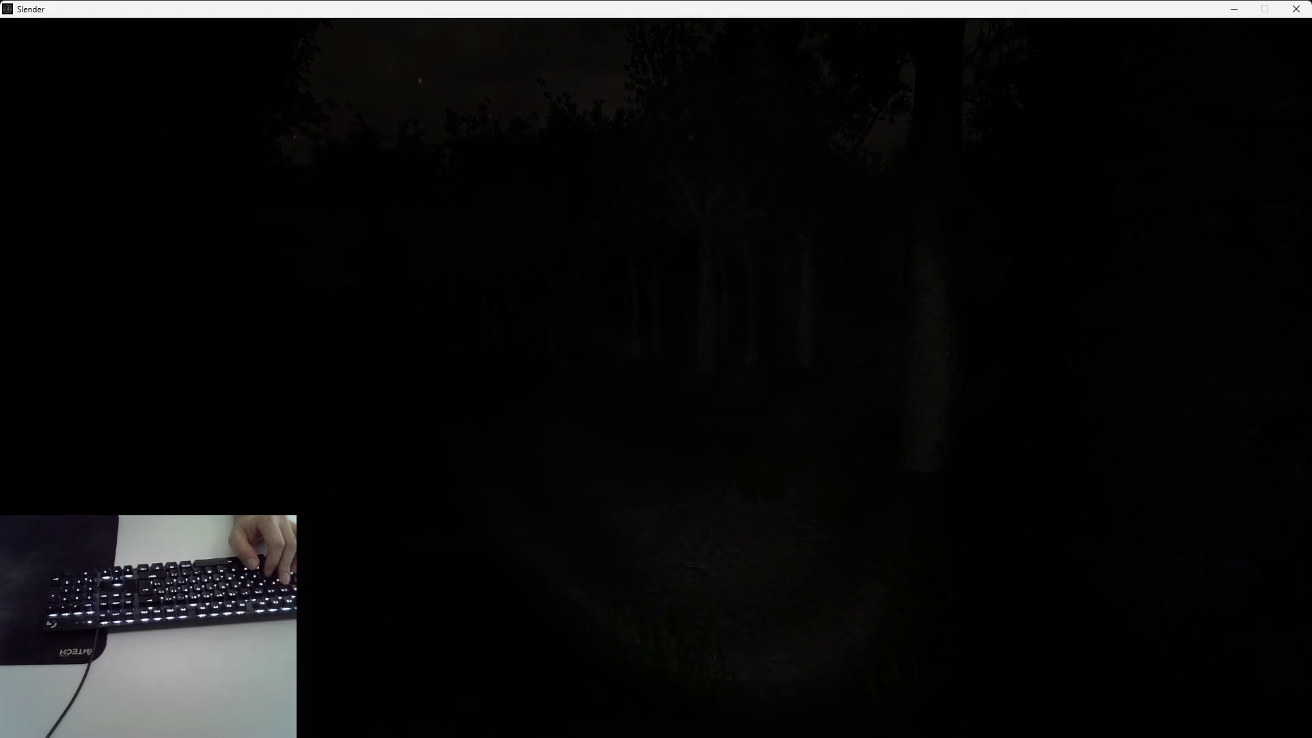
pyautogui.press('w')
pyautogui.press('w')
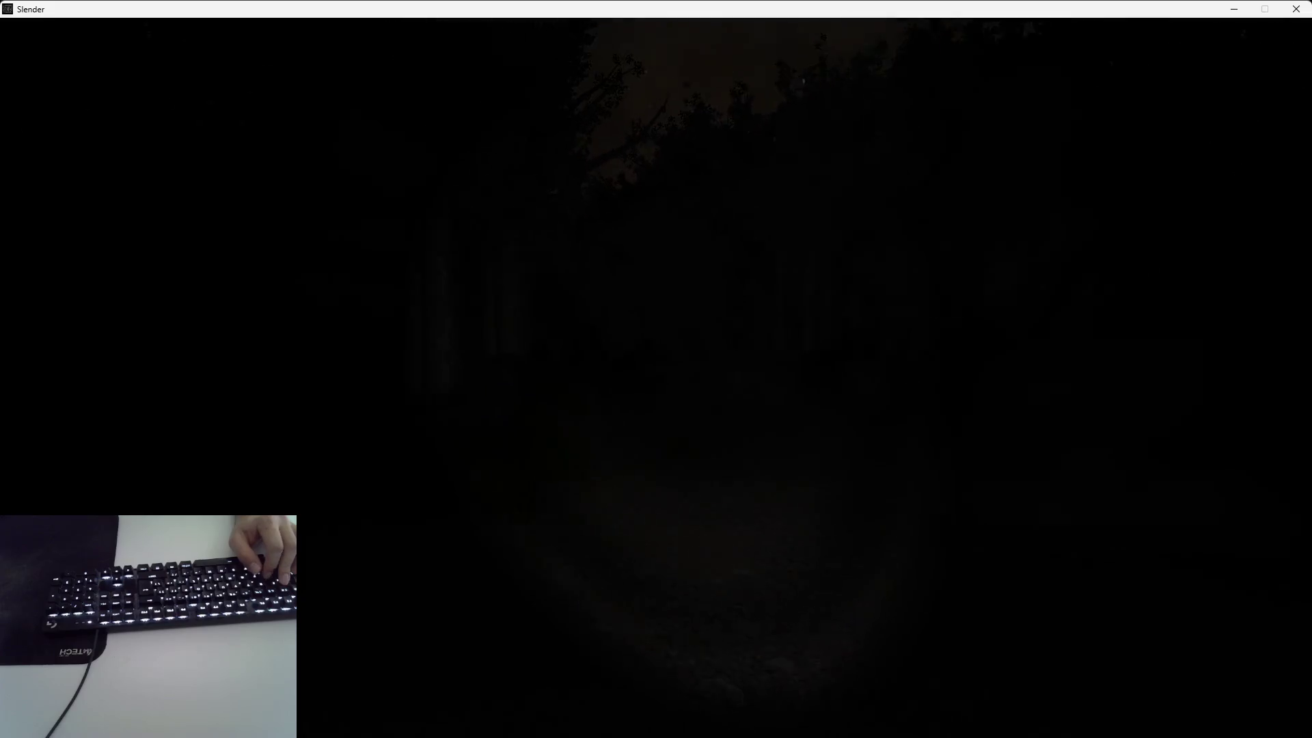
pyautogui.press('w')
pyautogui.press('w')
pyautogui.press('w')
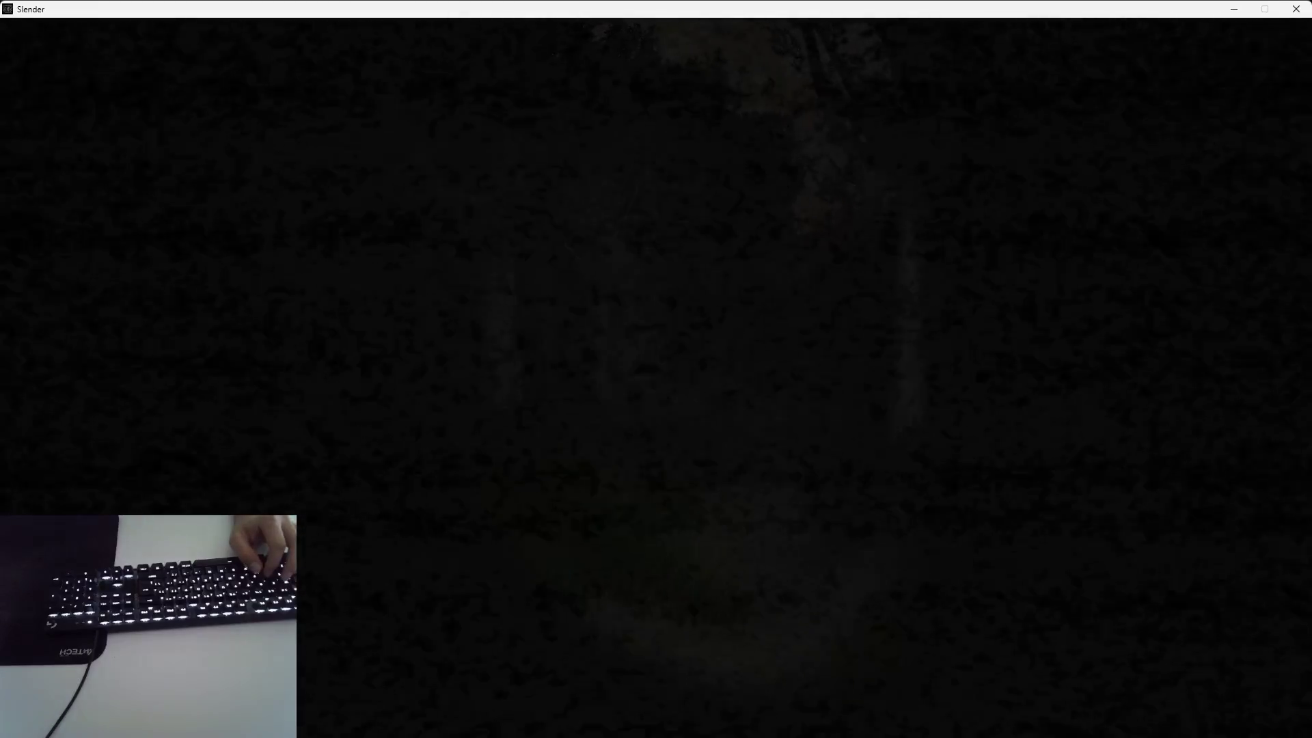
pyautogui.press('w')
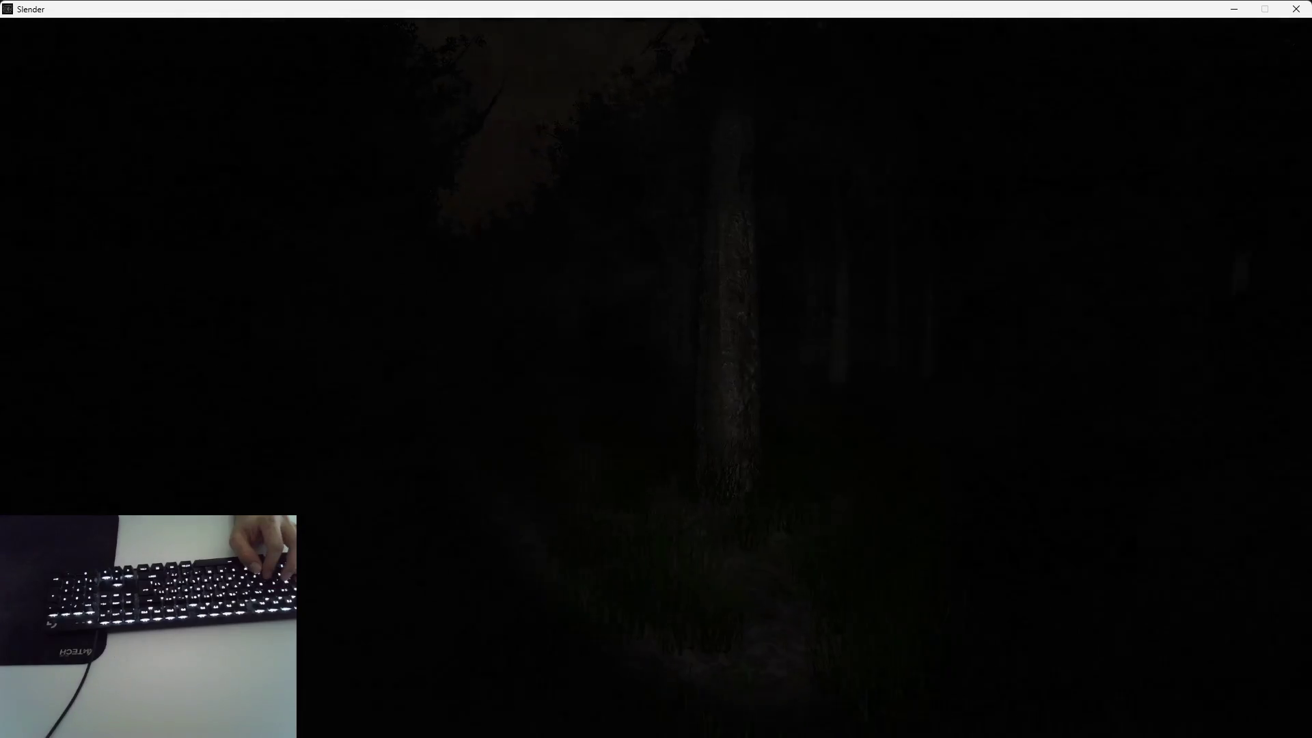
pyautogui.press('w')
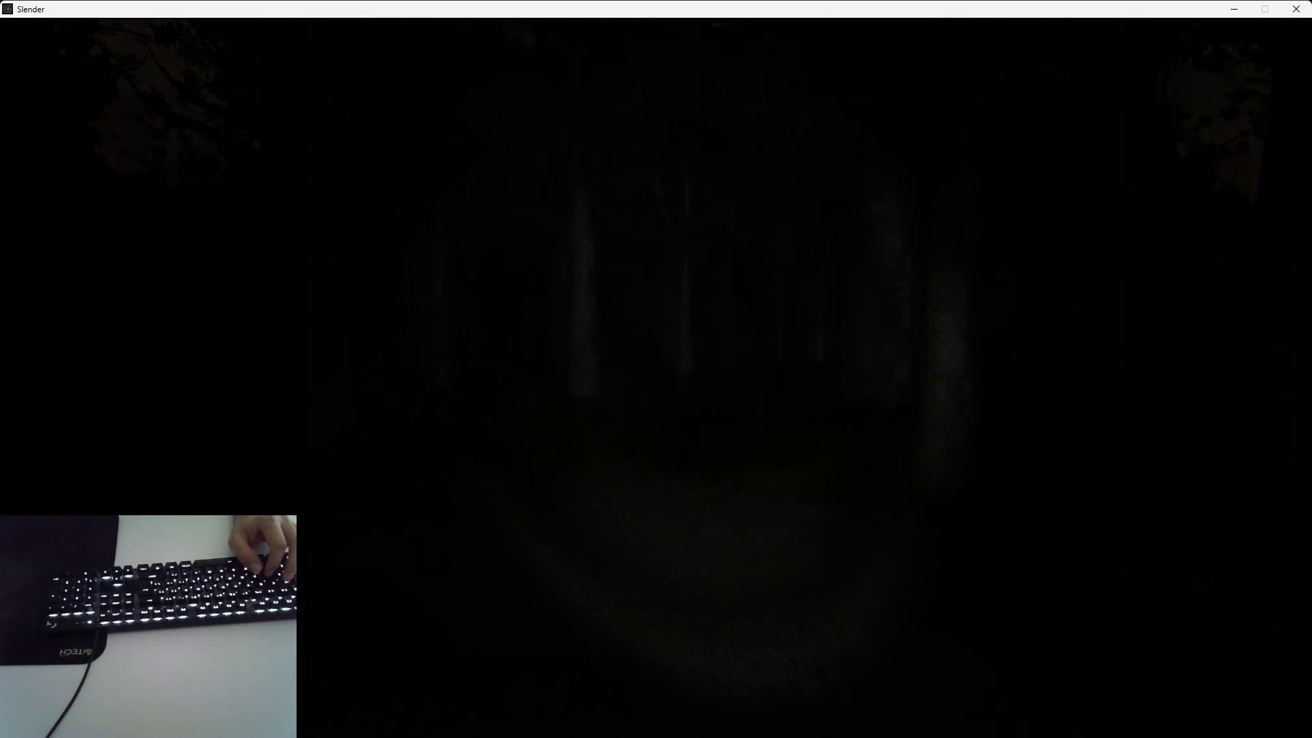
pyautogui.press('w')
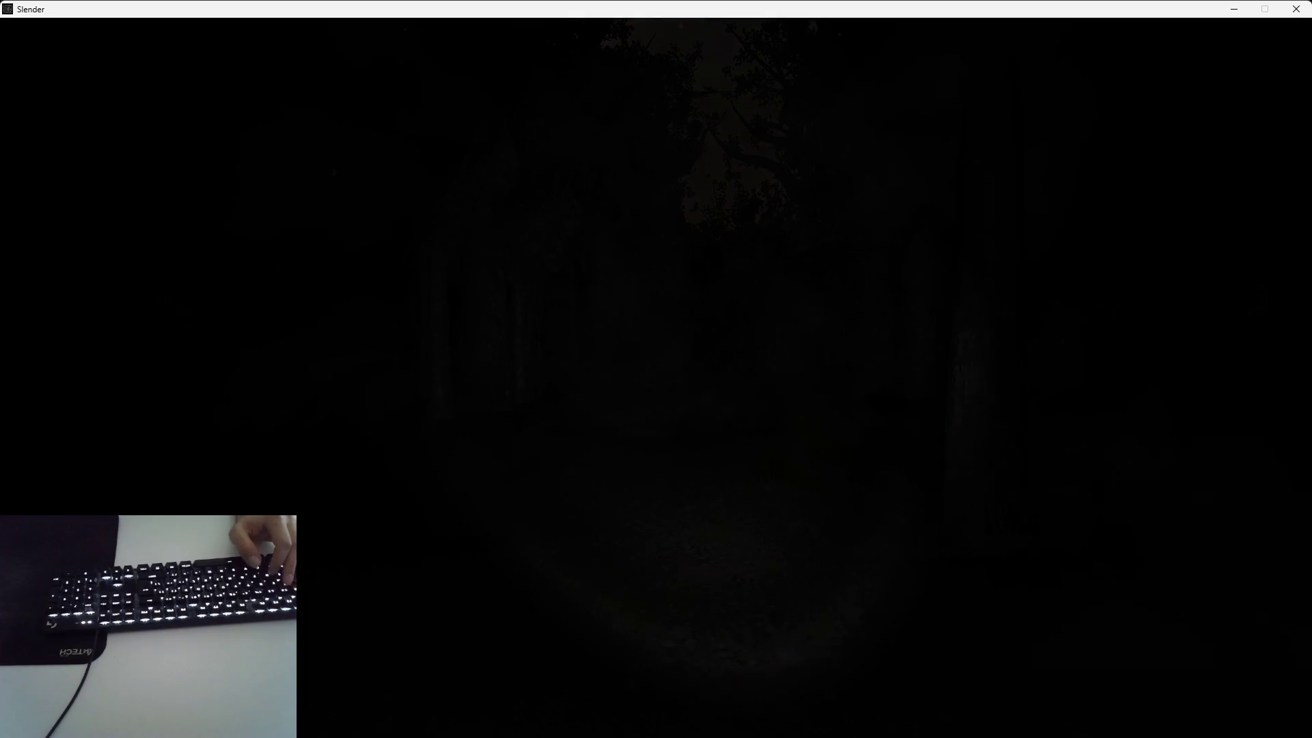
pyautogui.press('w')
pyautogui.press('w')
pyautogui.press('w')
pyautogui.press('w')
pyautogui.press('w')
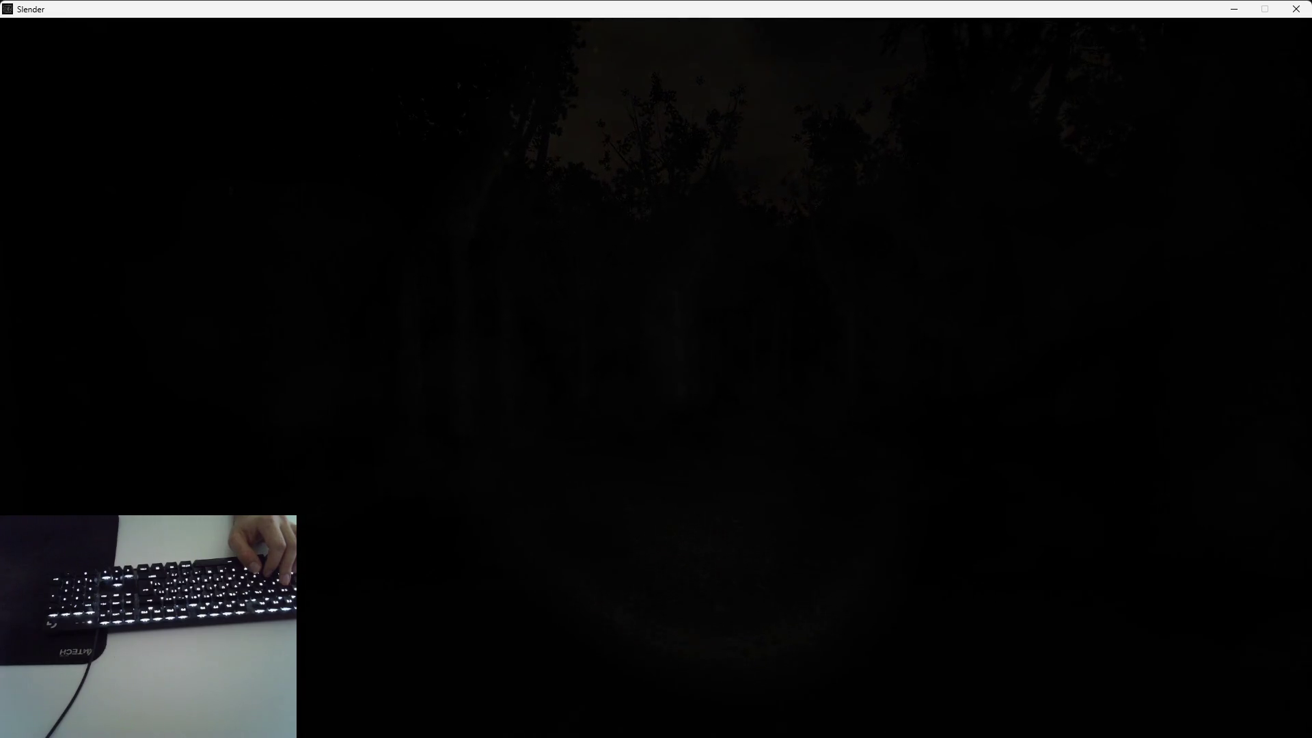
pyautogui.press('w')
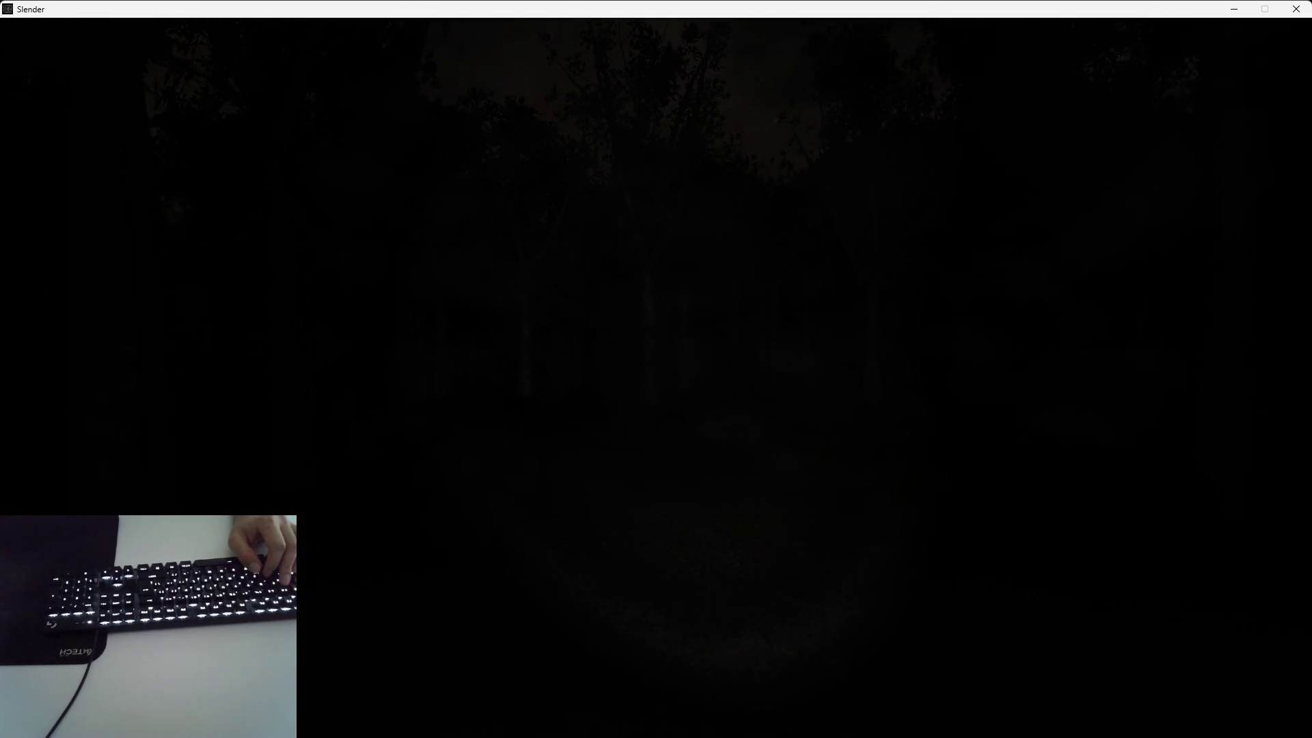
pyautogui.press('w')
pyautogui.press('w')
pyautogui.press('w')
pyautogui.press('w')
pyautogui.press('w')
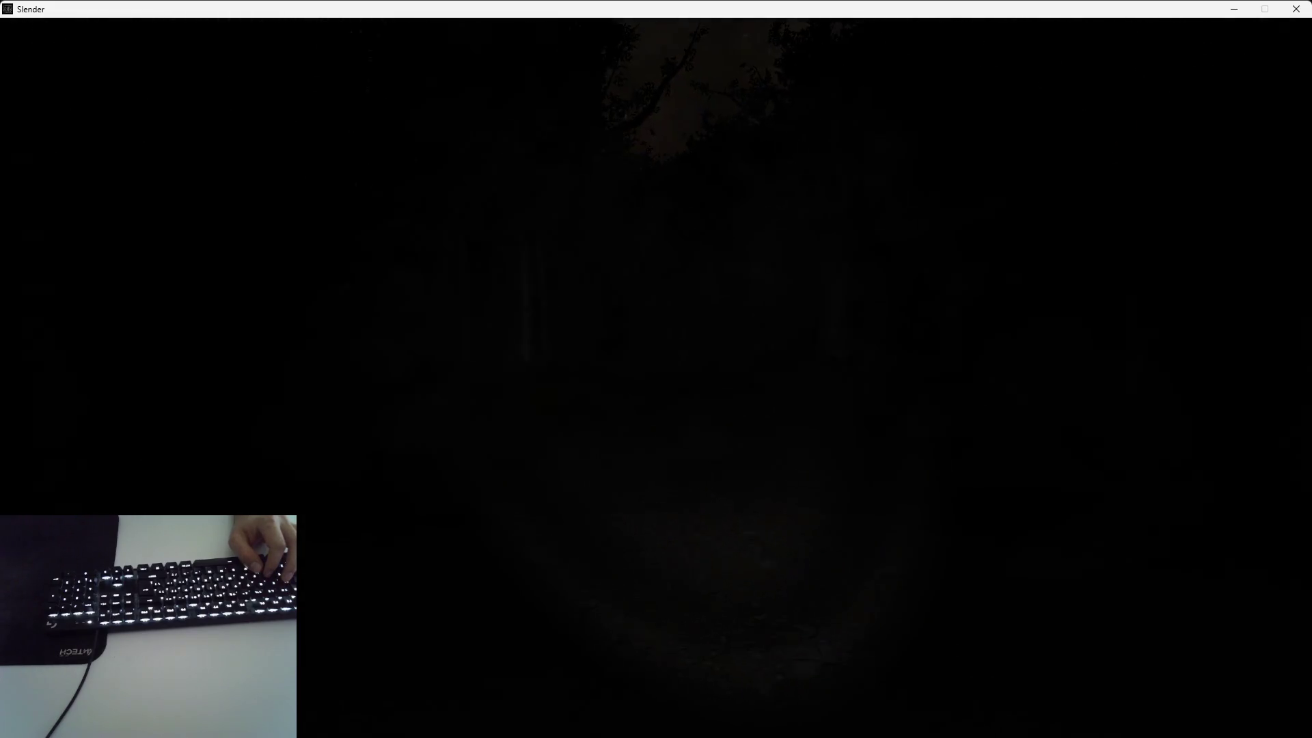
# Continue toward the canopy opening and lit trunks, then quit the game back to the editor
pyautogui.press('w')
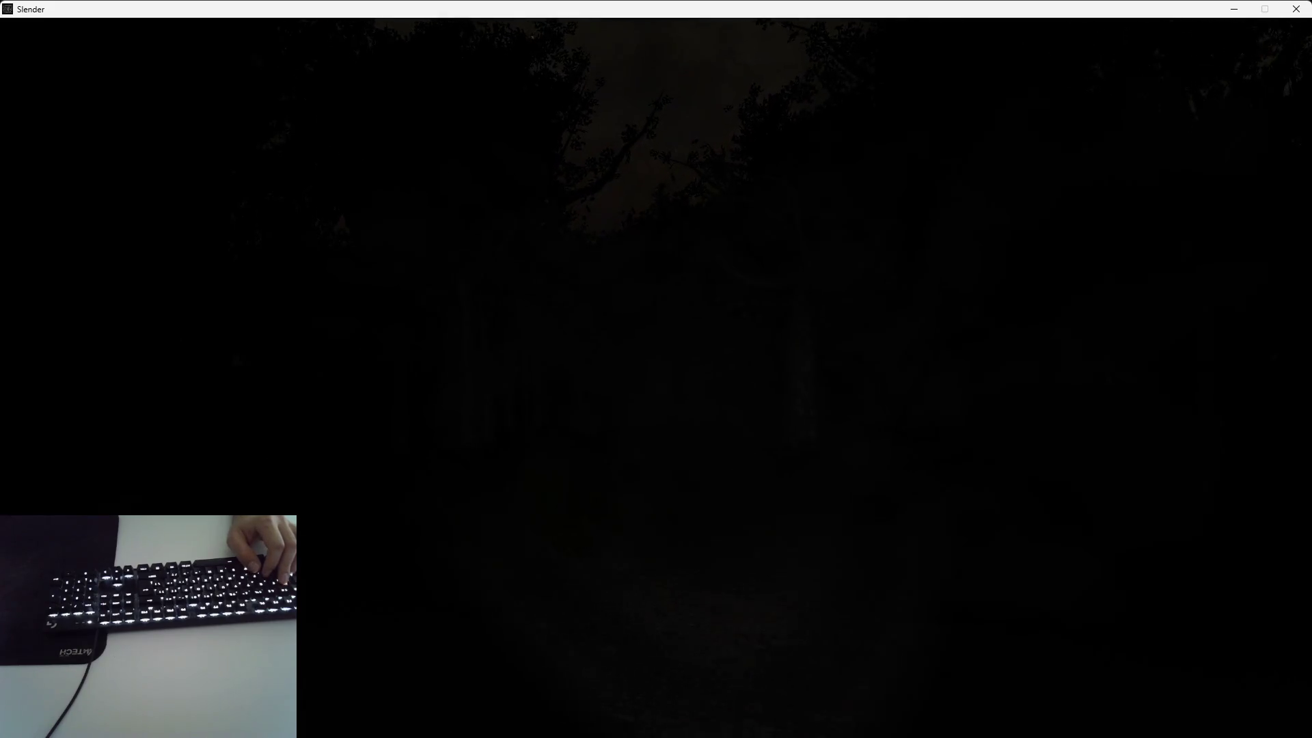
pyautogui.press('w')
pyautogui.press('w')
pyautogui.press('w')
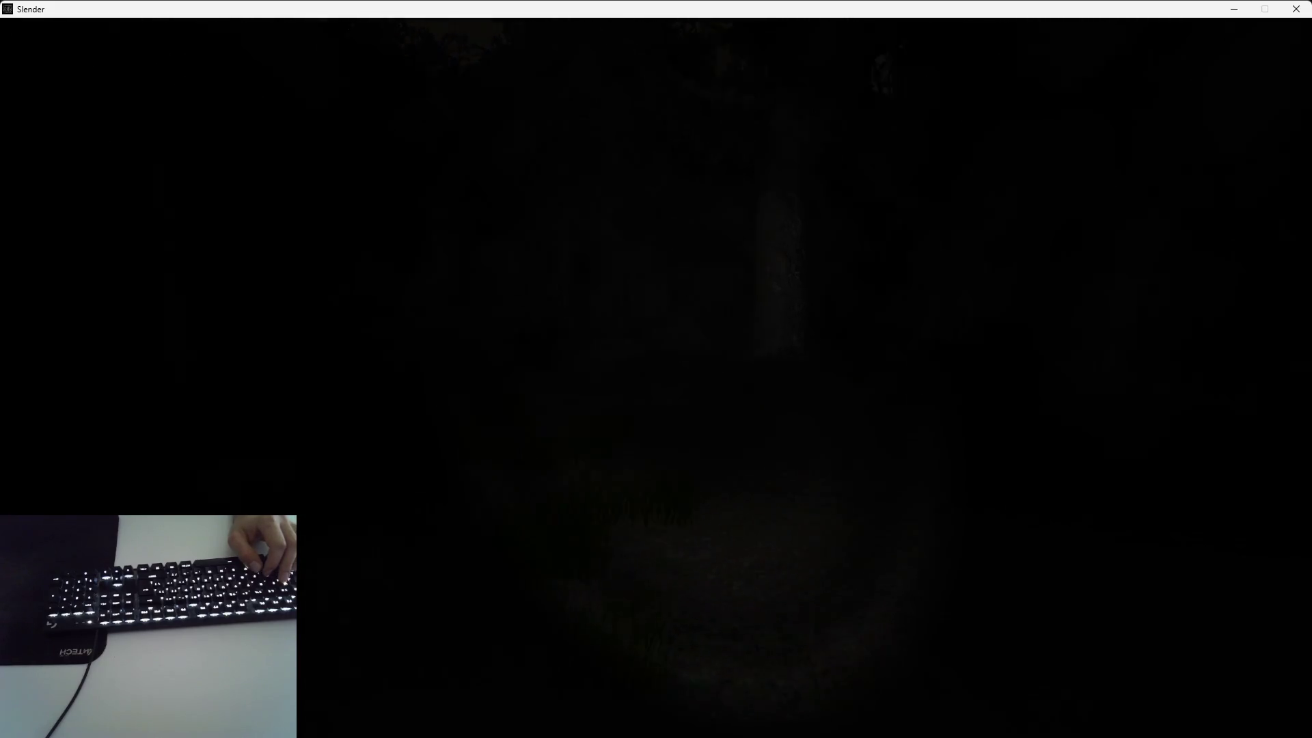
pyautogui.press('w')
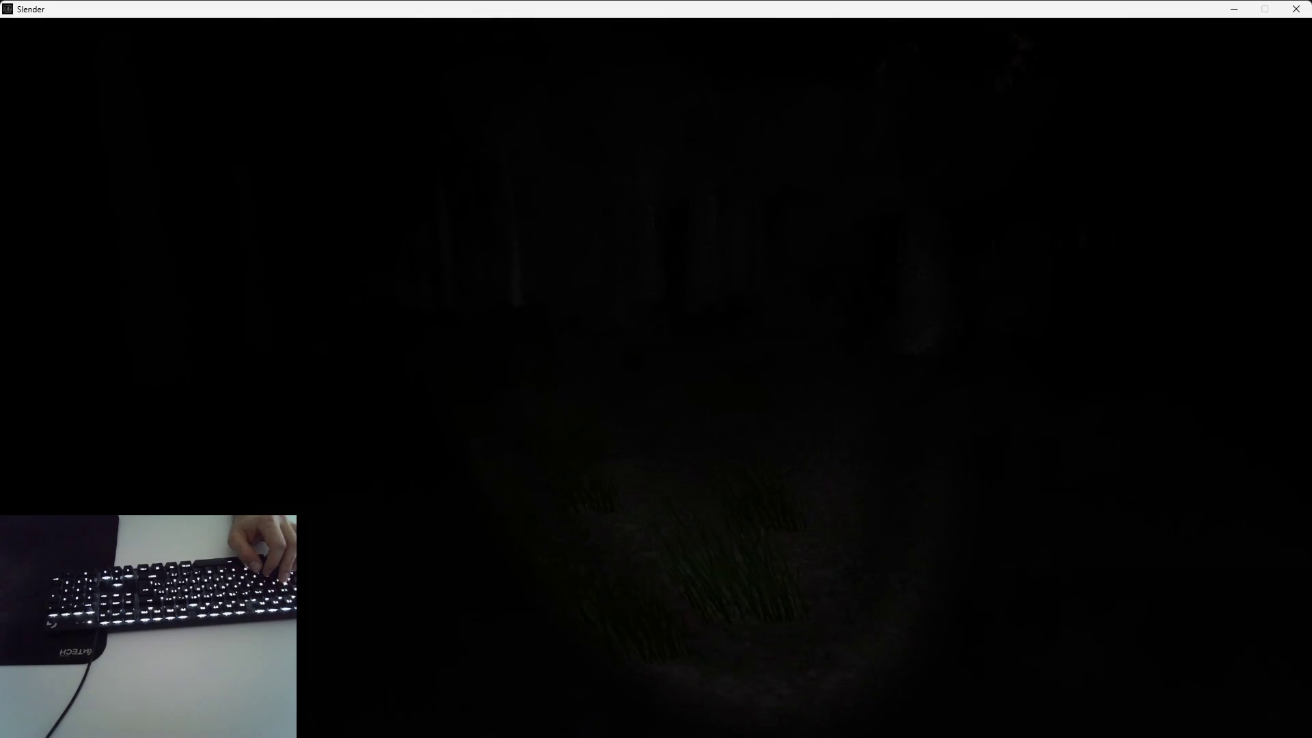
pyautogui.press('w')
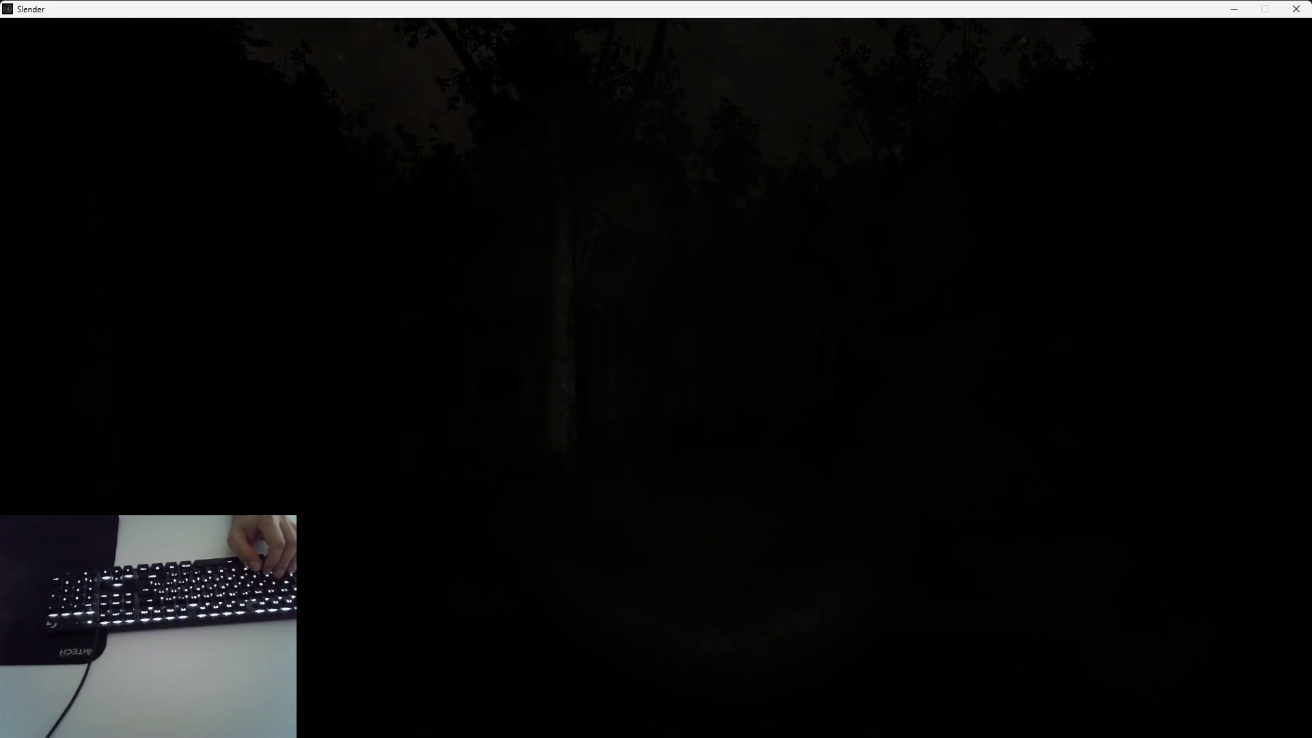
pyautogui.press('w')
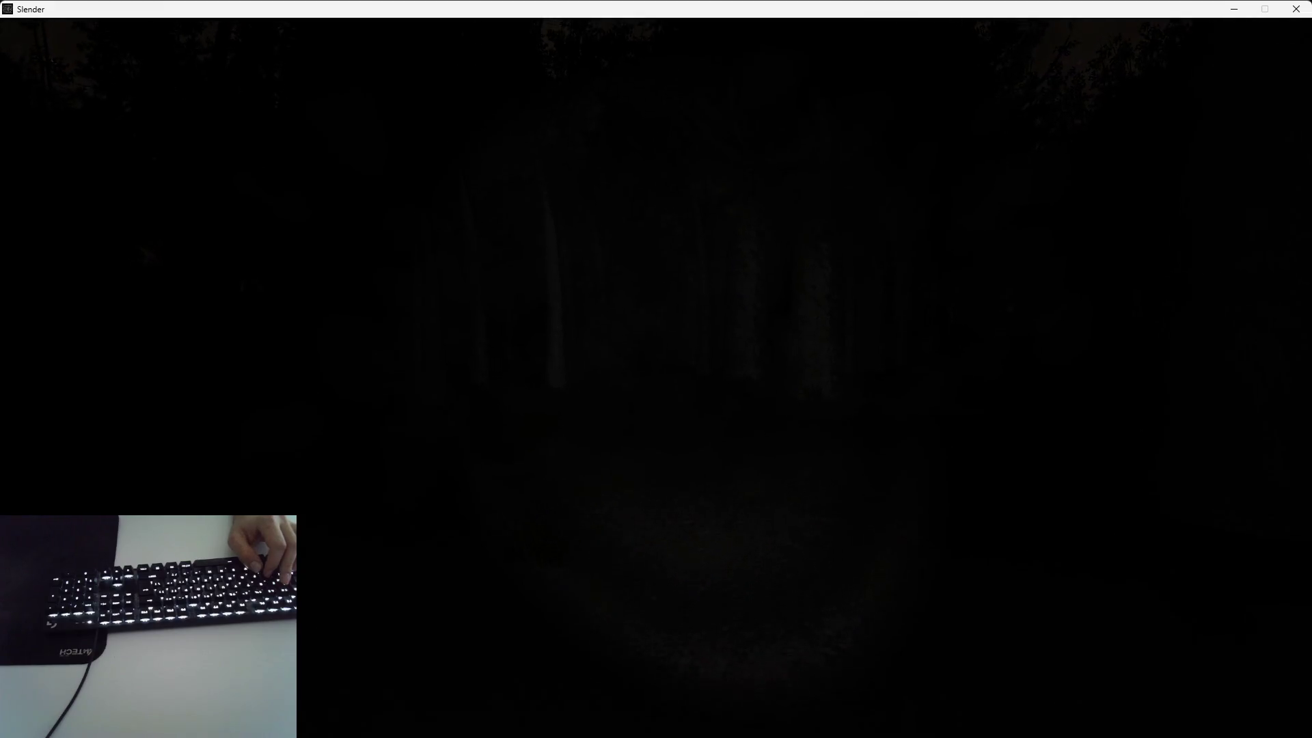
pyautogui.press('w')
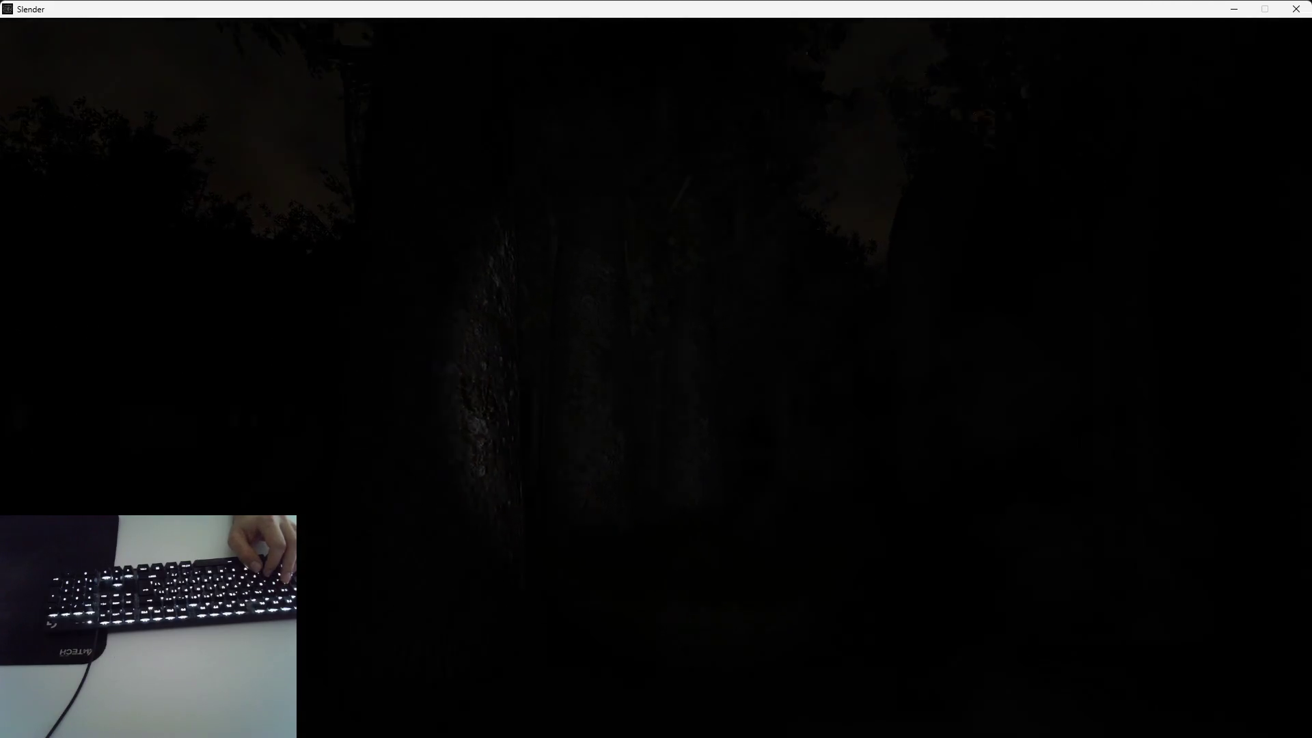
pyautogui.press('w')
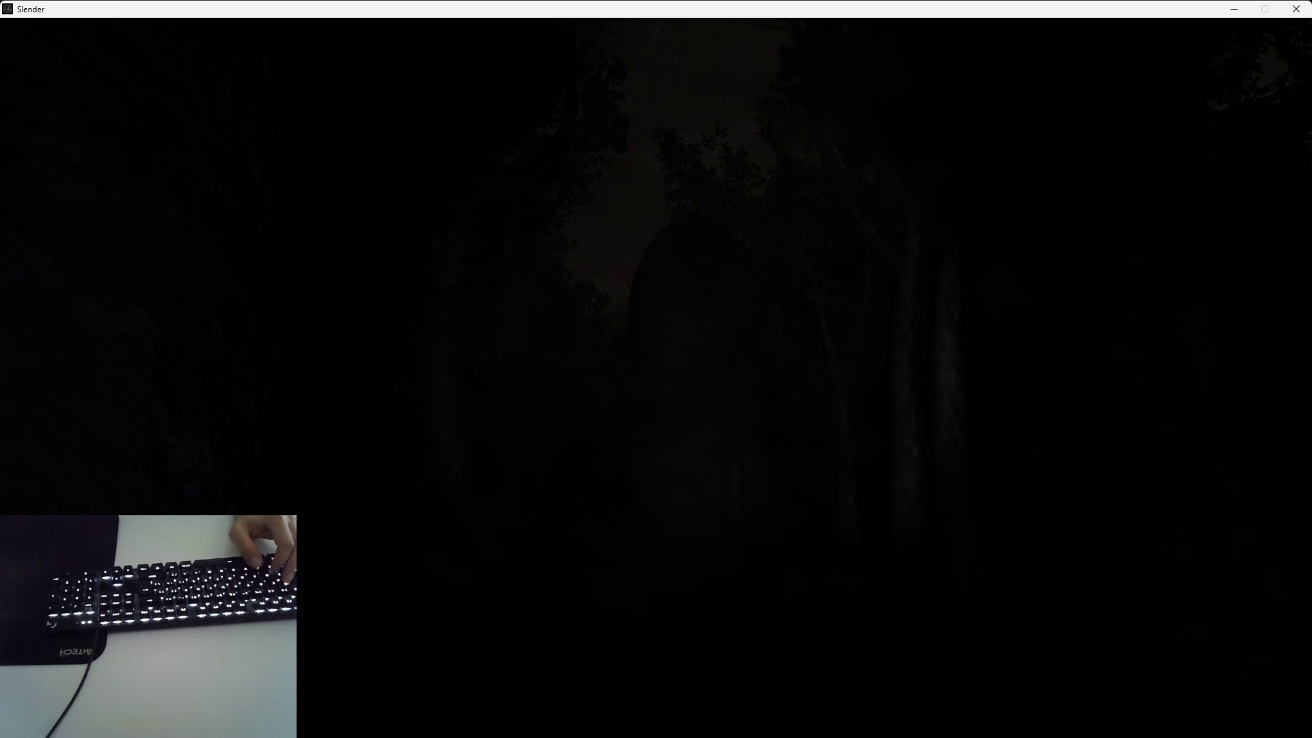
pyautogui.press('w')
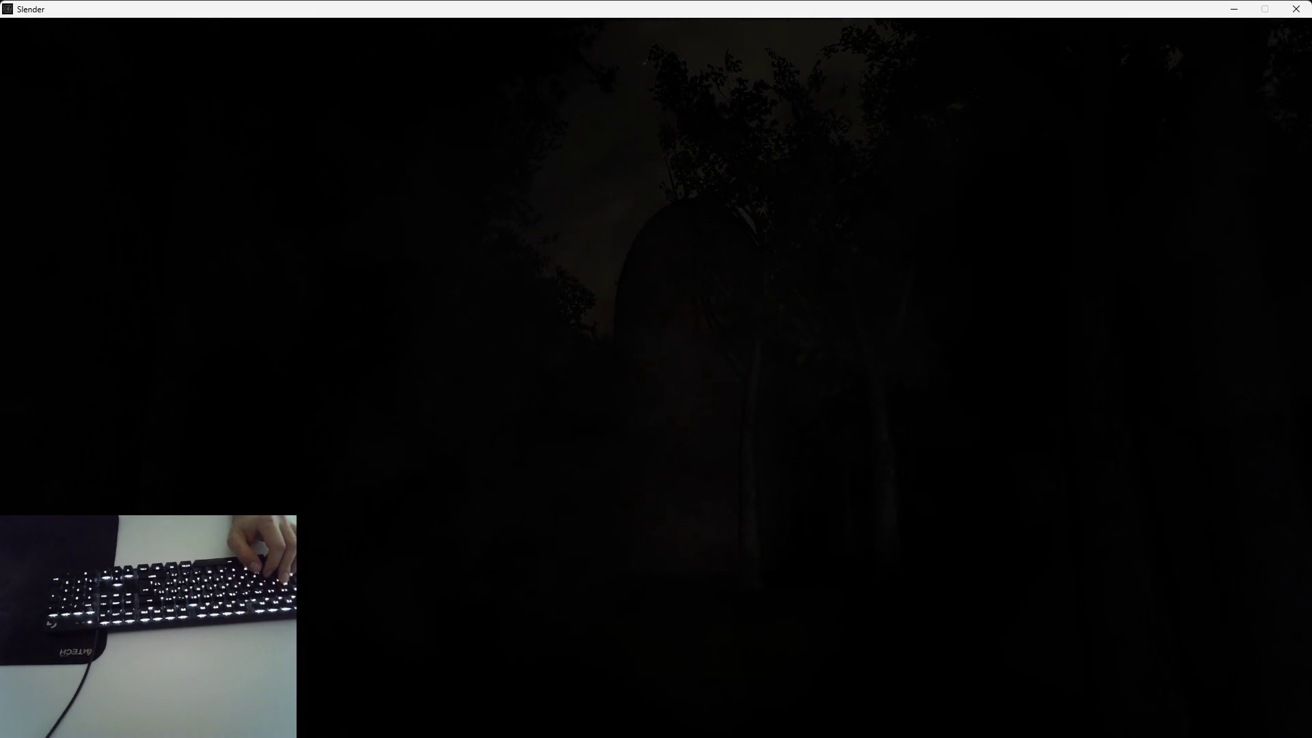
pyautogui.press('w')
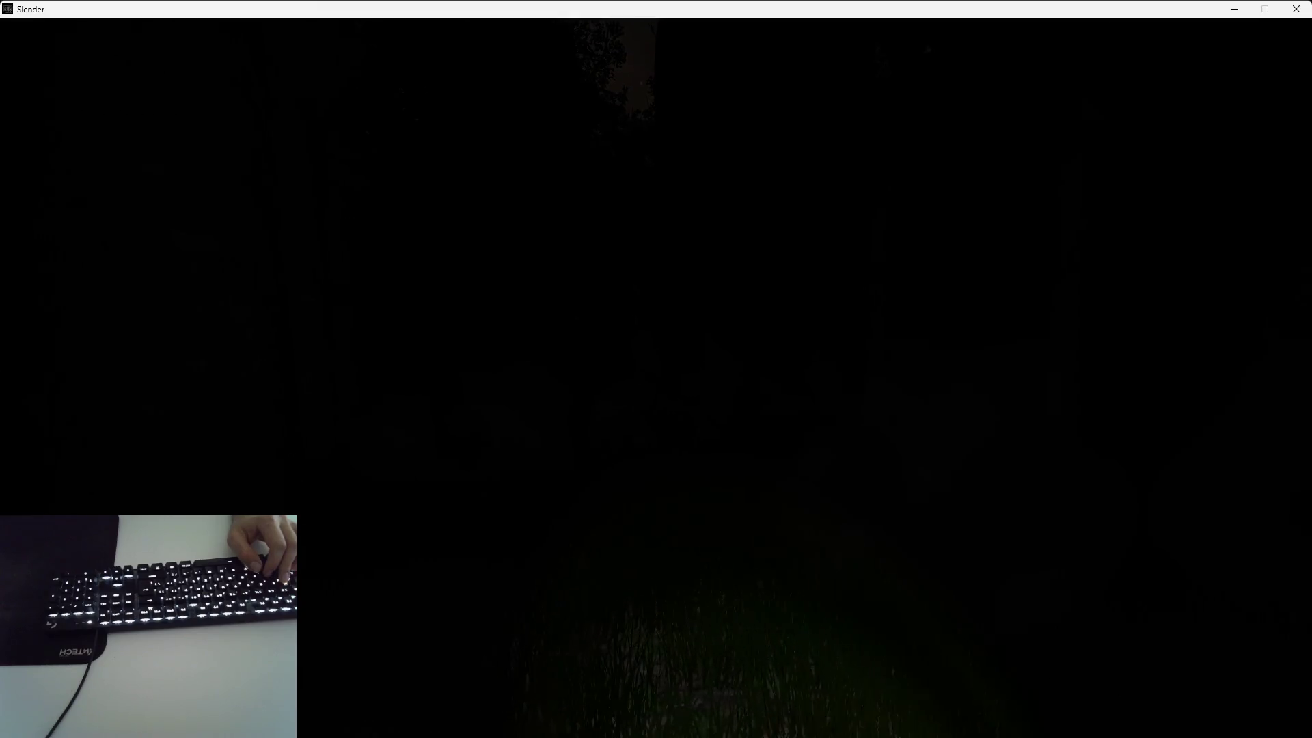
pyautogui.press('w')
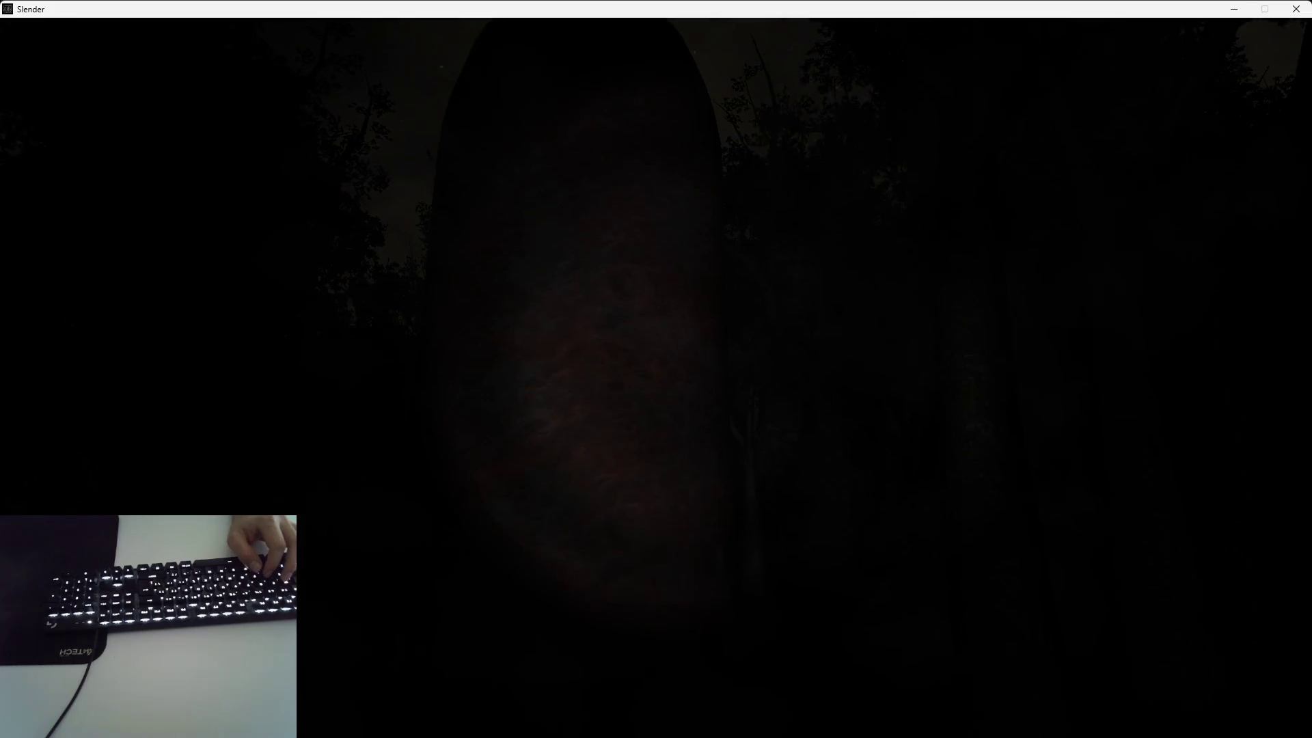
pyautogui.press('Escape')
pyautogui.moveTo(658, 384); pyautogui.dragTo(658, 385)
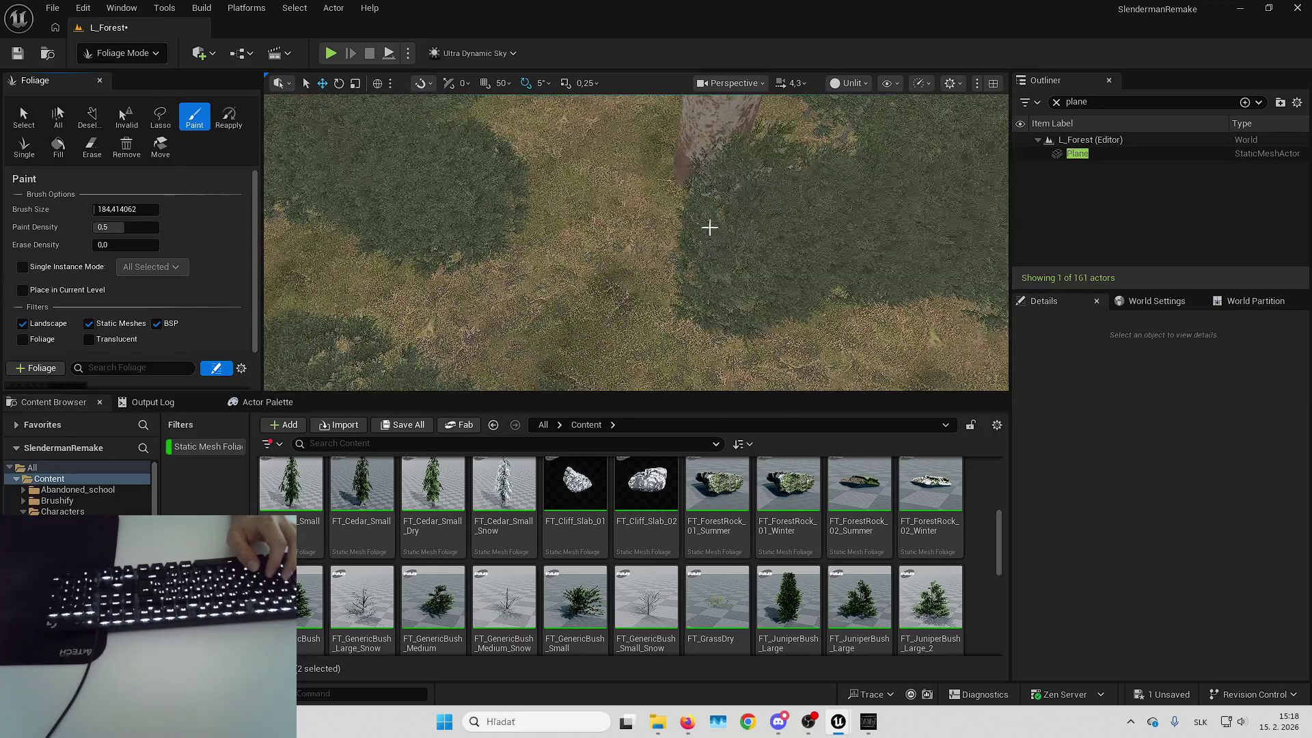
# In Selection Mode, drag the small rock mesh to a new spot on the terrain
pyautogui.click(122, 53)
pyautogui.click(102, 68)
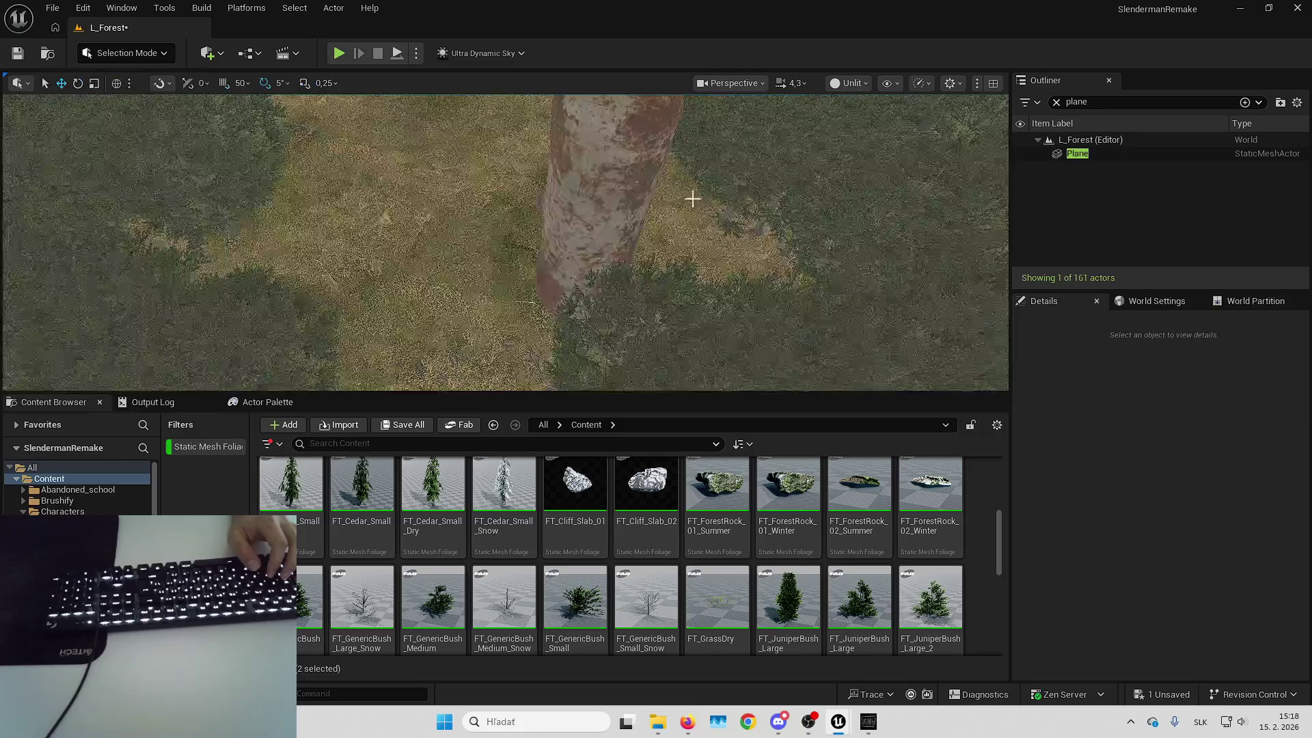
pyautogui.click(601, 208)
pyautogui.moveTo(578, 120)
pyautogui.mouseDown()
pyautogui.moveTo(594, 258)
pyautogui.moveTo(562, 270)
pyautogui.moveTo(630, 176)
pyautogui.moveTo(623, 193)
pyautogui.moveTo(505, 226)
pyautogui.moveTo(506, 287)
pyautogui.moveTo(328, 306)
pyautogui.moveTo(454, 272)
pyautogui.moveTo(504, 322)
pyautogui.mouseUp()
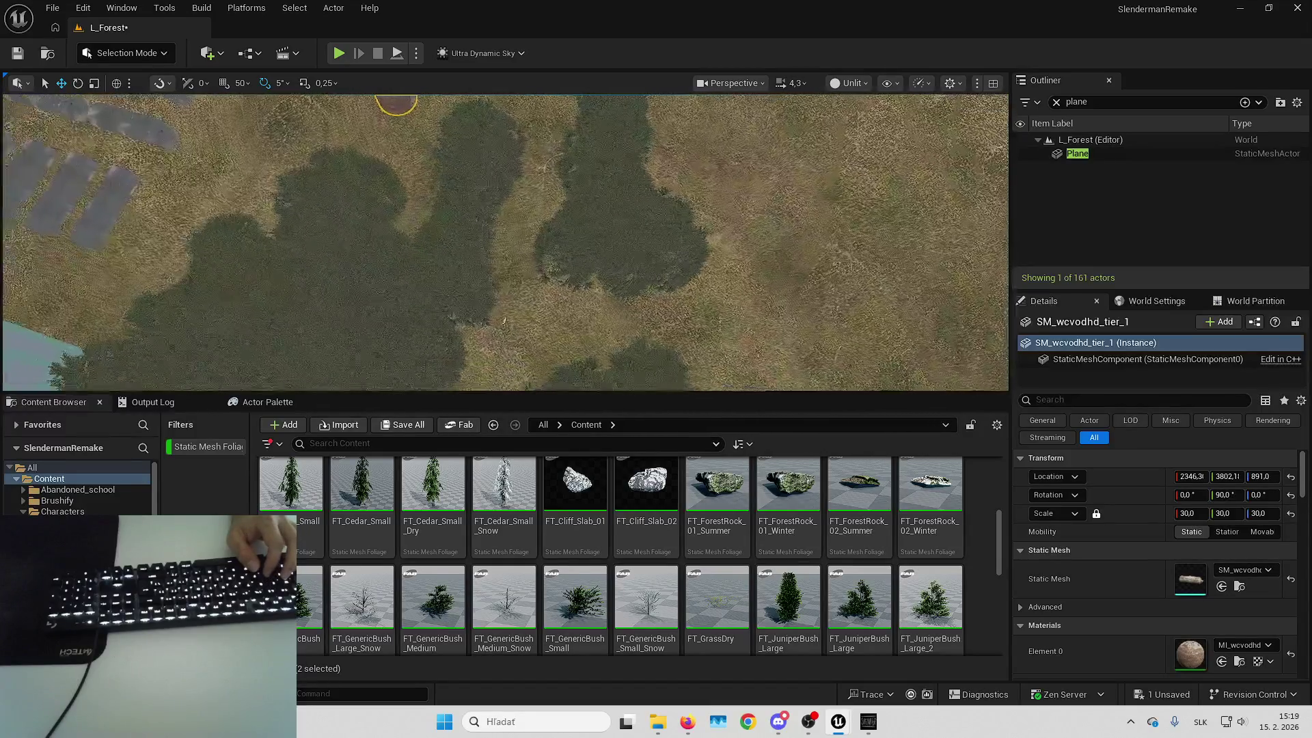
# Return to Foliage Mode with the Erase brush active
pyautogui.click(137, 53)
pyautogui.click(109, 105)
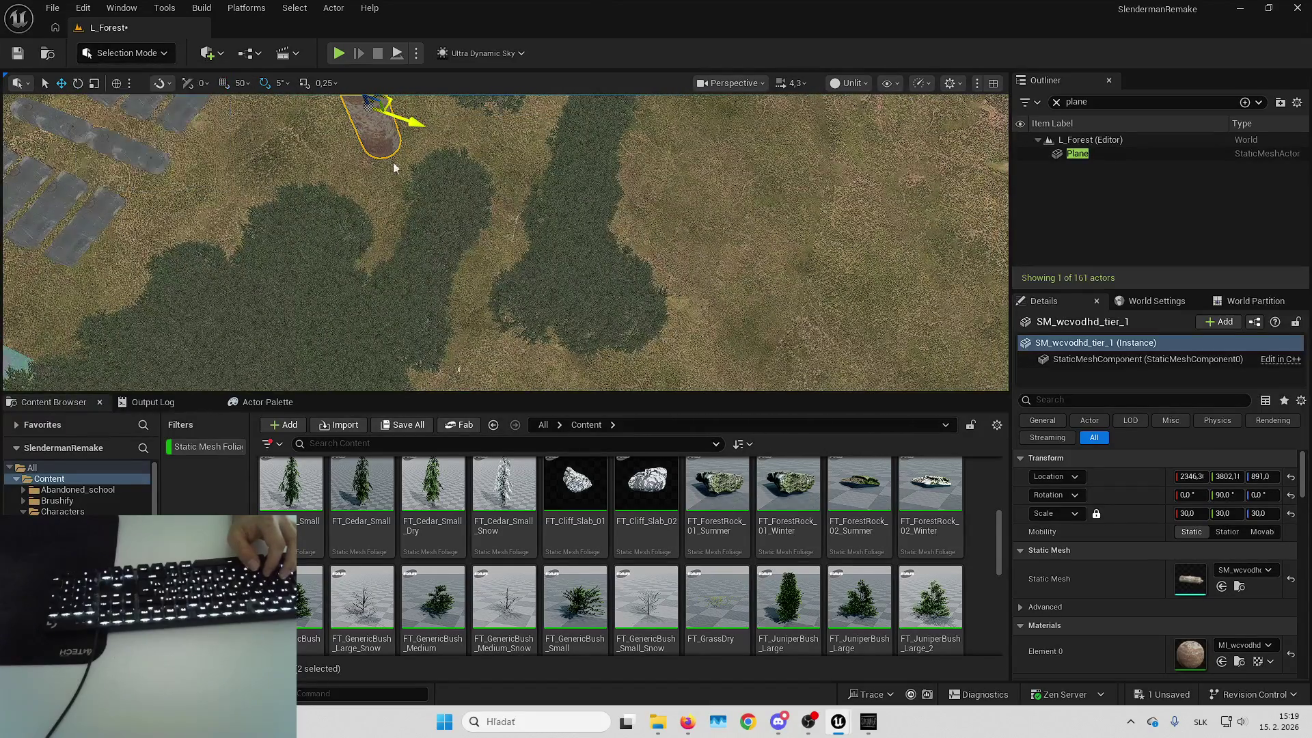
pyautogui.click(91, 146)
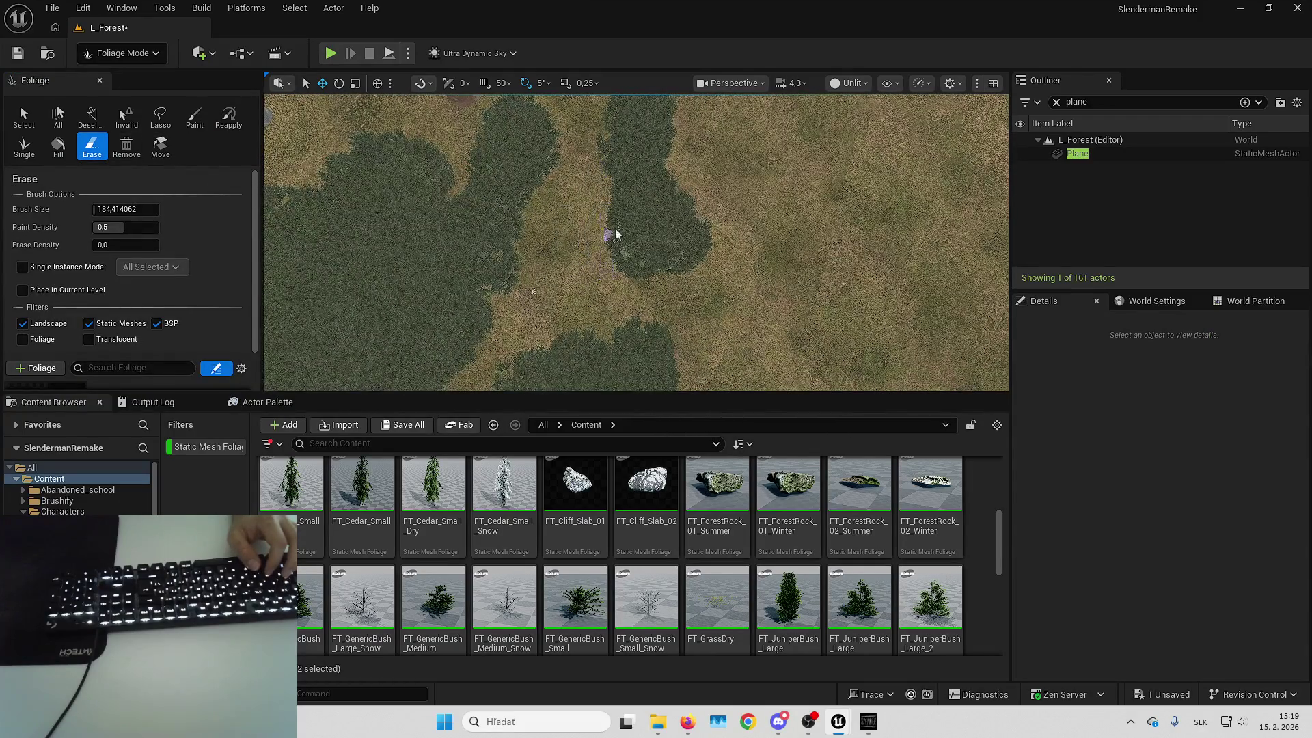
# Fly over the forest landscape and scroll the Foliage panel to show the foliage types
pyautogui.press('Up')
pyautogui.press('Up')
pyautogui.press('Up')
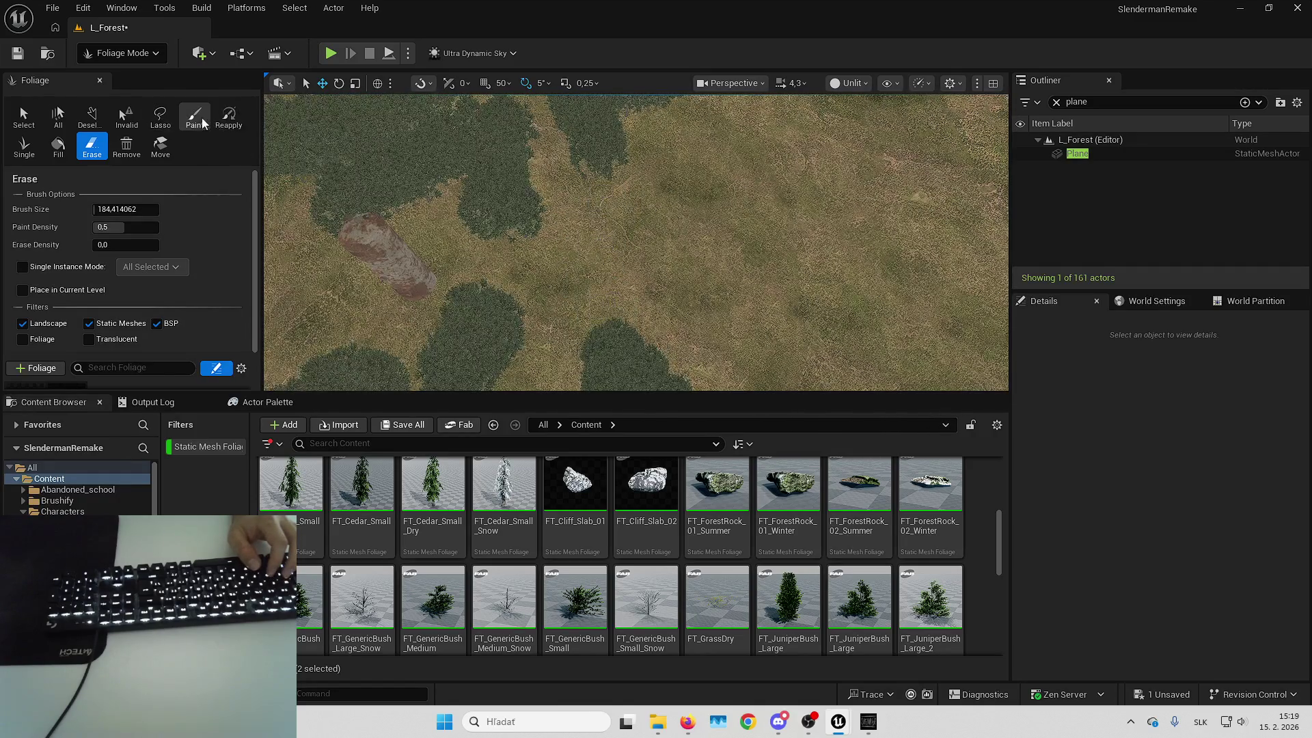
pyautogui.press('Up')
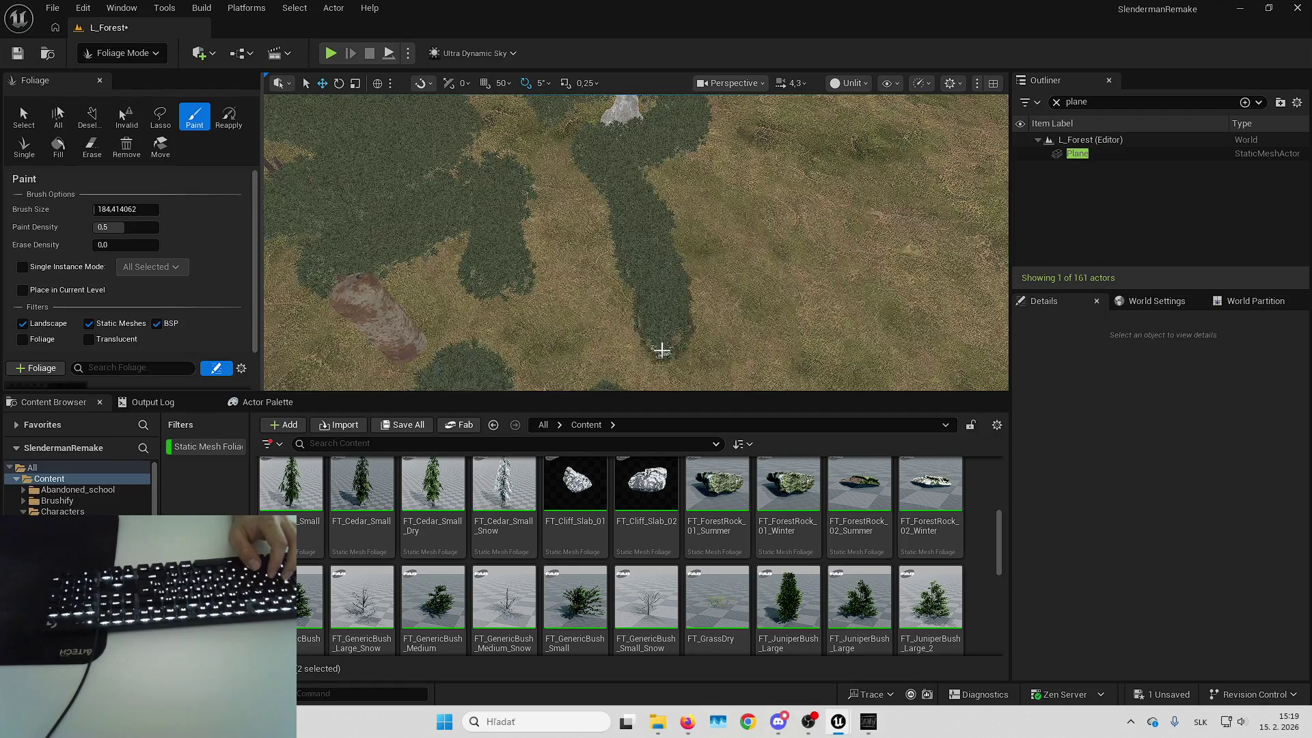
pyautogui.press('Down')
pyautogui.press('Down')
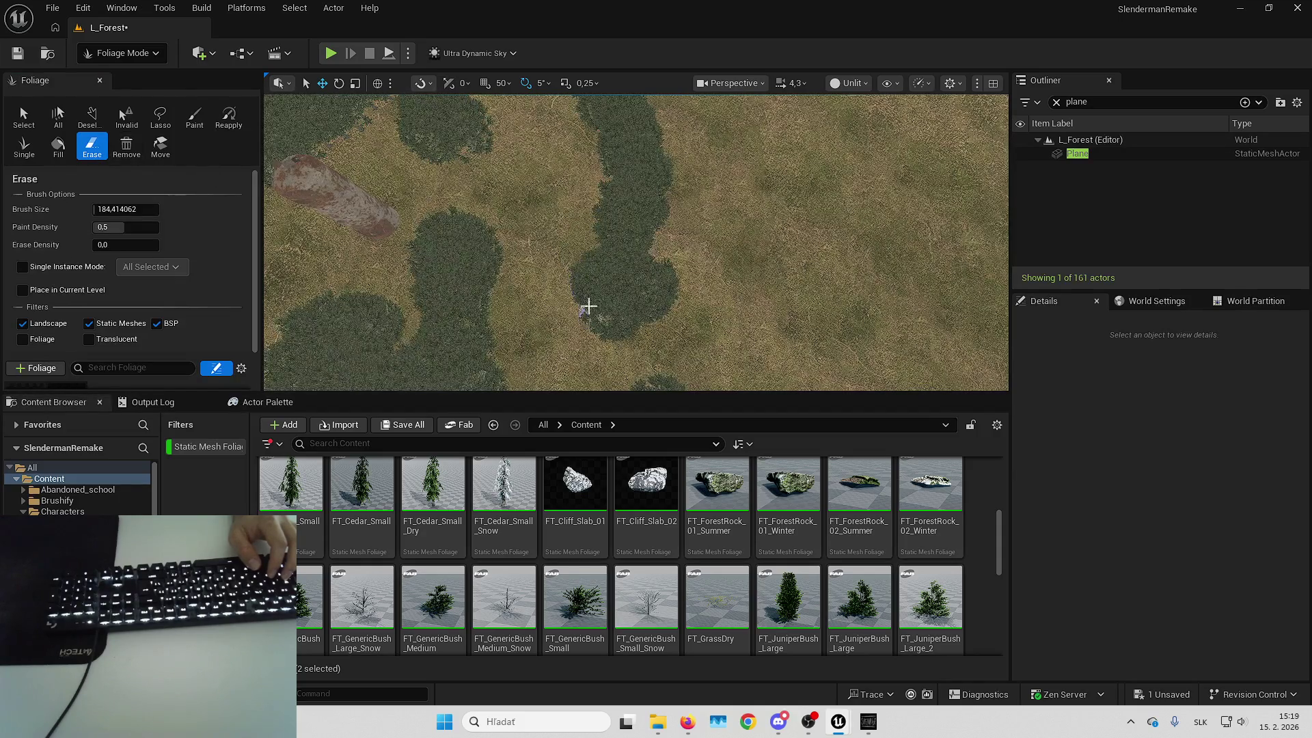
pyautogui.scroll(5, 596, 305)
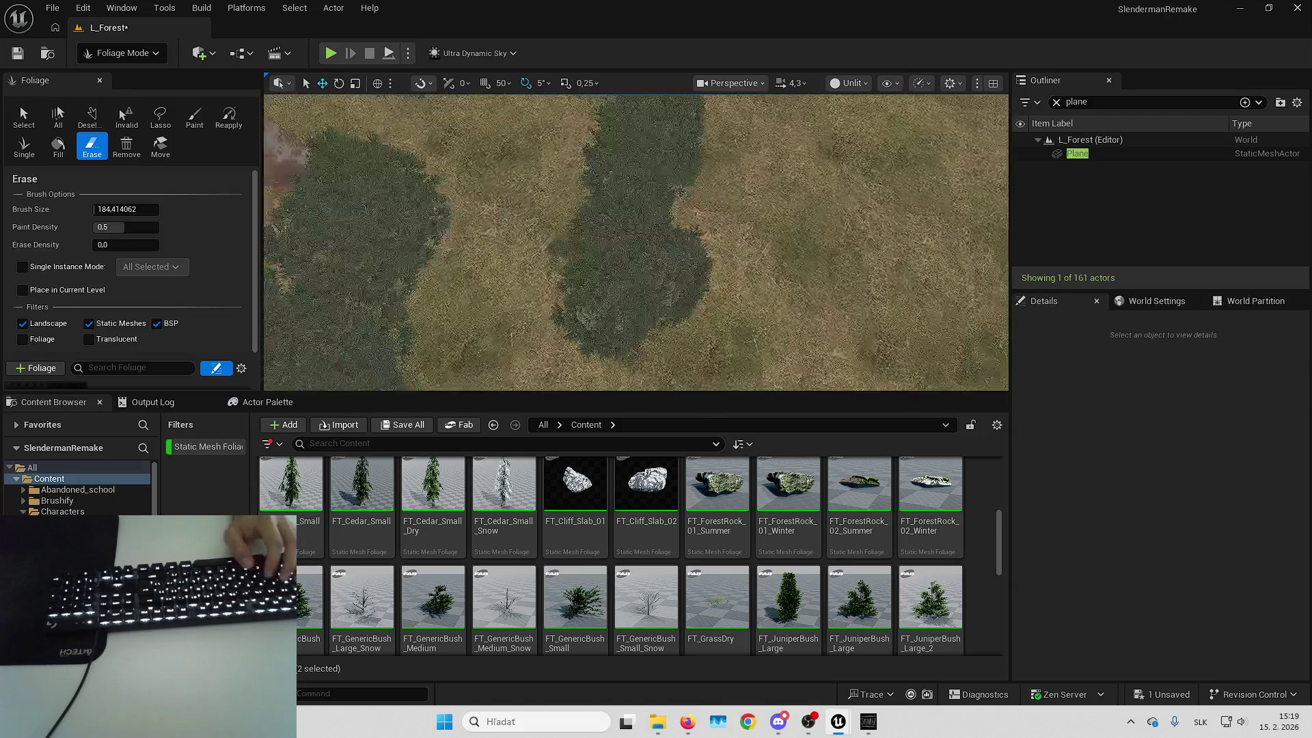
pyautogui.scroll(-1, 149, 364)
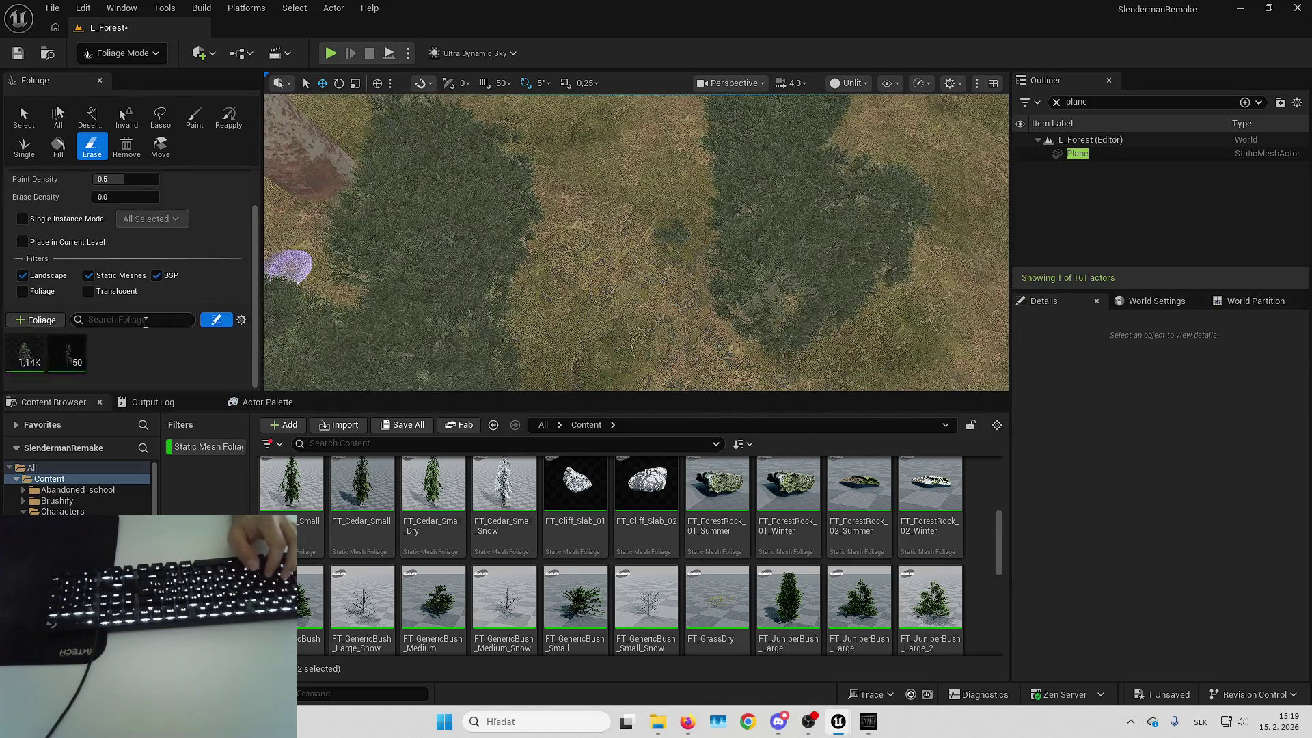
# Paint FT_Maple_Large trees to about 1.18K instances around the trunks, then save the level
pyautogui.click(67, 343)
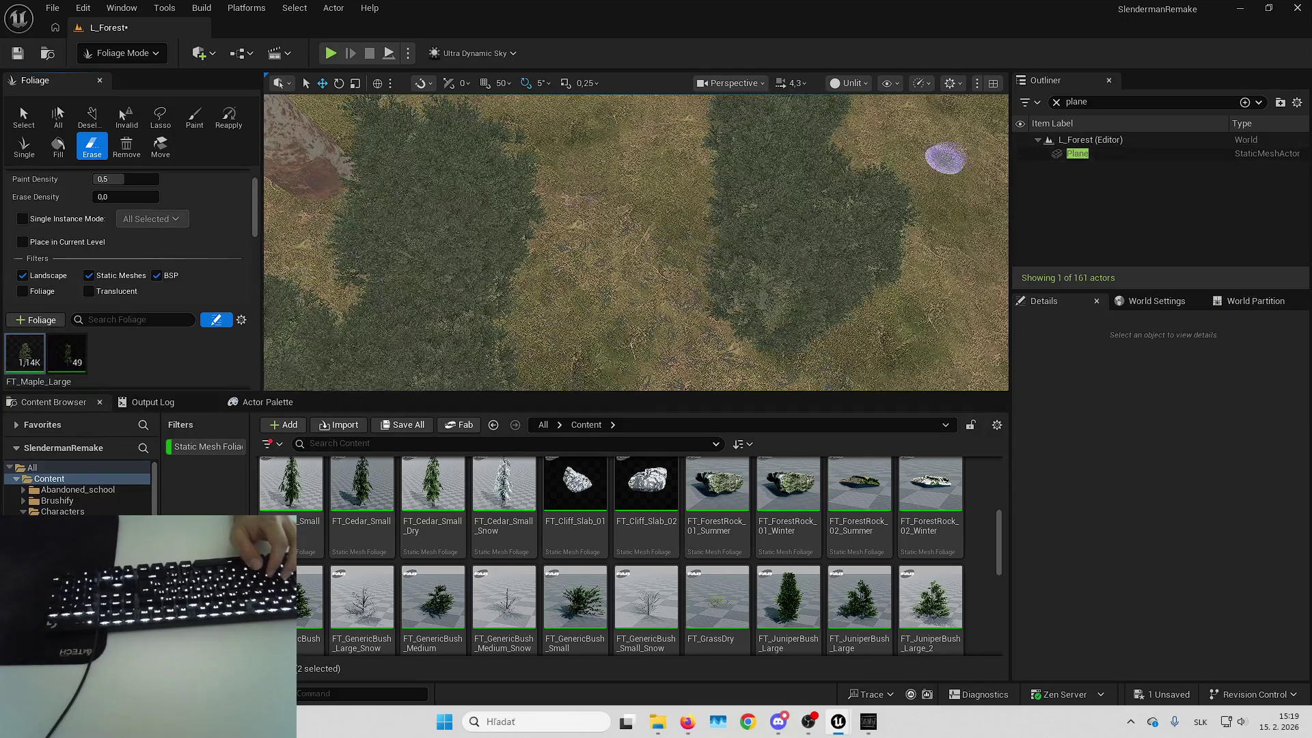
pyautogui.hotkey('alt', 'Tab')
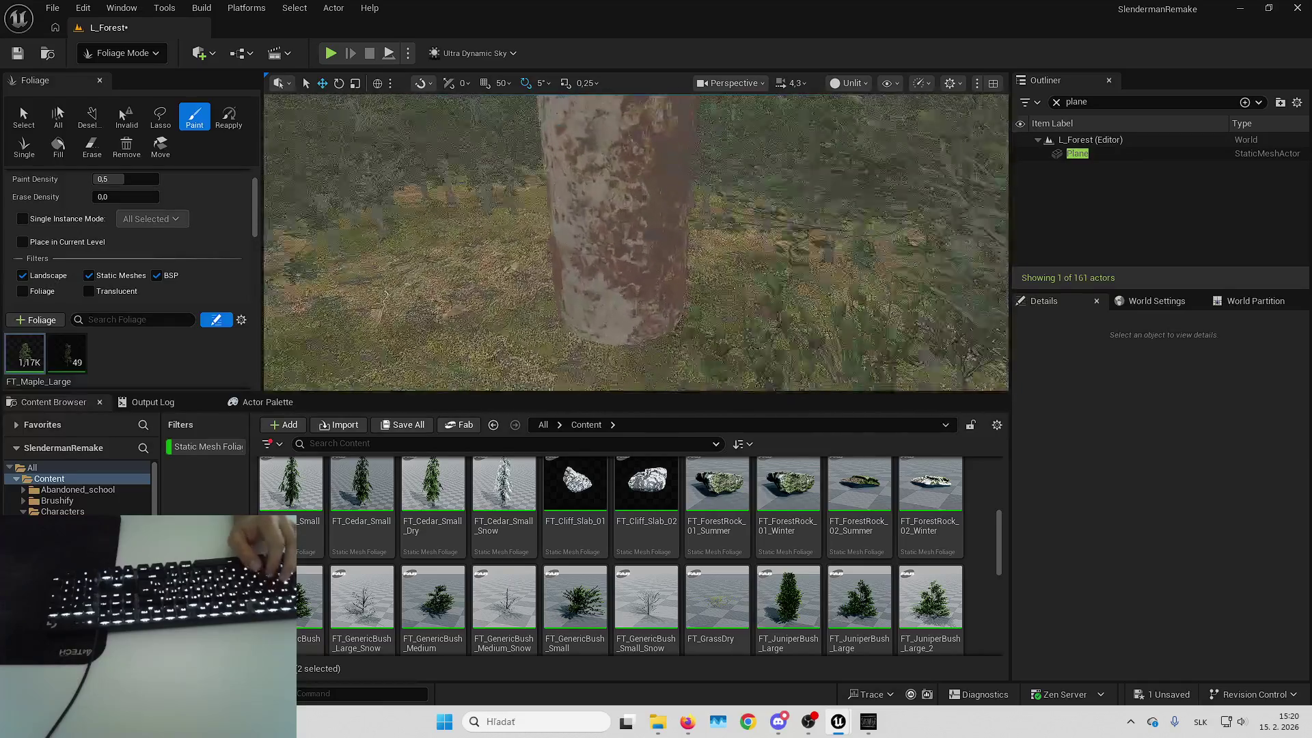
pyautogui.press('s')
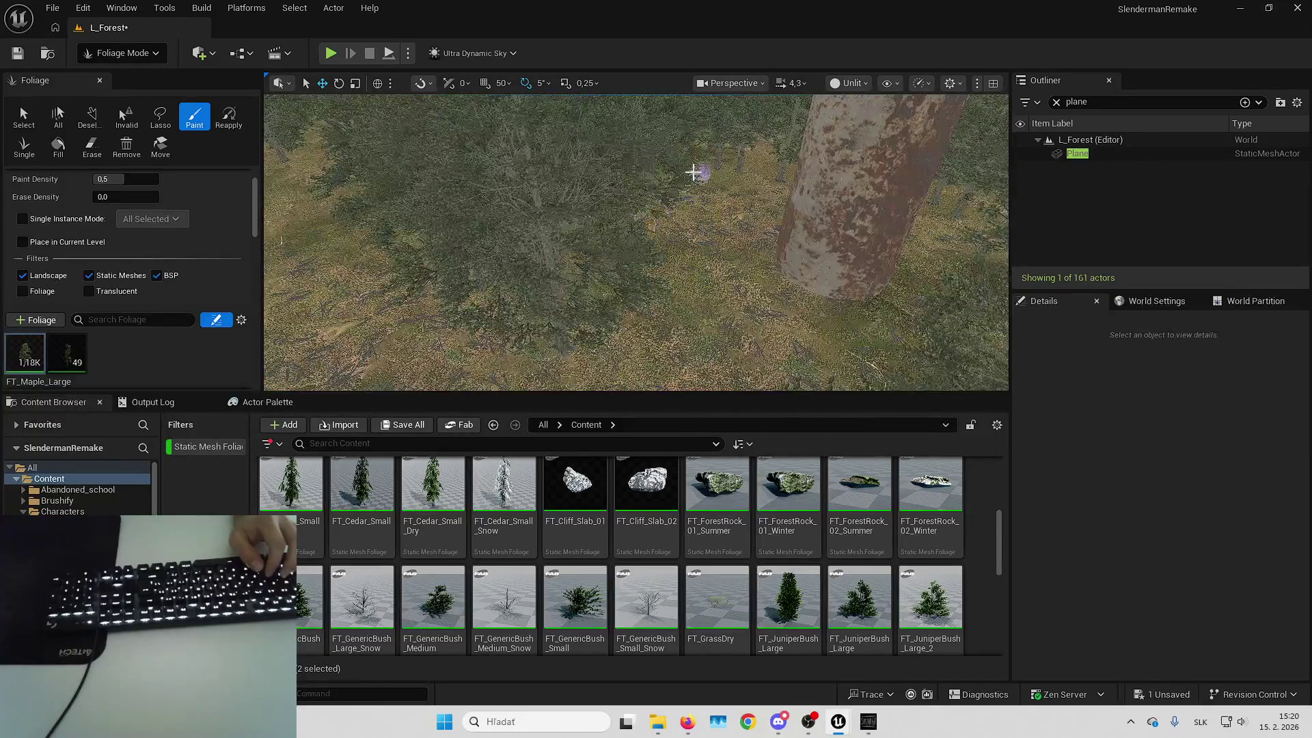
pyautogui.press('d')
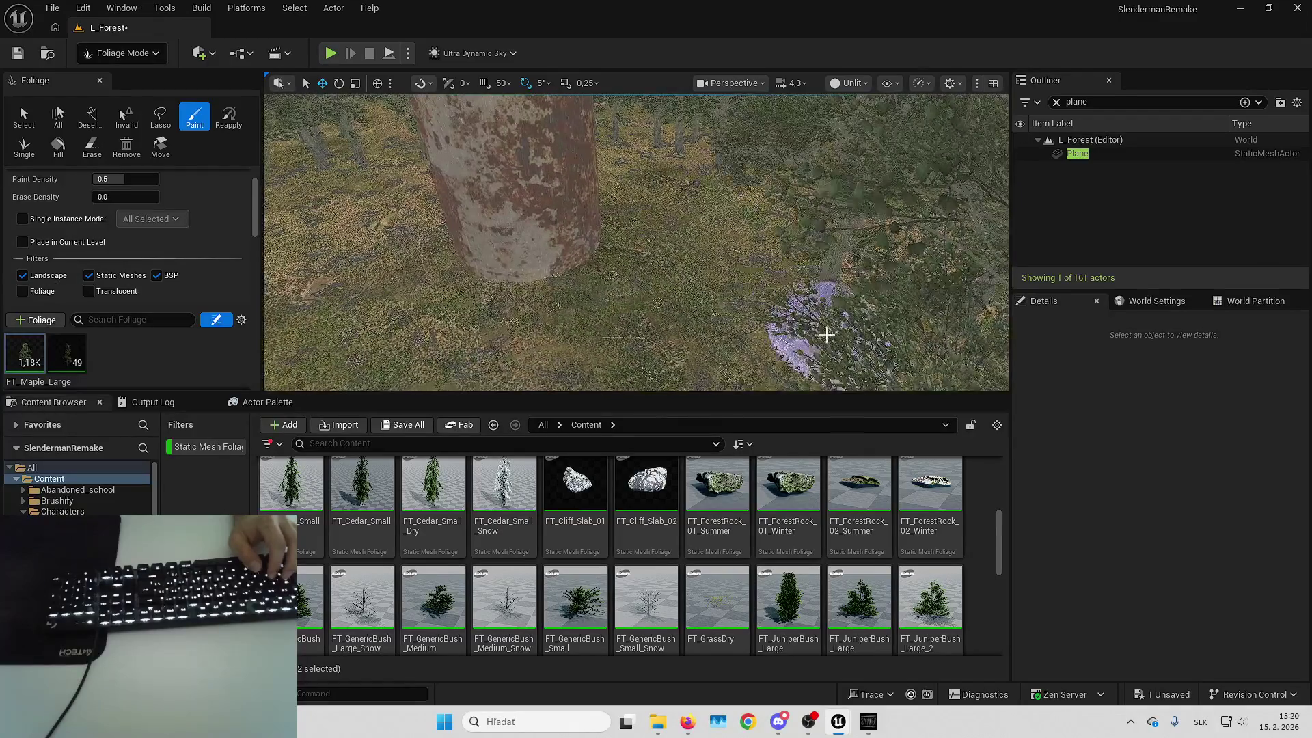
pyautogui.press('s')
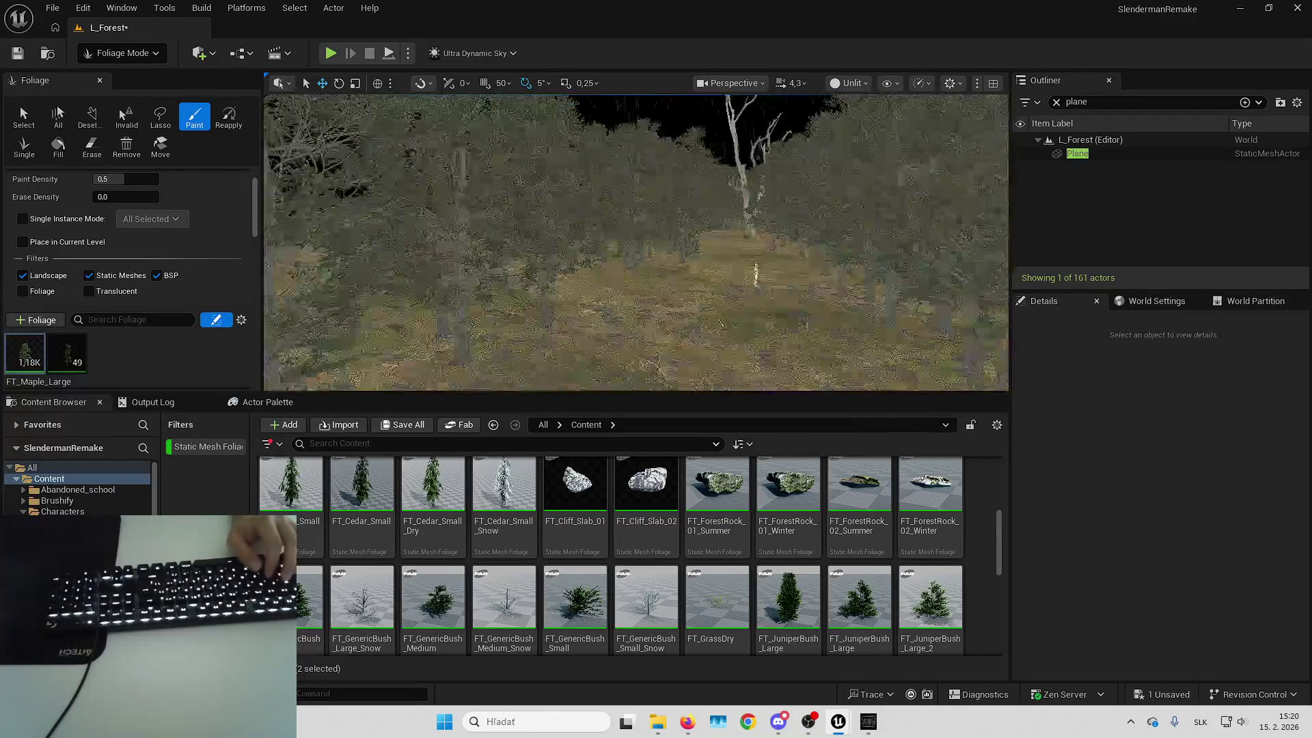
pyautogui.press('w')
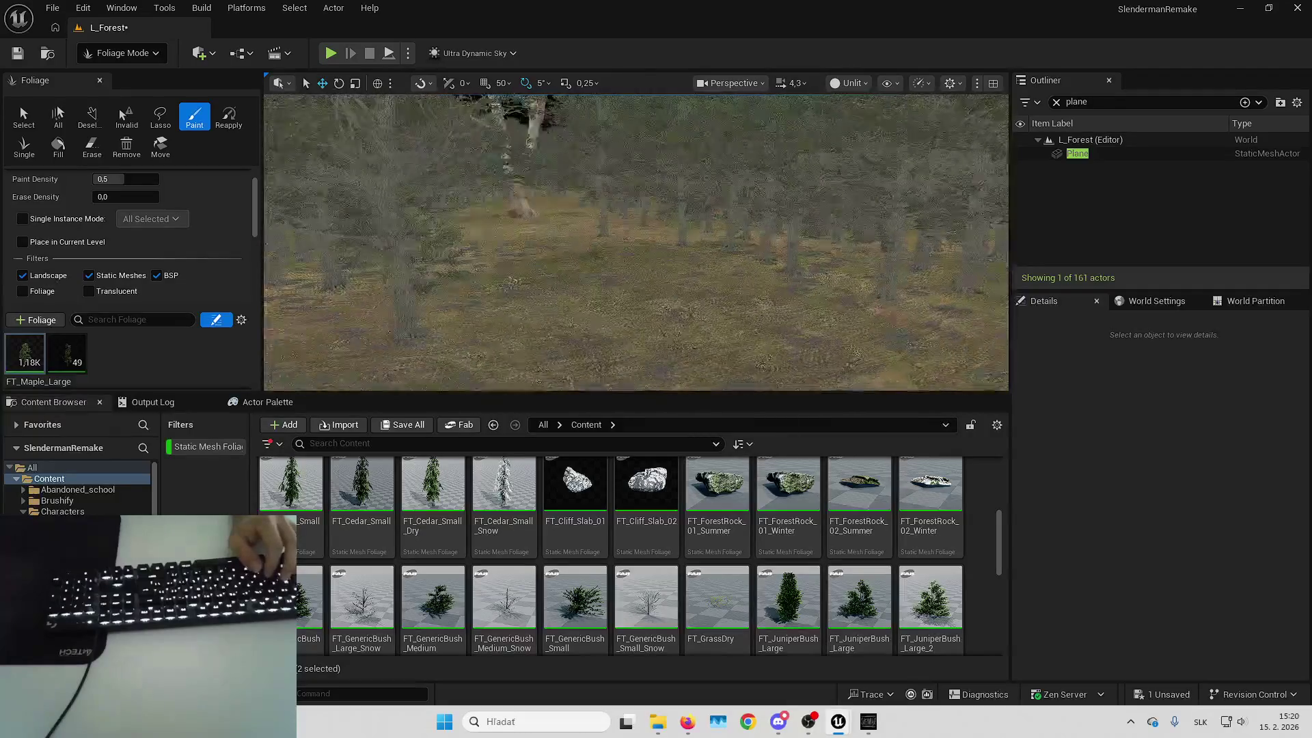
pyautogui.press('s')
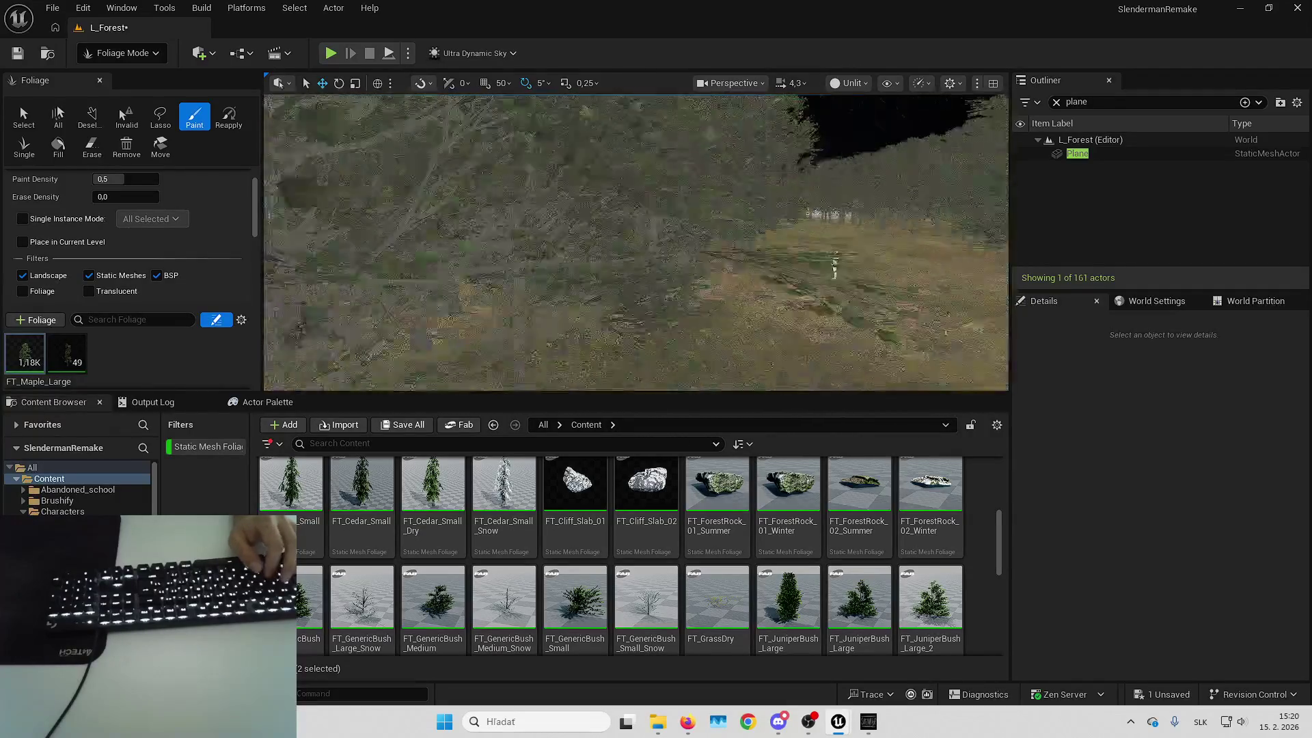
pyautogui.hotkey('ctrl', 's')
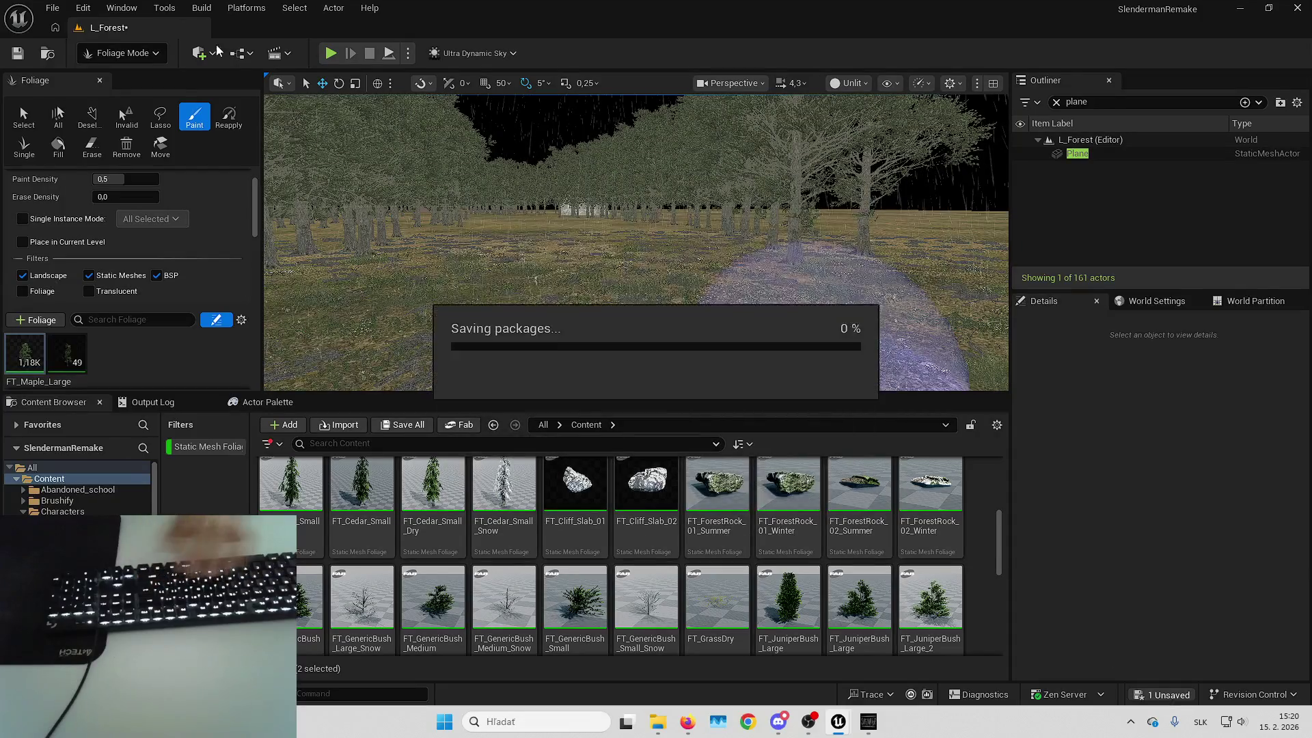
# Switch to Selection Mode and start a full-screen play session with Alt+P and F11
pyautogui.click(135, 58)
pyautogui.click(128, 77)
pyautogui.press('w')
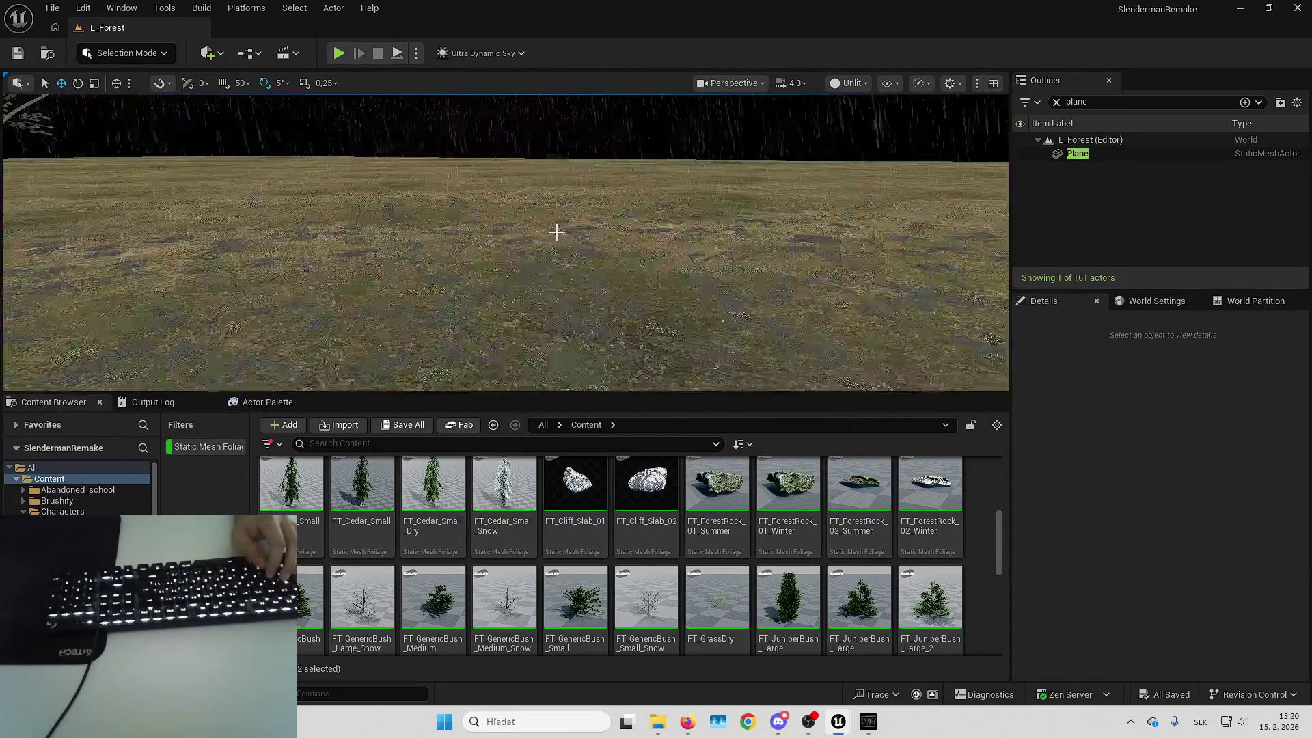
pyautogui.hotkey('alt', 'p')
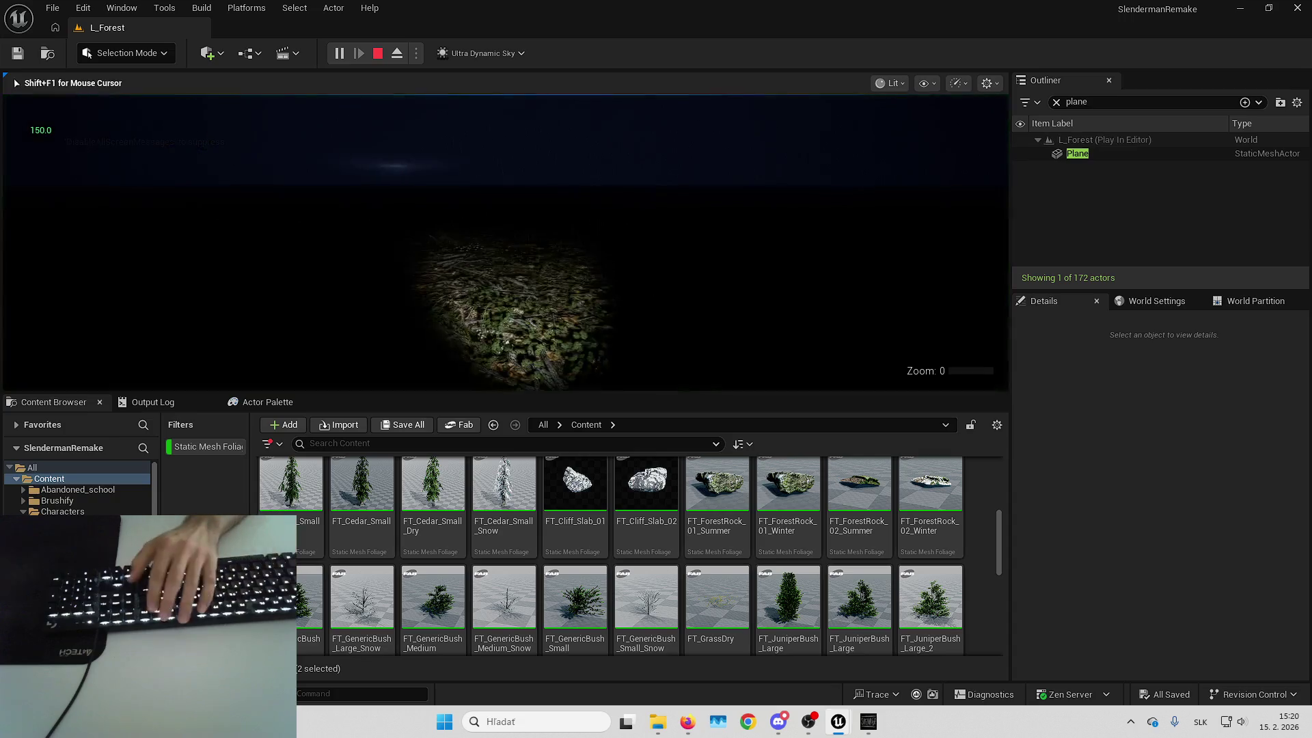
pyautogui.press('F11')
# Walk and run across the dark field into the forest
pyautogui.press('w')
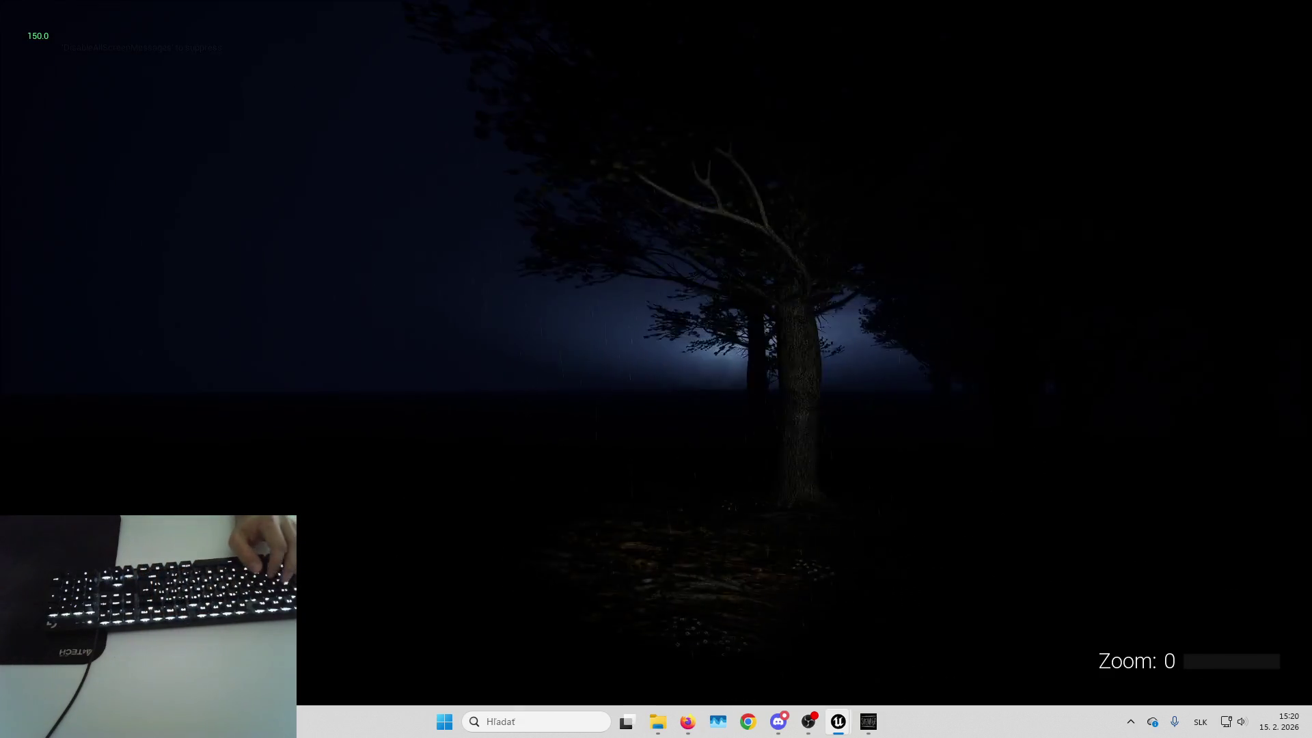
pyautogui.hotkey('shift', 'w')
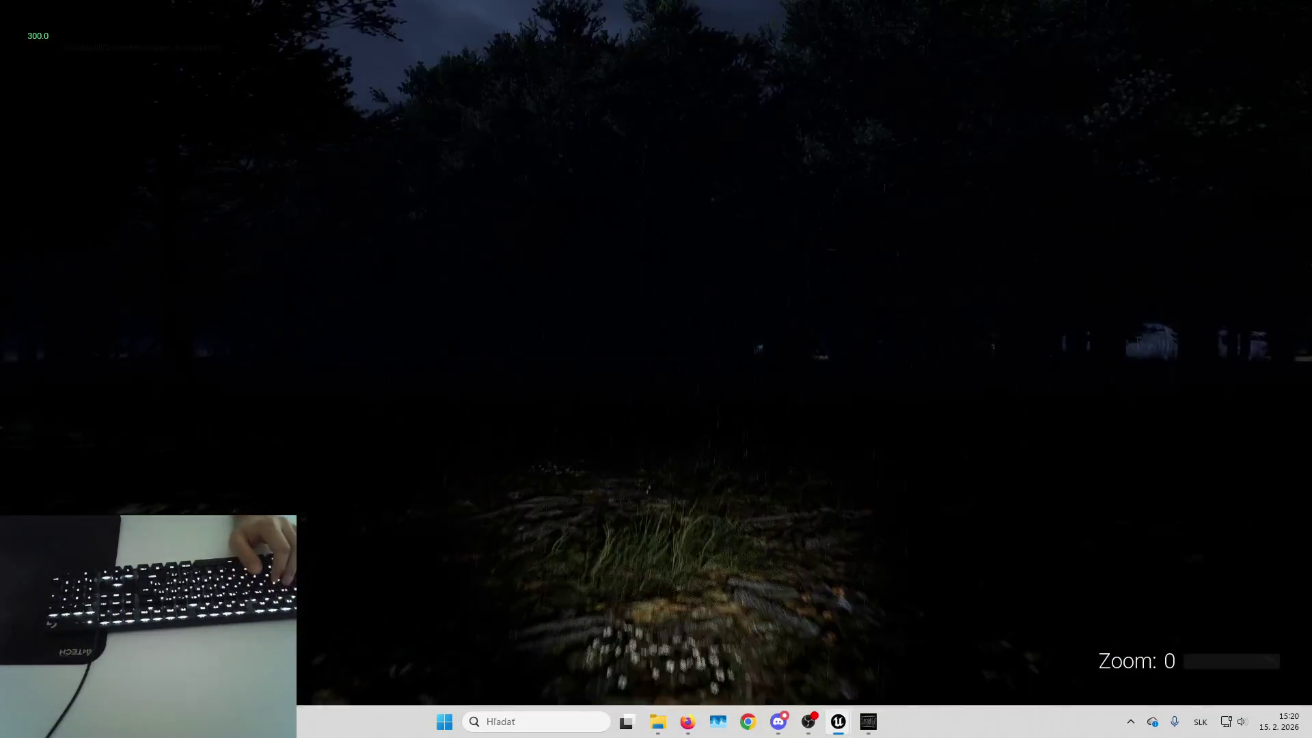
pyautogui.hotkey('shift', 'w')
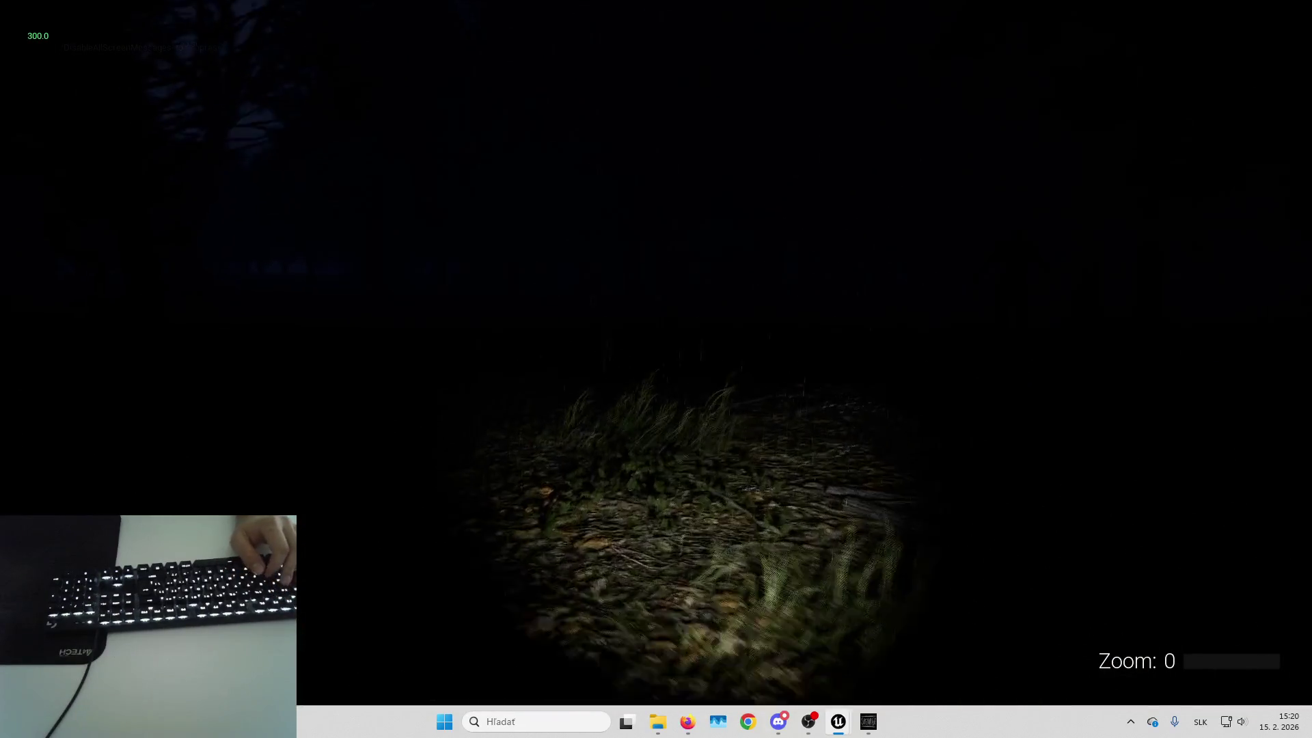
pyautogui.hotkey('shift', 'w')
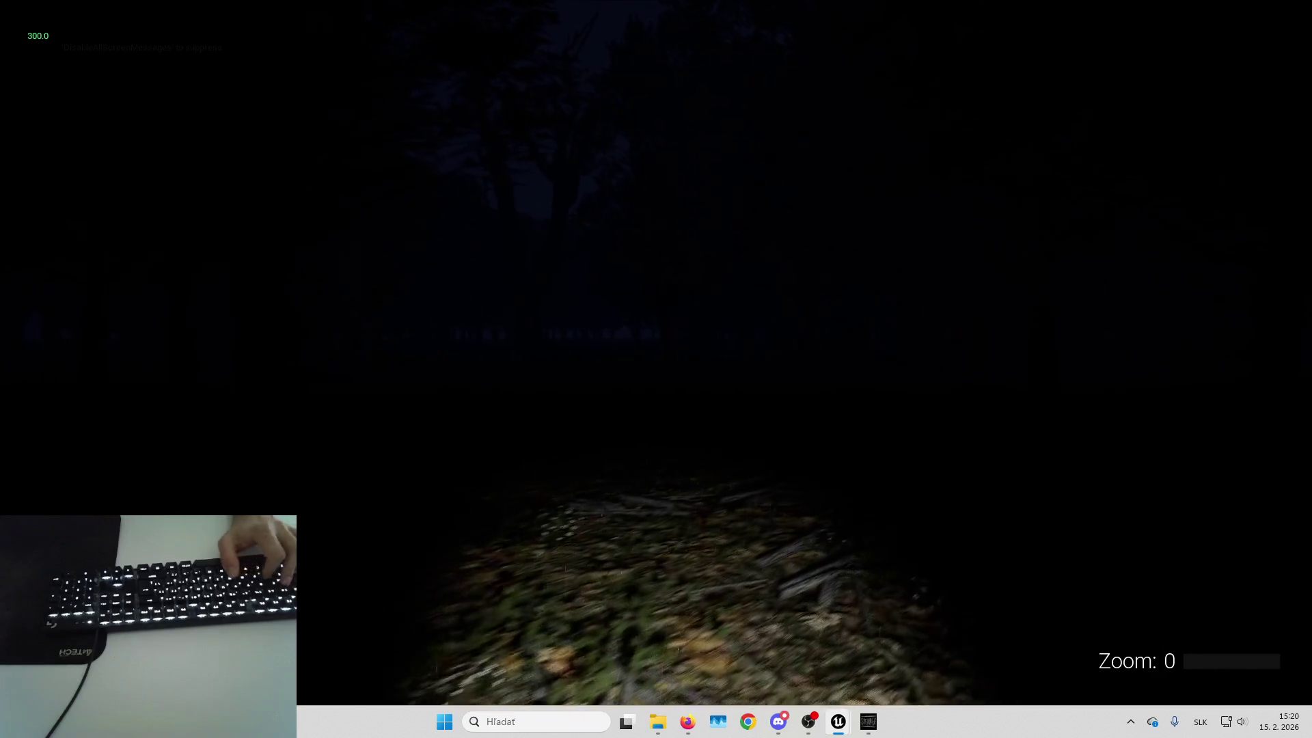
pyautogui.hotkey('shift', 'w')
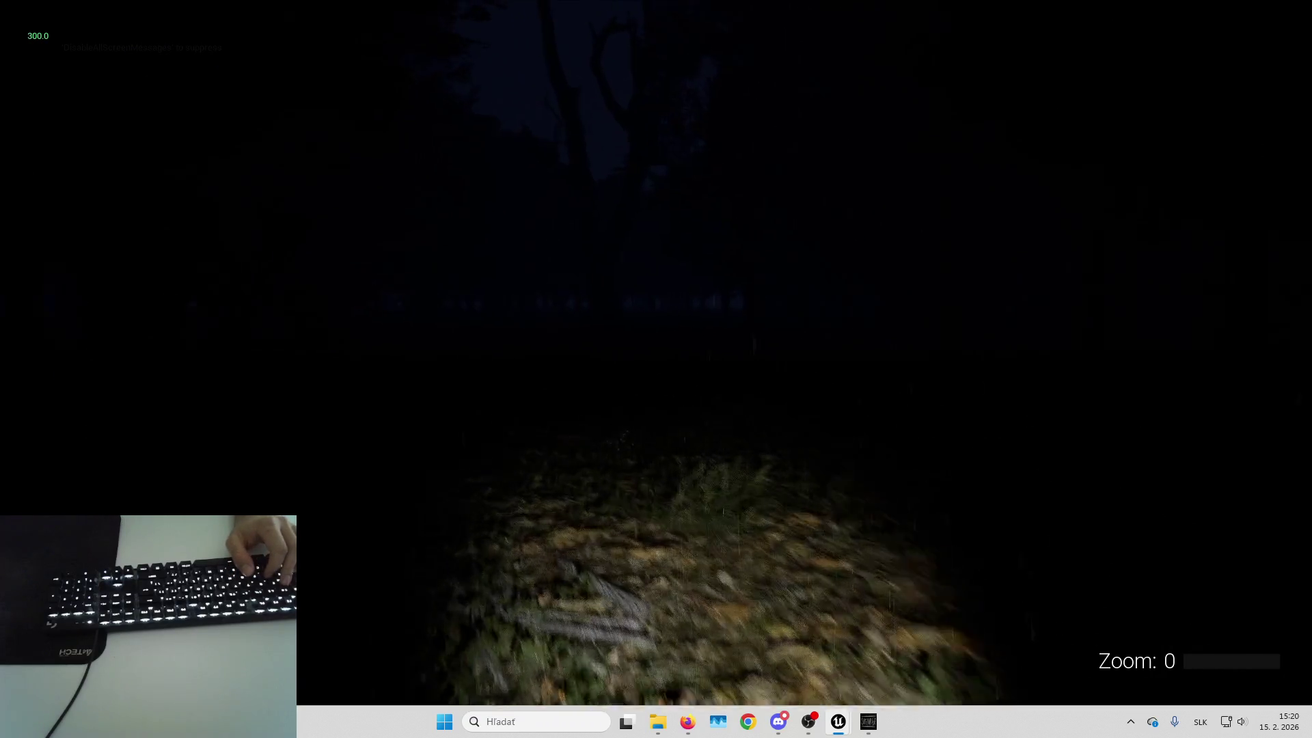
# Stop playing, restore the full editor layout and return to Foliage Mode
pyautogui.press('Escape')
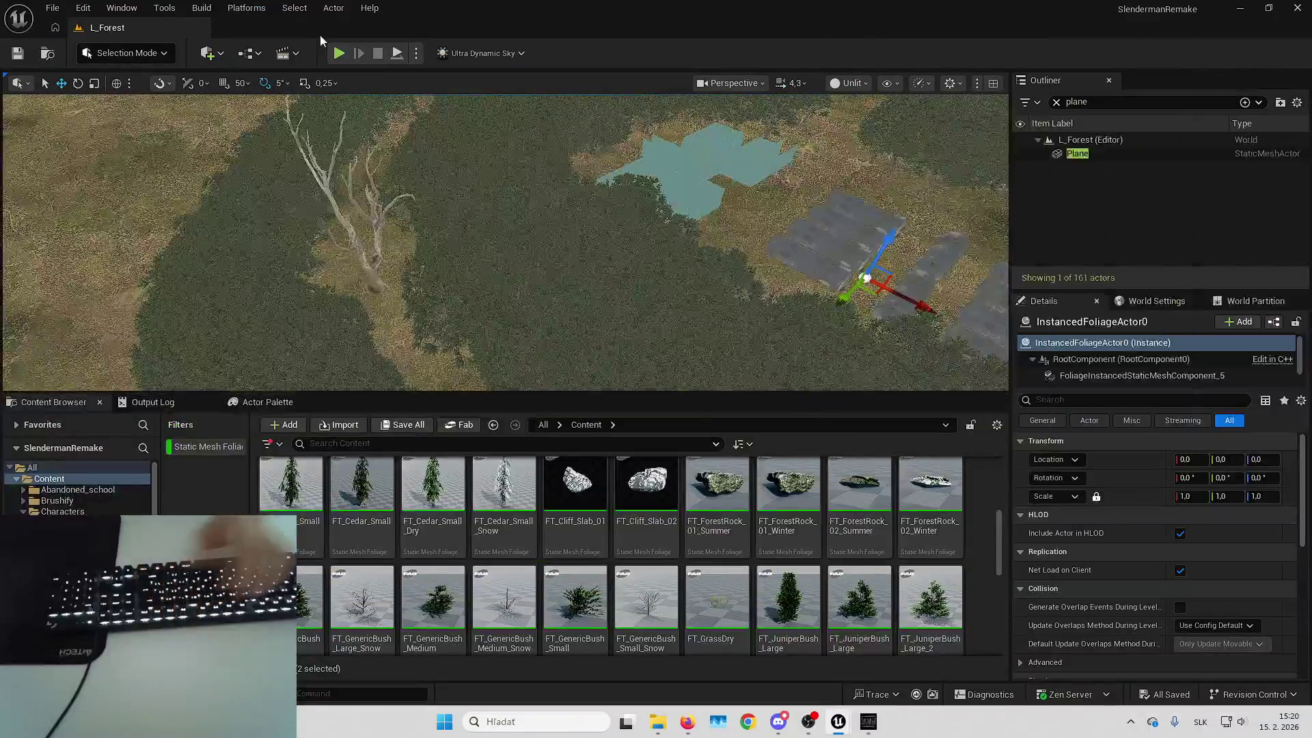
pyautogui.click(144, 54)
pyautogui.click(160, 120)
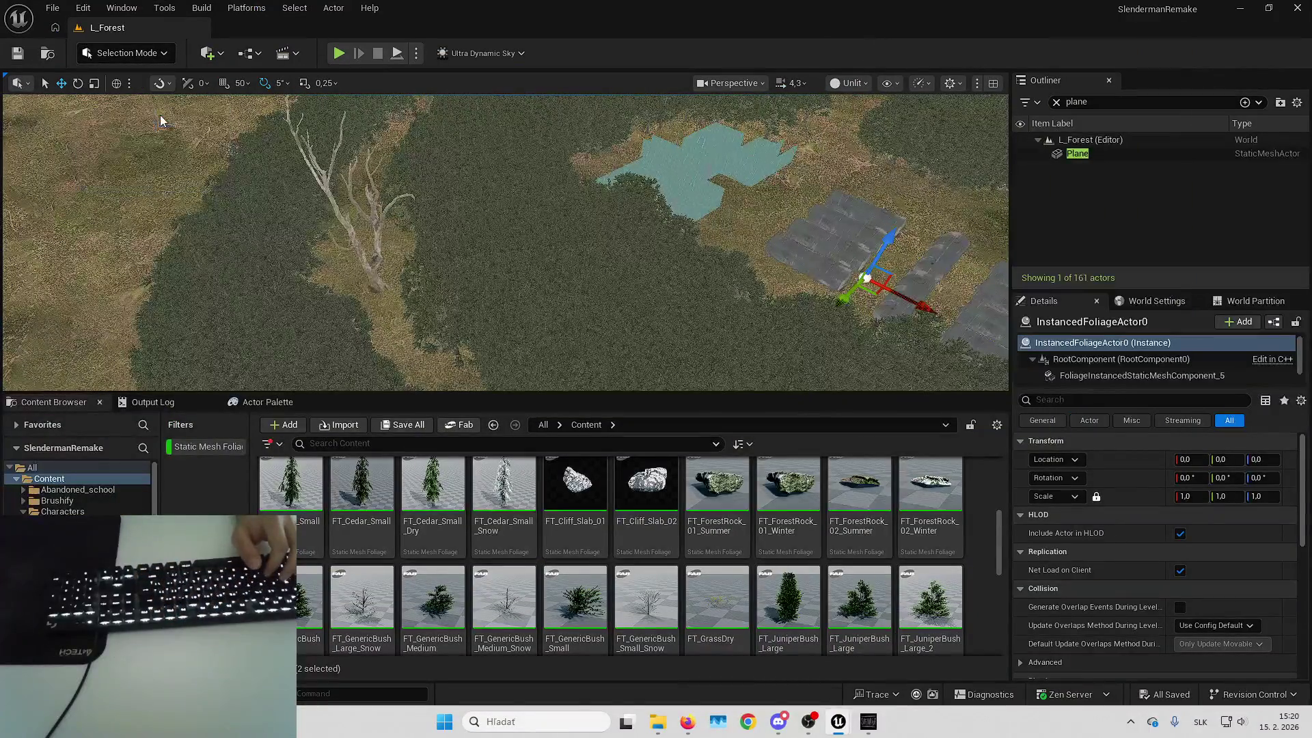
pyautogui.click(144, 53)
pyautogui.click(120, 102)
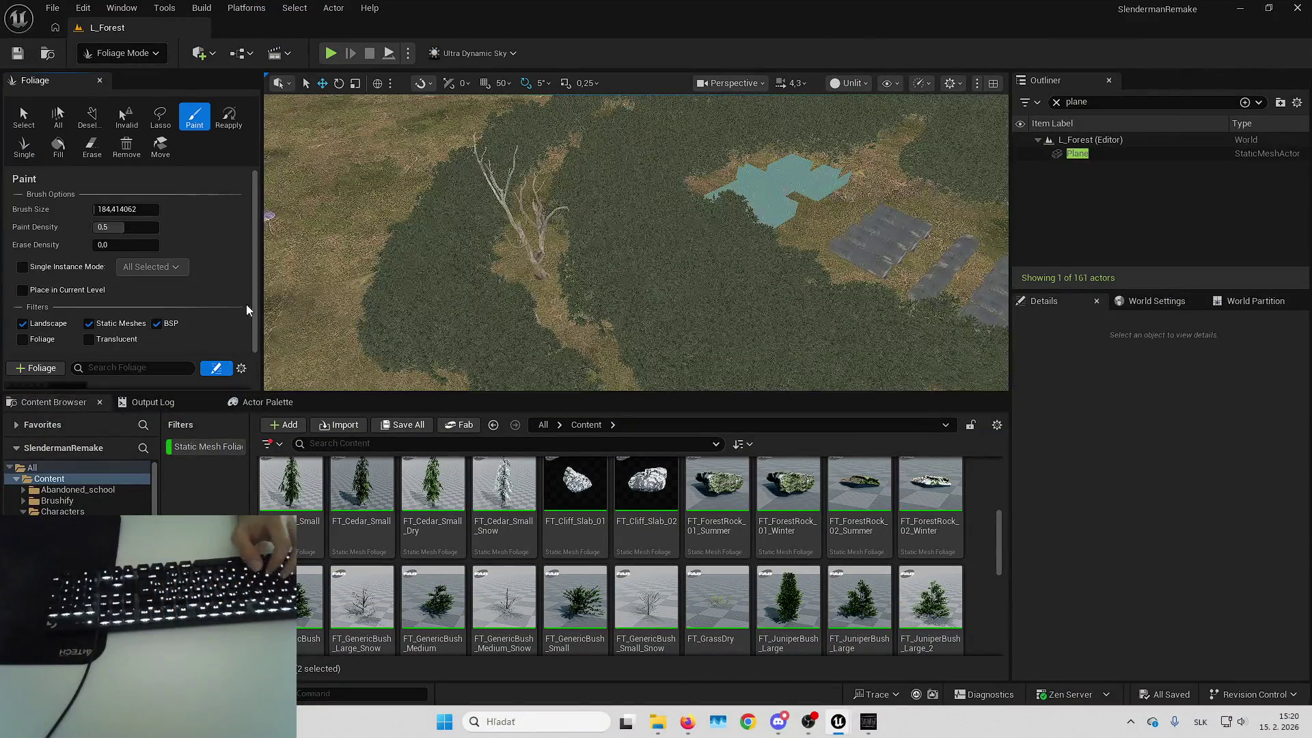
# Locate FT_Maple_Large in the Content Browser and open its foliage type settings
pyautogui.rightClick(38, 370)
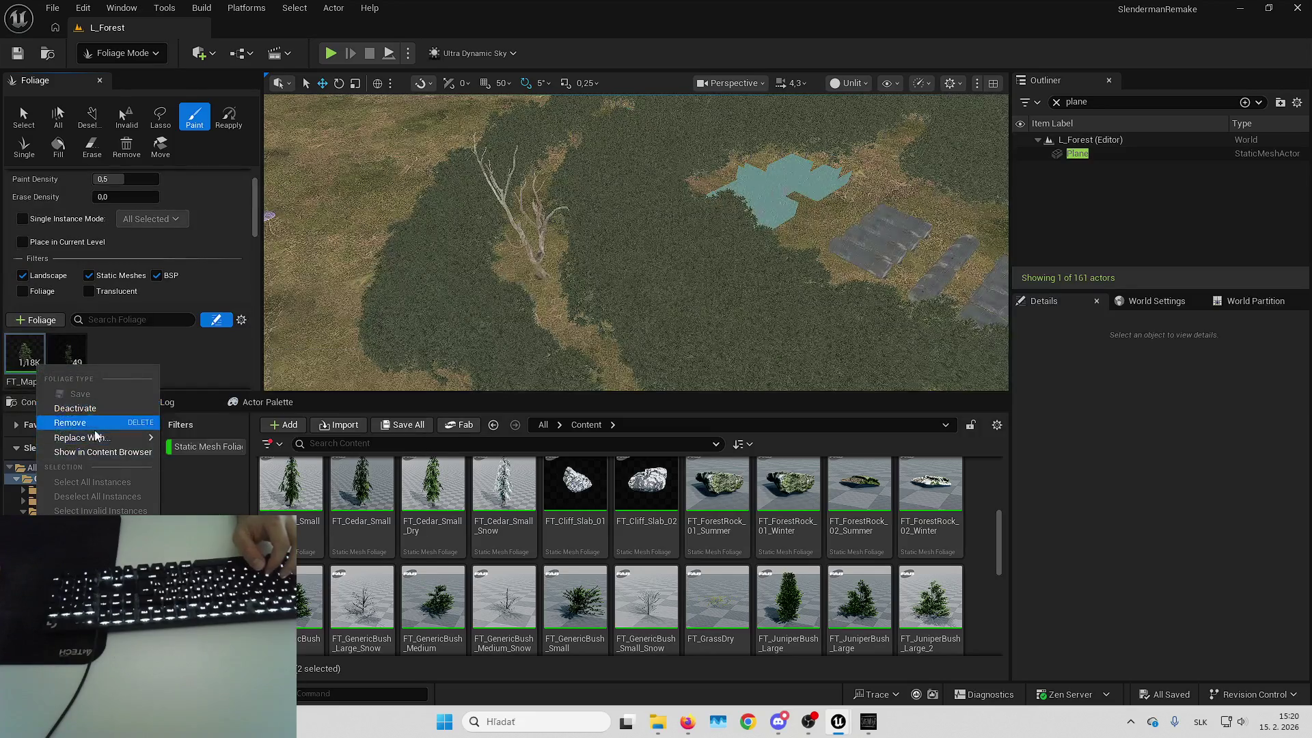
pyautogui.click(104, 335)
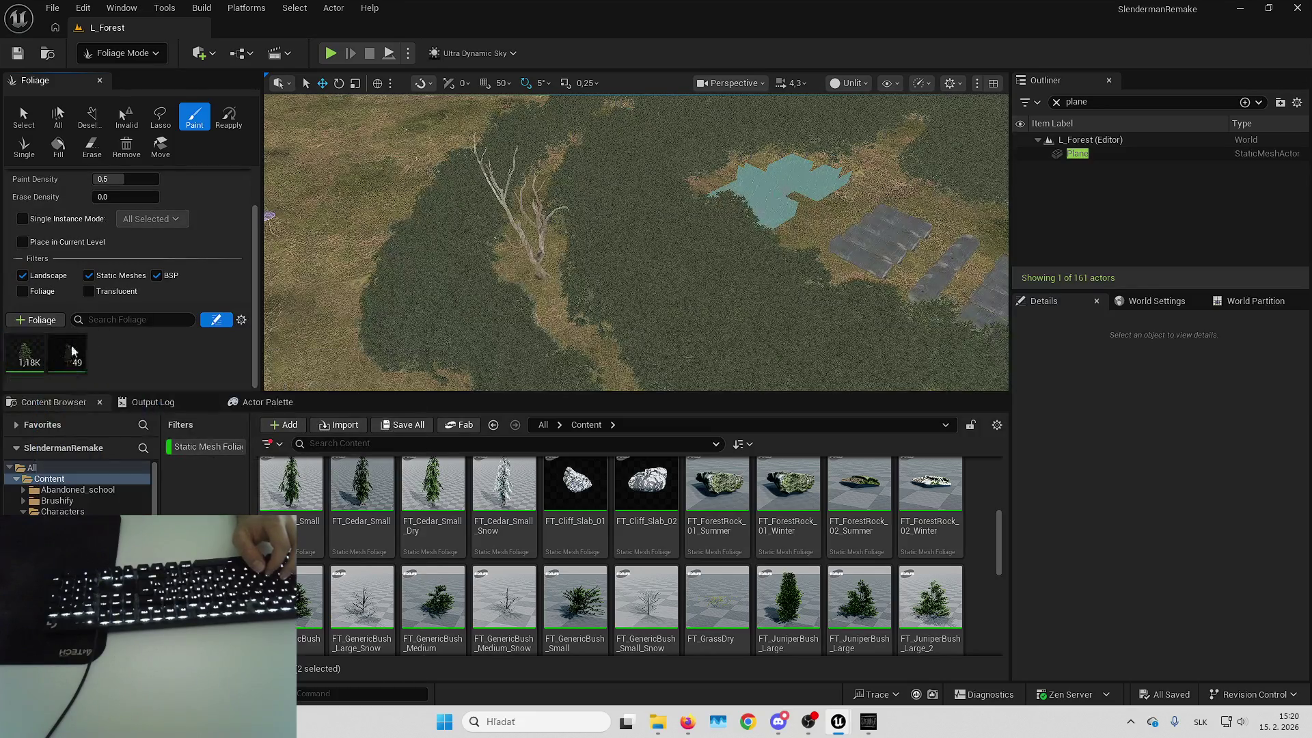
pyautogui.rightClick(26, 364)
pyautogui.click(115, 443)
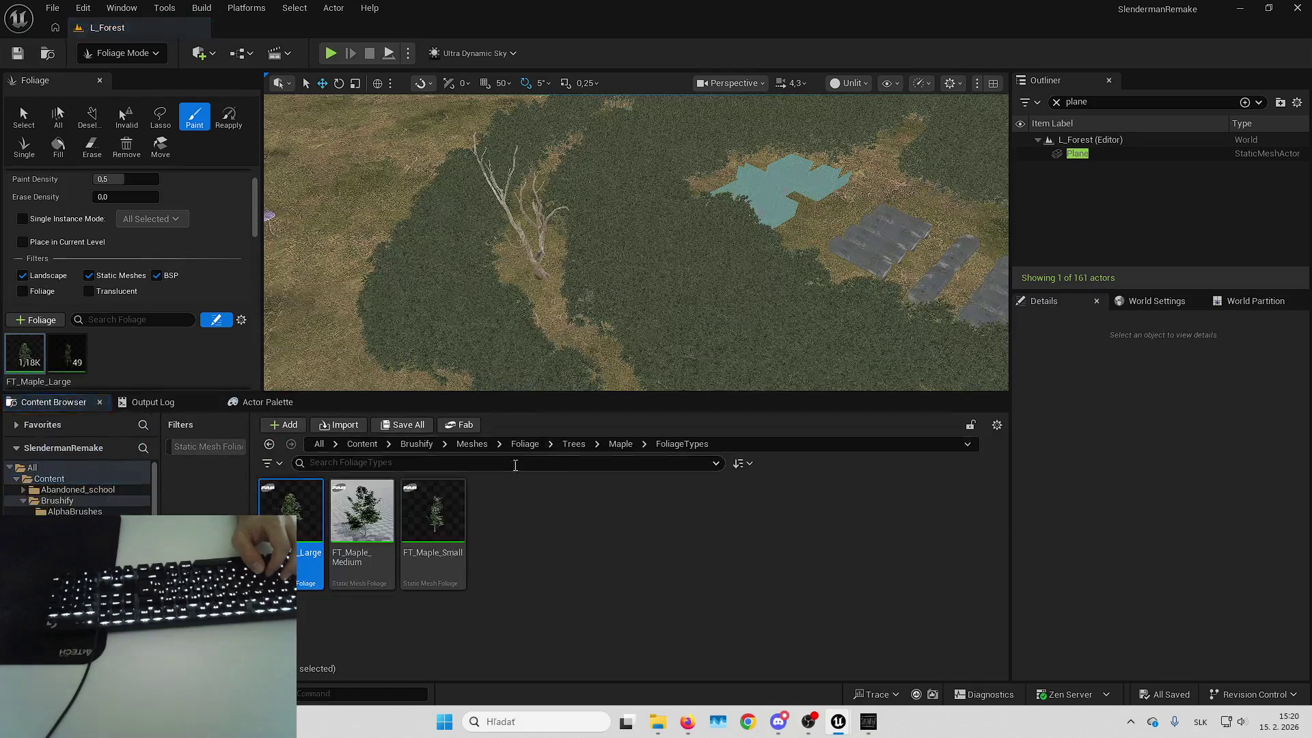
pyautogui.doubleClick(308, 492)
# Set Instance Settings Cull Distance Max to 2000 and close the asset
pyautogui.scroll(-2, 419, 231)
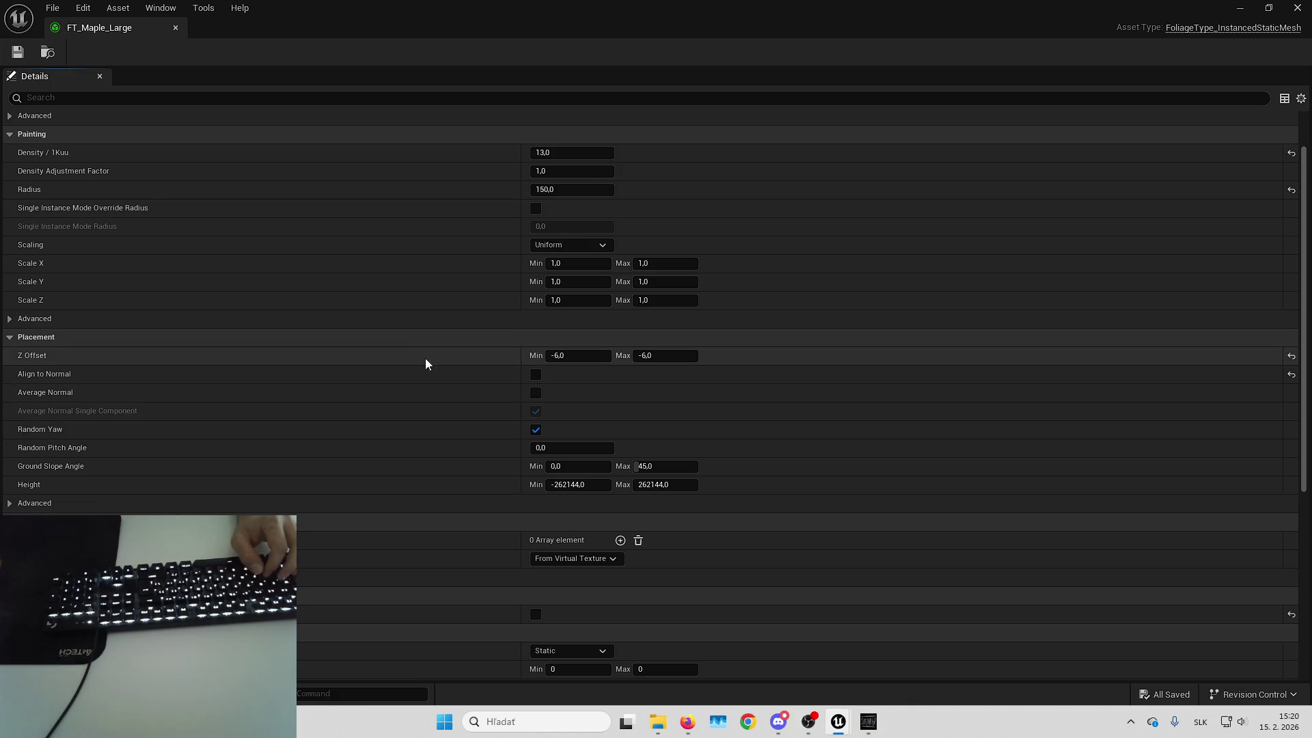
pyautogui.scroll(1, 425, 360)
pyautogui.scroll(-2, 330, 254)
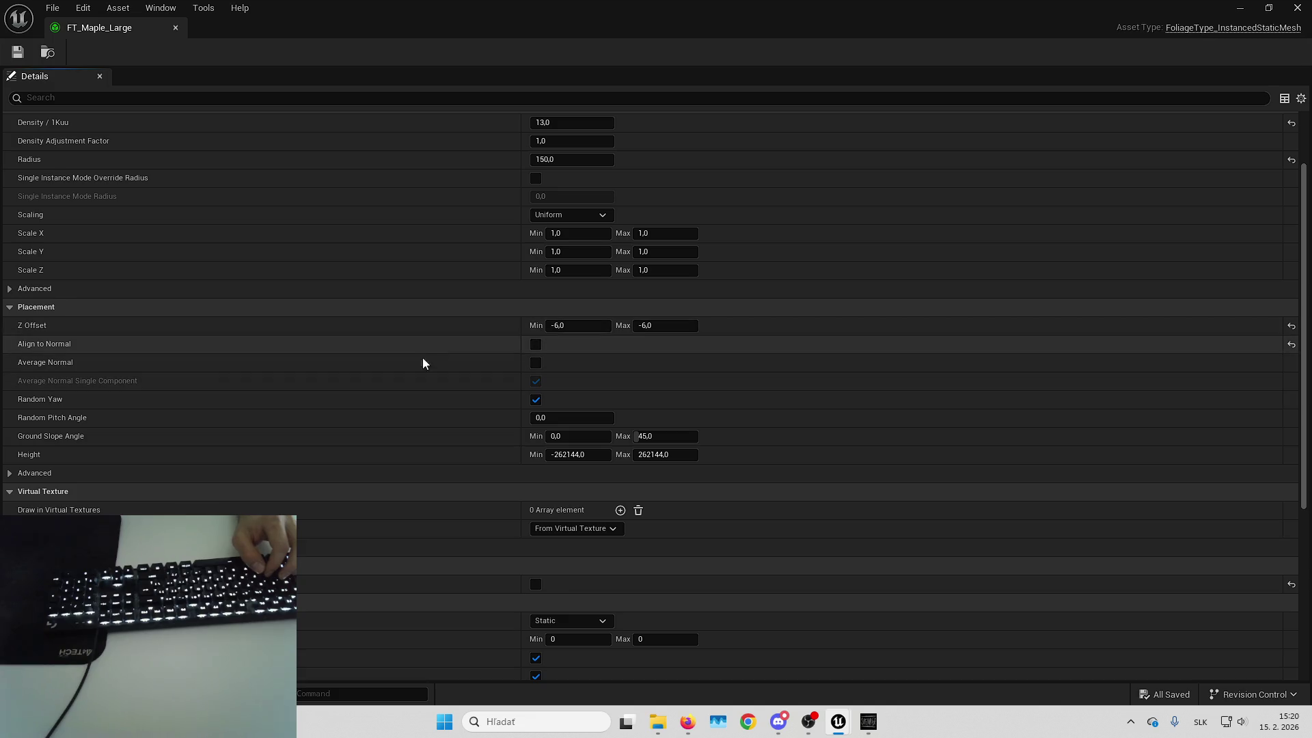
pyautogui.scroll(-5, 404, 430)
pyautogui.scroll(-3, 390, 222)
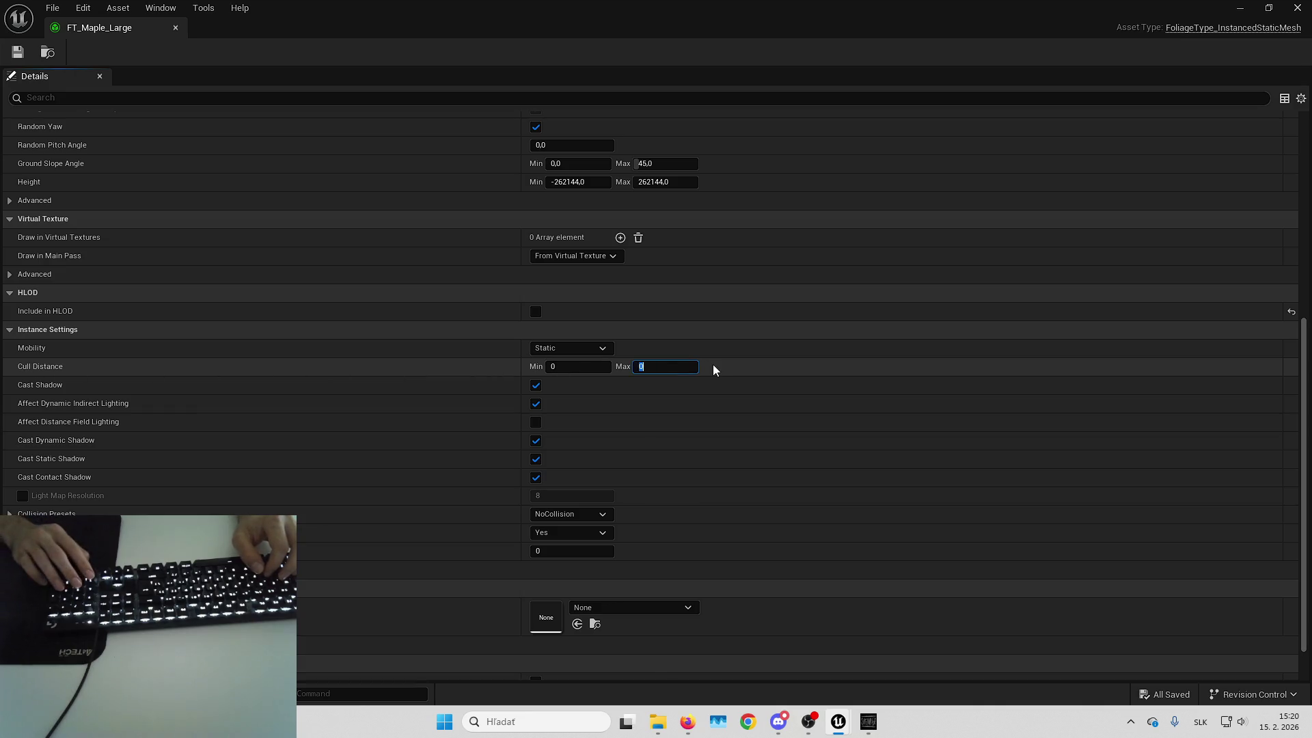
pyautogui.write('2000')
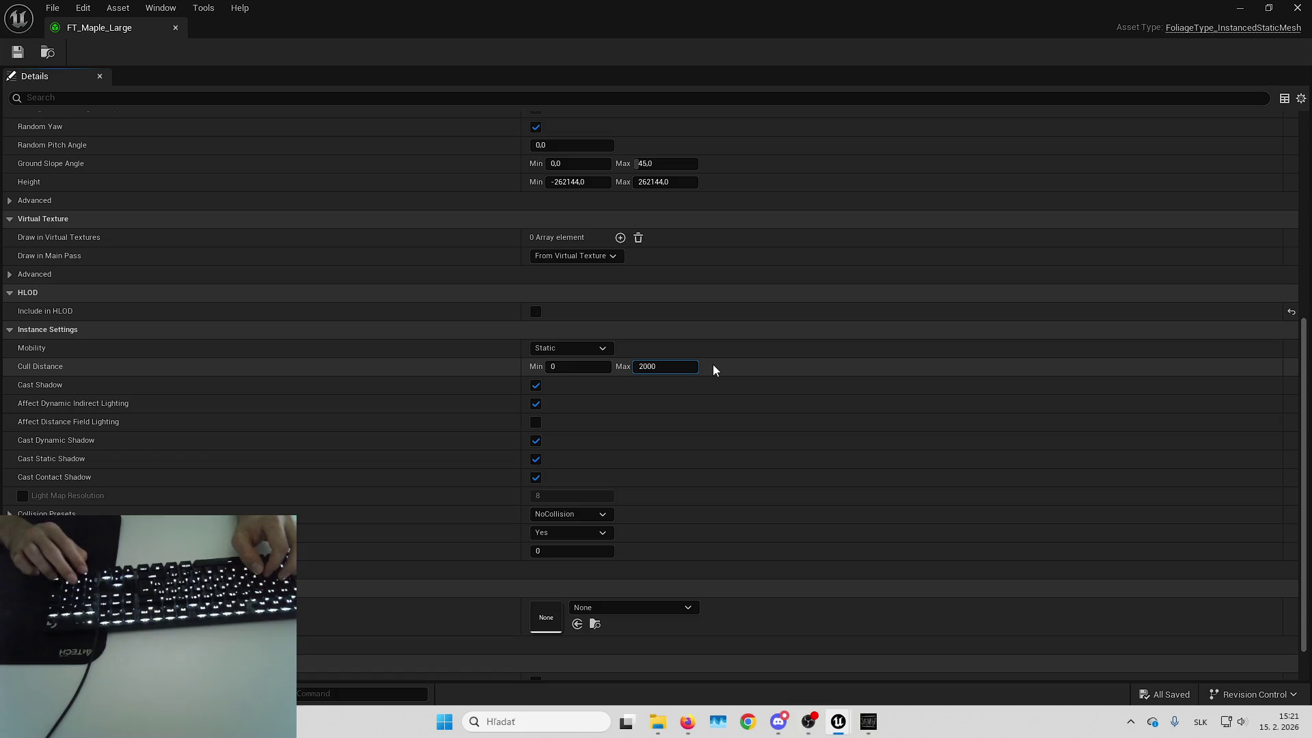
pyautogui.press('Return')
pyautogui.hotkey('alt', 'F4')
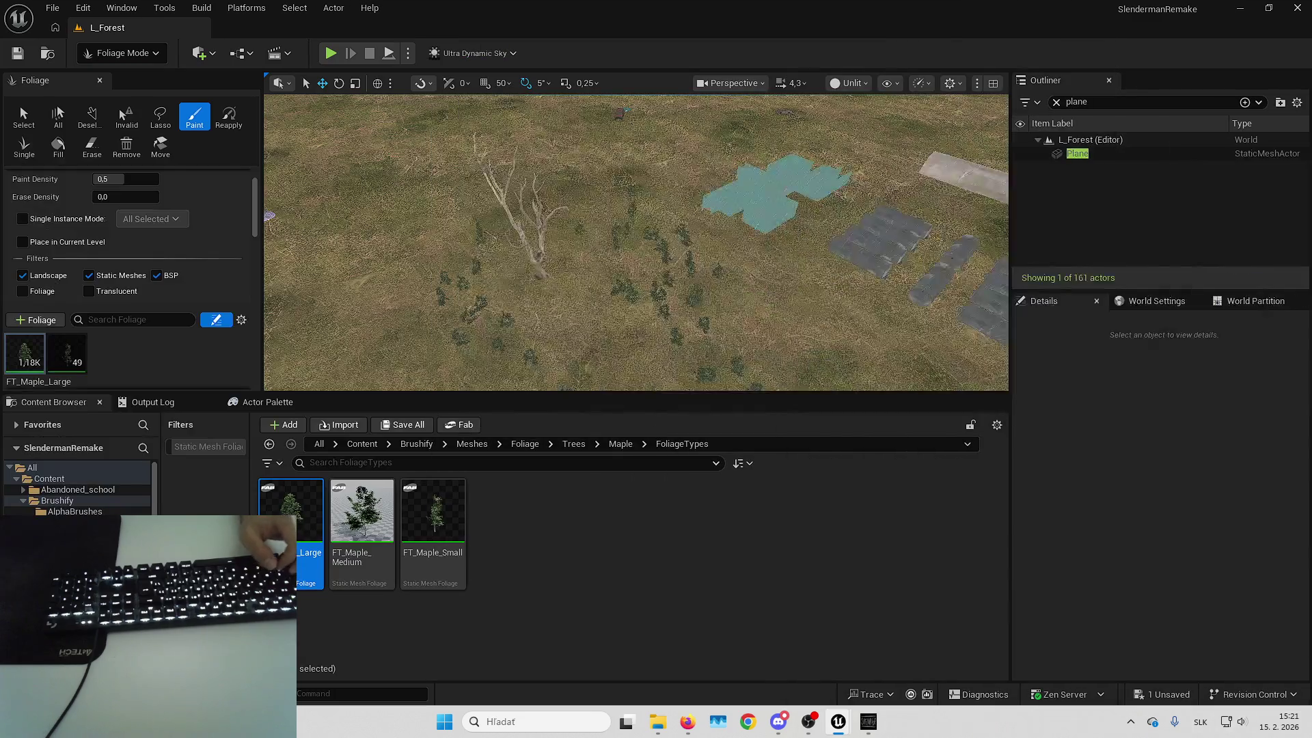
pyautogui.scroll(-10, 636, 242)
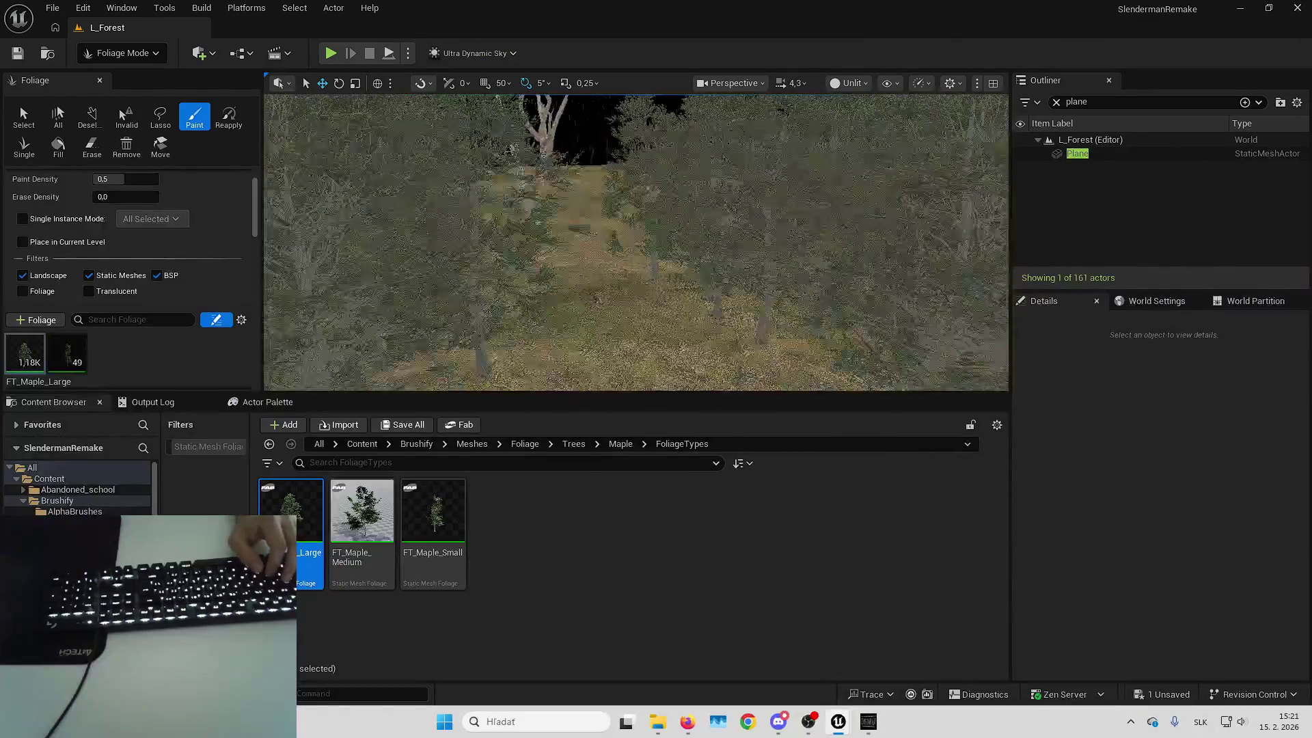
pyautogui.scroll(-10, 635, 243)
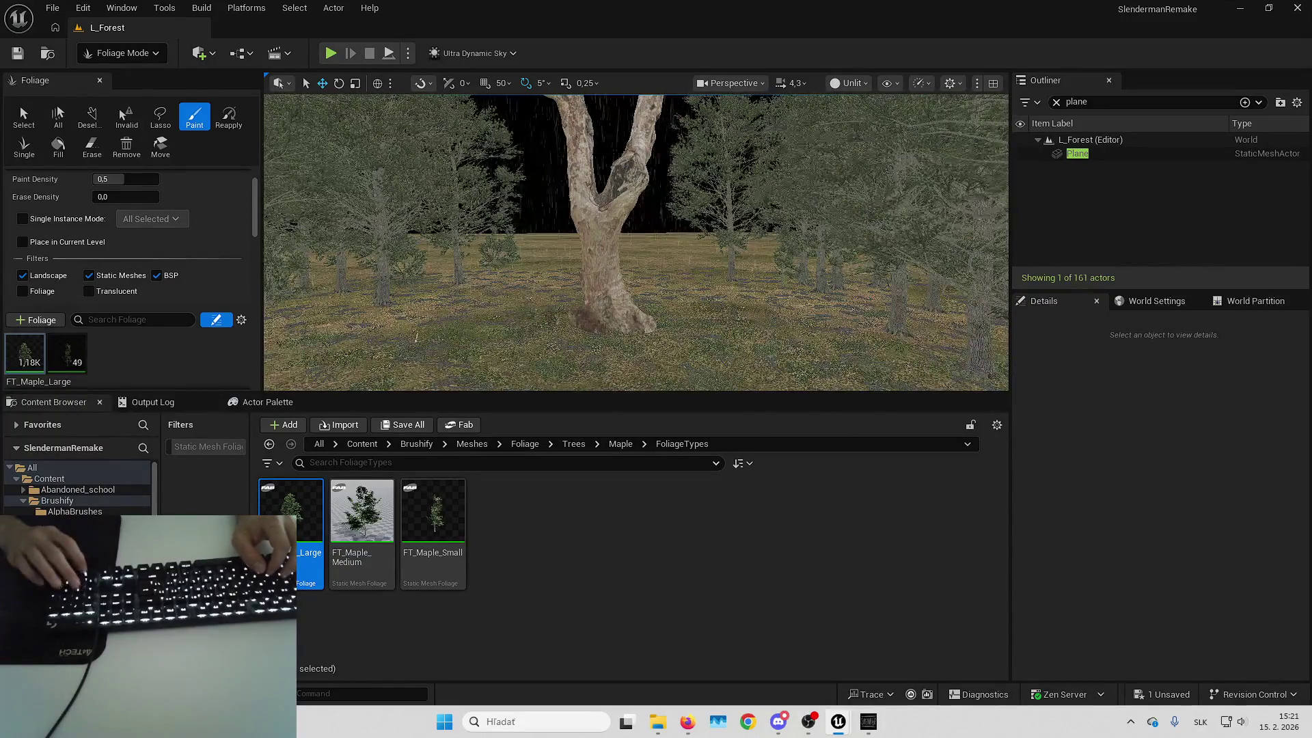
pyautogui.press('Up')
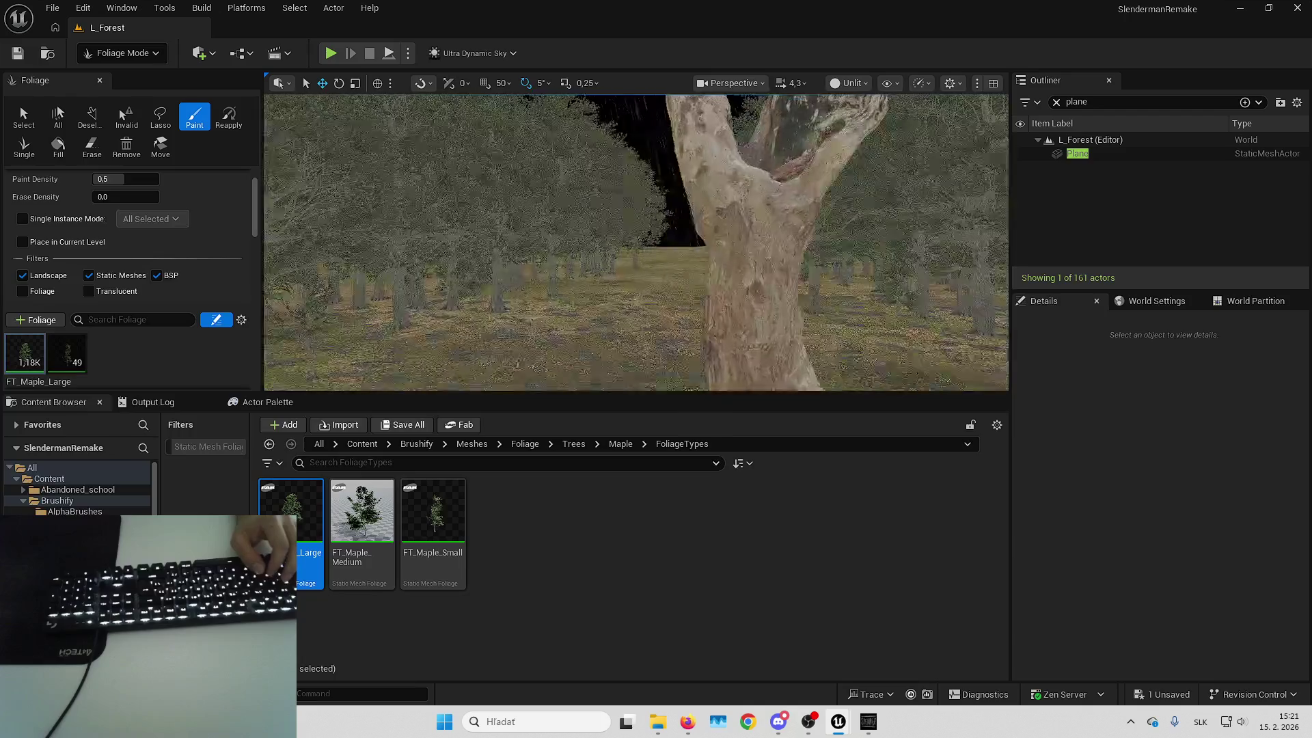
pyautogui.press('Up')
pyautogui.press('Up')
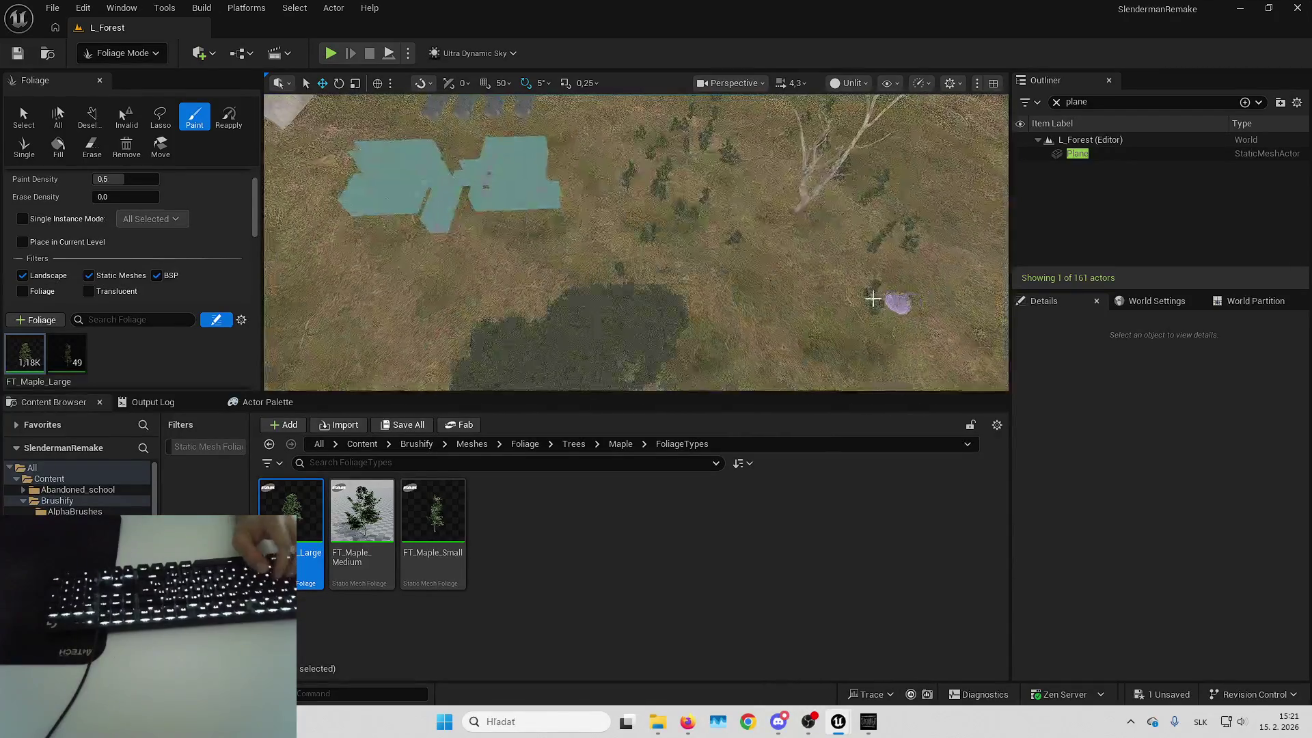
pyautogui.press('Up')
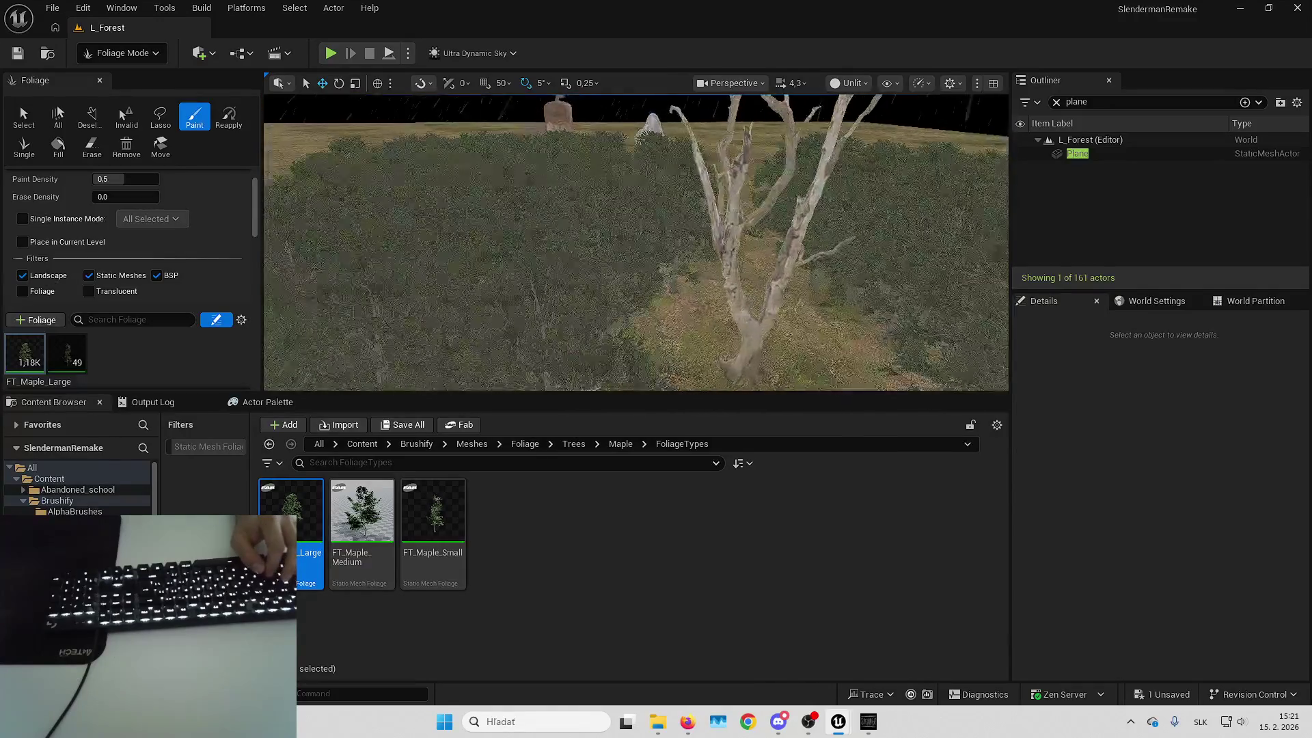
pyautogui.press('Up')
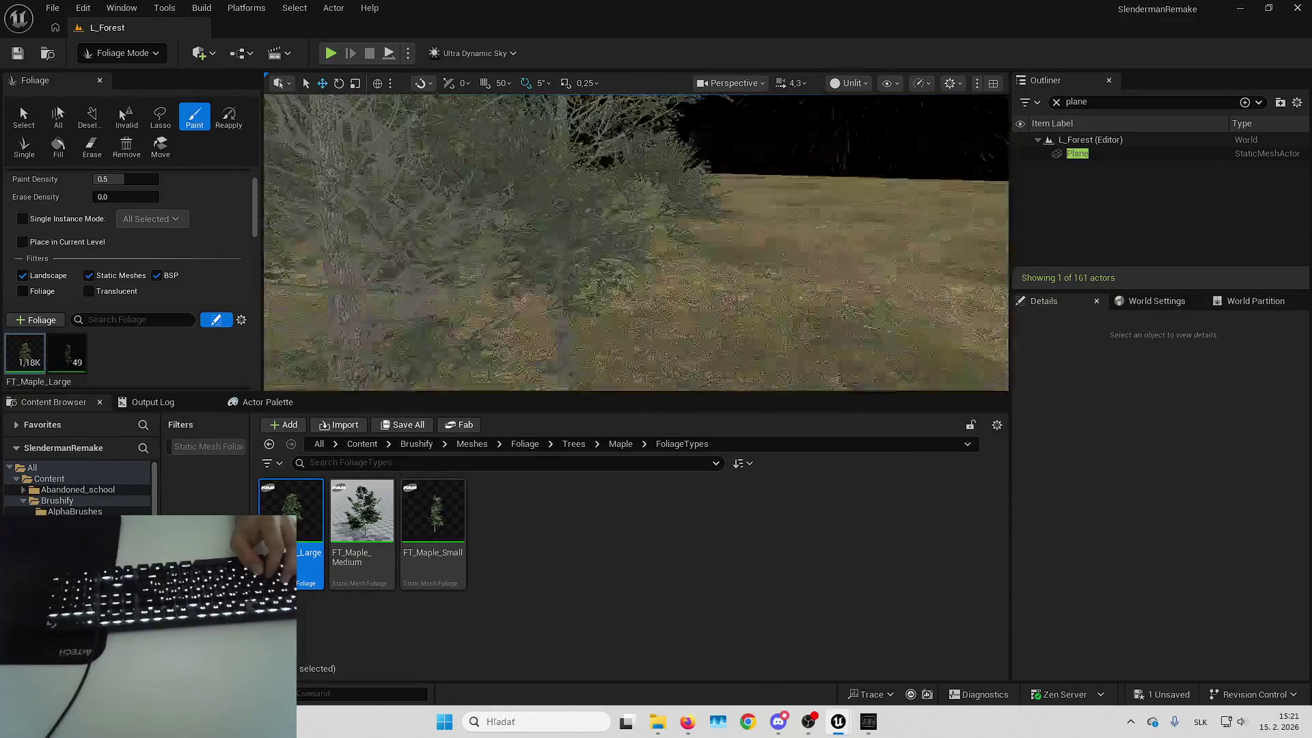
pyautogui.press('Up')
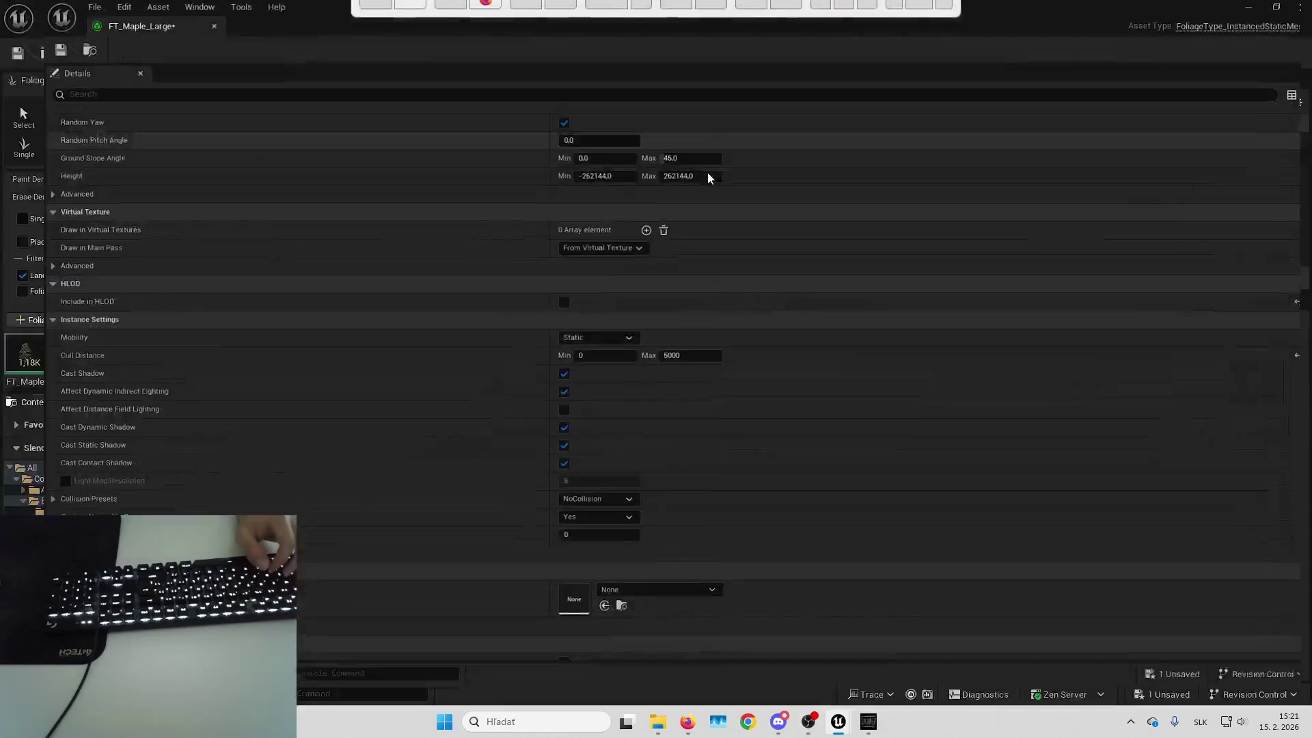
# Switch S_Maple_Large's Nanite Shape Preservation to Voxelize, then bring up Project Settings
pyautogui.scroll(10, 776, 454)
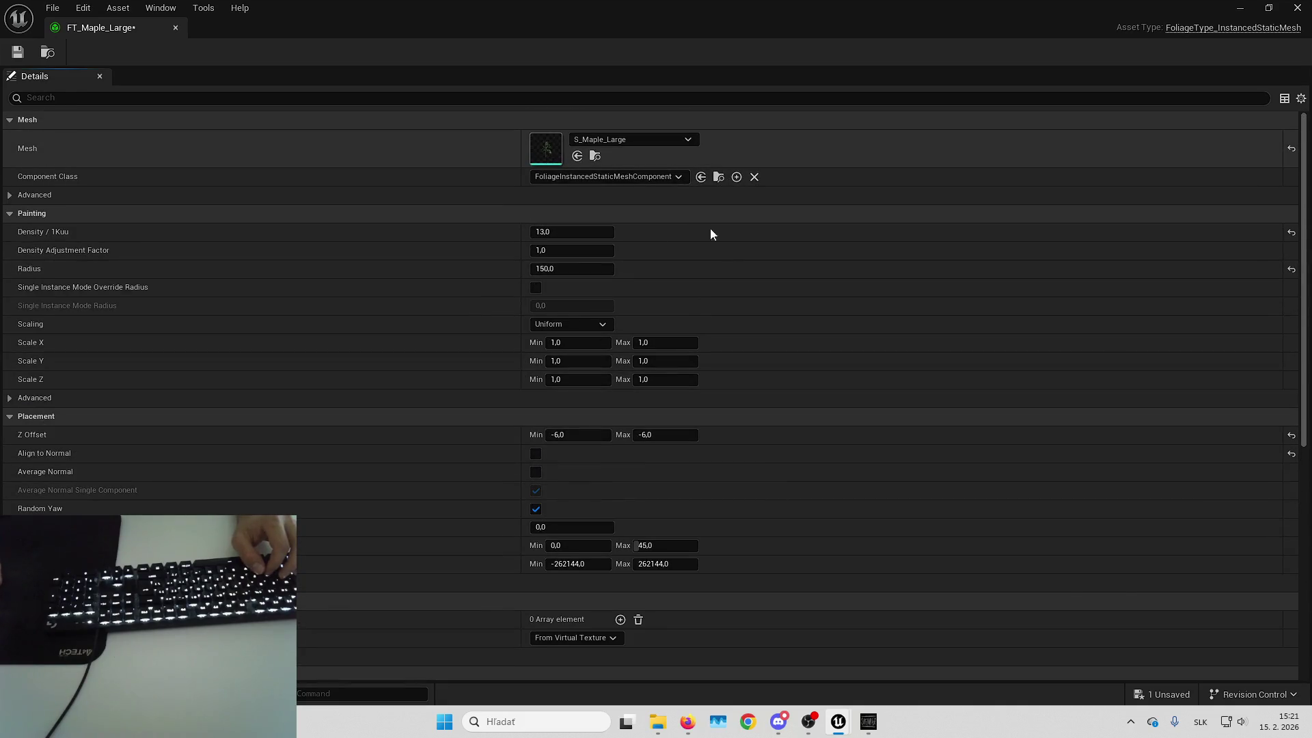
pyautogui.scroll(-5, 1186, 305)
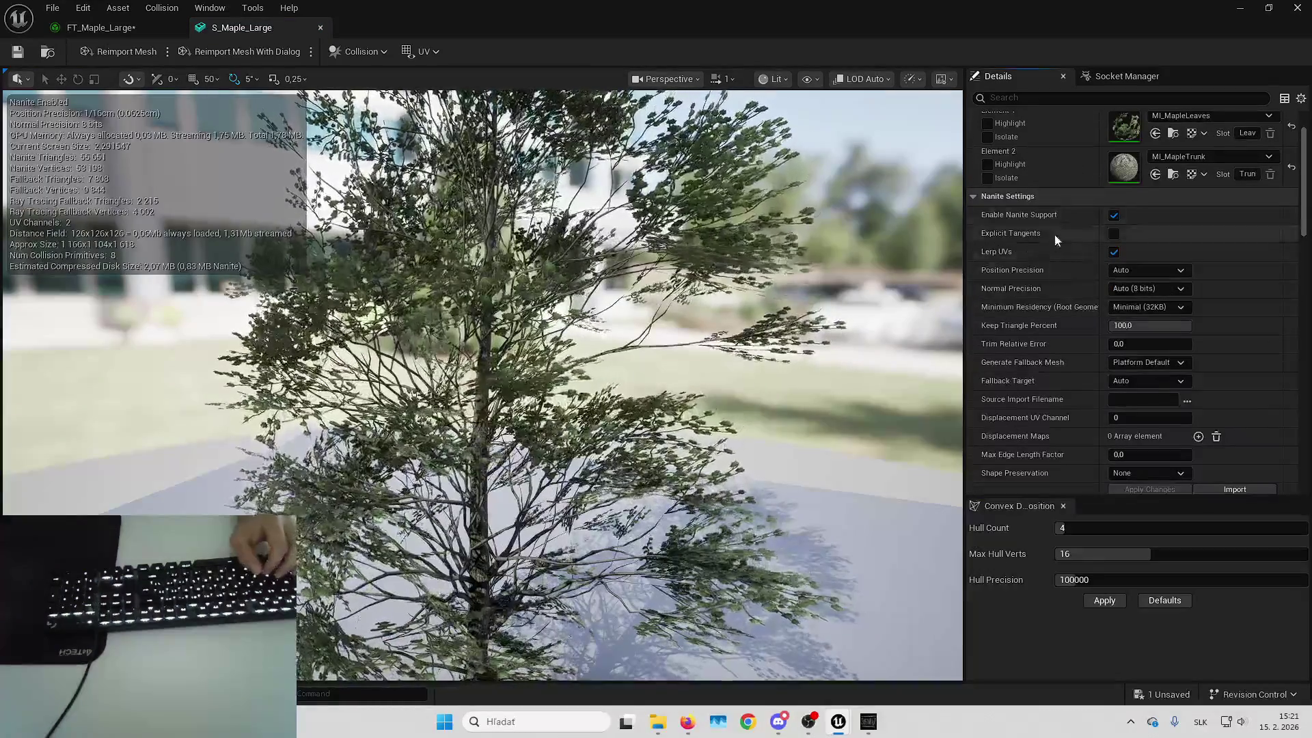
pyautogui.scroll(-2, 1063, 256)
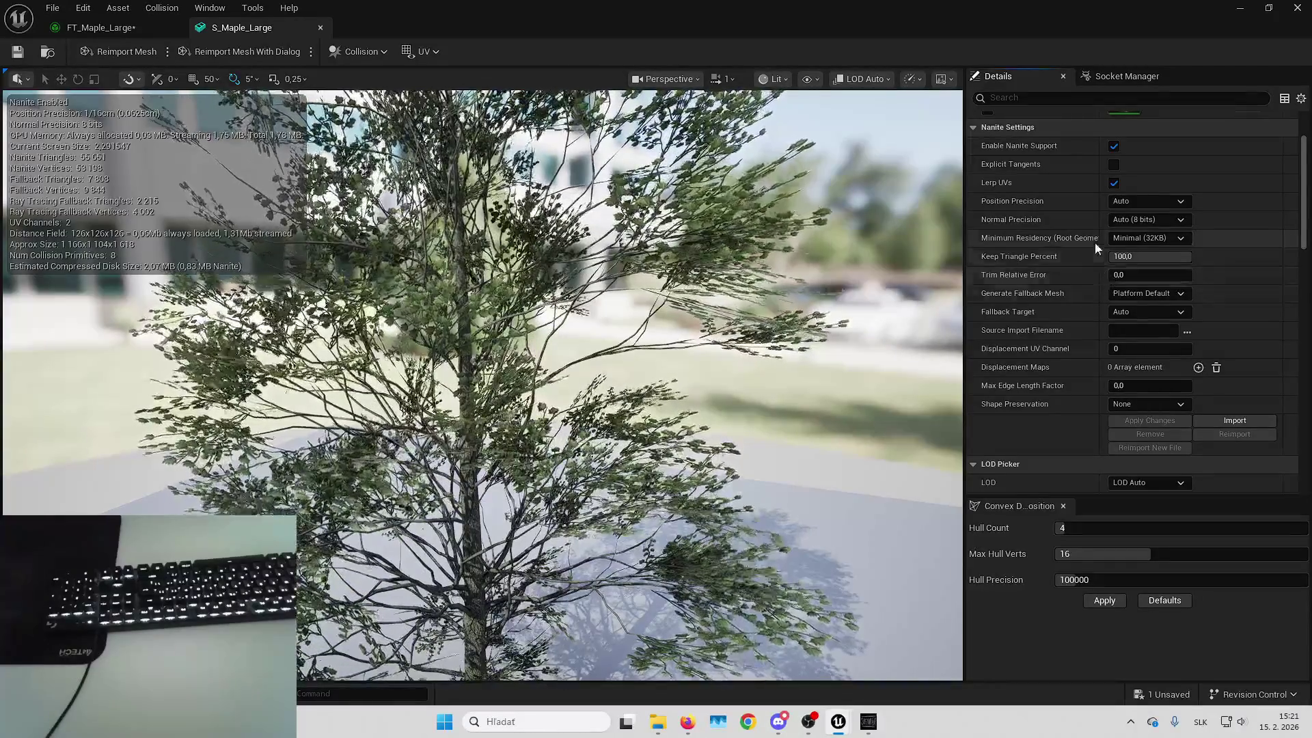
pyautogui.click(1148, 404)
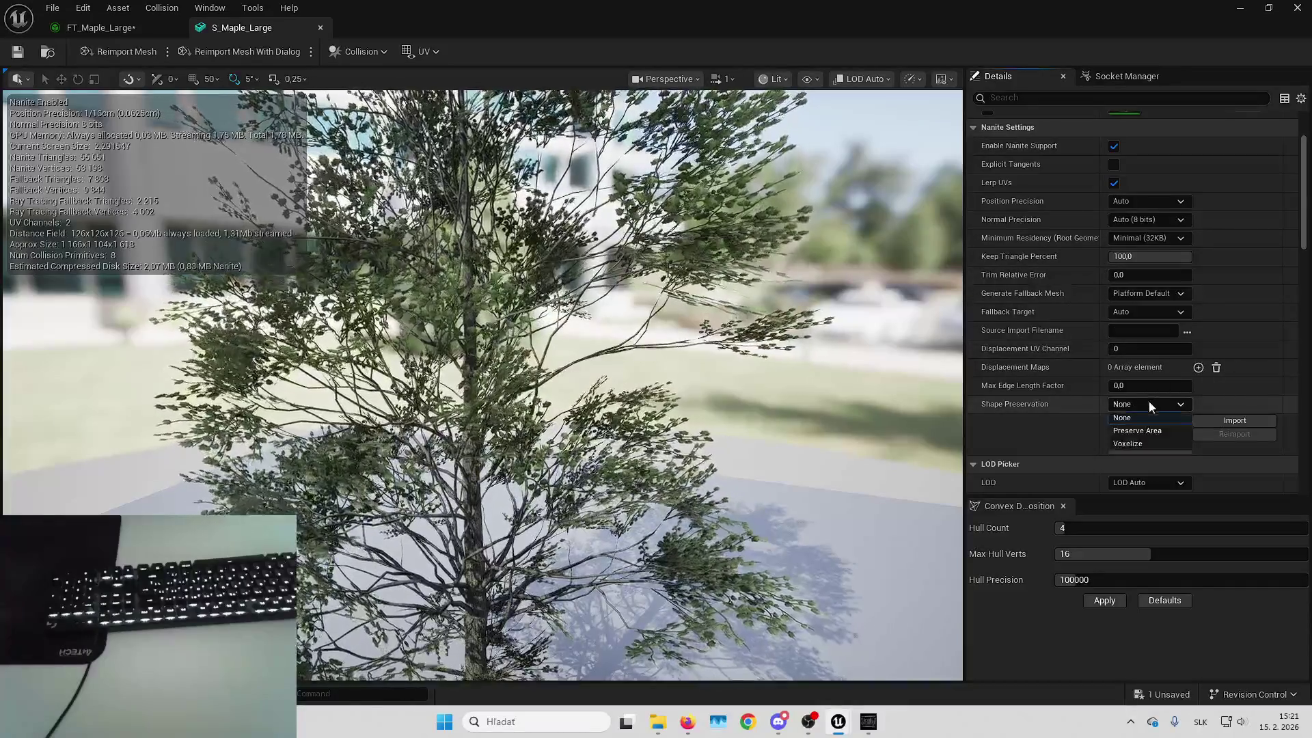
pyautogui.click(1142, 443)
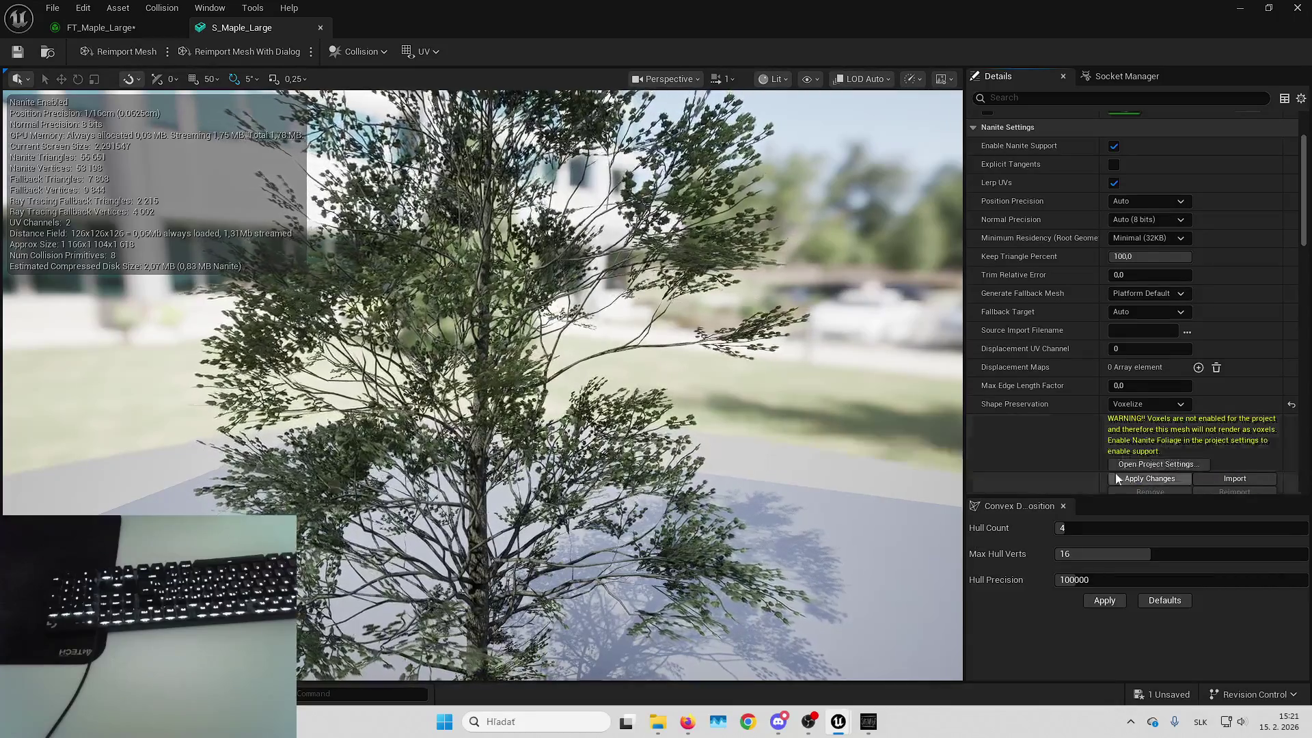
pyautogui.click(1148, 465)
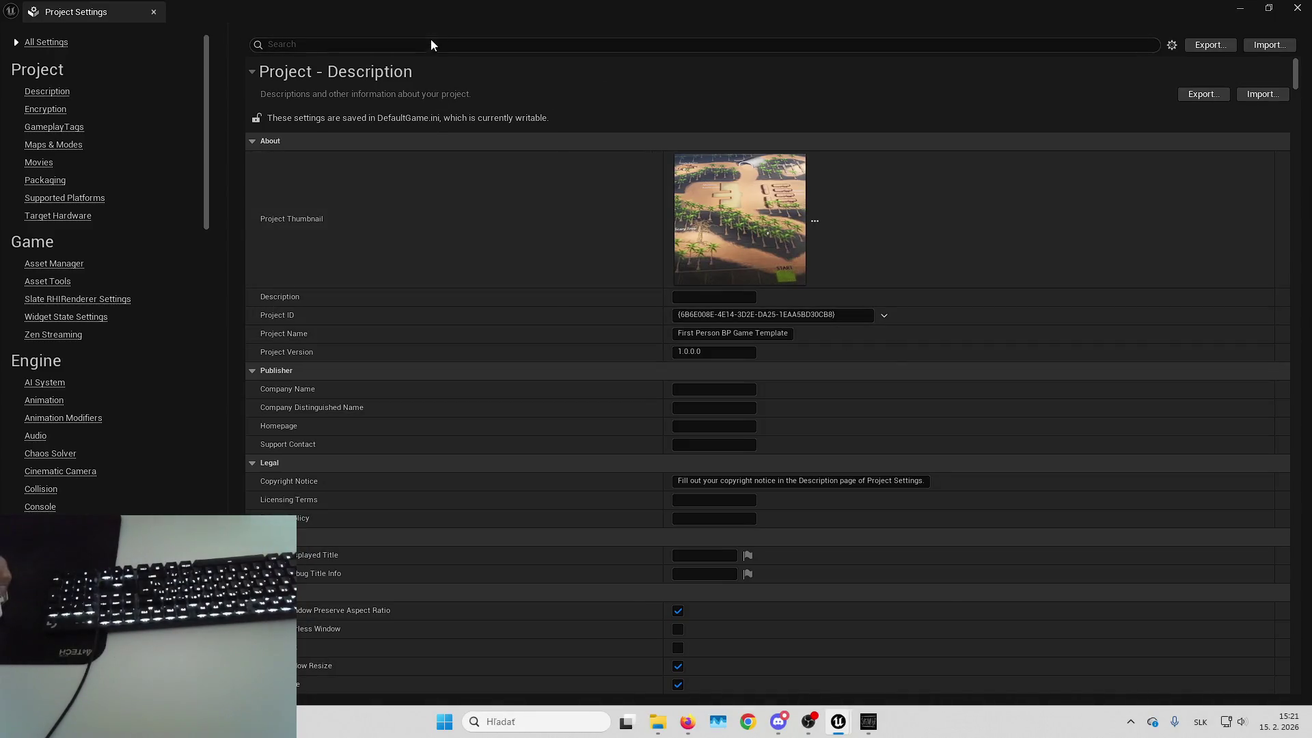
pyautogui.click(430, 44)
pyautogui.write('voxeliz')
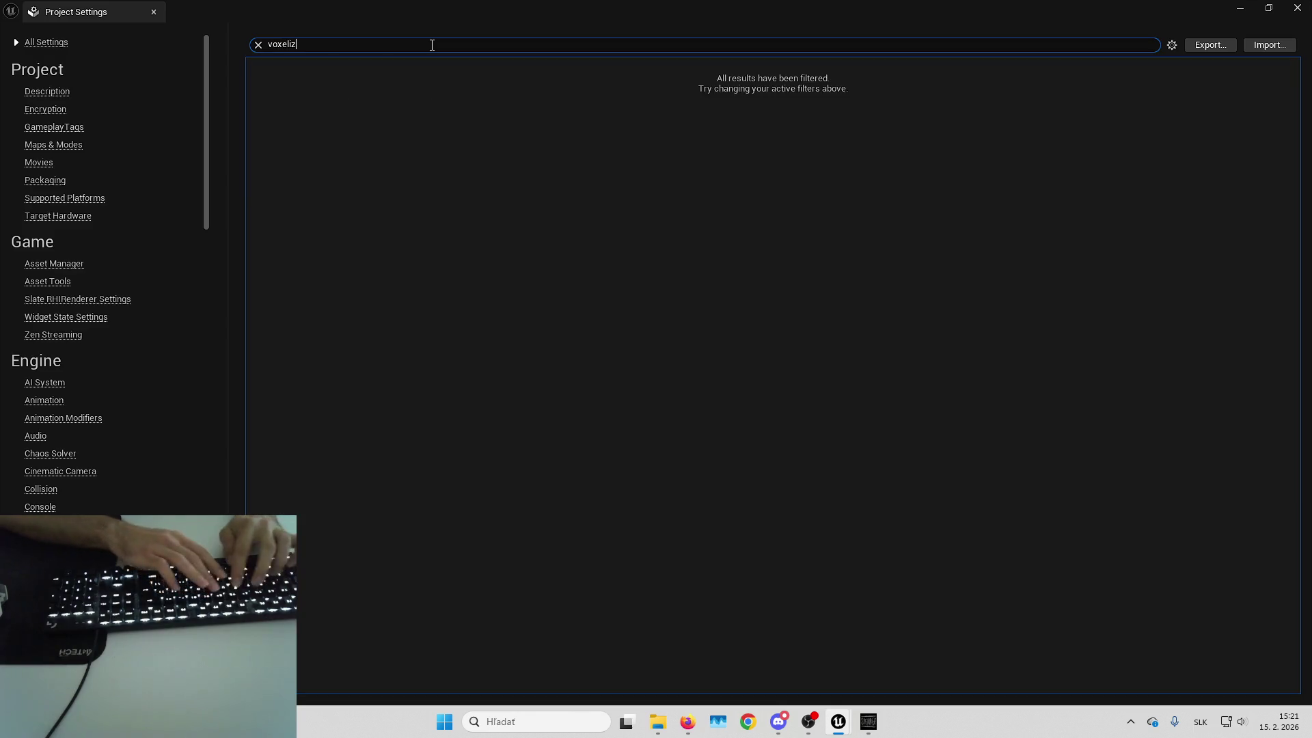
pyautogui.write('e')
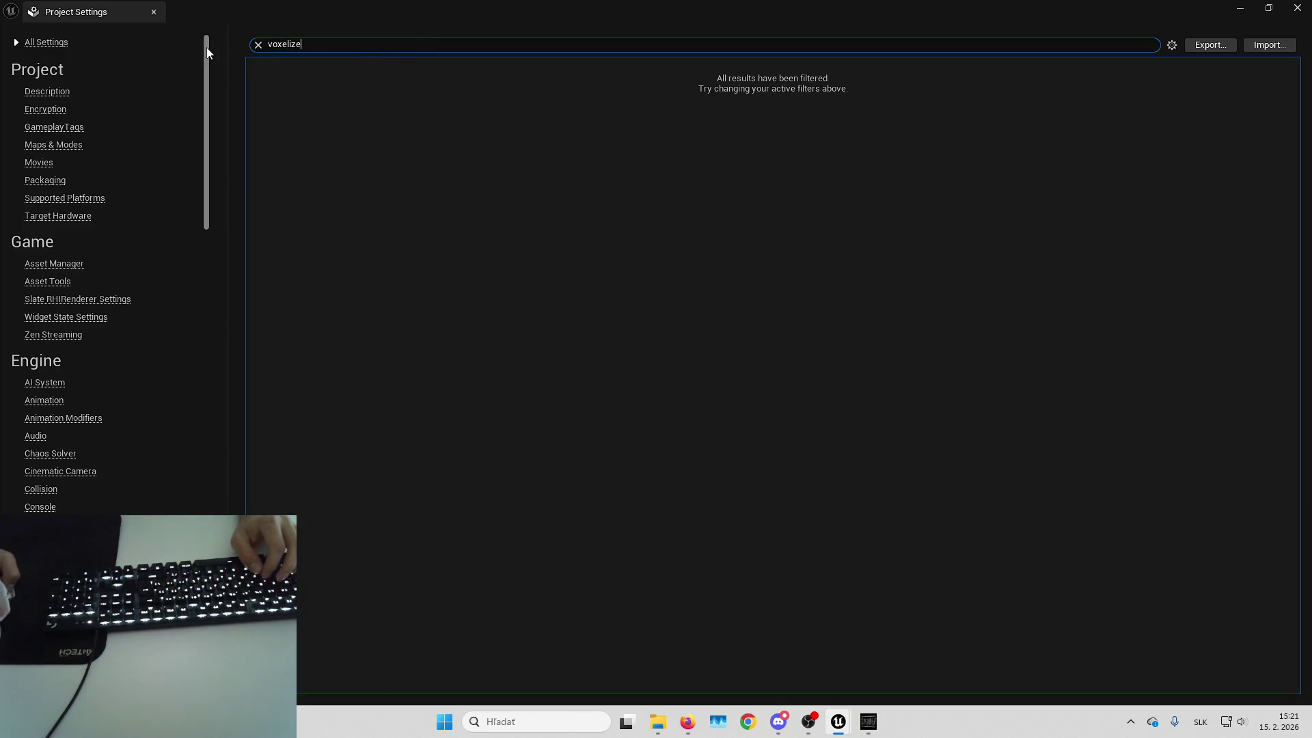
pyautogui.click(258, 44)
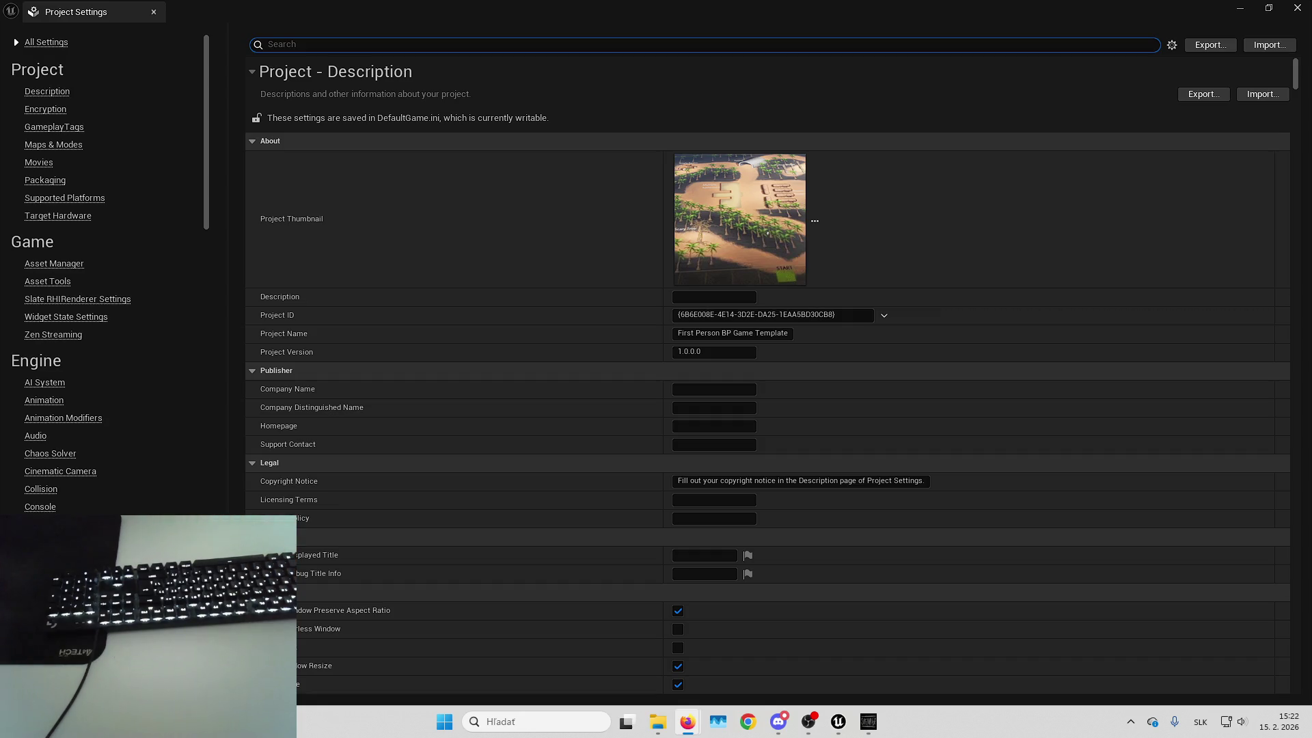
pyautogui.hotkey('alt', 'Tab')
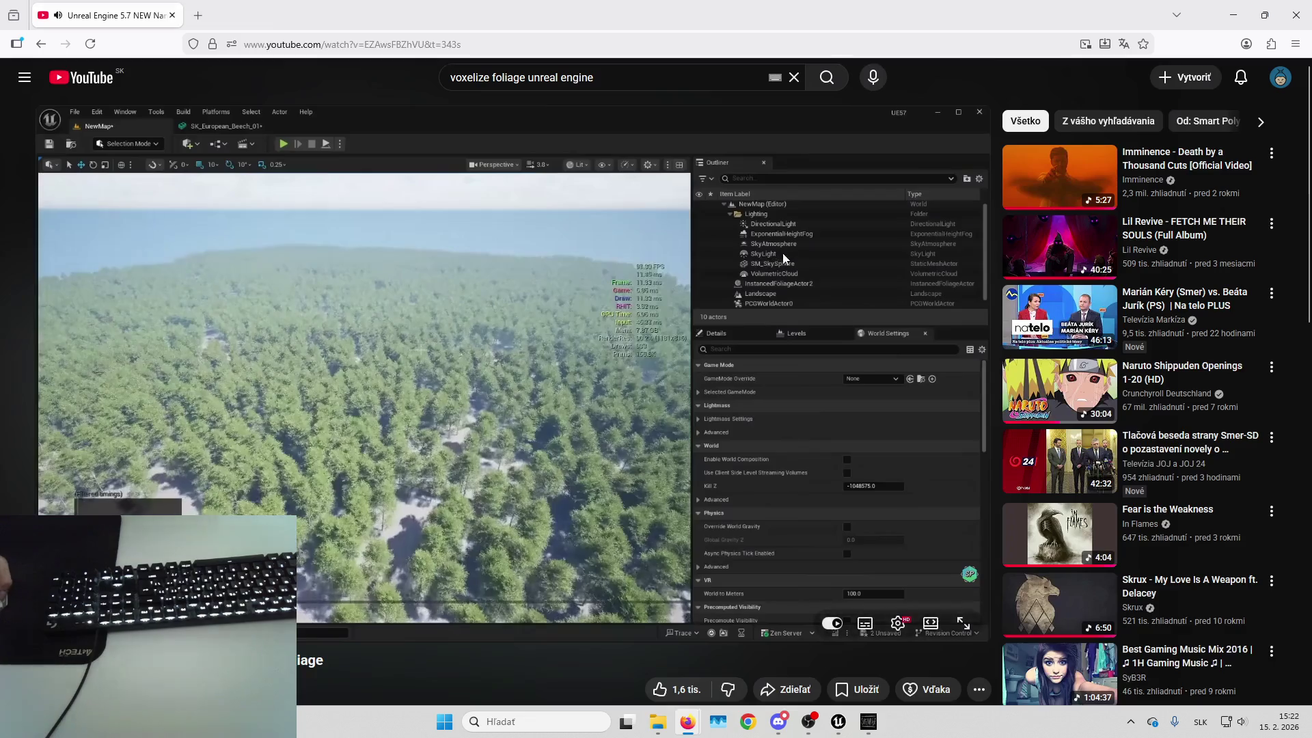
# Play the tutorial full screen, skip ahead and pause on the Nanite Foliage project setting
pyautogui.click(447, 388)
pyautogui.press('f')
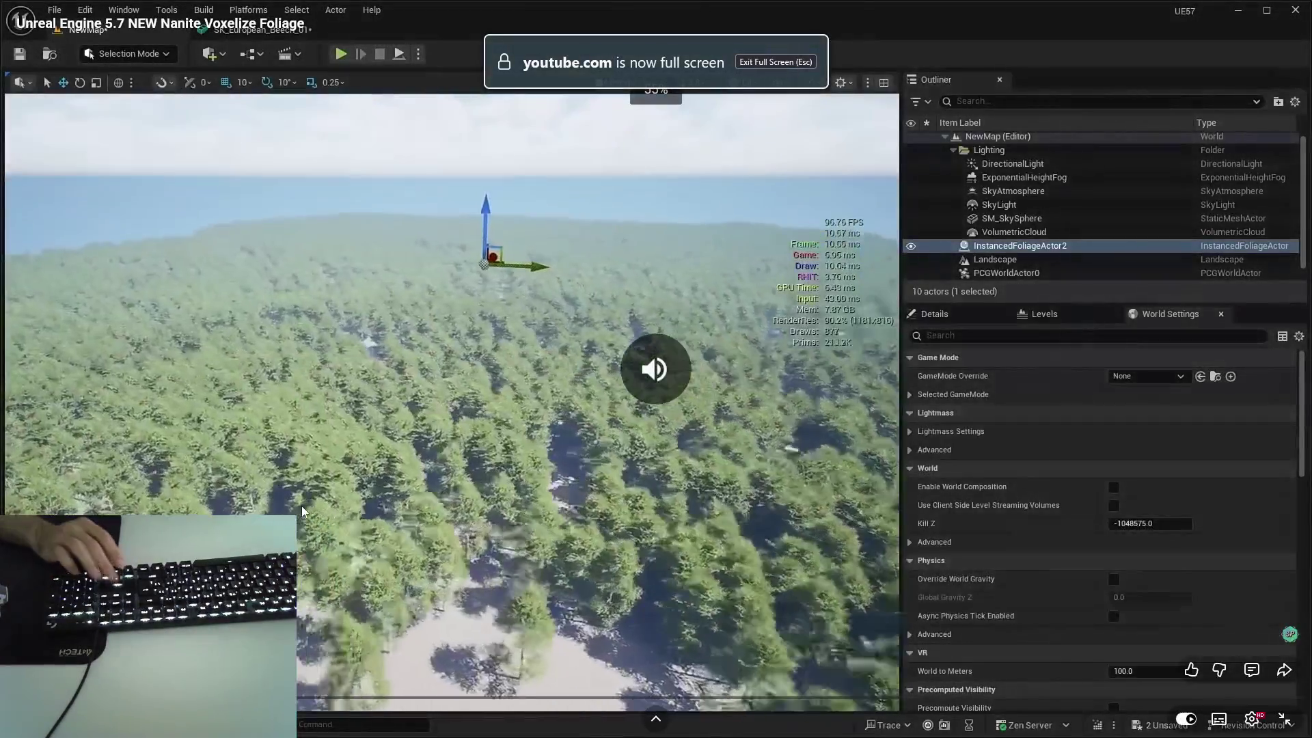
pyautogui.press('l')
pyautogui.press('l')
pyautogui.press('l')
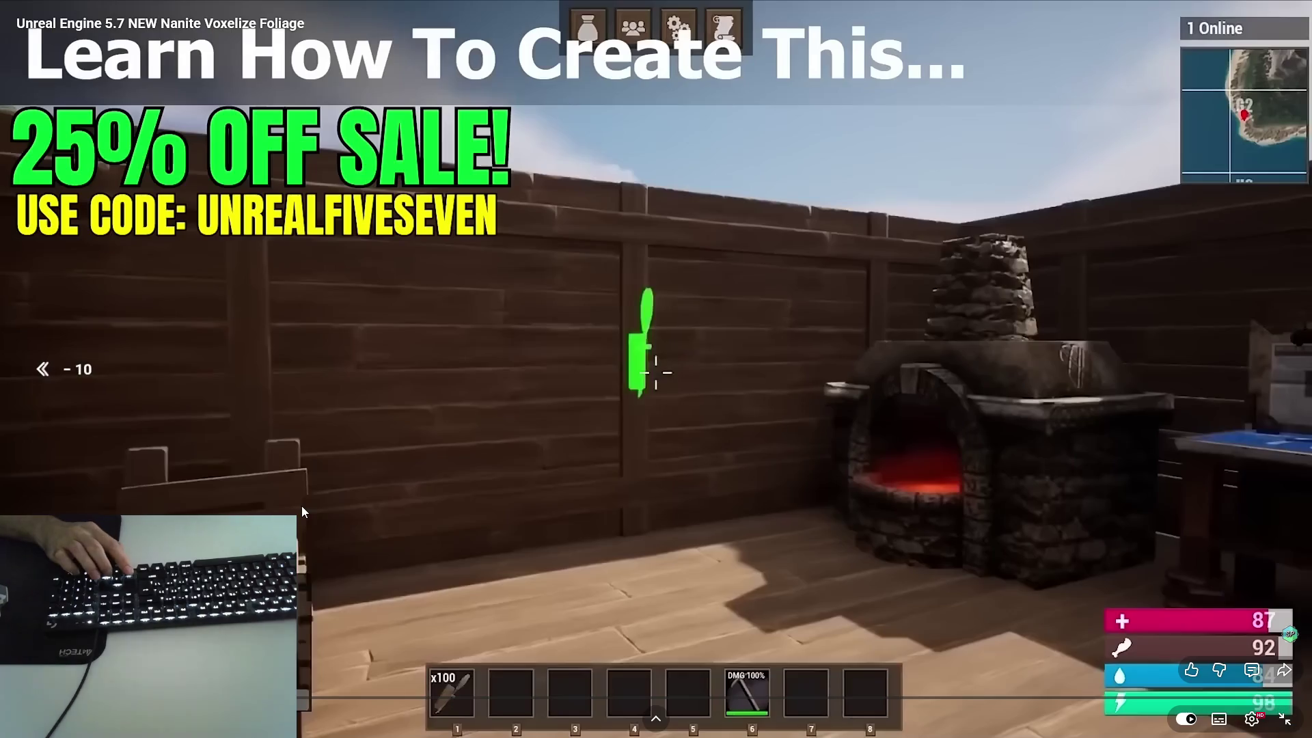
pyautogui.press('Right')
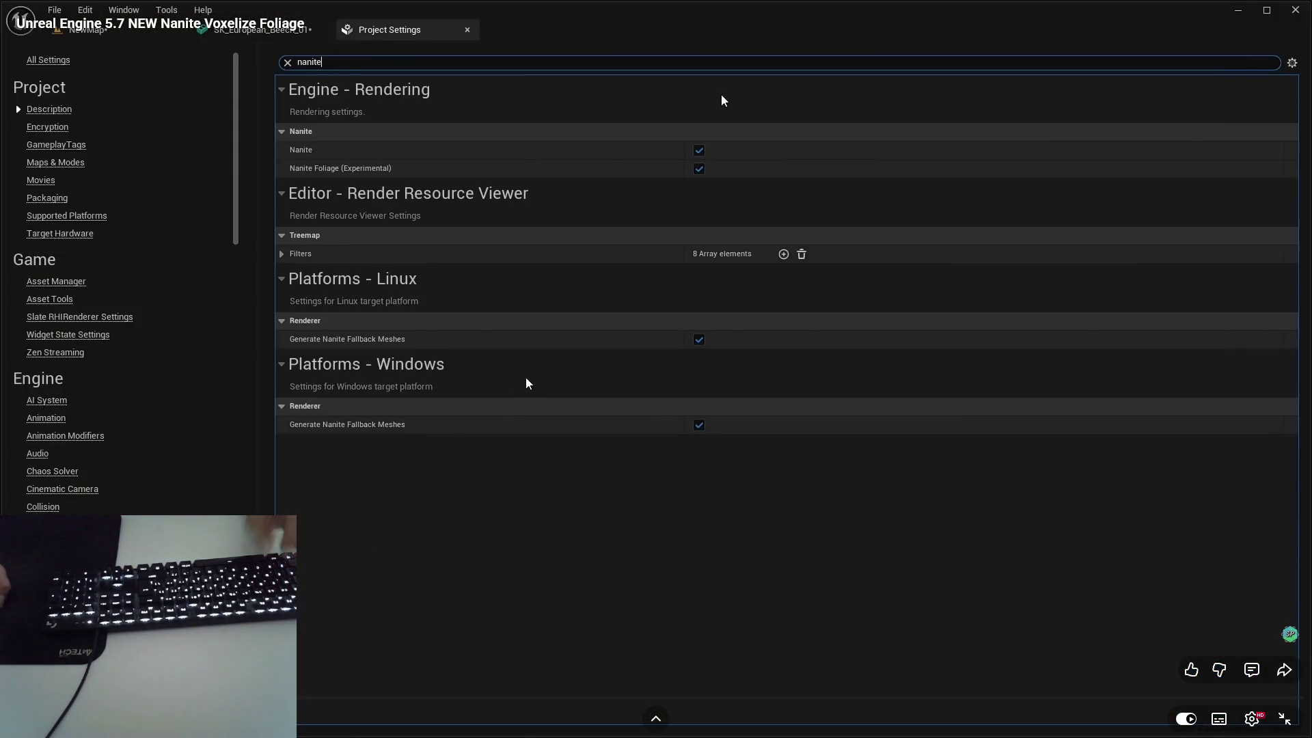
pyautogui.press('k')
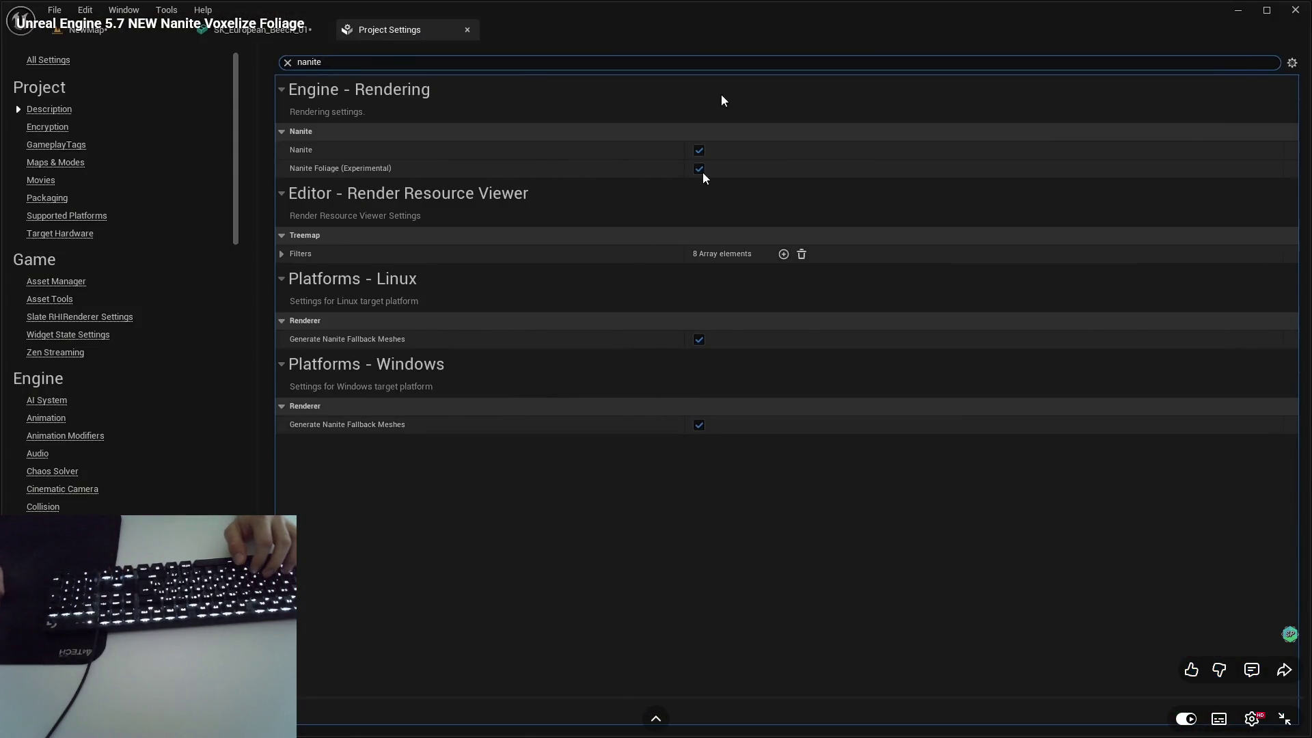
pyautogui.press('k')
pyautogui.press('f')
pyautogui.press('k')
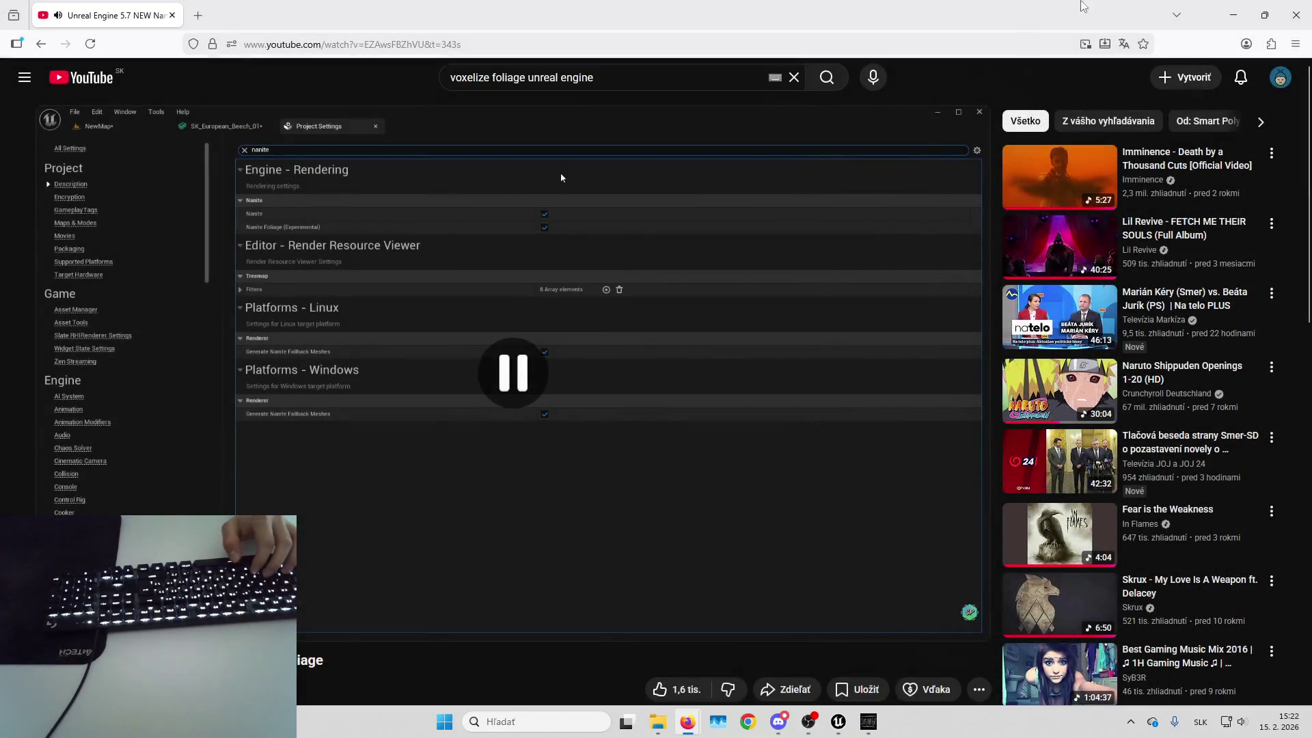
pyautogui.press('f')
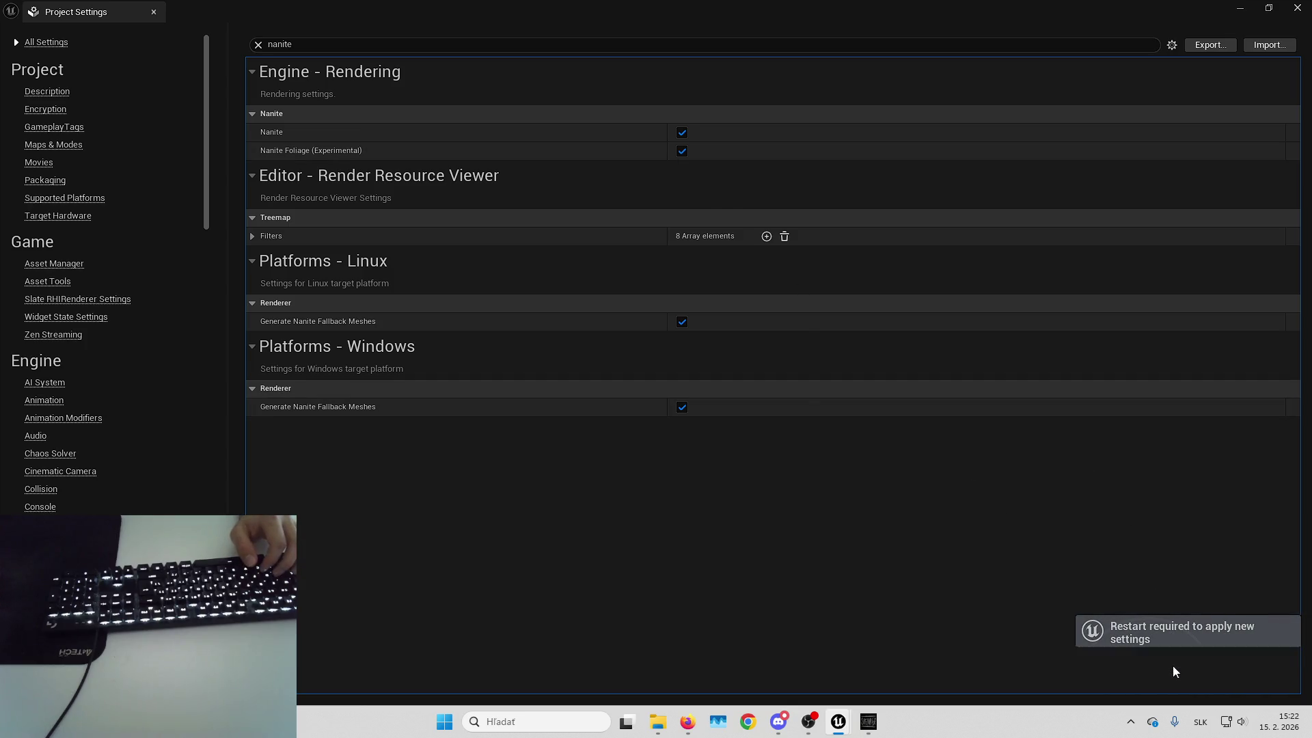
# Confirm enabling Nanite Foliage (Experimental), then save selected content and restart the editor
pyautogui.click(663, 390)
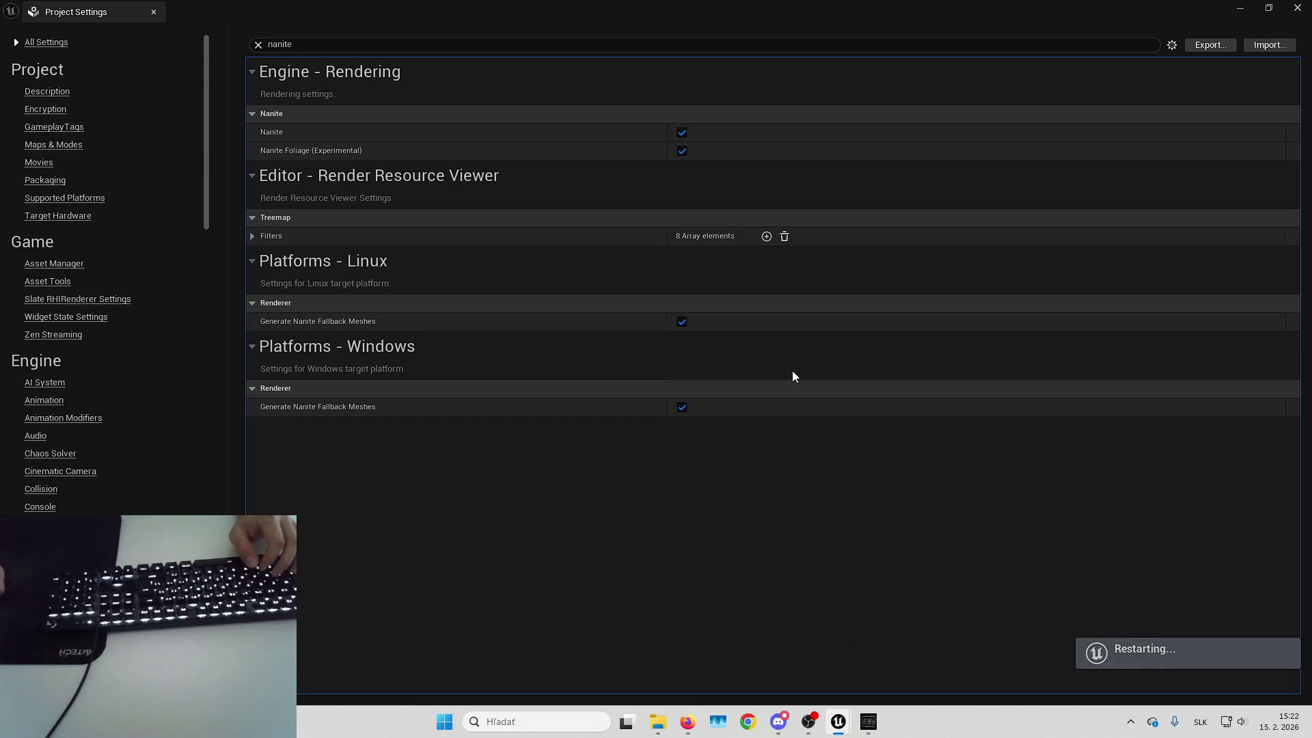
pyautogui.click(704, 515)
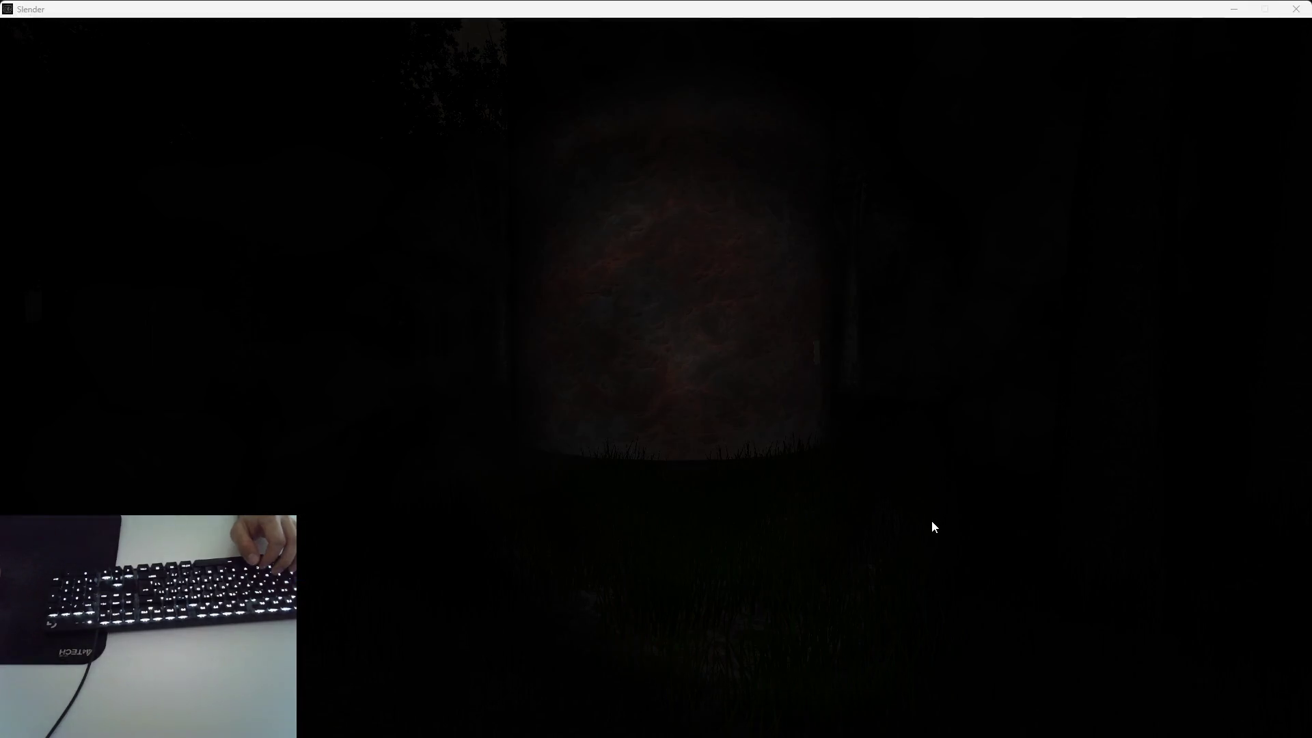
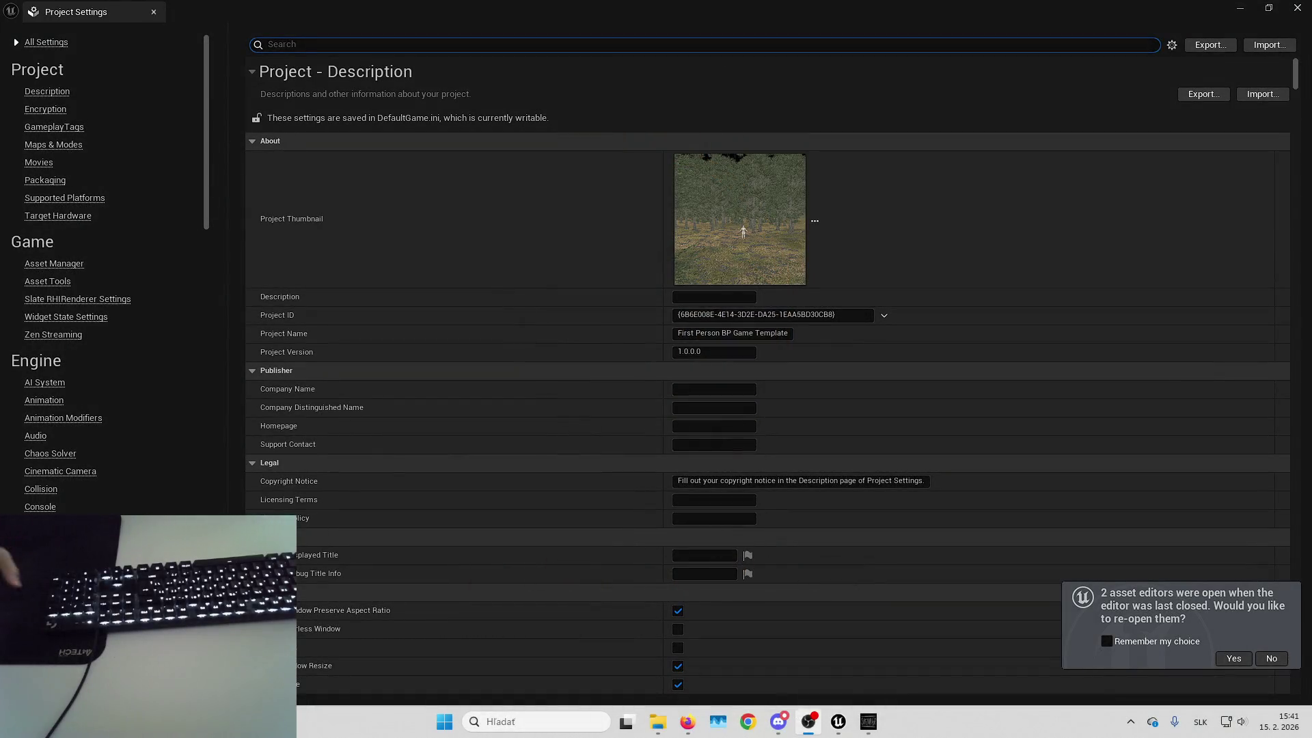
# Set FT_Maple_Large's Instance Settings Cull Distance Max from 5000 to 50000
pyautogui.click(1234, 659)
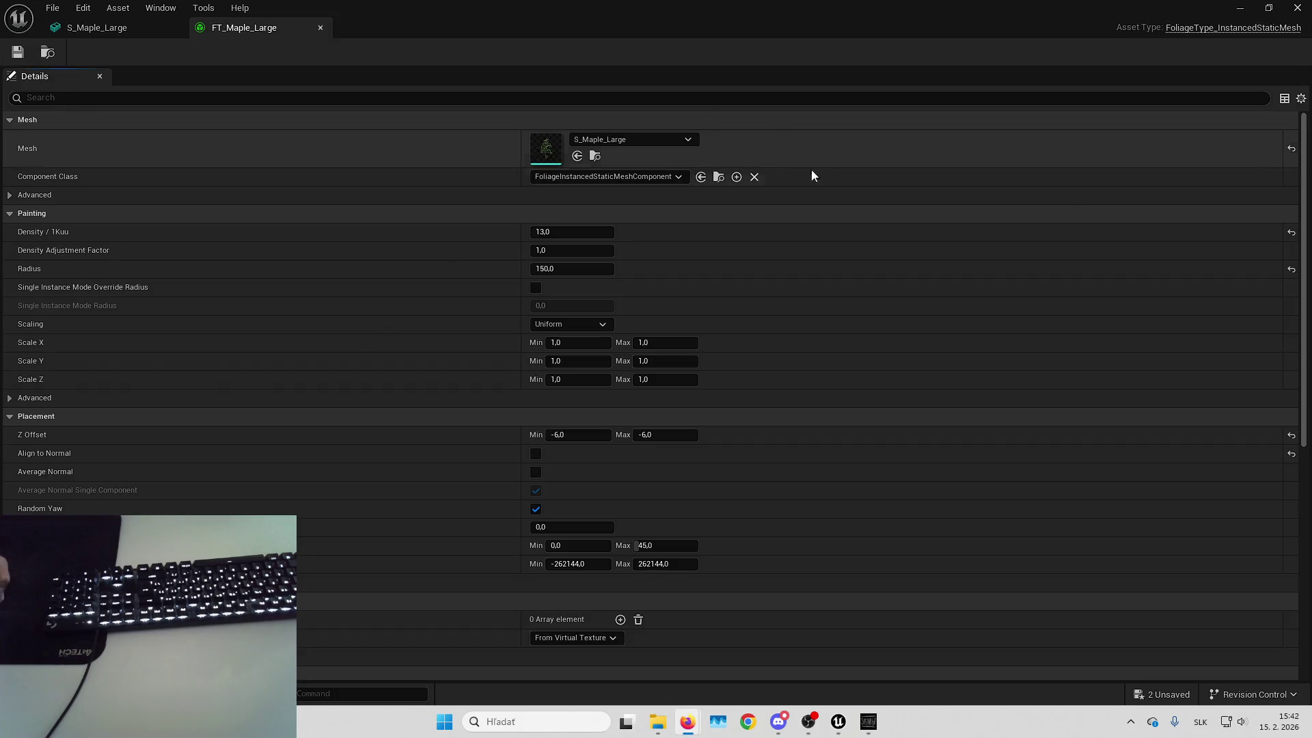
pyautogui.click(832, 243)
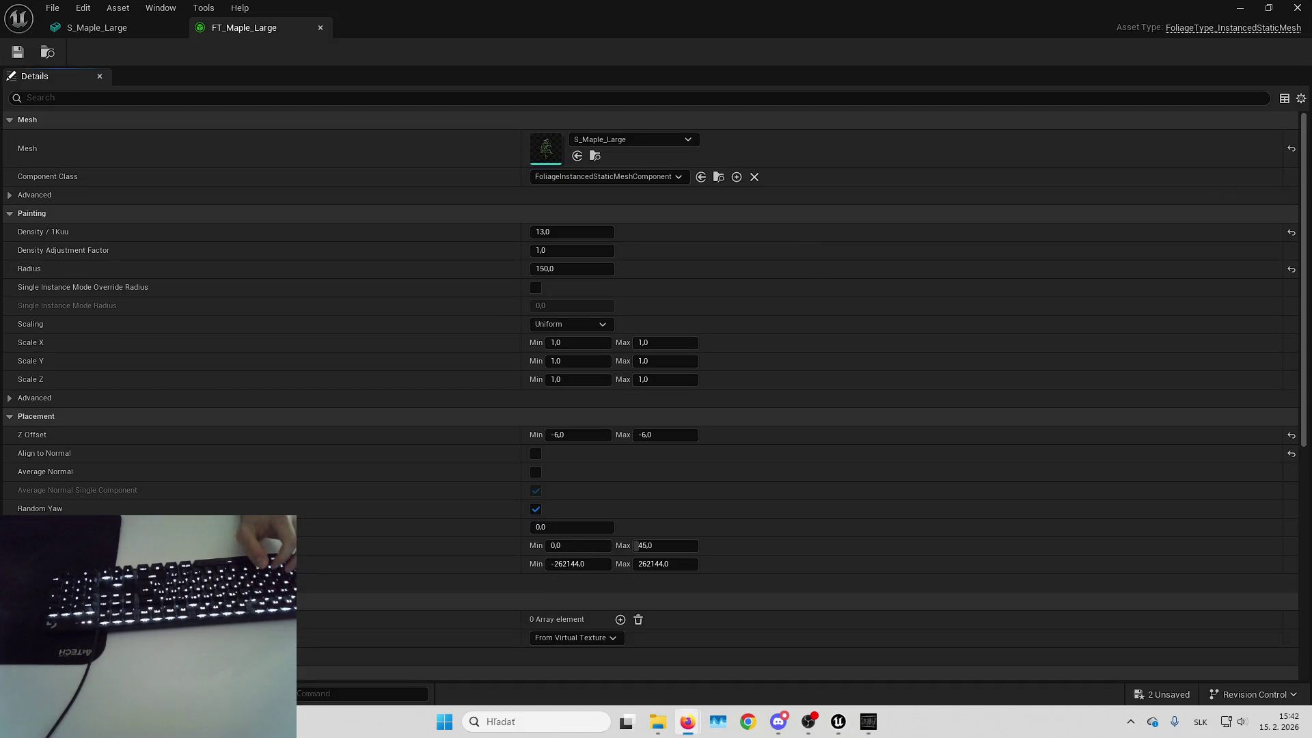
pyautogui.click(755, 258)
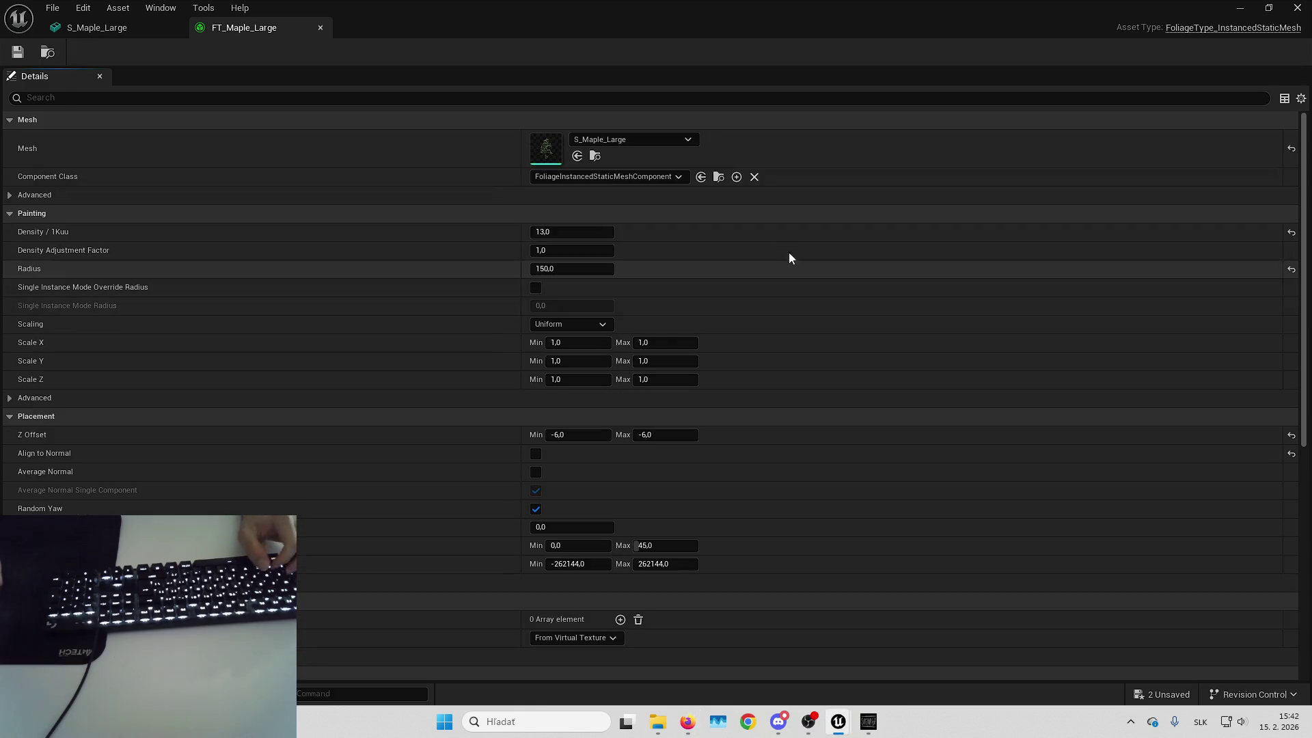
pyautogui.scroll(-5, 681, 547)
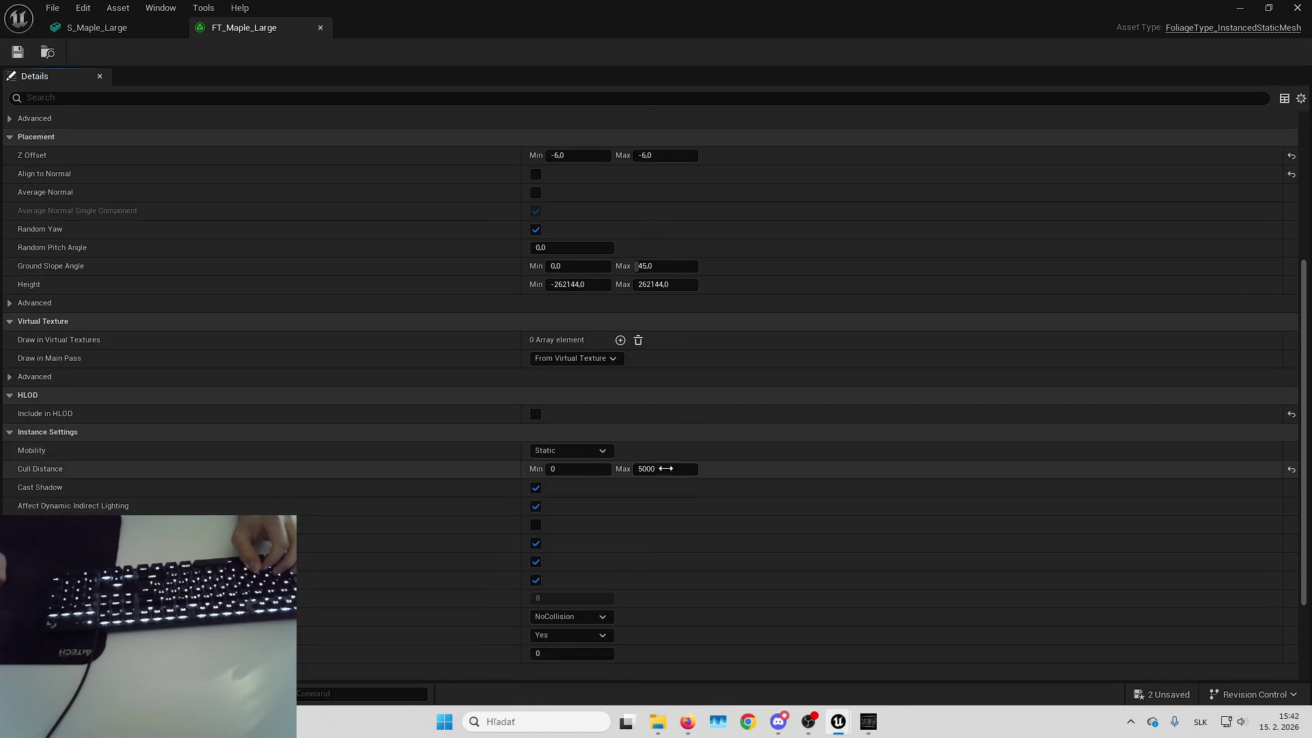
pyautogui.write('0')
pyautogui.press('Return')
# Save the large maple foliage type and close its editor and Project Settings
pyautogui.click(20, 52)
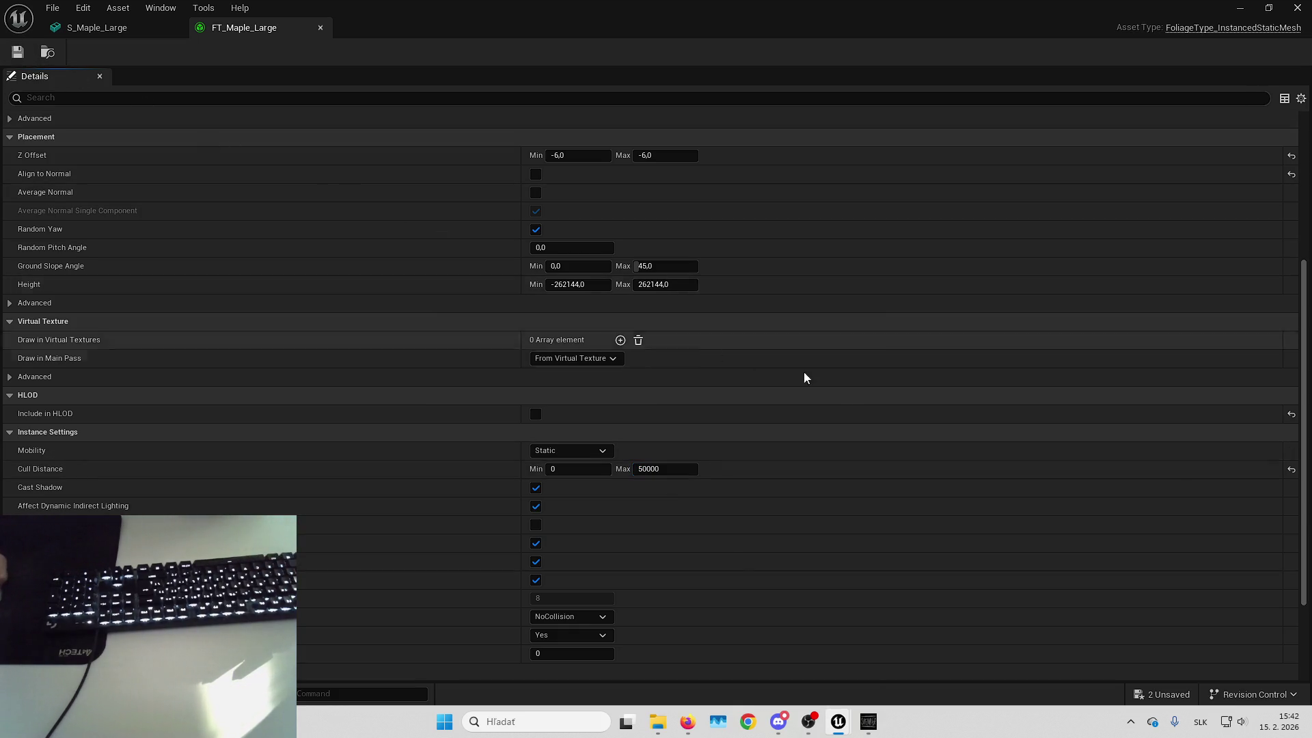
pyautogui.click(1297, 8)
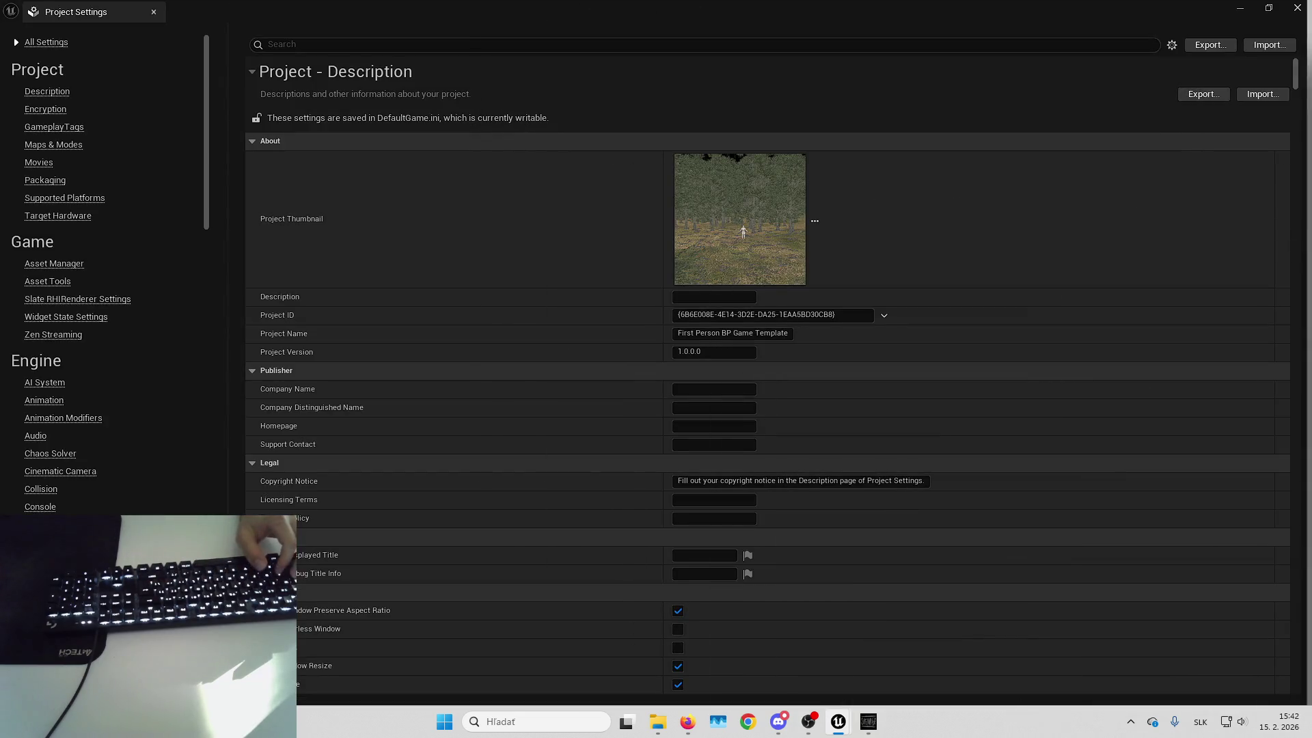
pyautogui.click(1299, 8)
pyautogui.click(53, 8)
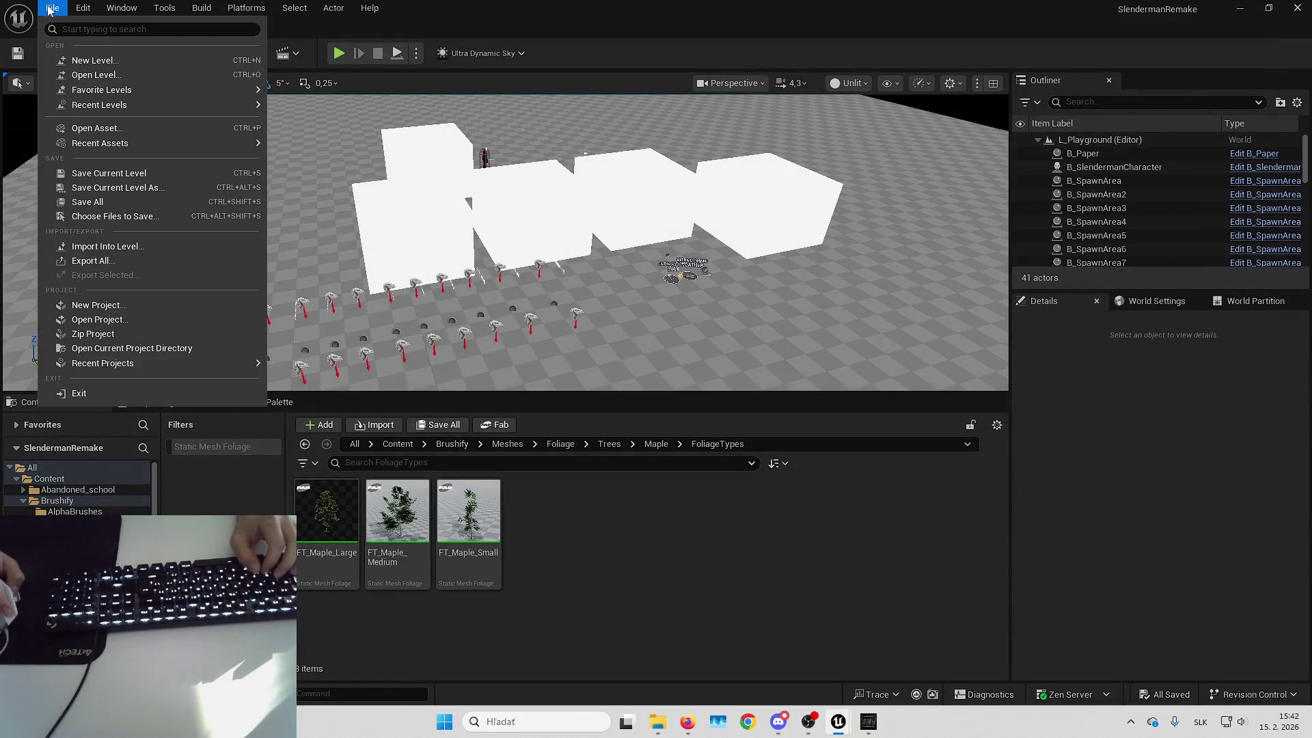
# Open L_Forest from Recent Levels and fly the camera into the trees
pyautogui.moveTo(196, 111)
pyautogui.click(315, 113)
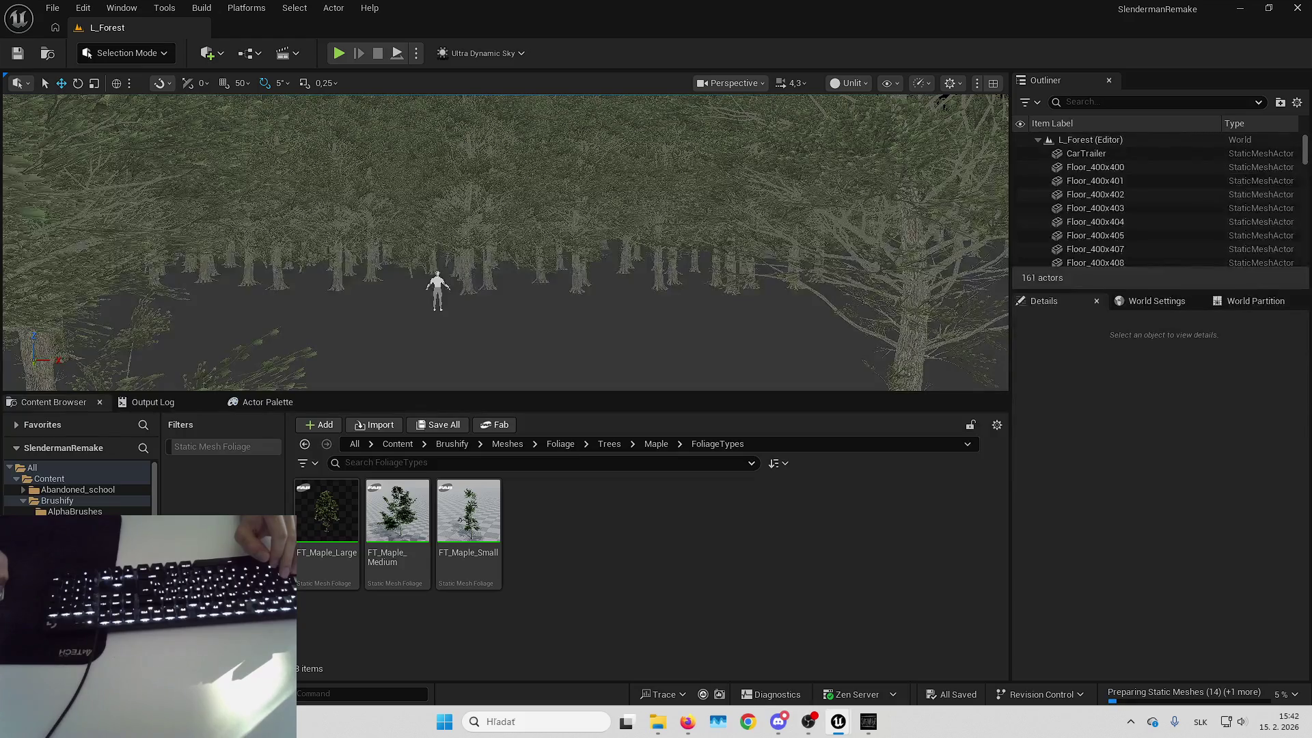
pyautogui.press('Right')
pyautogui.press('Right')
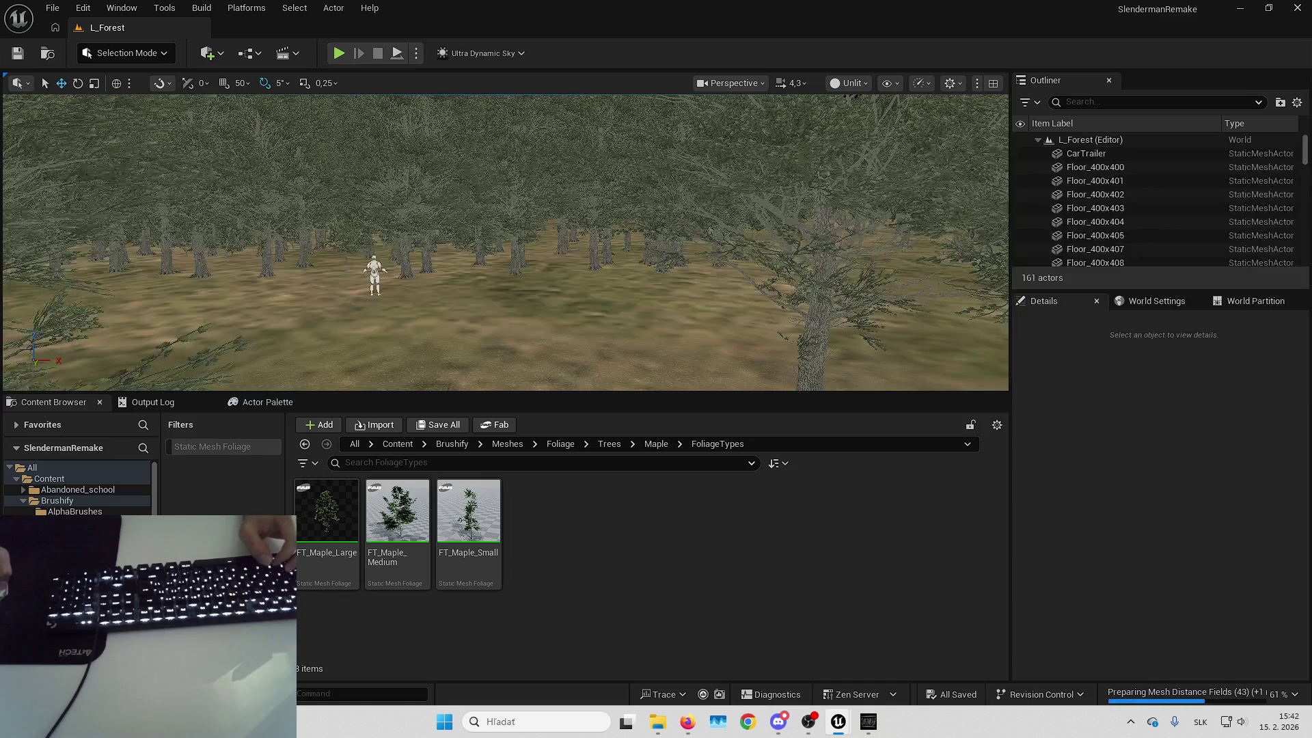
pyautogui.press('Up')
pyautogui.press('Up')
pyautogui.press('Up')
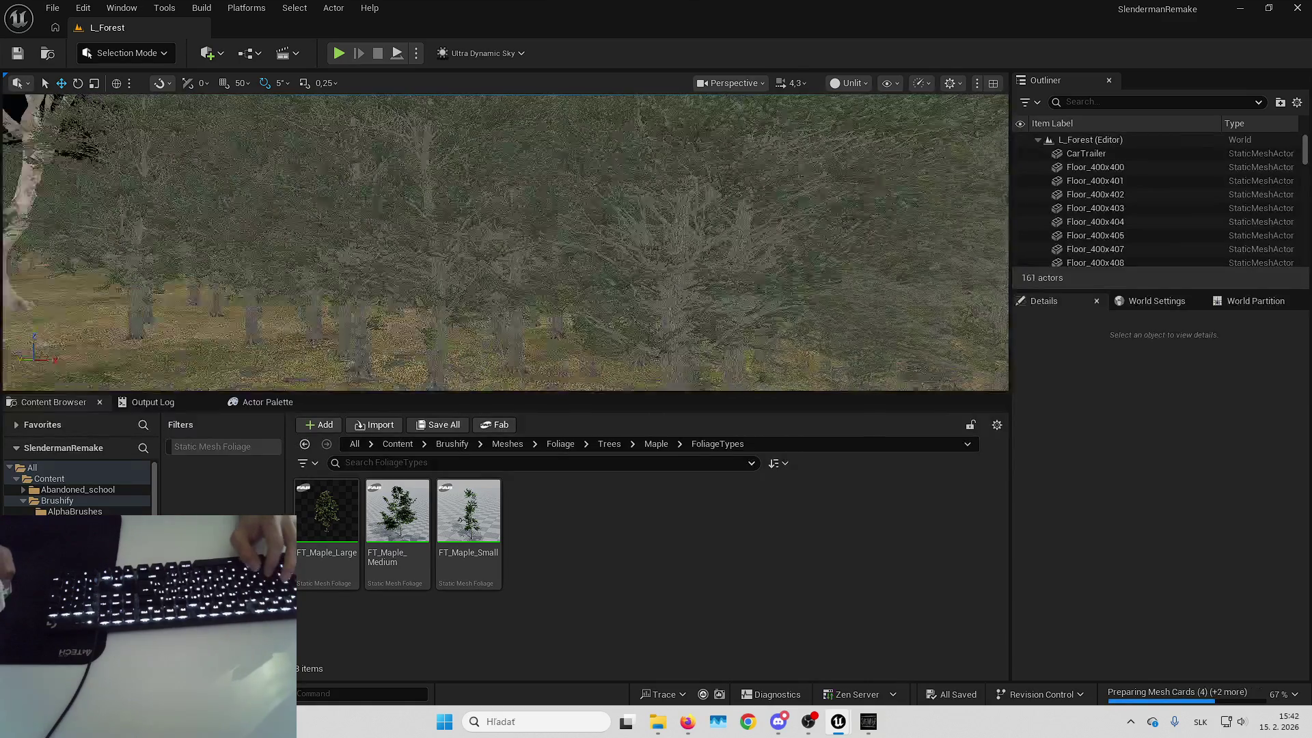
# Rise back above the forest and bring up the view modes at Nanite Visualization
pyautogui.press('Up')
pyautogui.press('Up')
pyautogui.press('Up')
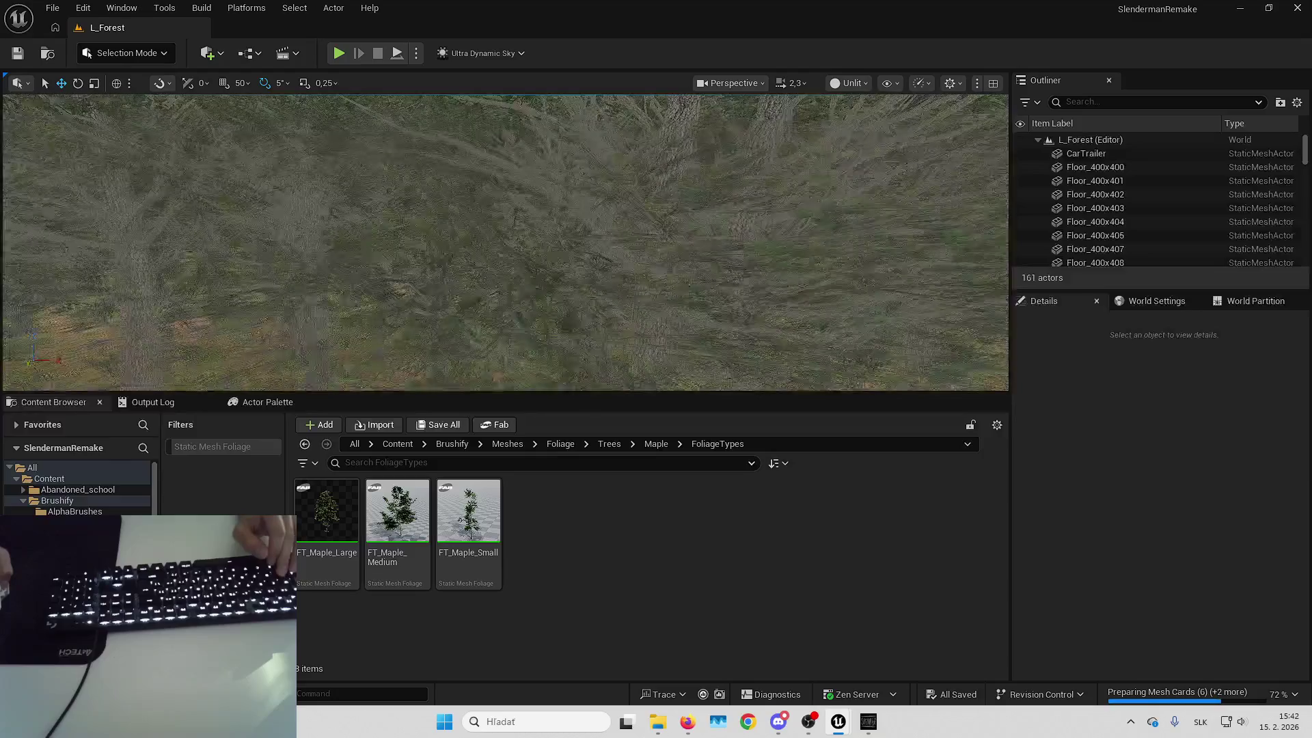
pyautogui.press('Down')
pyautogui.press('Down')
pyautogui.press('Down')
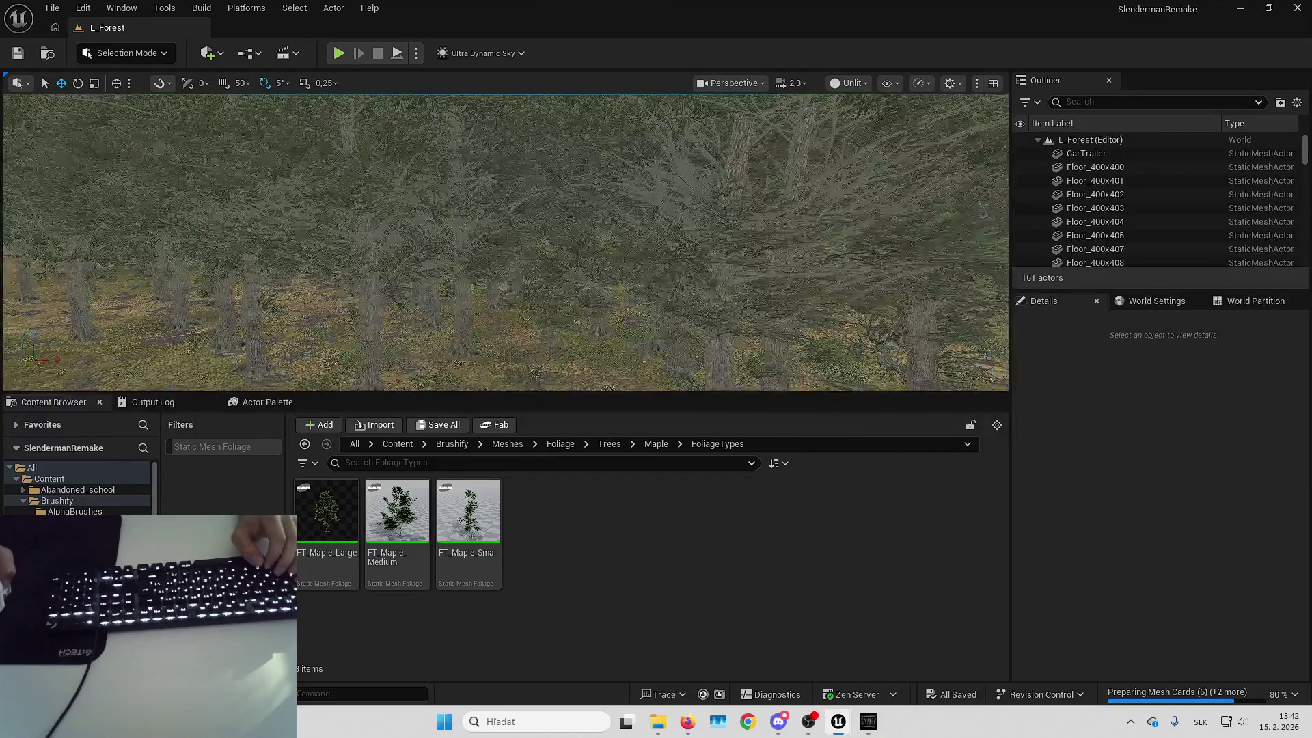
pyautogui.press('Down')
pyautogui.press('Down')
pyautogui.press('Down')
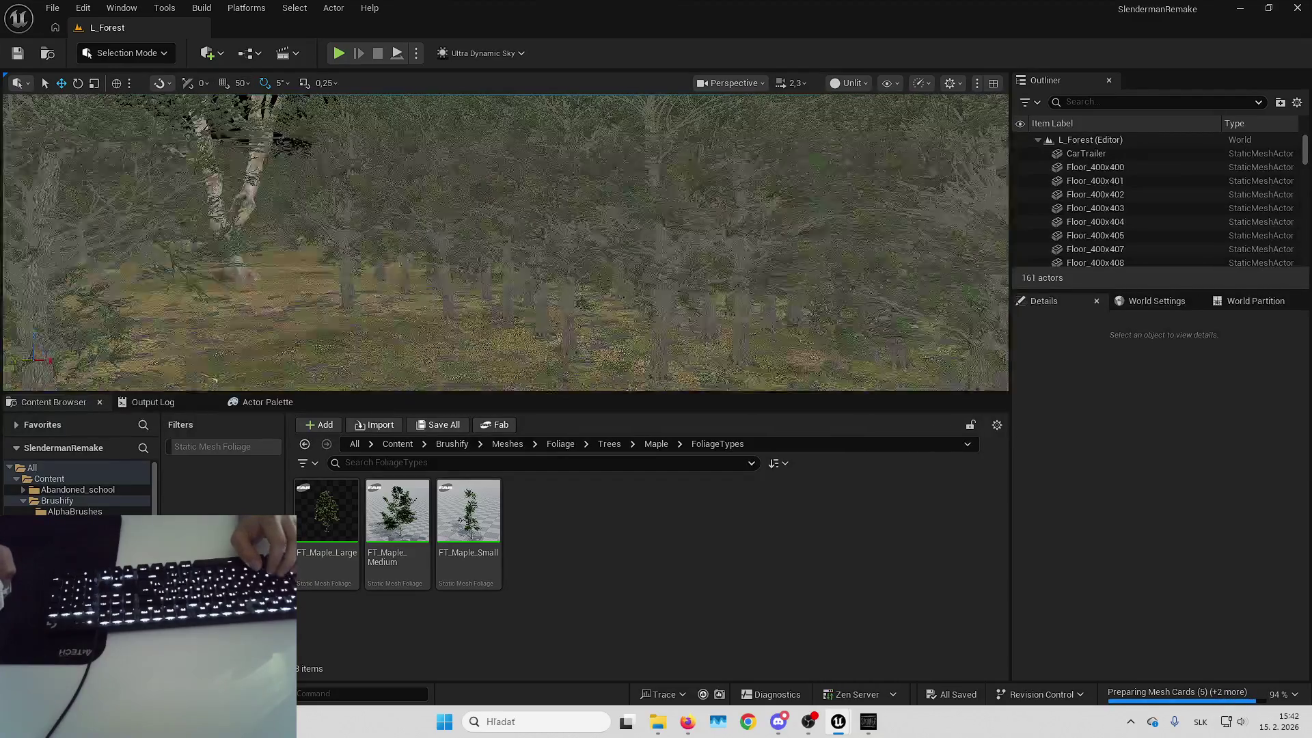
pyautogui.press('Down')
pyautogui.press('Down')
pyautogui.press('Down')
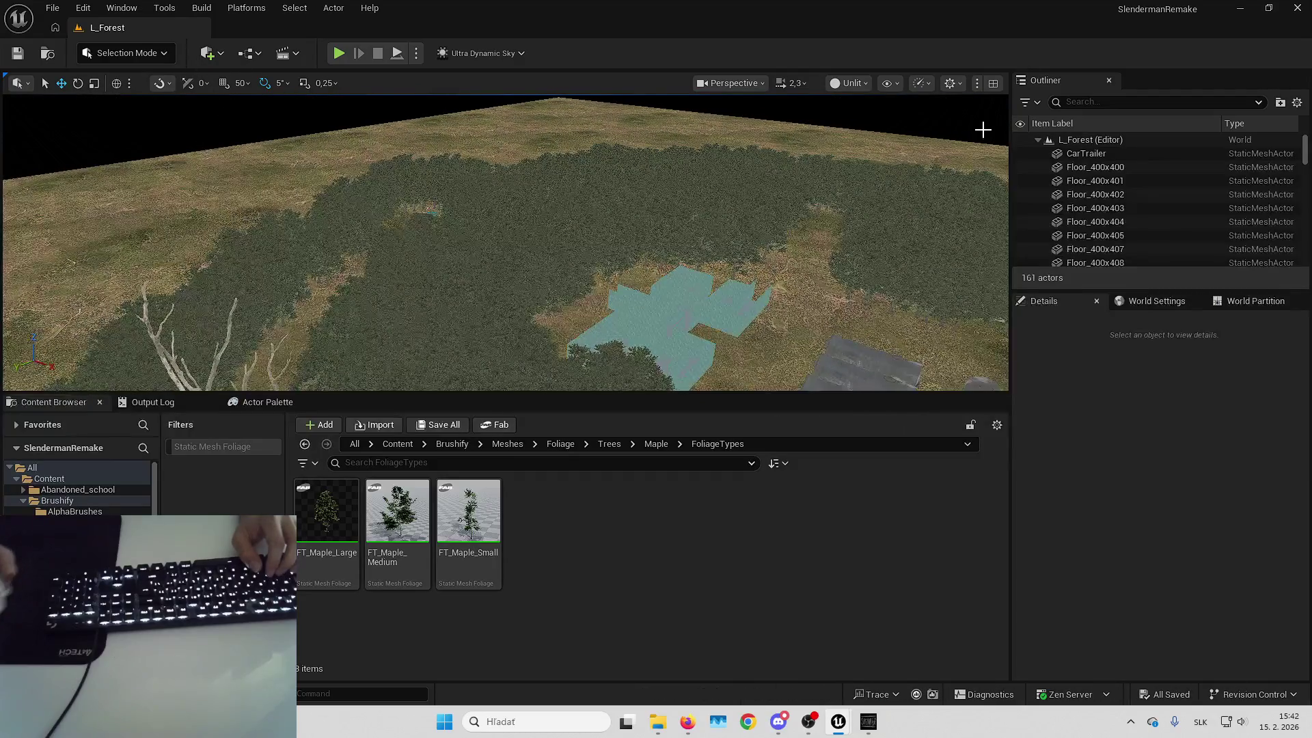
pyautogui.click(856, 83)
pyautogui.moveTo(912, 372)
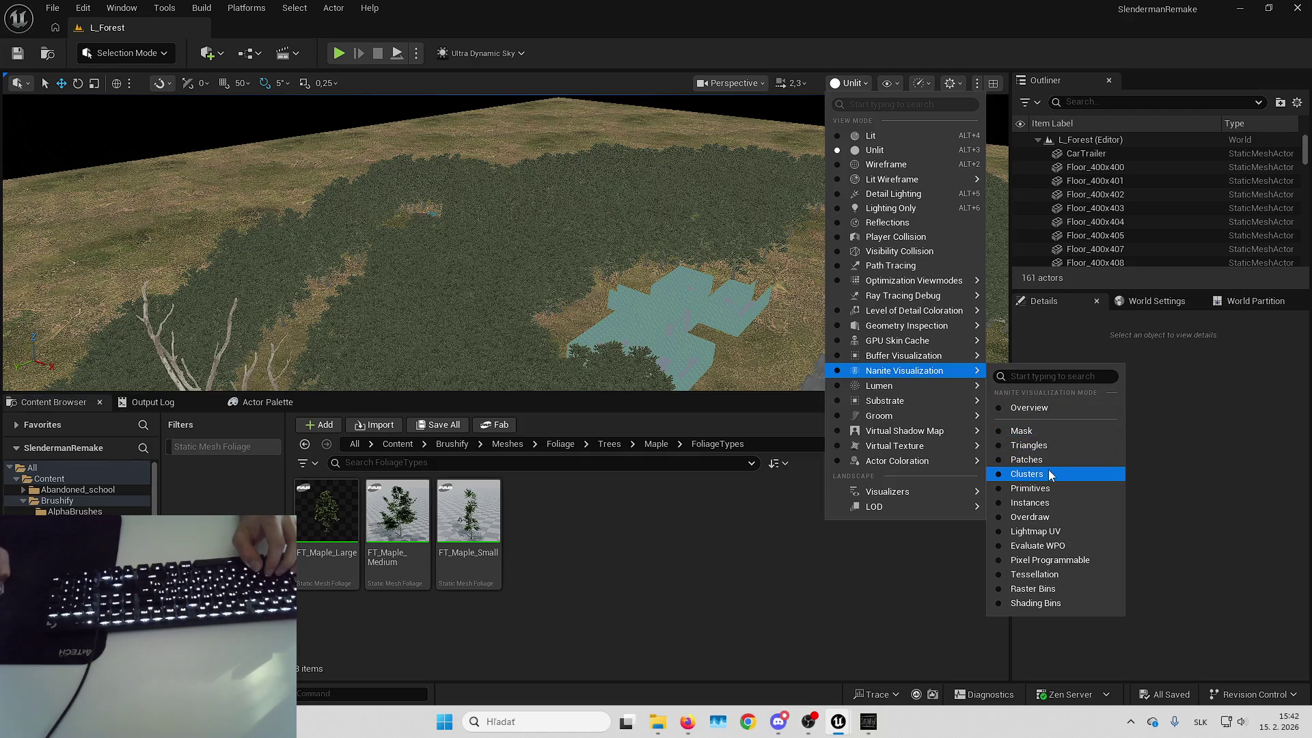
pyautogui.click(1047, 515)
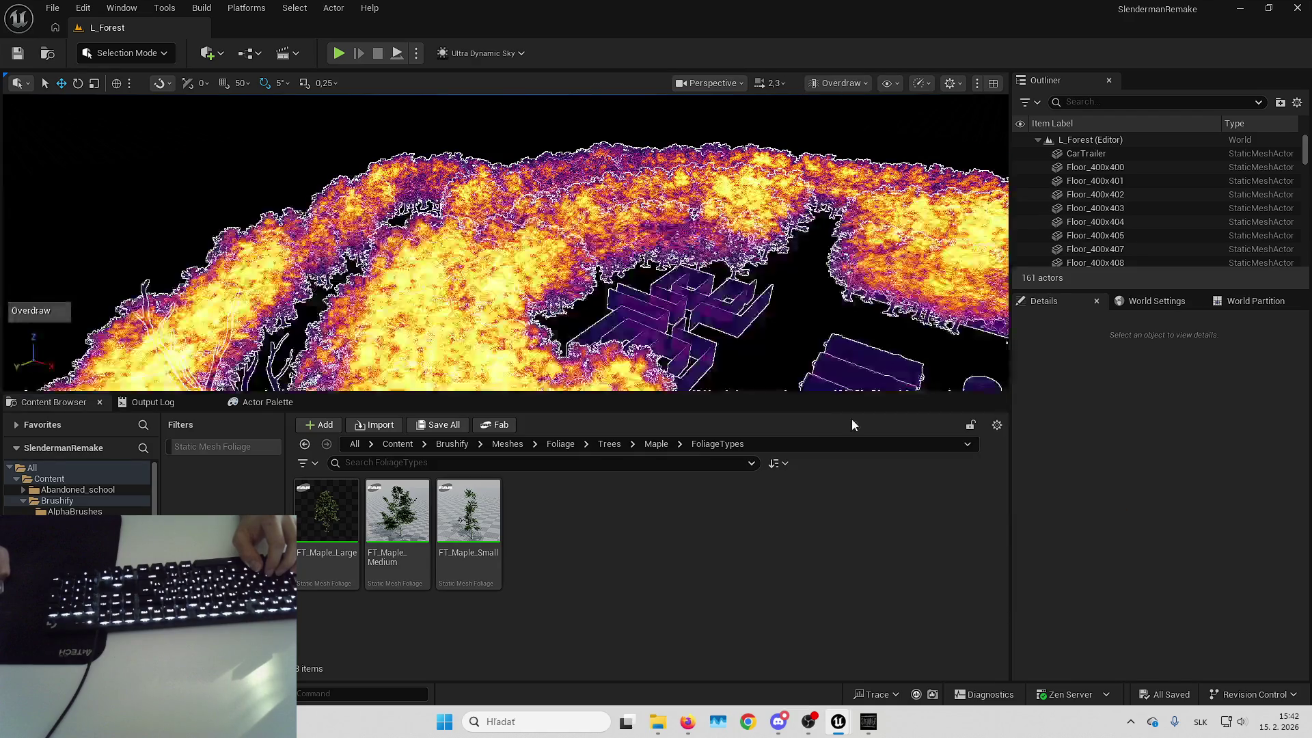
pyautogui.scroll(-5, 506, 243)
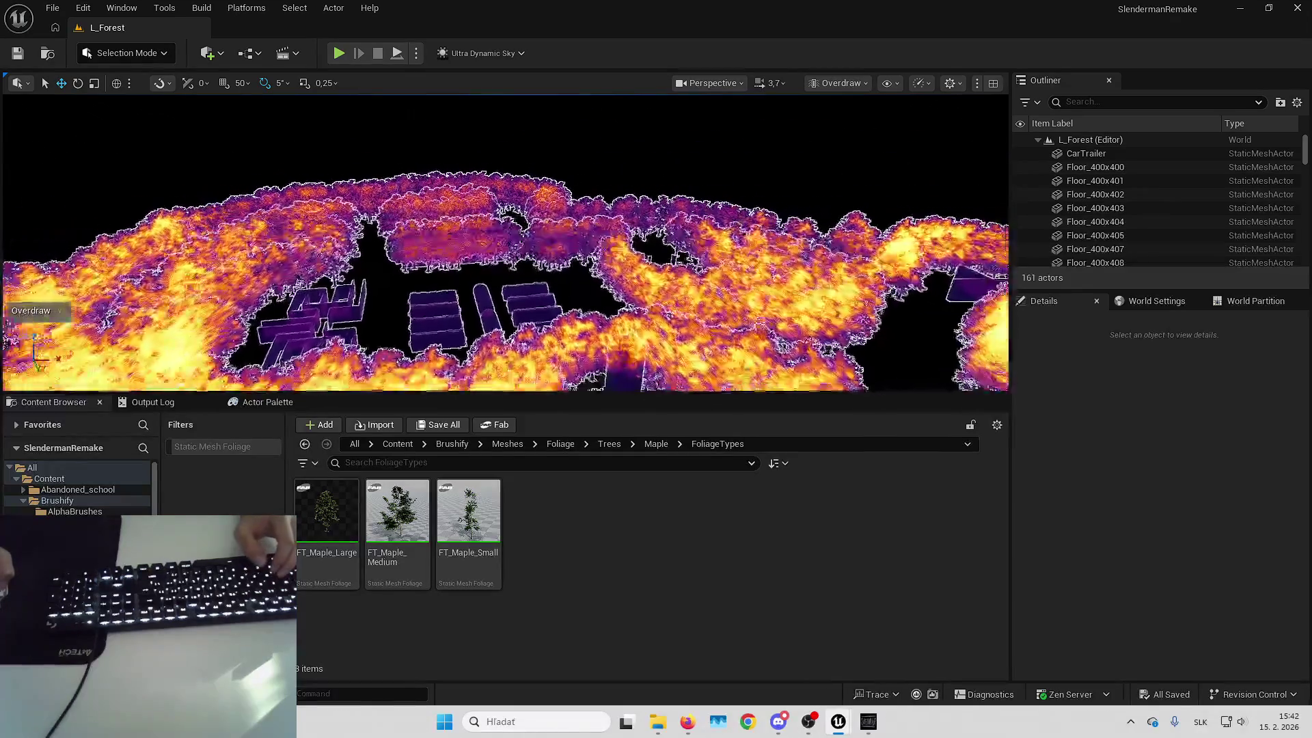
pyautogui.scroll(-3, 516, 291)
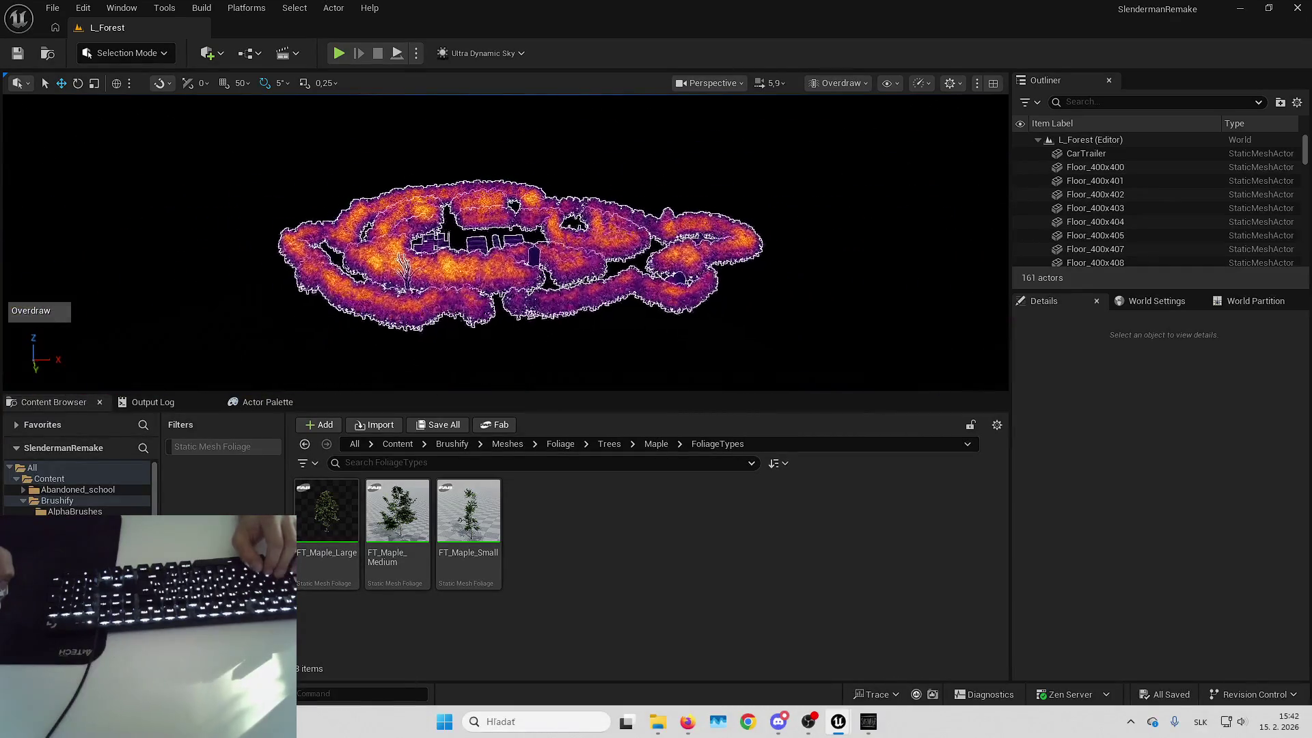
pyautogui.press('Up')
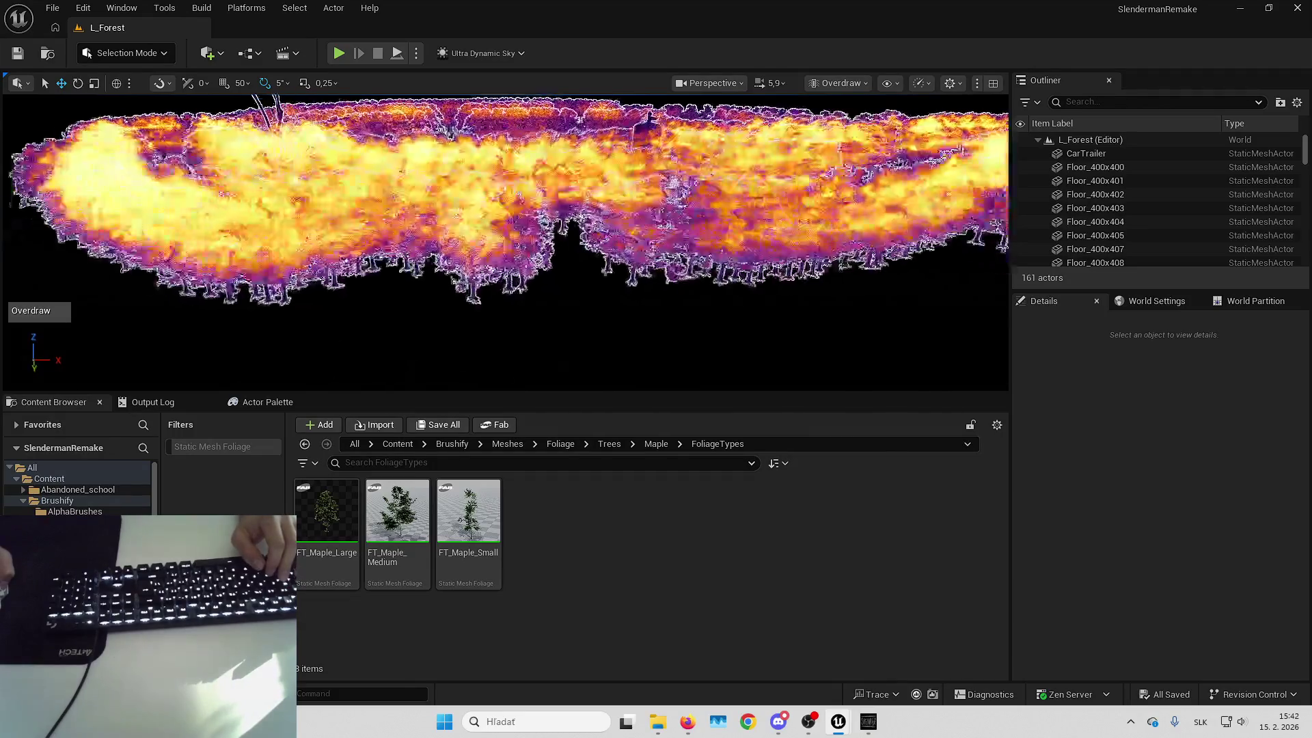
pyautogui.scroll(5, 505, 243)
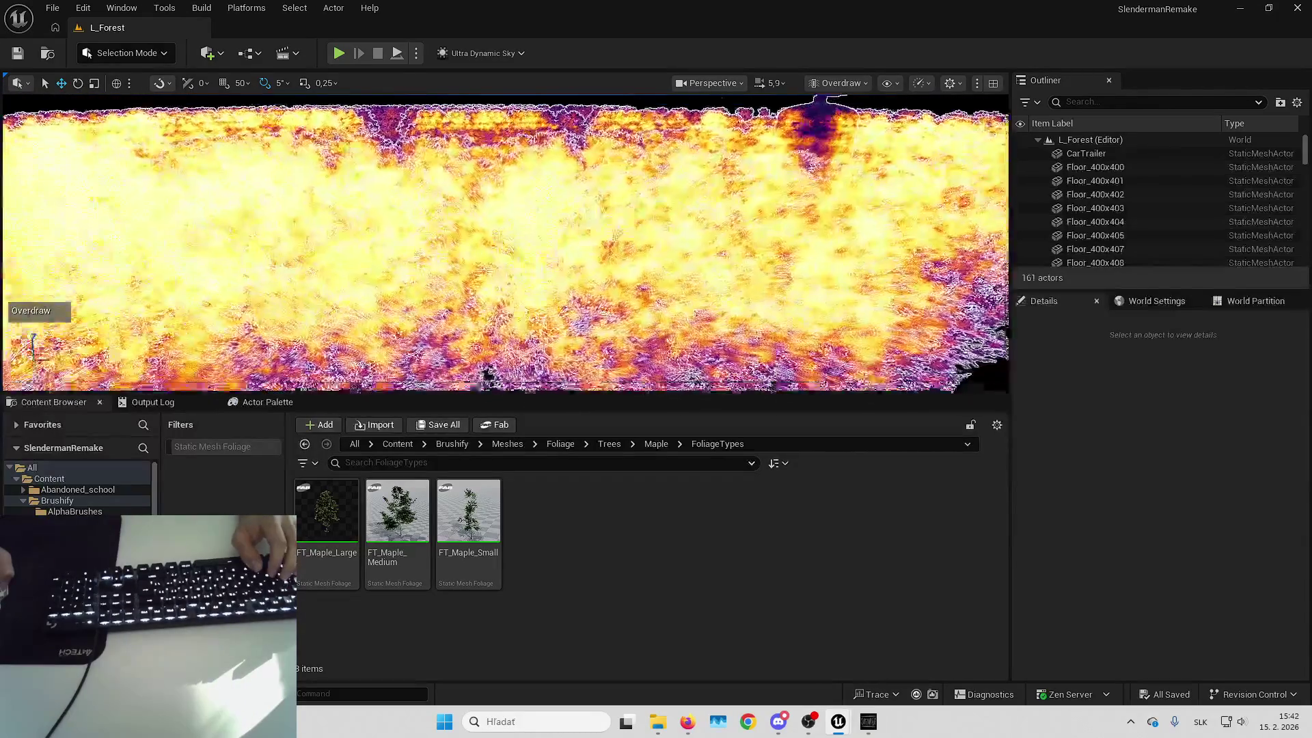
pyautogui.press('Down')
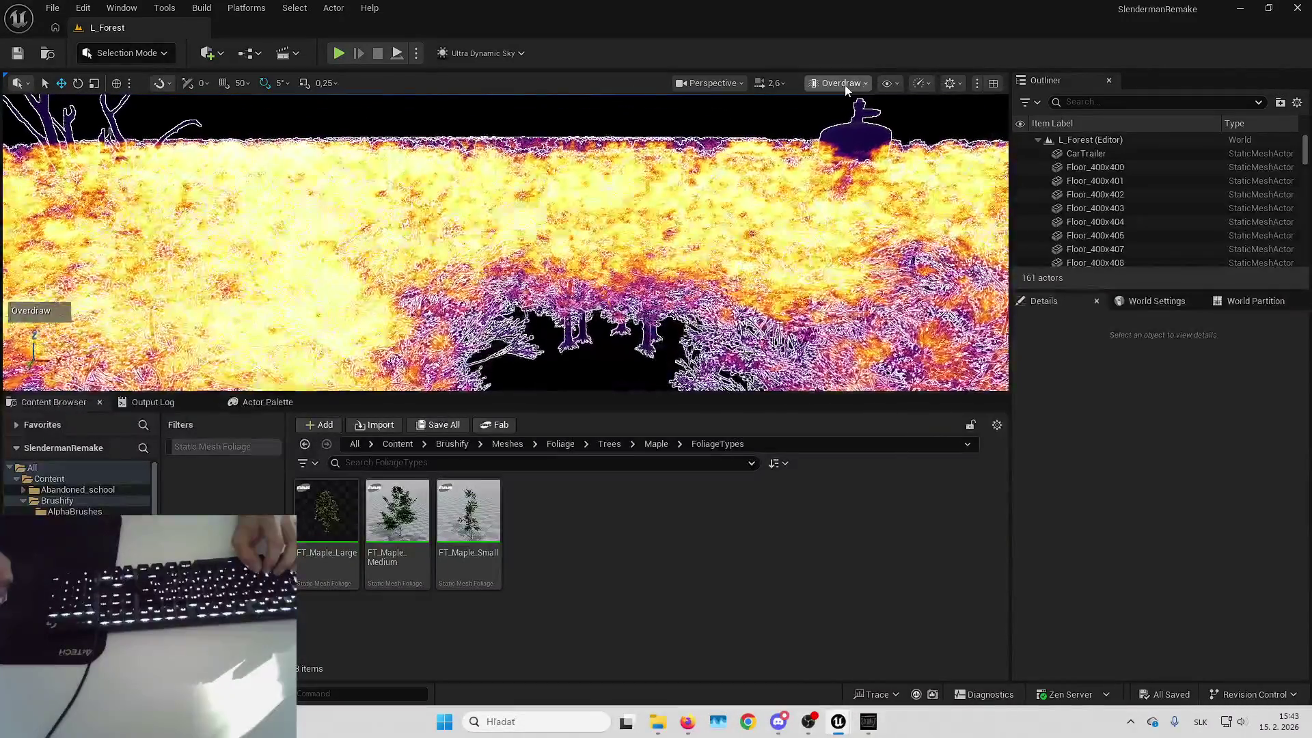
pyautogui.click(841, 83)
pyautogui.click(860, 154)
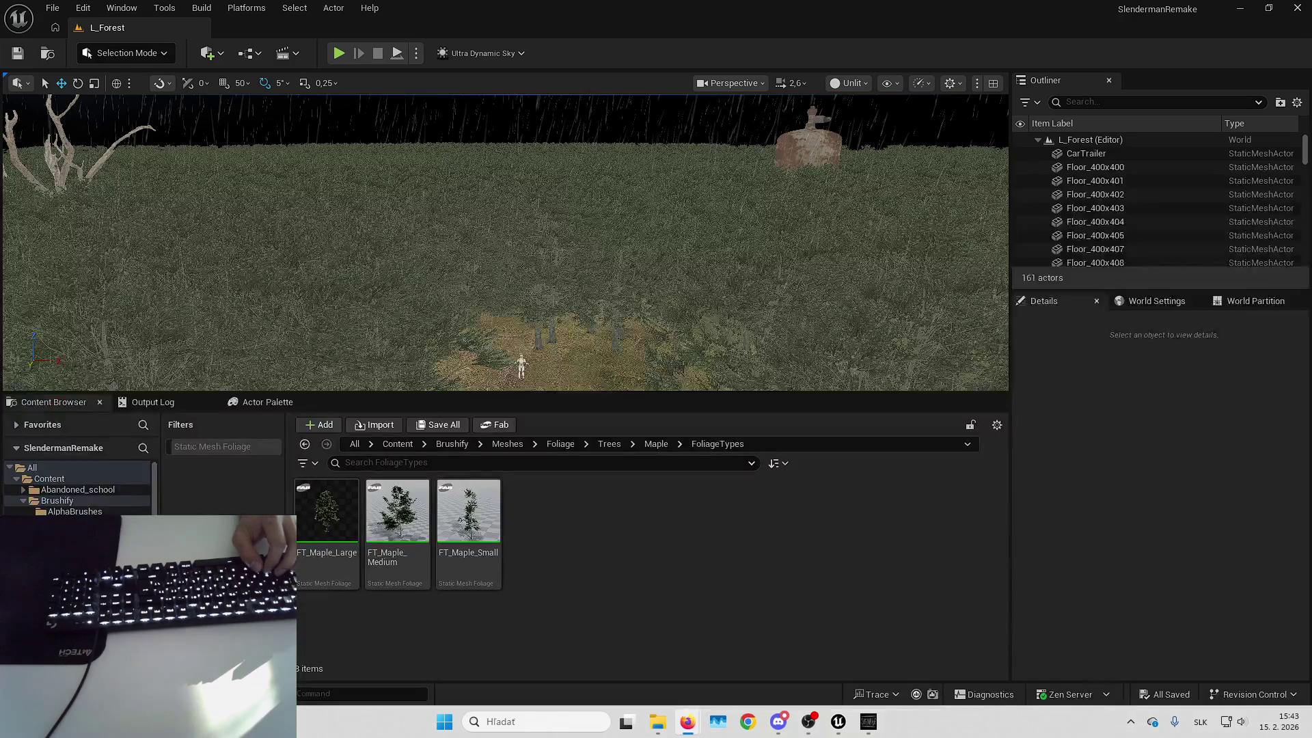
# Play the YouTube foliage tutorial from 5:52 to the tree-asset demo, then pause and return
pyautogui.hotkey('alt', 'Tab')
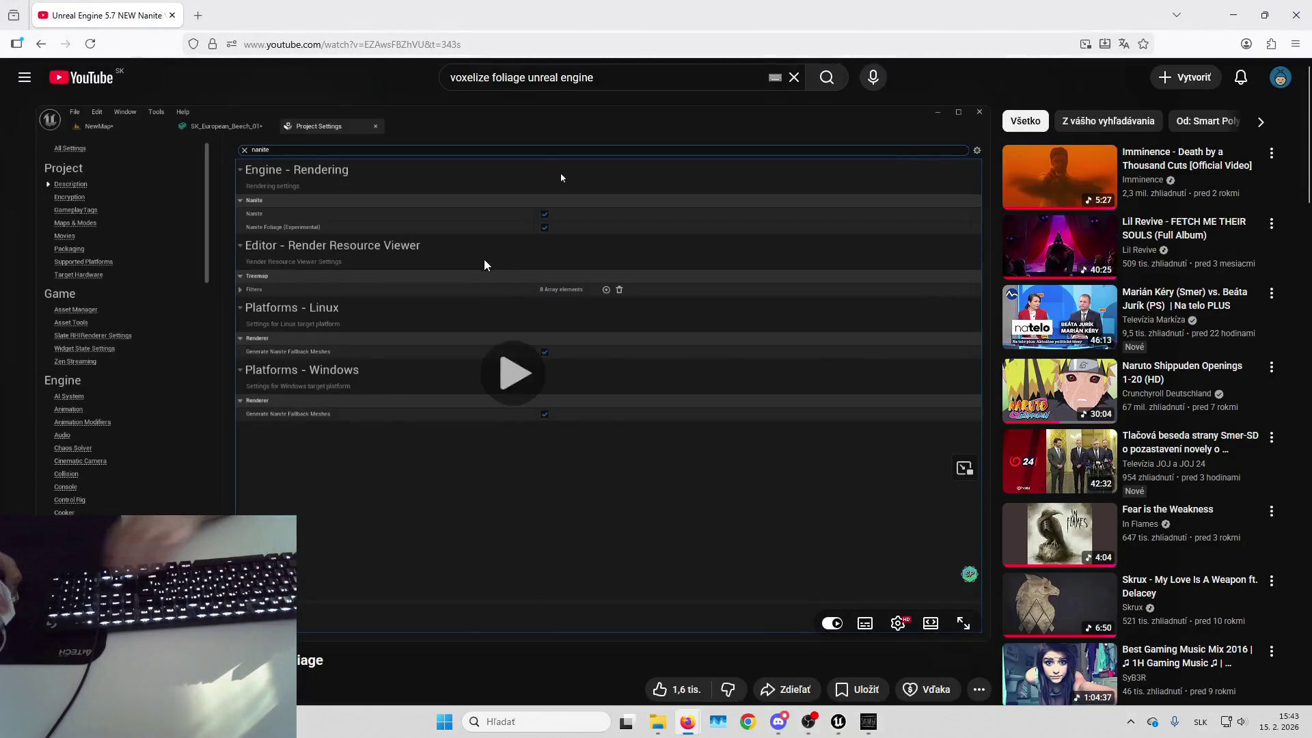
pyautogui.press('space')
pyautogui.press('Up')
pyautogui.press('Right')
pyautogui.click(613, 611)
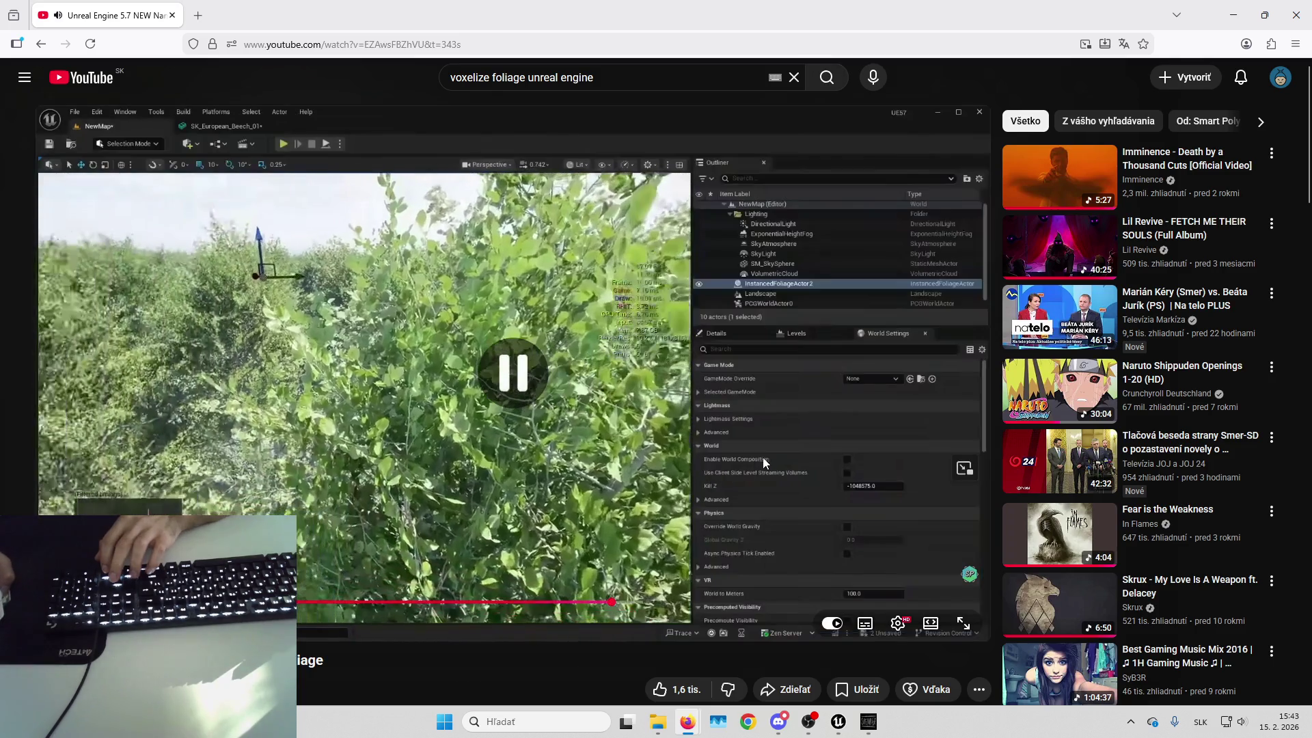
pyautogui.press('Up')
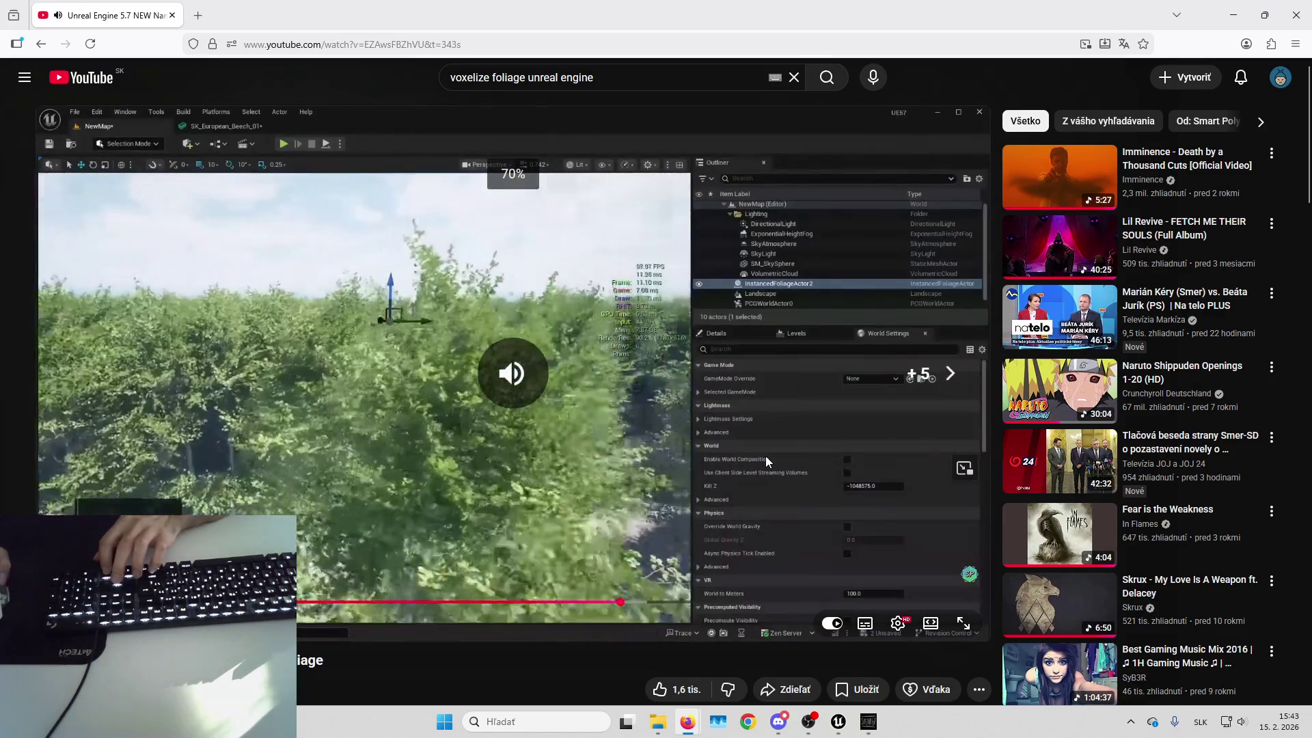
pyautogui.press('Right')
pyautogui.press('Right')
pyautogui.press('Right')
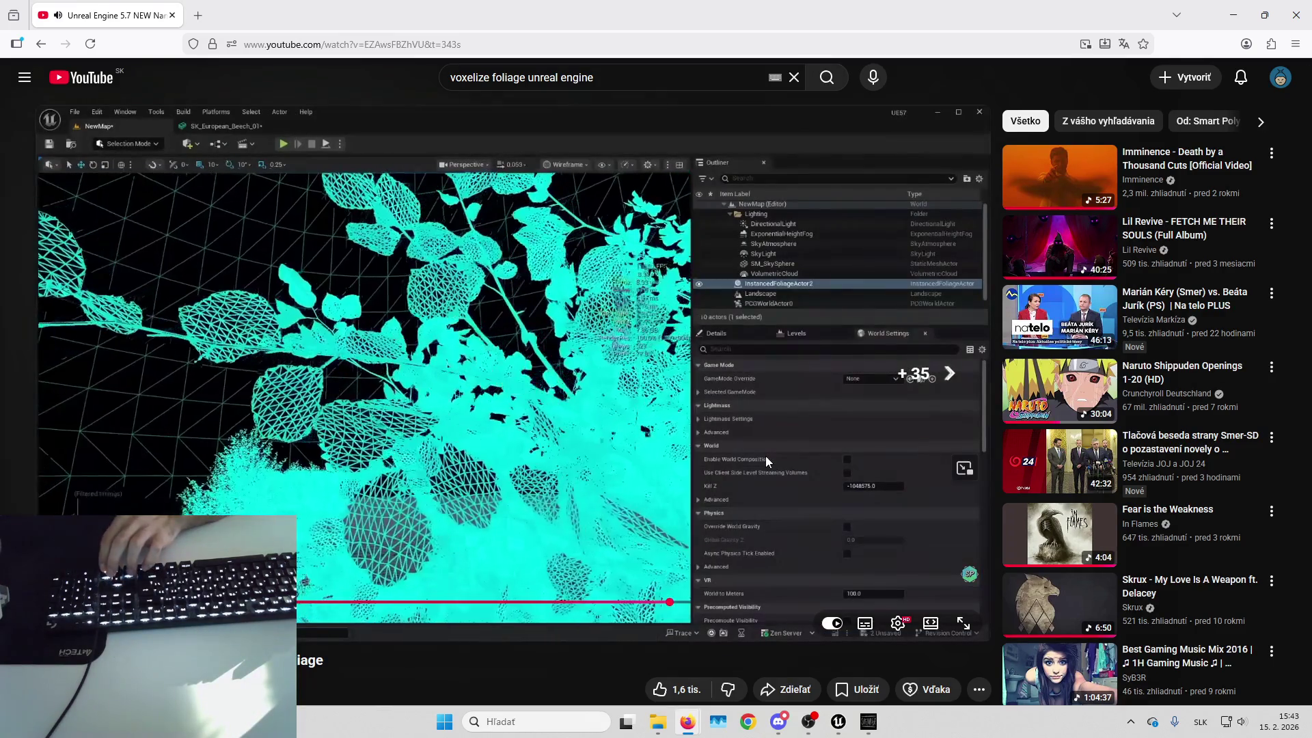
pyautogui.press('Right')
pyautogui.press('Right')
pyautogui.press('Right')
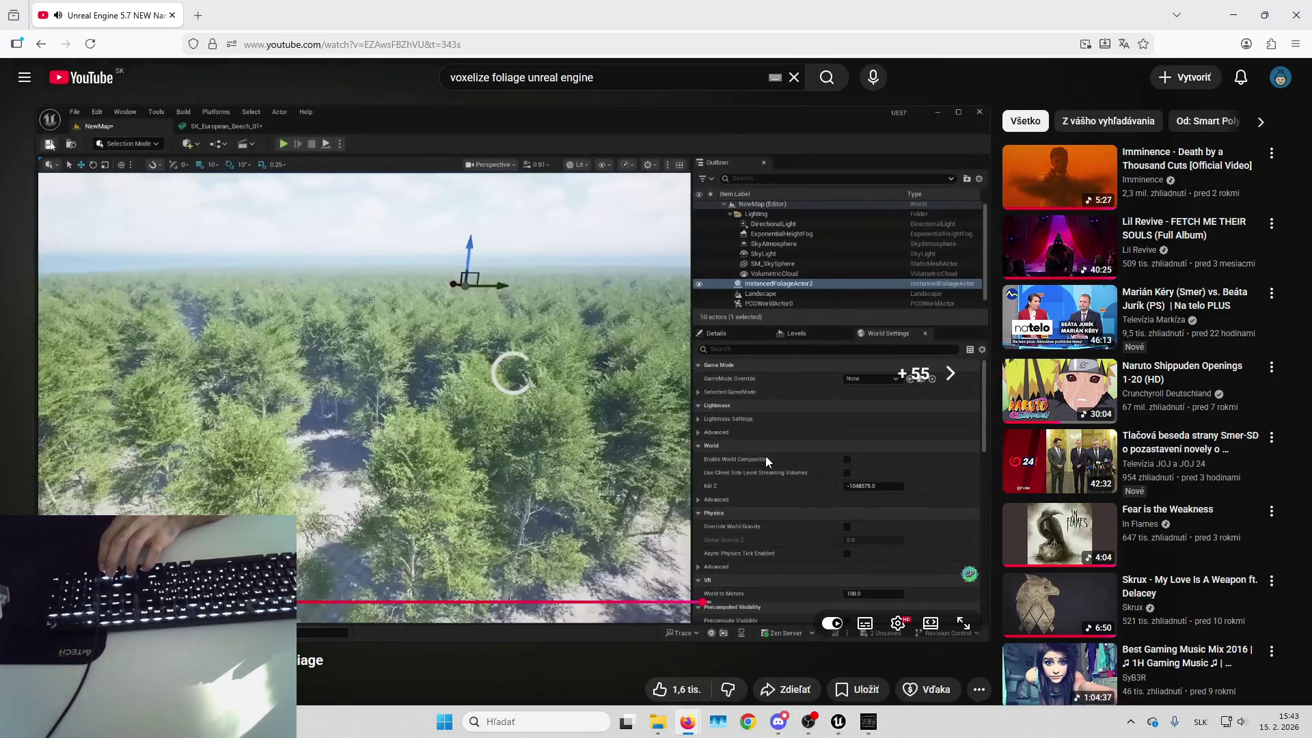
pyautogui.press('Right')
pyautogui.press('Right')
pyautogui.press('Right')
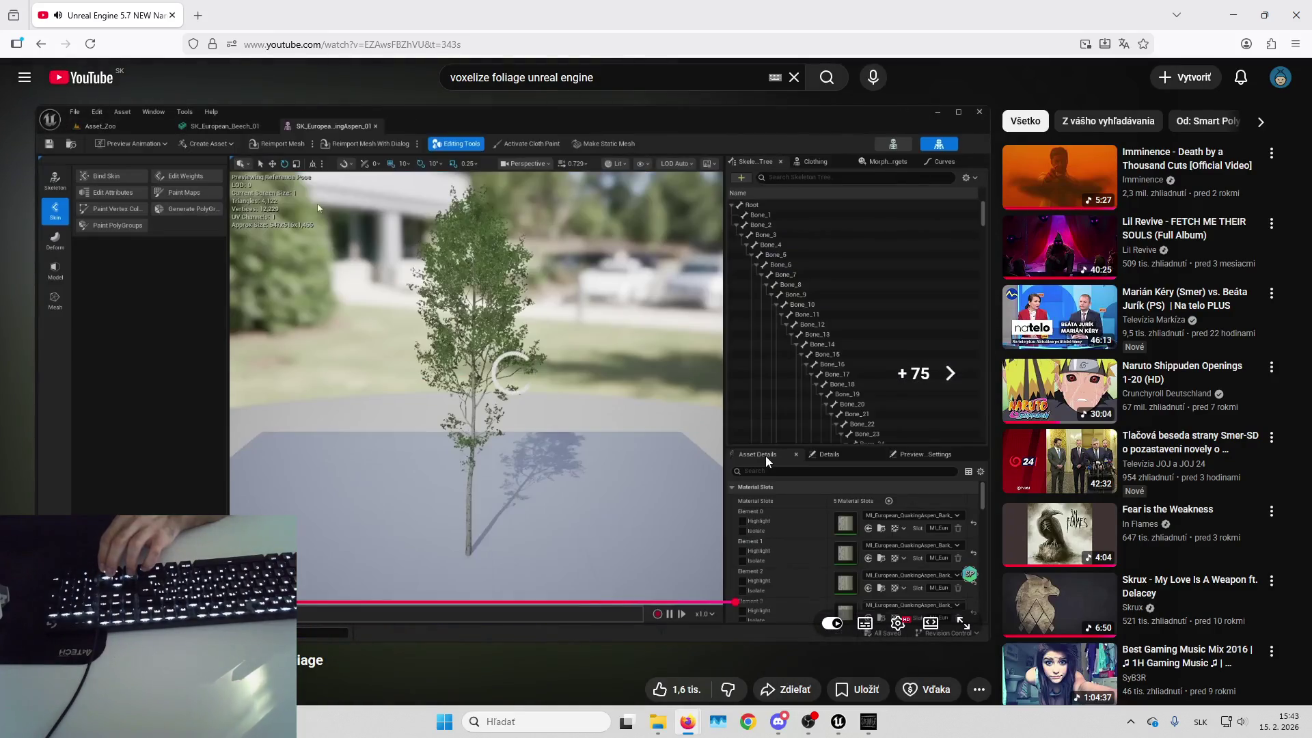
pyautogui.press('Right')
pyautogui.press('Right')
pyautogui.press('Right')
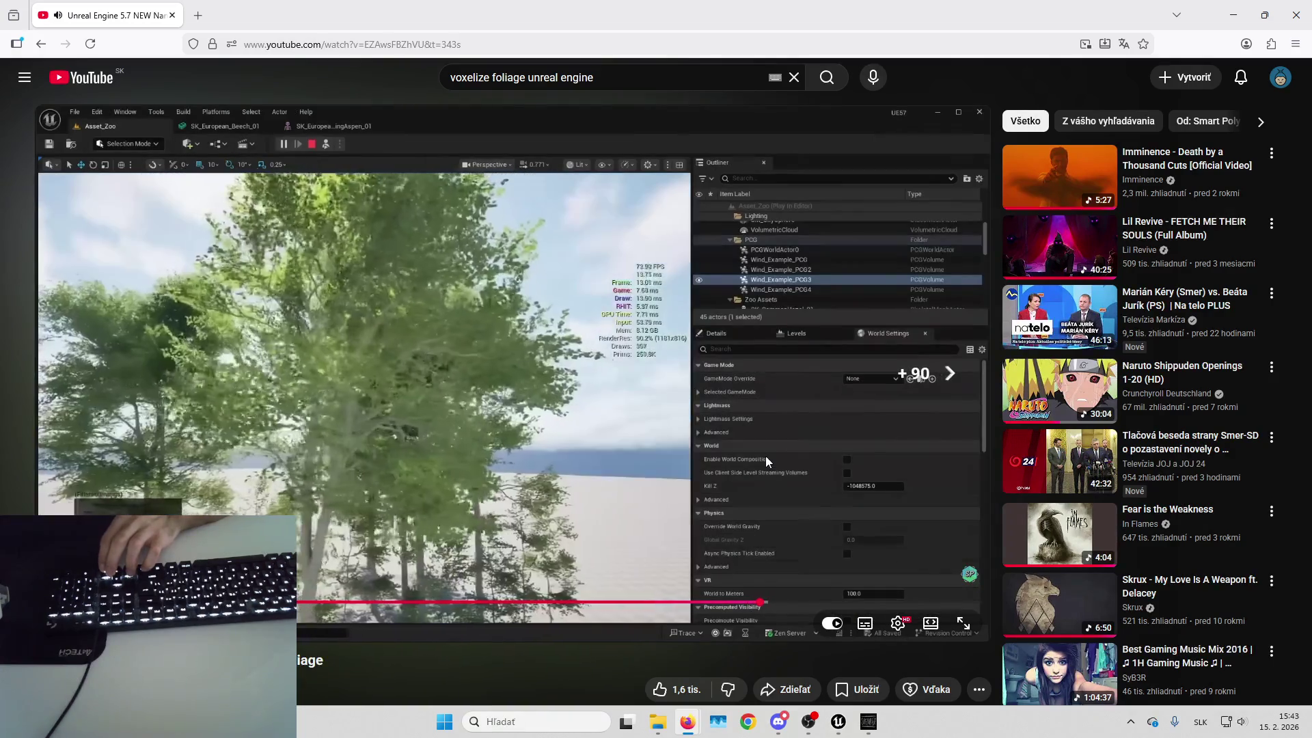
pyautogui.press('Right')
pyautogui.press('Right')
pyautogui.press('Right')
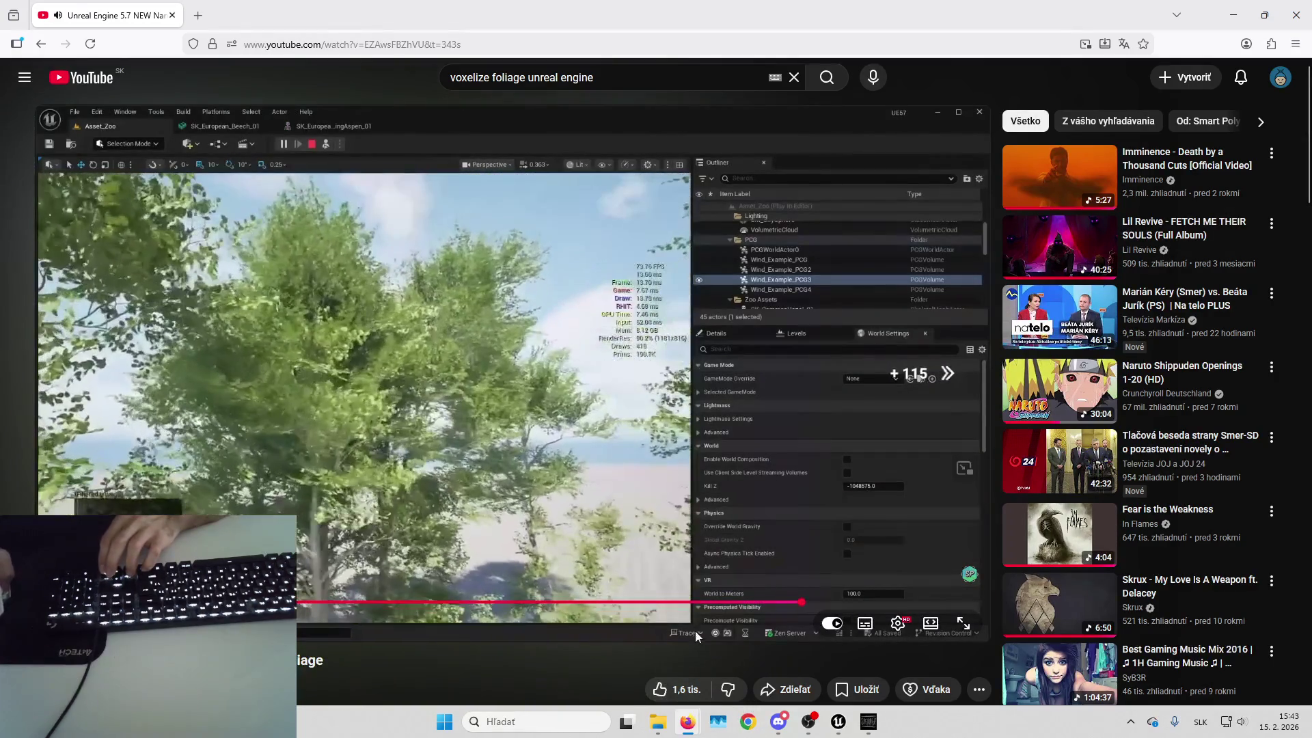
pyautogui.press('Right')
pyautogui.press('Right')
pyautogui.press('Right')
pyautogui.click(582, 523)
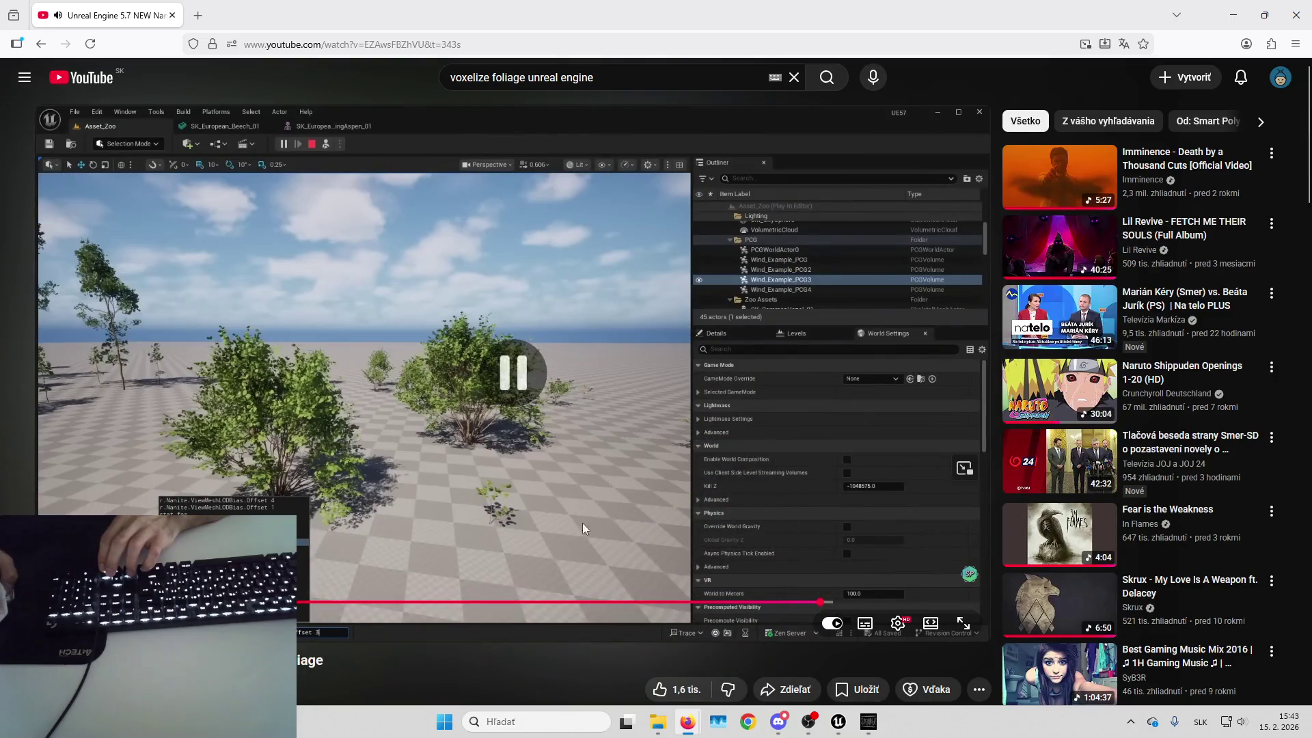
pyautogui.hotkey('alt', 'Tab')
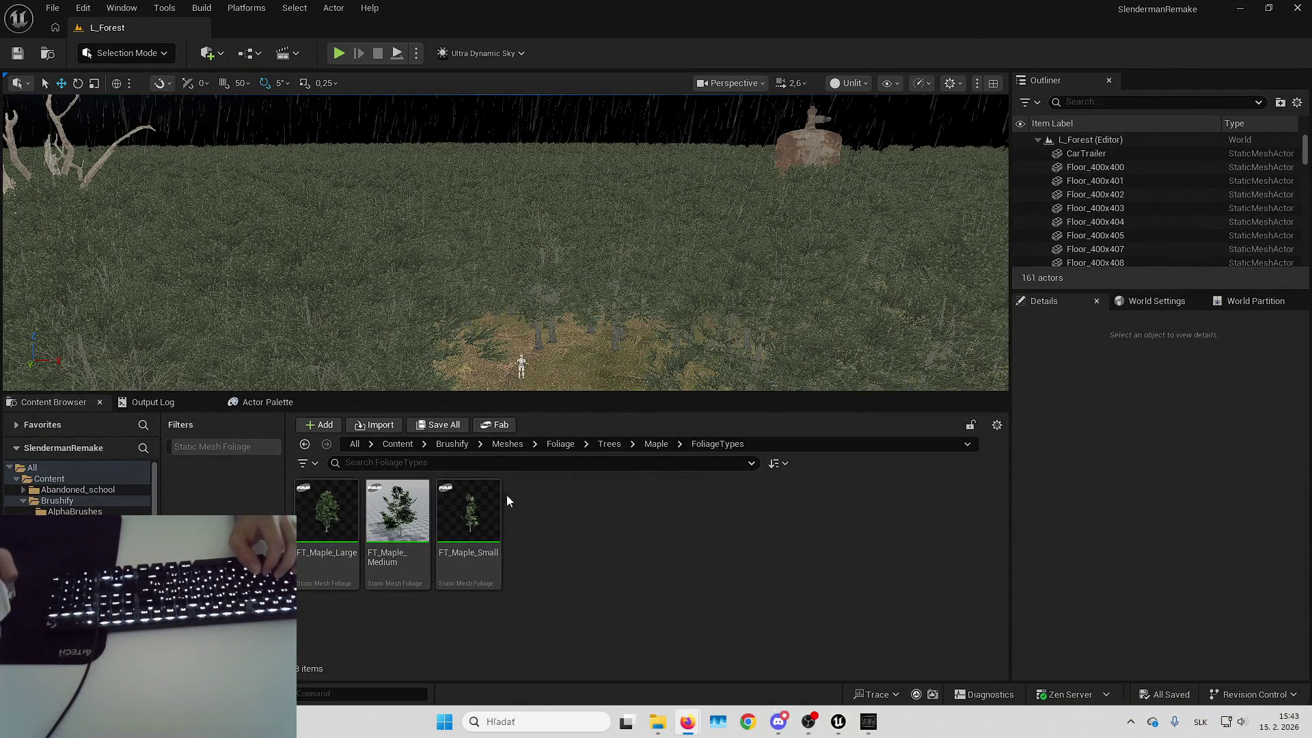
# Set the Nanite mesh LOD bias offset to 3 through the console
pyautogui.moveTo(519, 239); pyautogui.dragTo(512, 274)
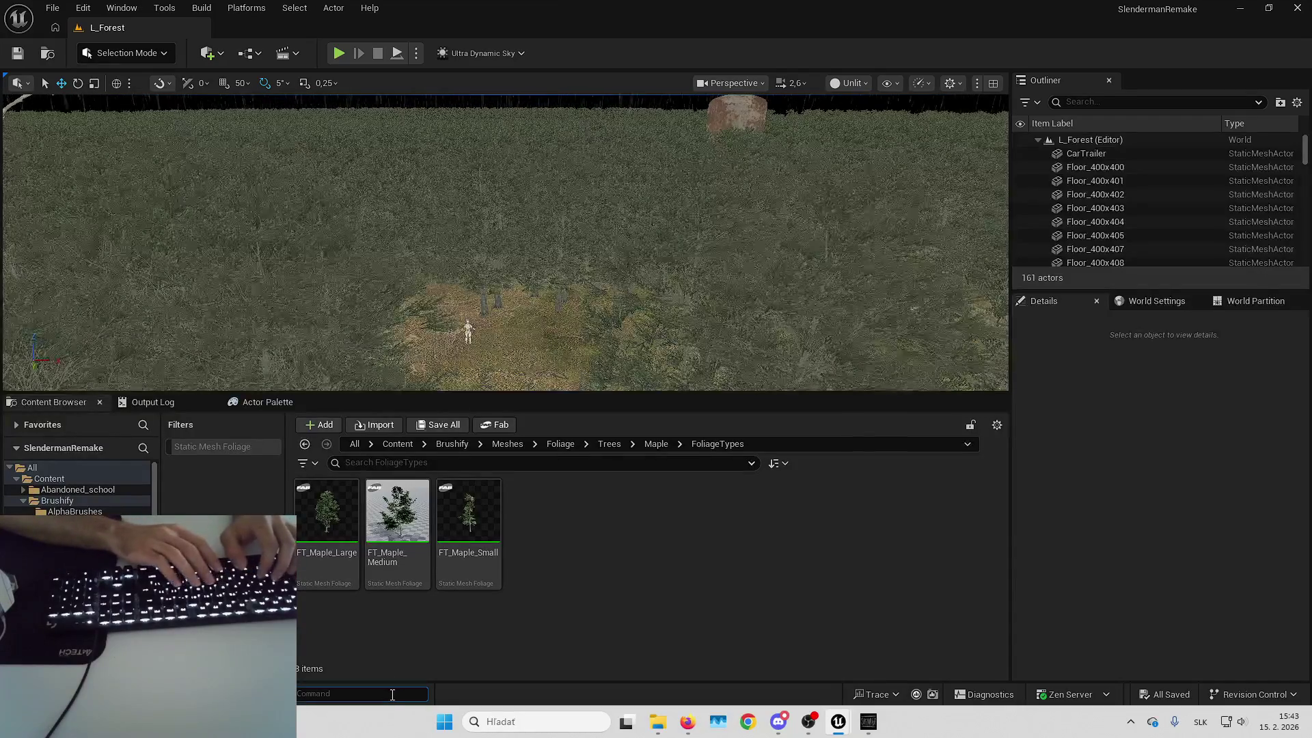
pyautogui.write('r.nanite.multi')
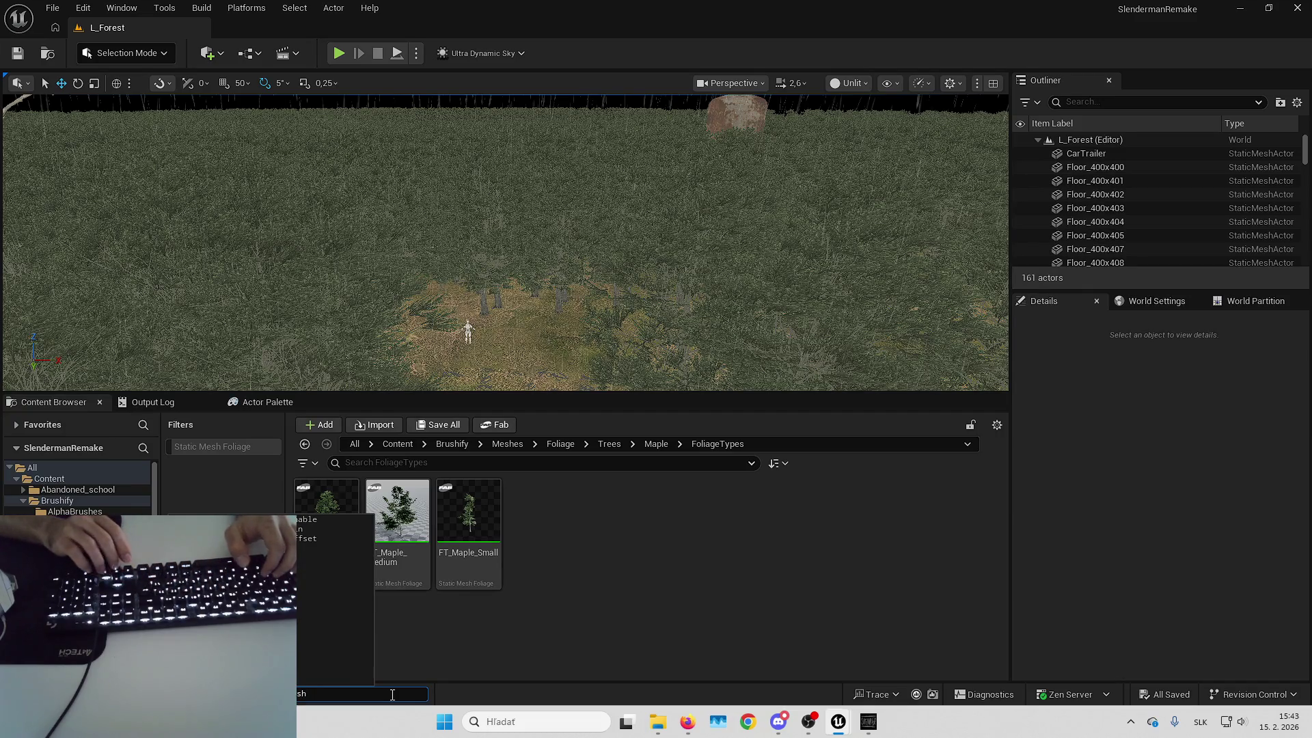
pyautogui.press('Up')
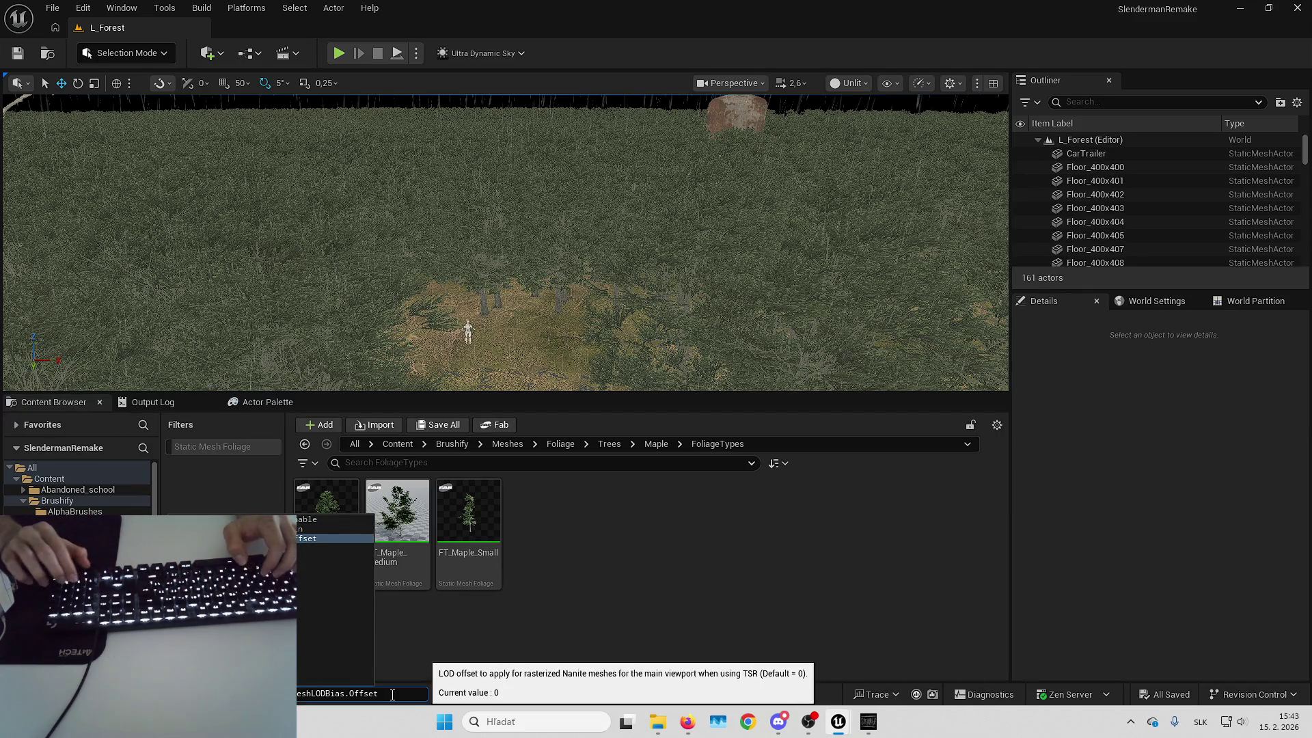
pyautogui.write(' 3')
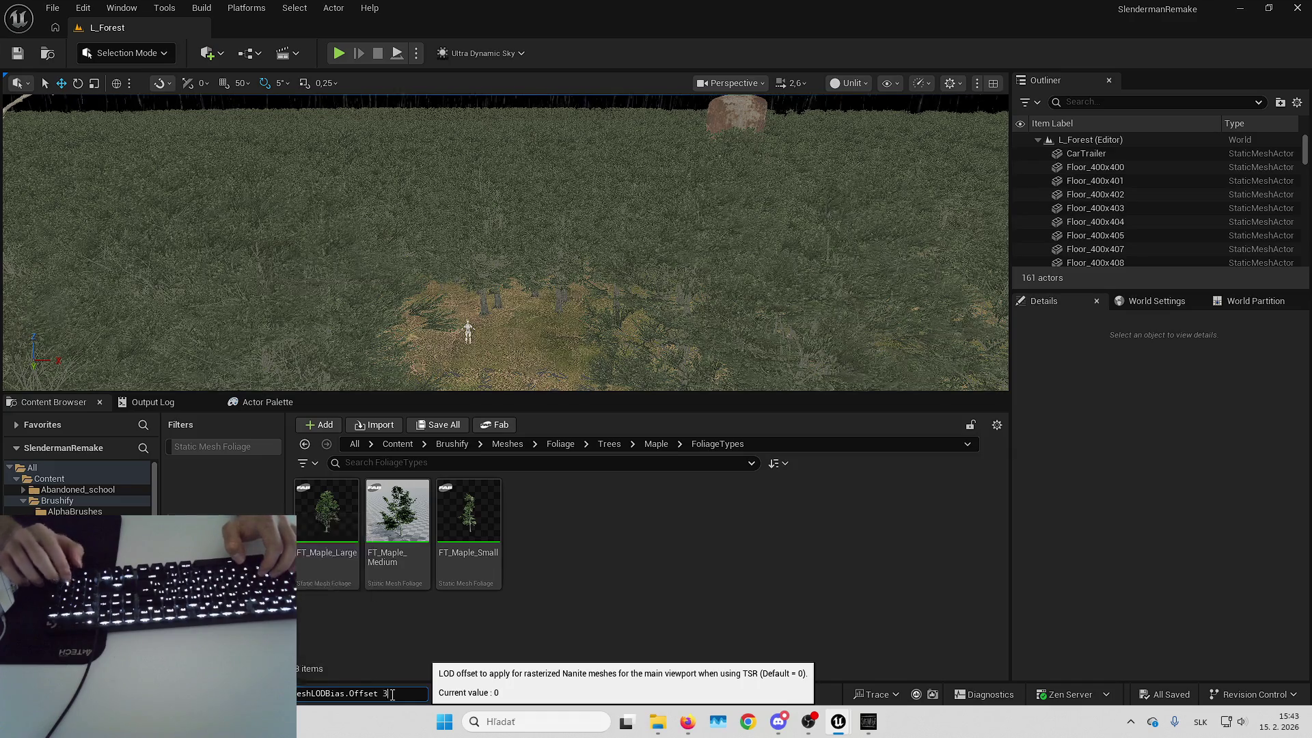
pyautogui.press('Return')
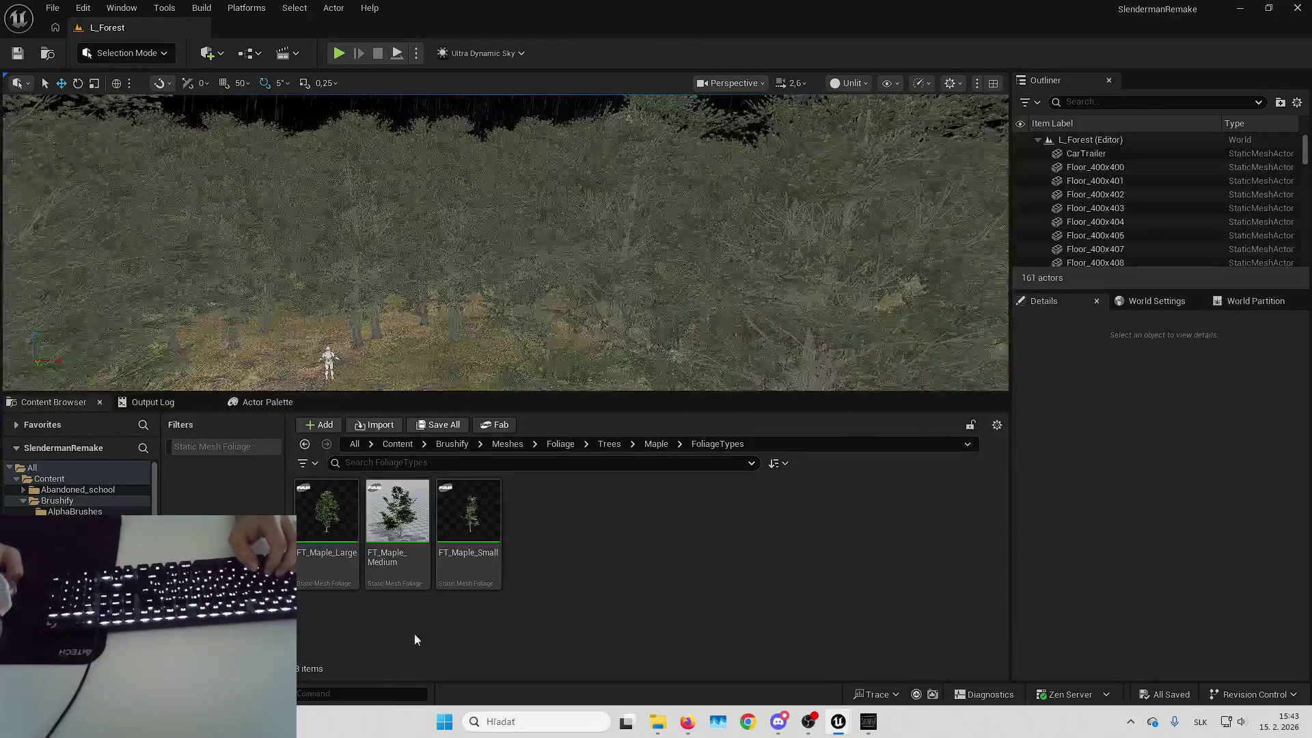
# Re-run the Nanite mesh LOD bias offset command with a value of 6
pyautogui.press('Up')
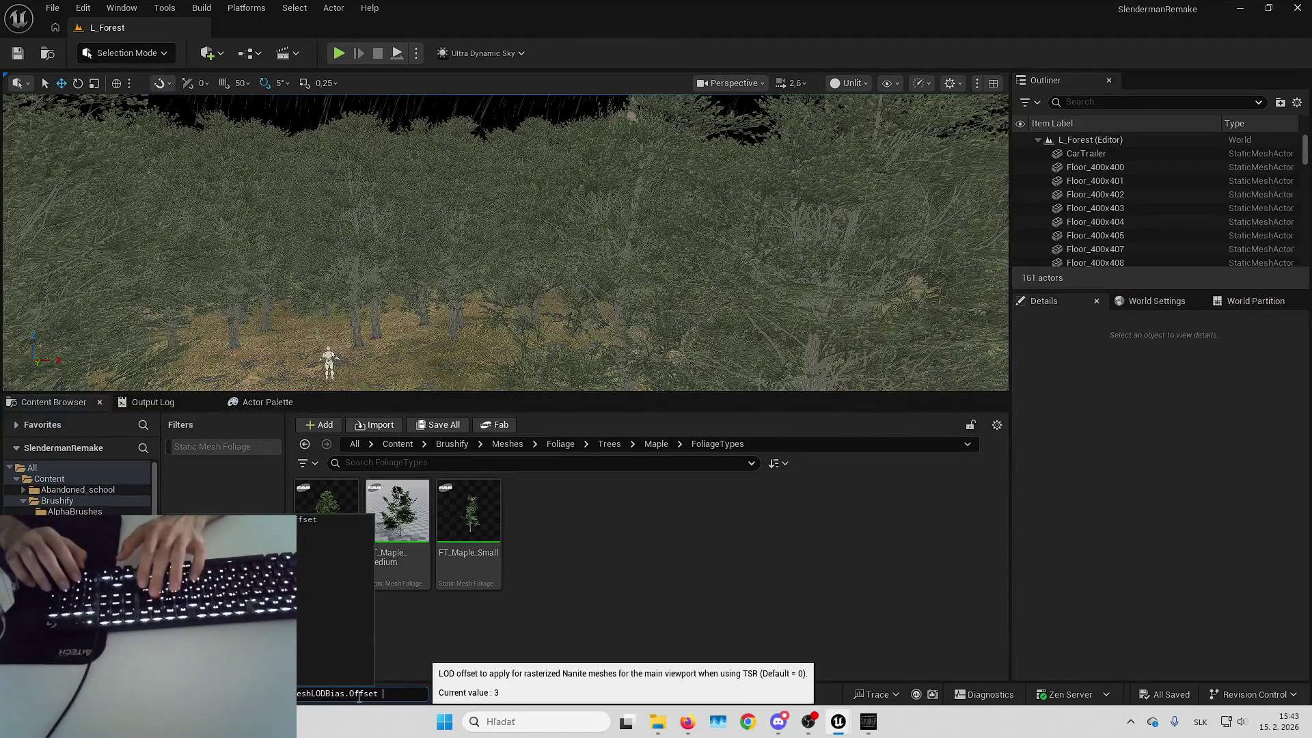
pyautogui.press('BackSpace')
pyautogui.write('6')
pyautogui.press('Return')
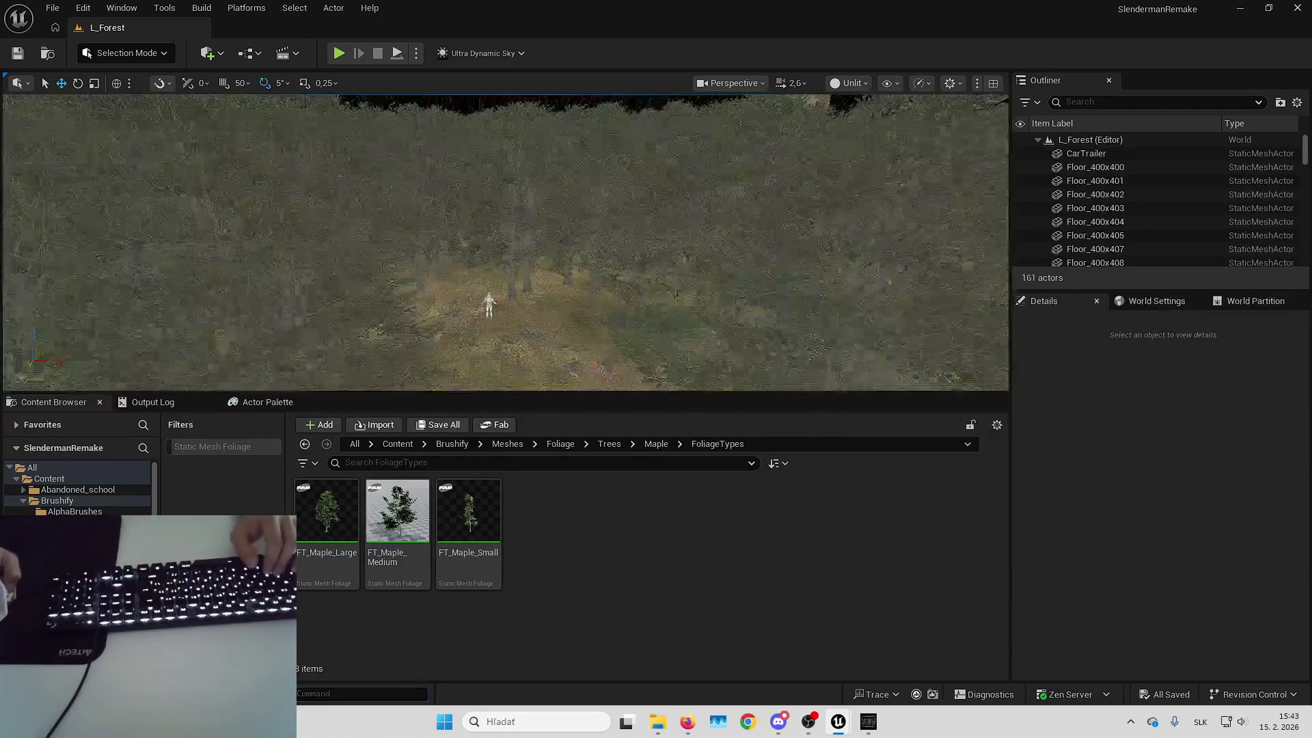
pyautogui.scroll(-5, 503, 256)
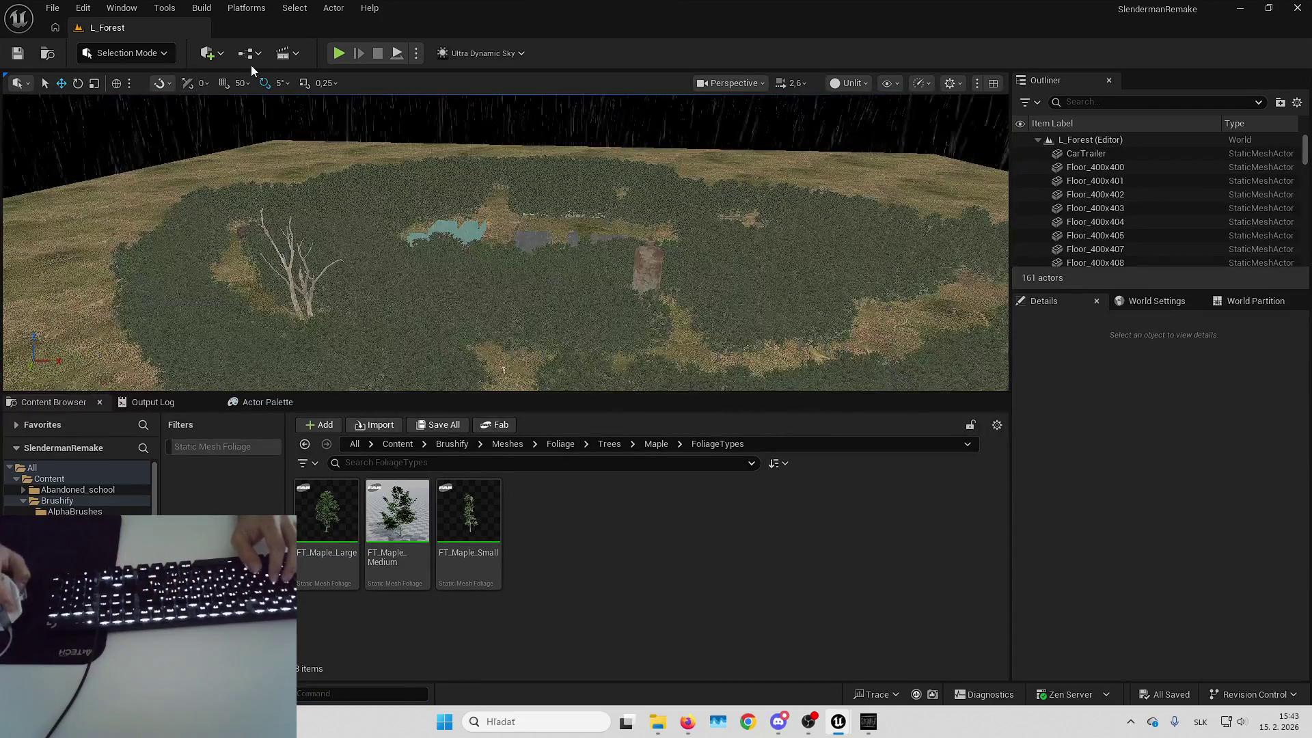
# Switch the viewport to Lit and set Ultra_Dynamic_Weather to Clear_Skies
pyautogui.click(851, 84)
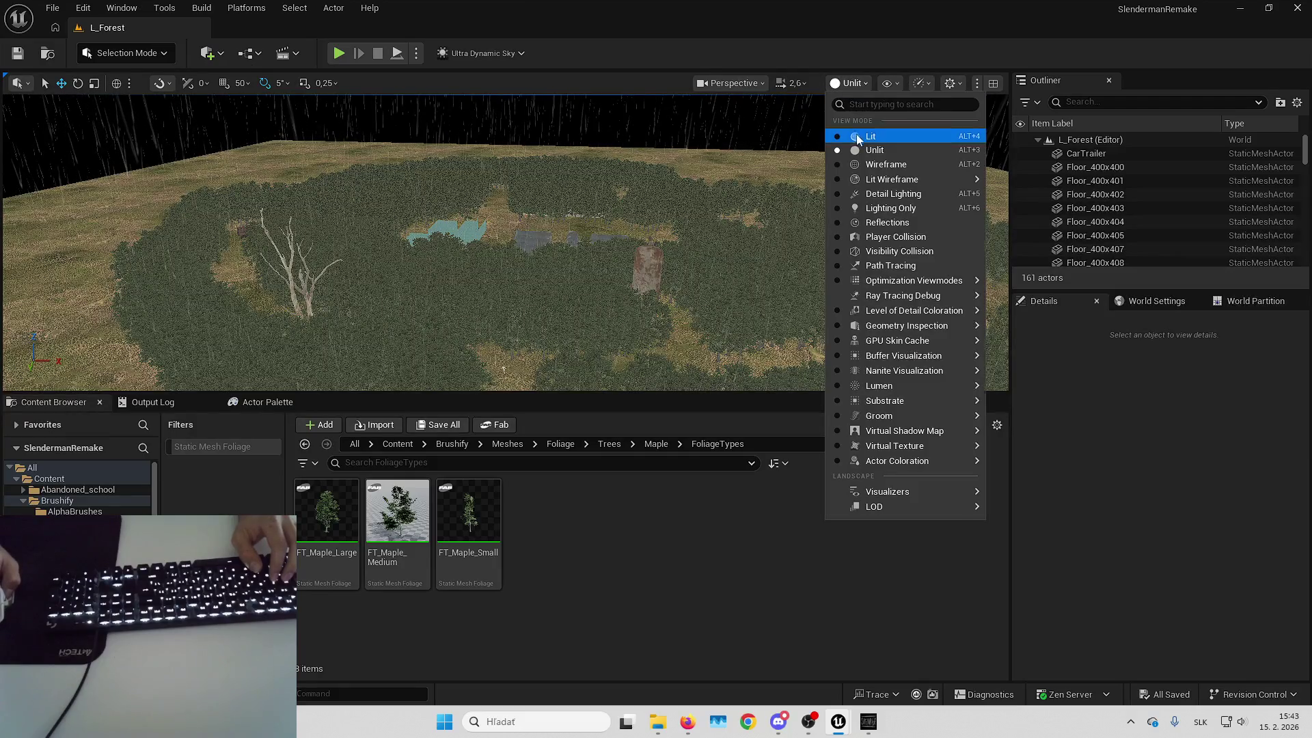
pyautogui.click(868, 136)
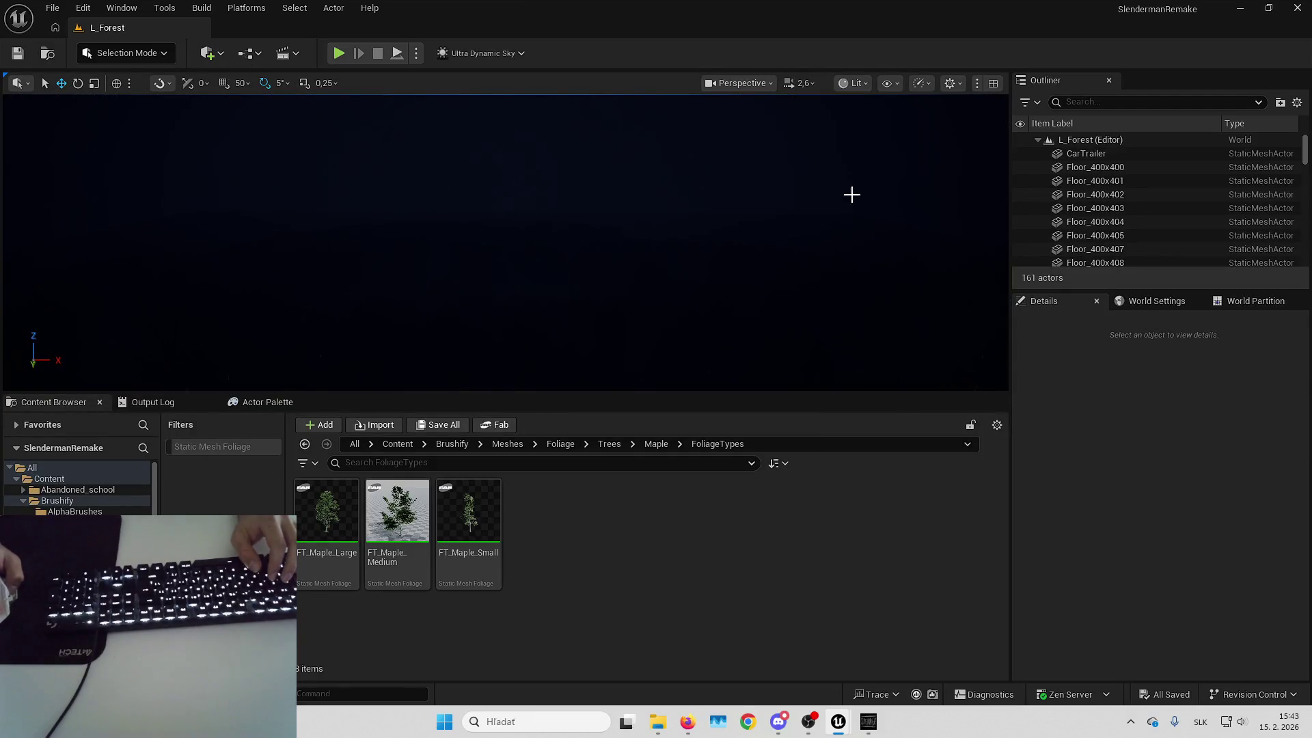
pyautogui.write('wea')
pyautogui.click(1134, 153)
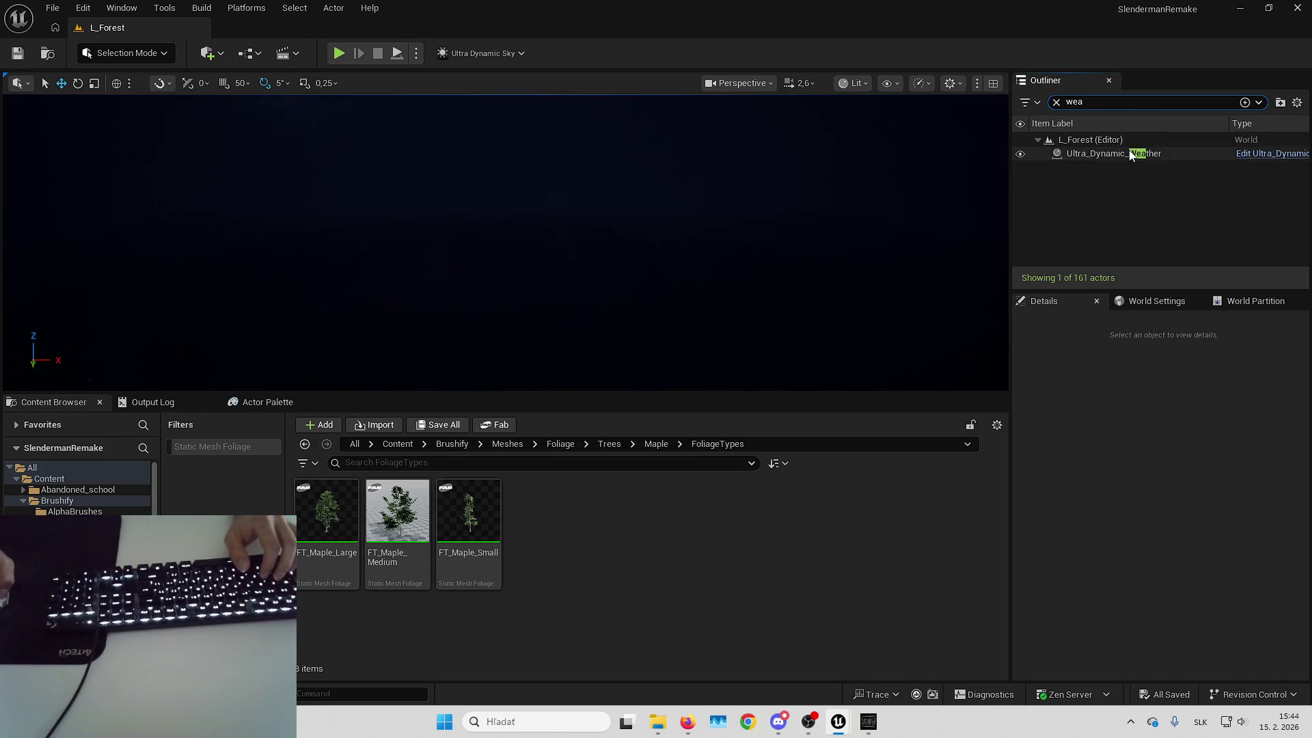
pyautogui.click(1226, 577)
pyautogui.click(1199, 409)
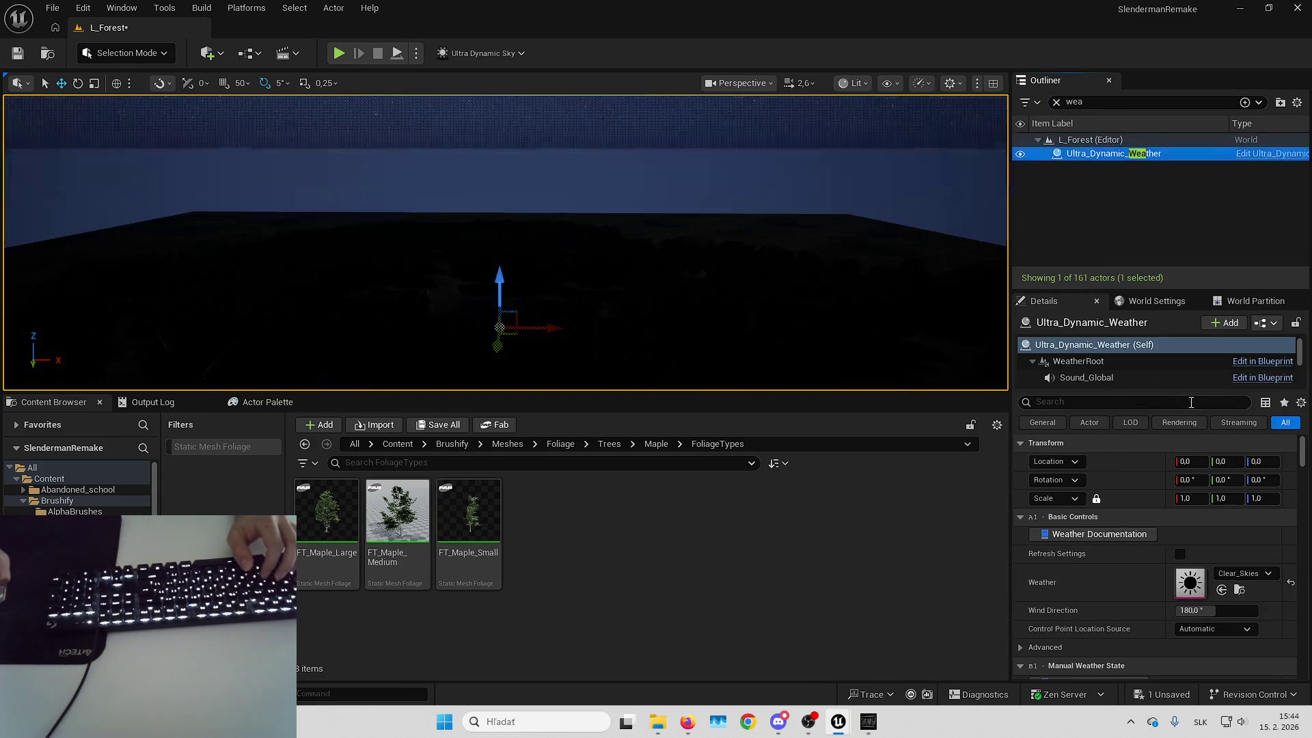
pyautogui.press('Escape')
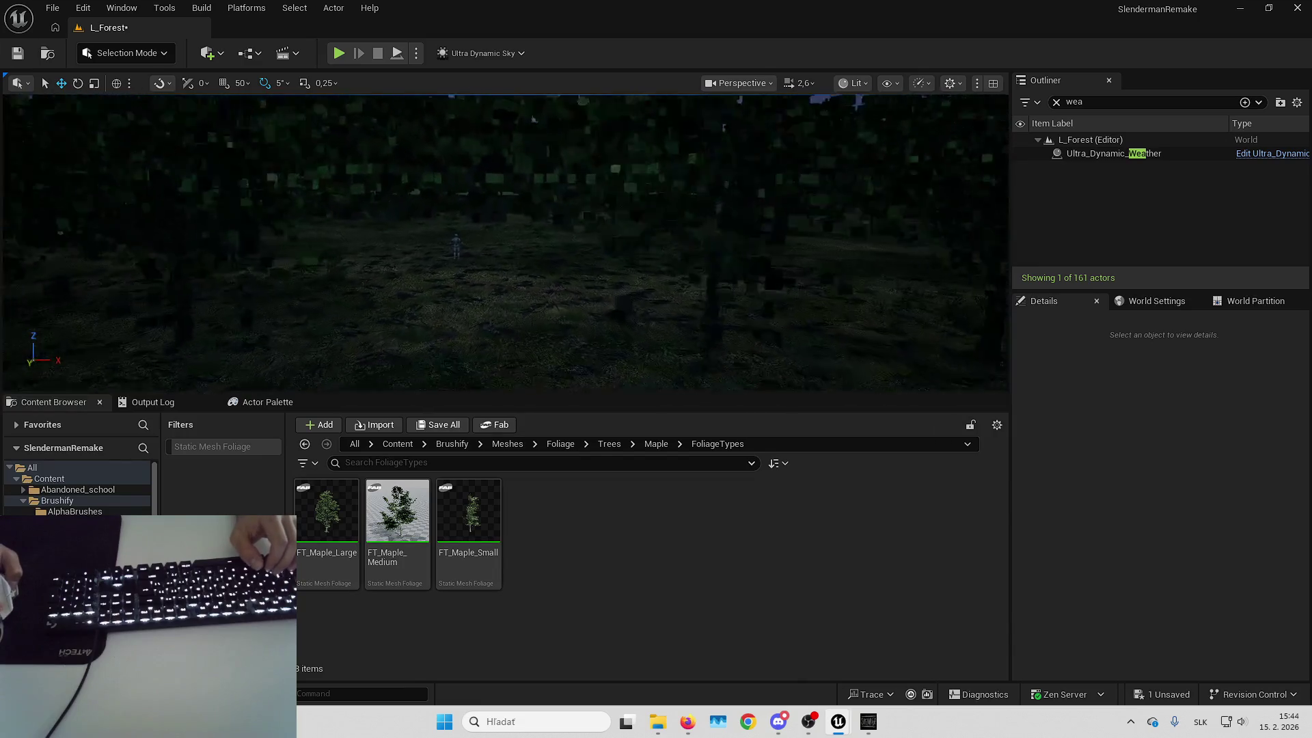
# Run foliage.LODDistanceScale 10 to render the trees at full detail
pyautogui.scroll(-5, 698, 294)
pyautogui.write('foliage.LODDistanceScale 10')
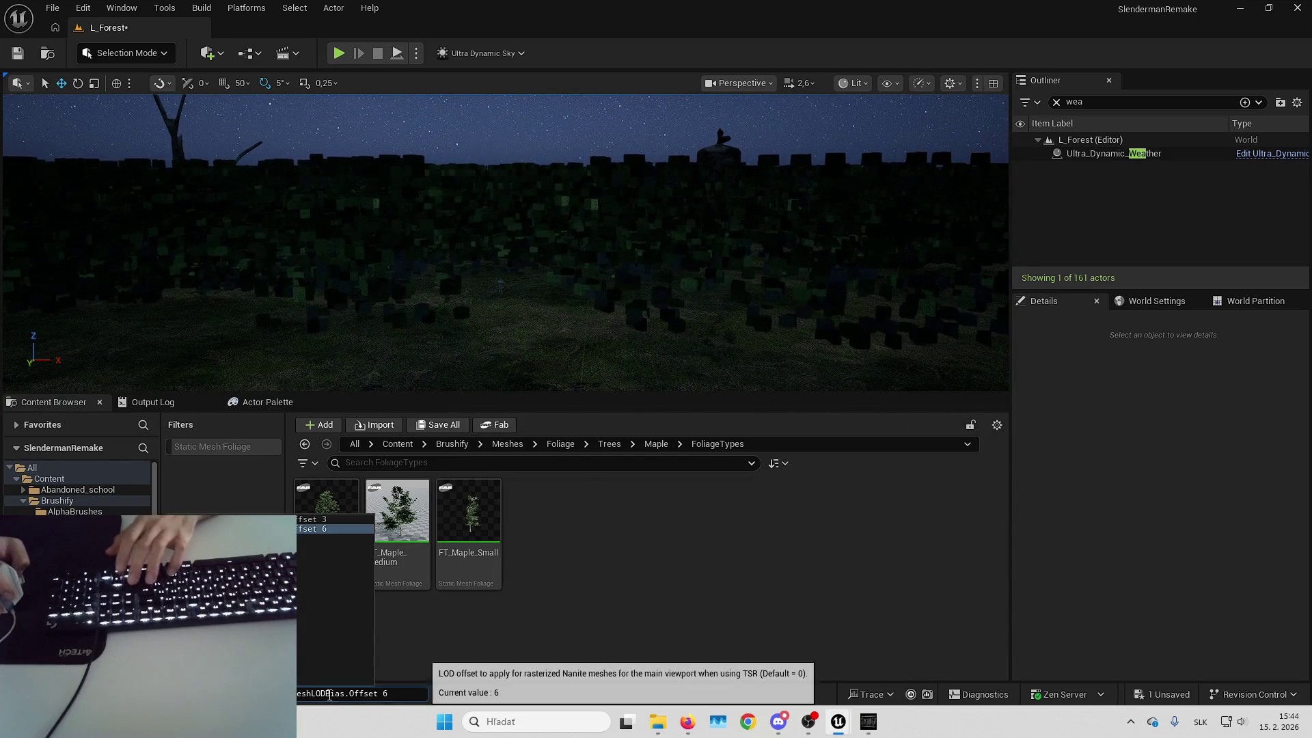
pyautogui.press('Return')
# Fly over the night forest toward the starry sky in fullscreen for play
pyautogui.moveTo(579, 260); pyautogui.dragTo(579, 225)
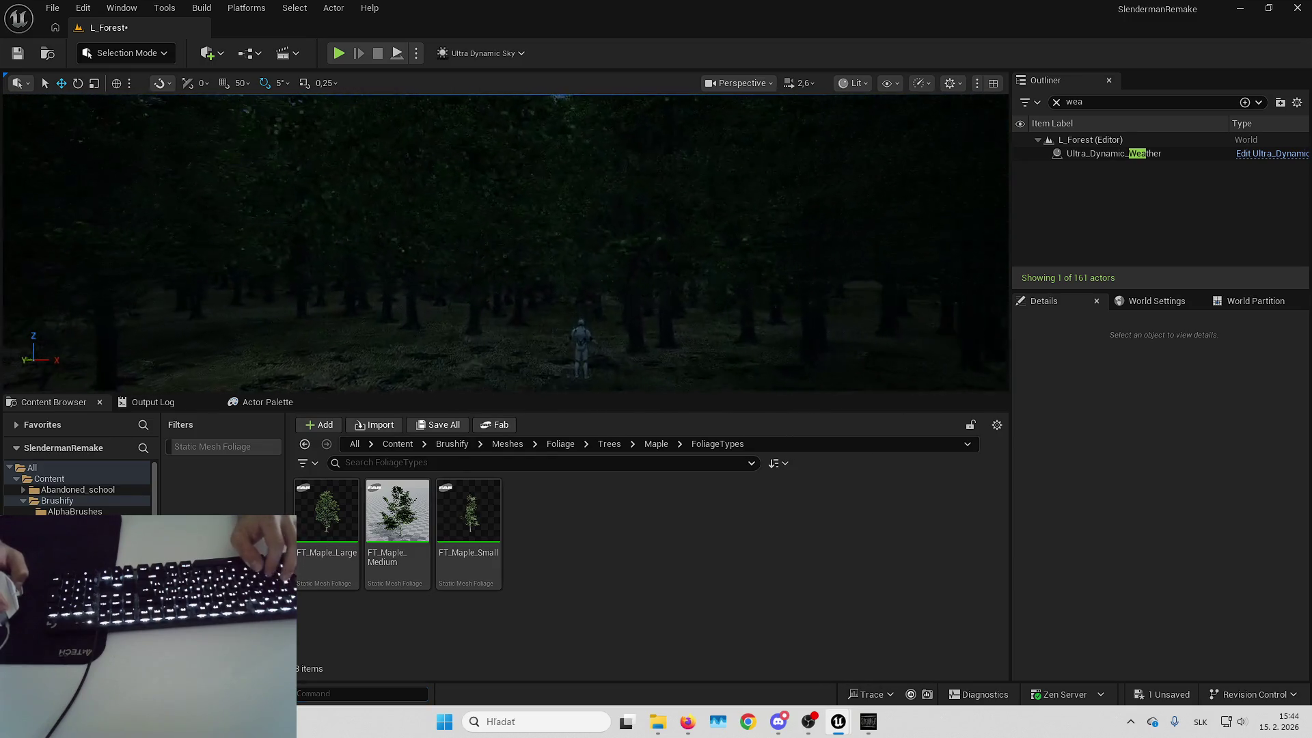
pyautogui.moveTo(580, 225); pyautogui.dragTo(580, 260)
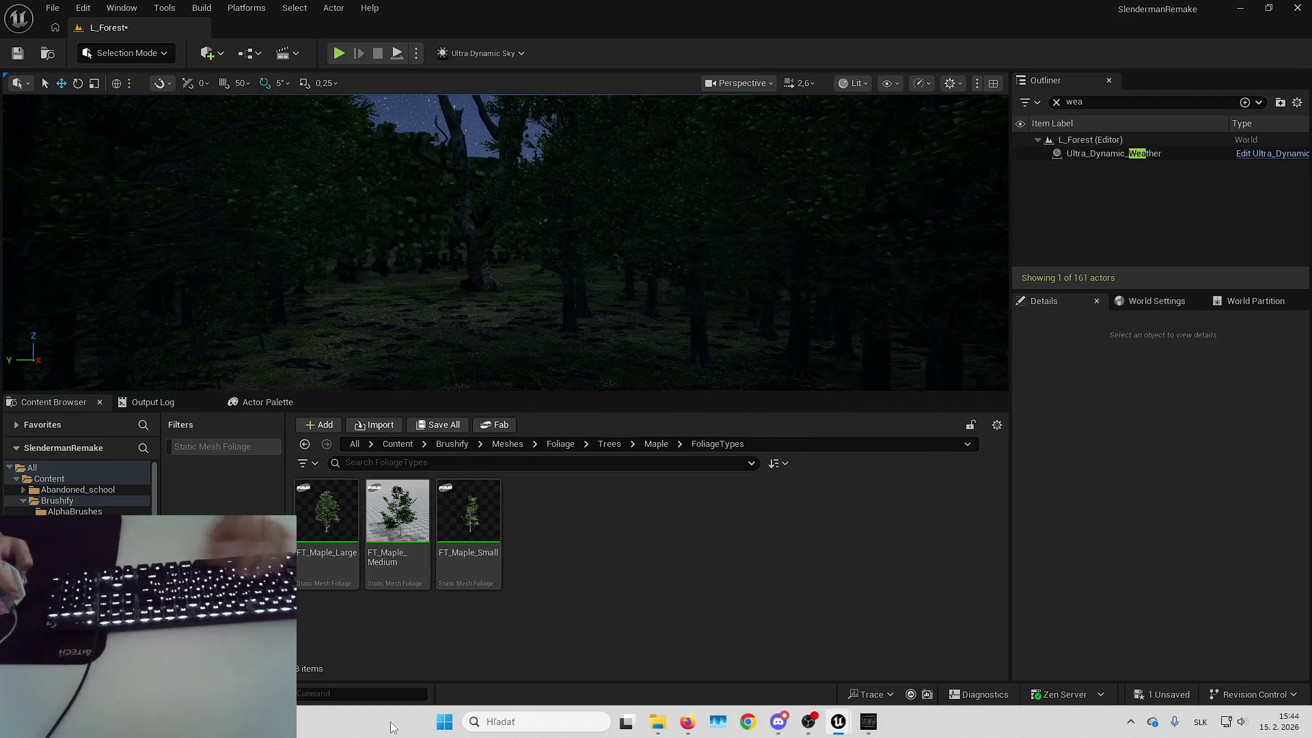
pyautogui.press('1')
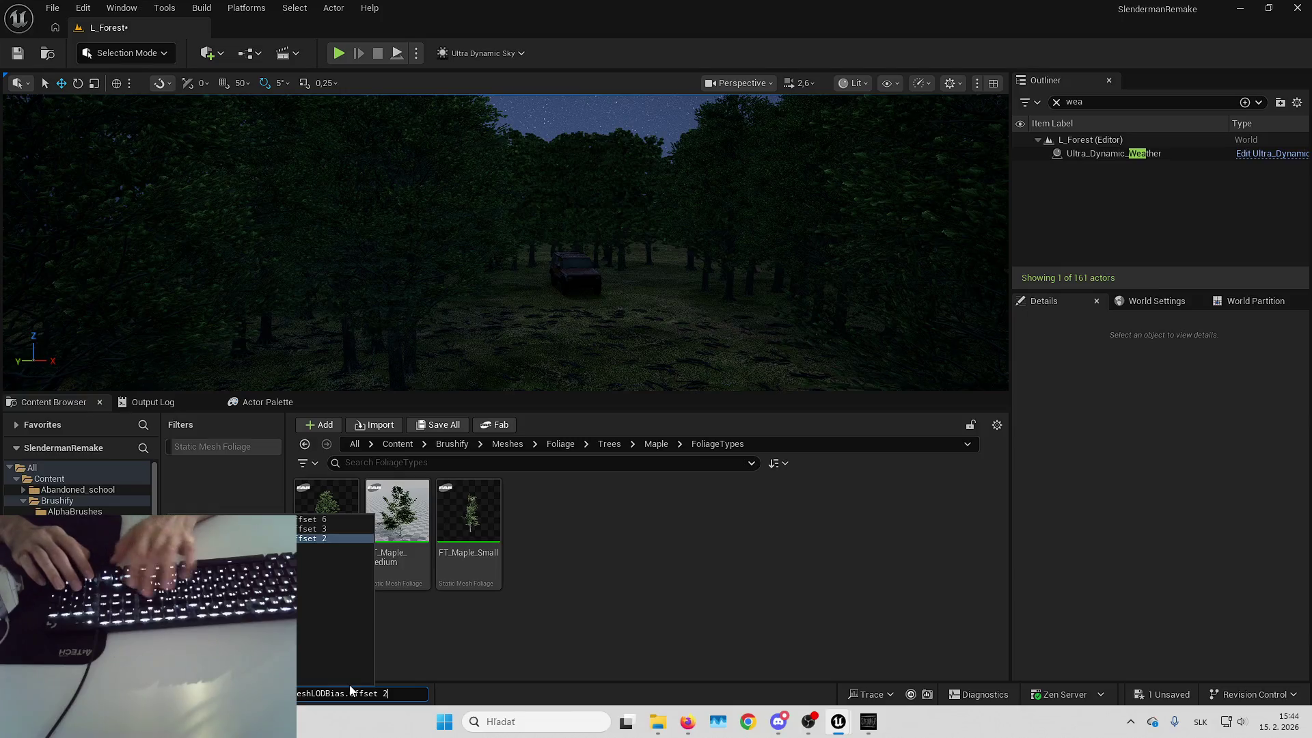
pyautogui.moveTo(506, 239); pyautogui.dragTo(506, 287)
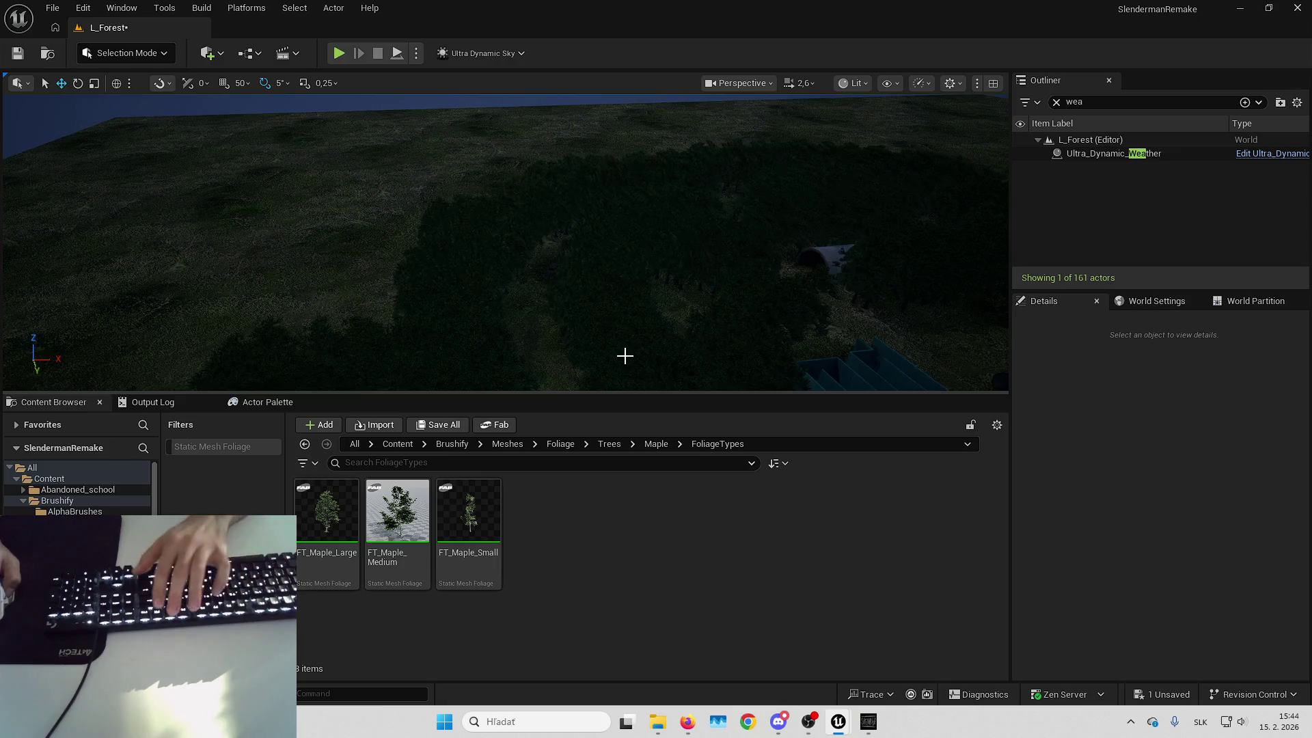
pyautogui.press('F11')
pyautogui.moveTo(506, 287)
pyautogui.mouseDown()
pyautogui.moveTo(506, 236)
pyautogui.moveTo(472, 236)
pyautogui.mouseUp()
pyautogui.scroll(-2, 656, 369)
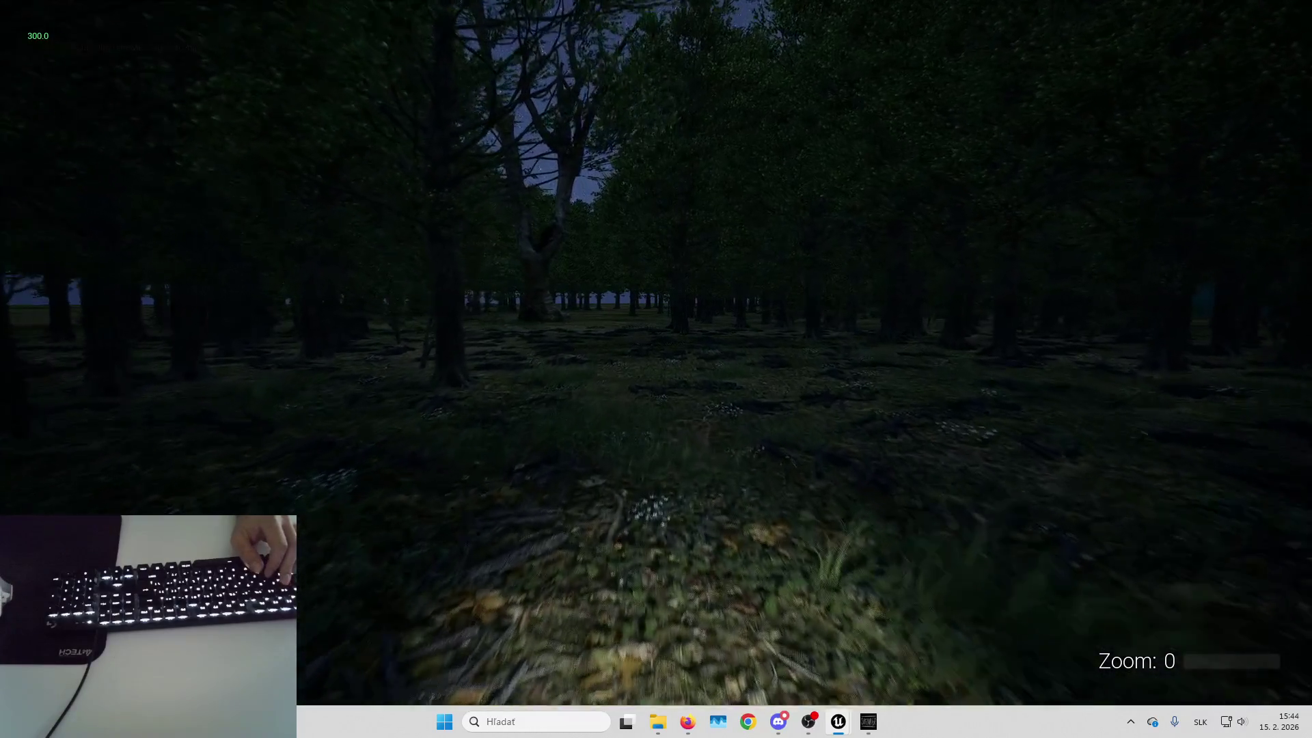
# Walk up to the dead tree, then end play and exit fullscreen
pyautogui.press('w')
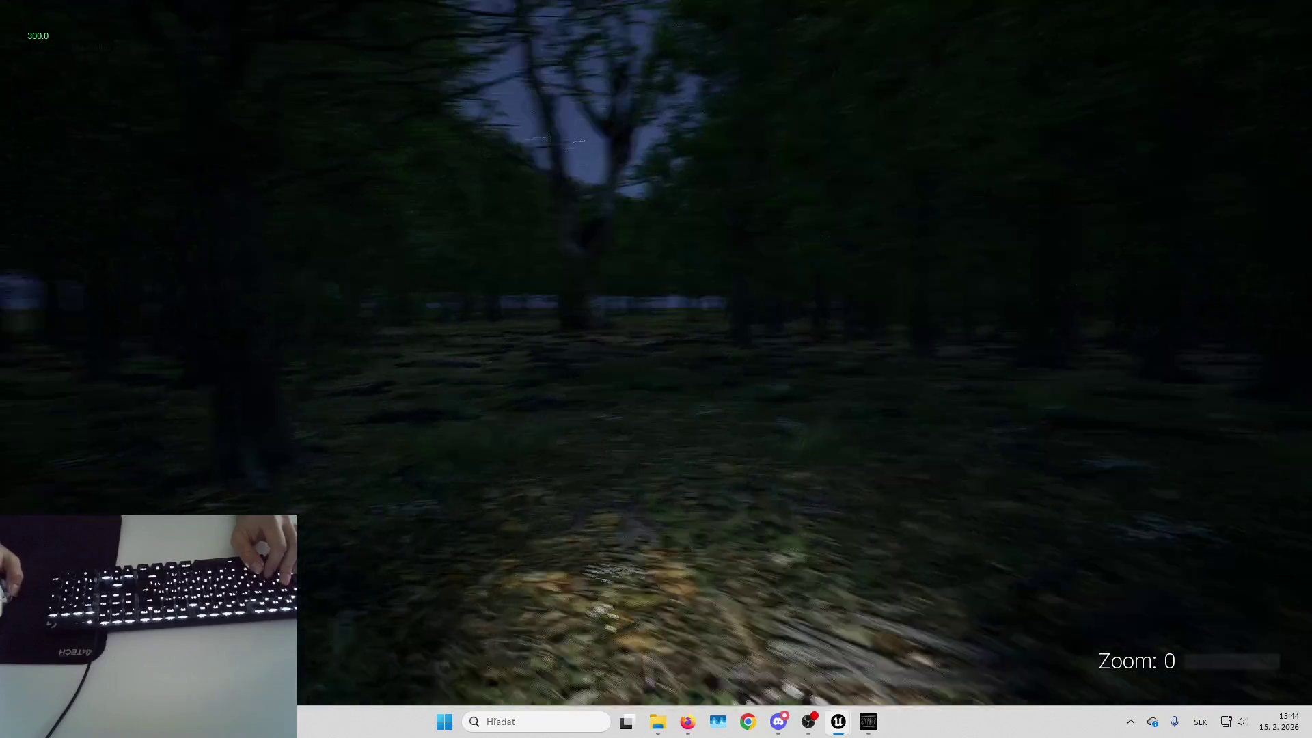
pyautogui.press('w')
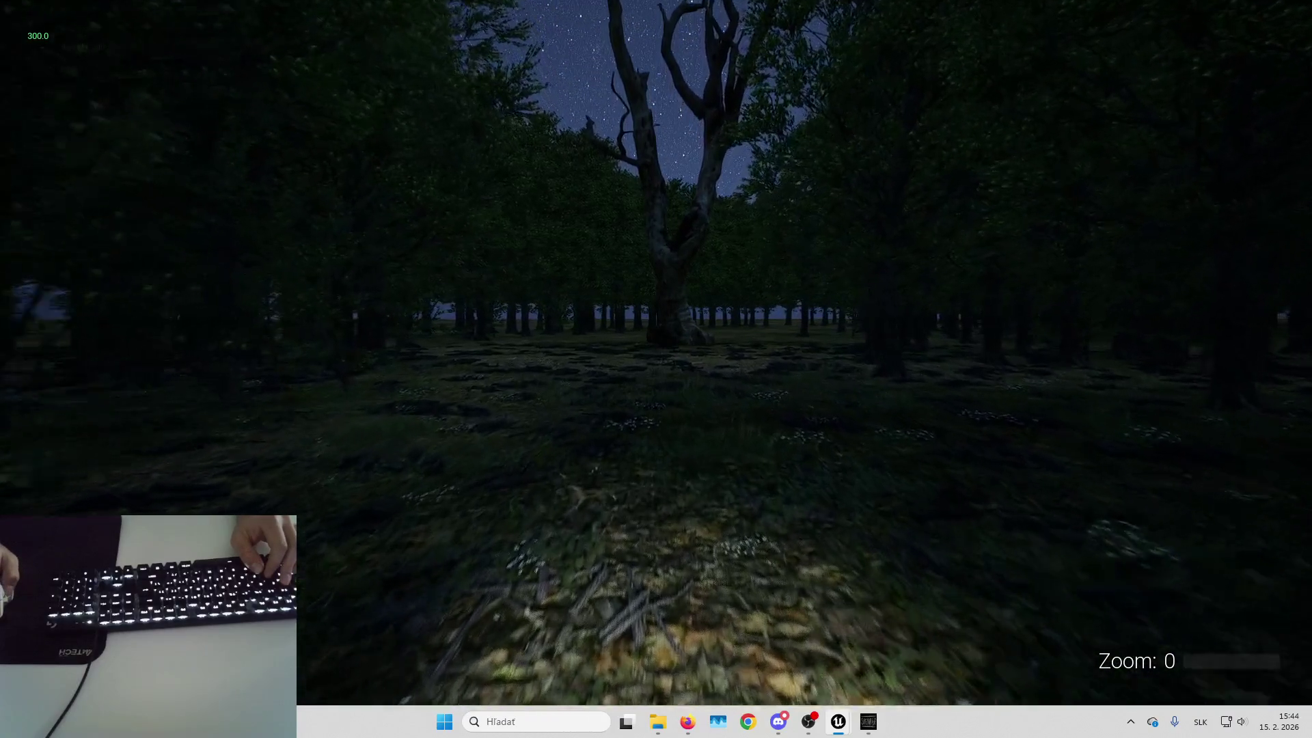
pyautogui.press('w')
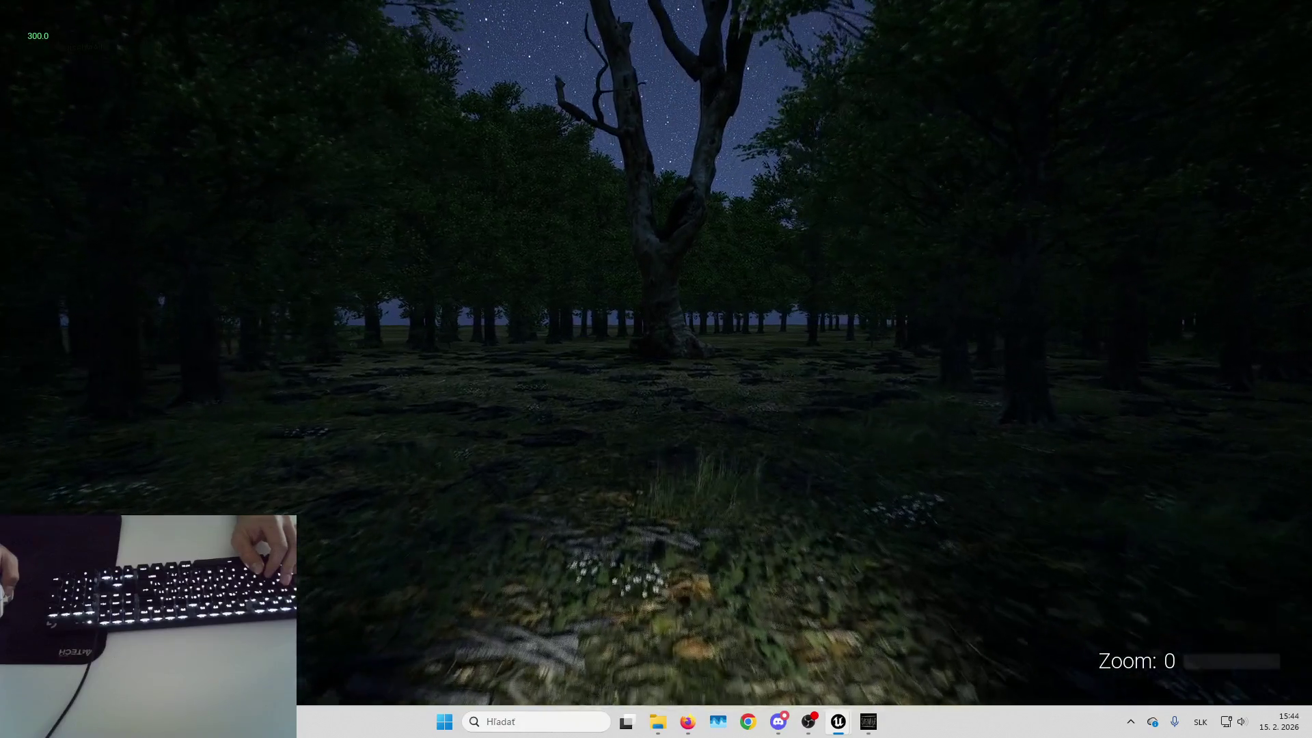
pyautogui.press('w')
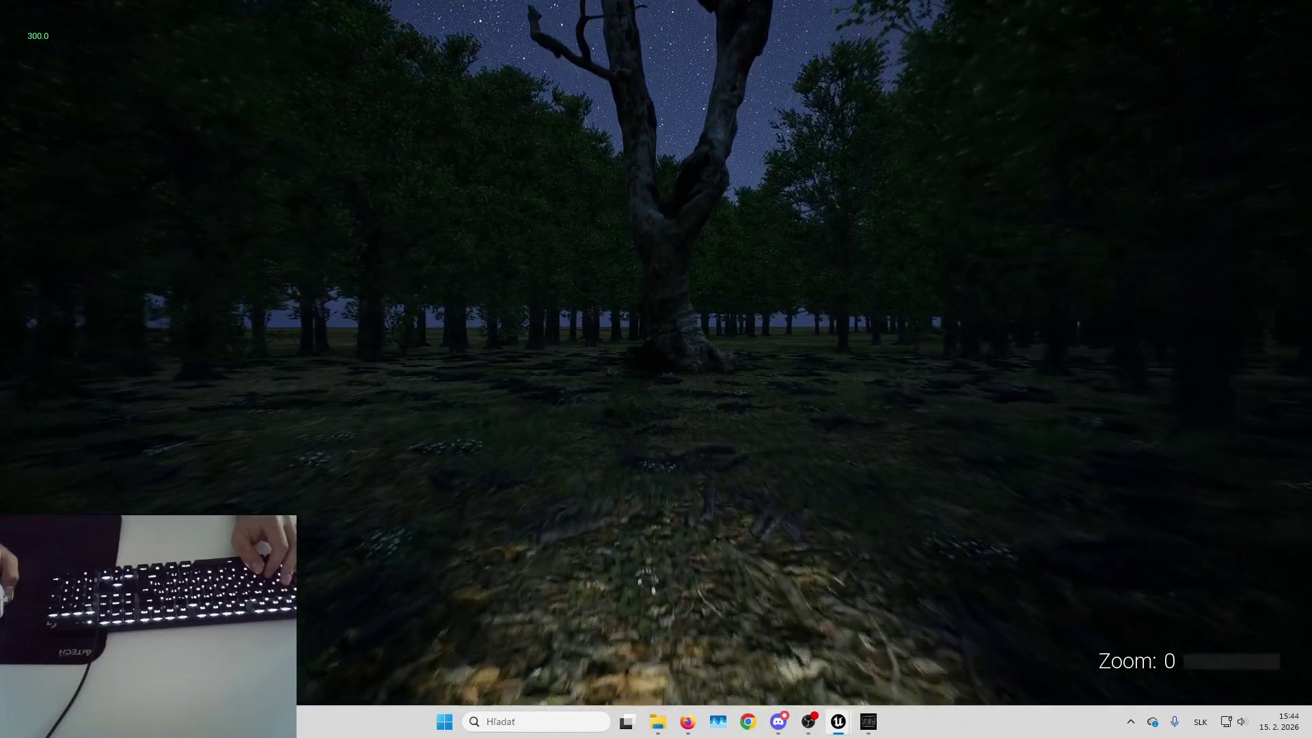
pyautogui.press('w')
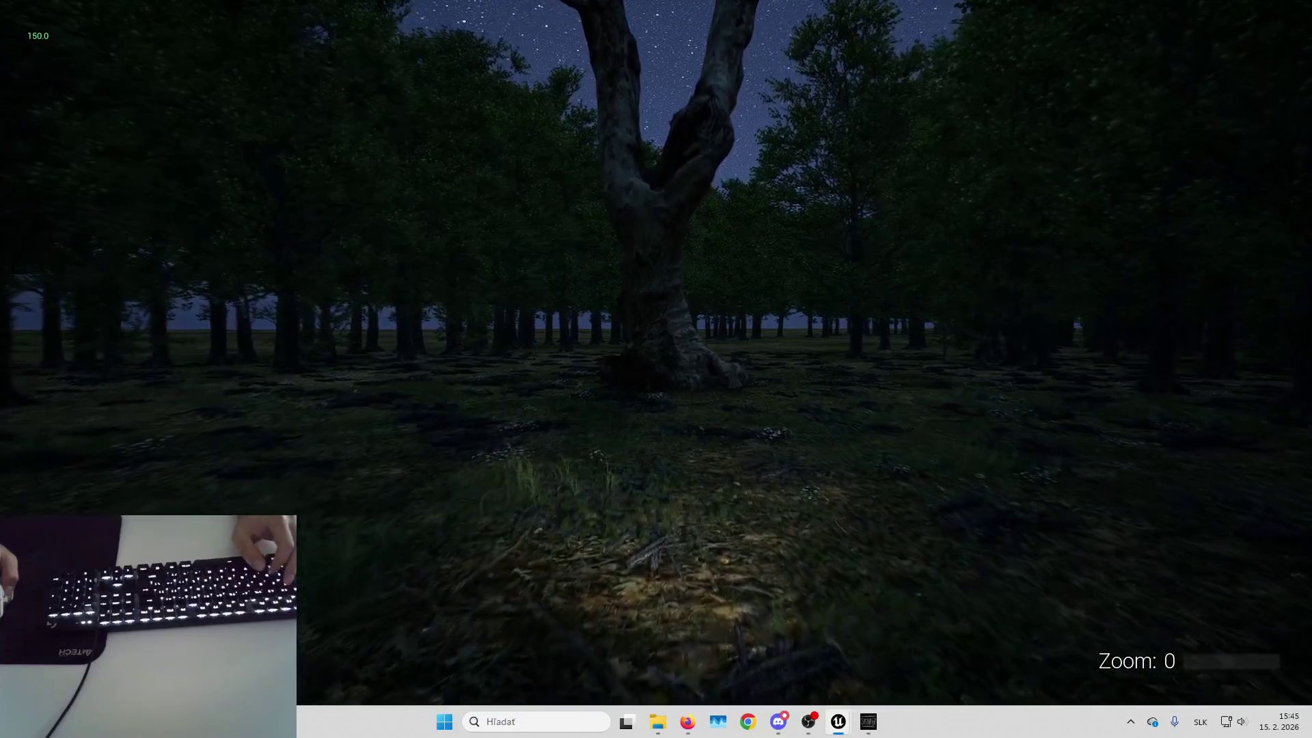
pyautogui.press('w')
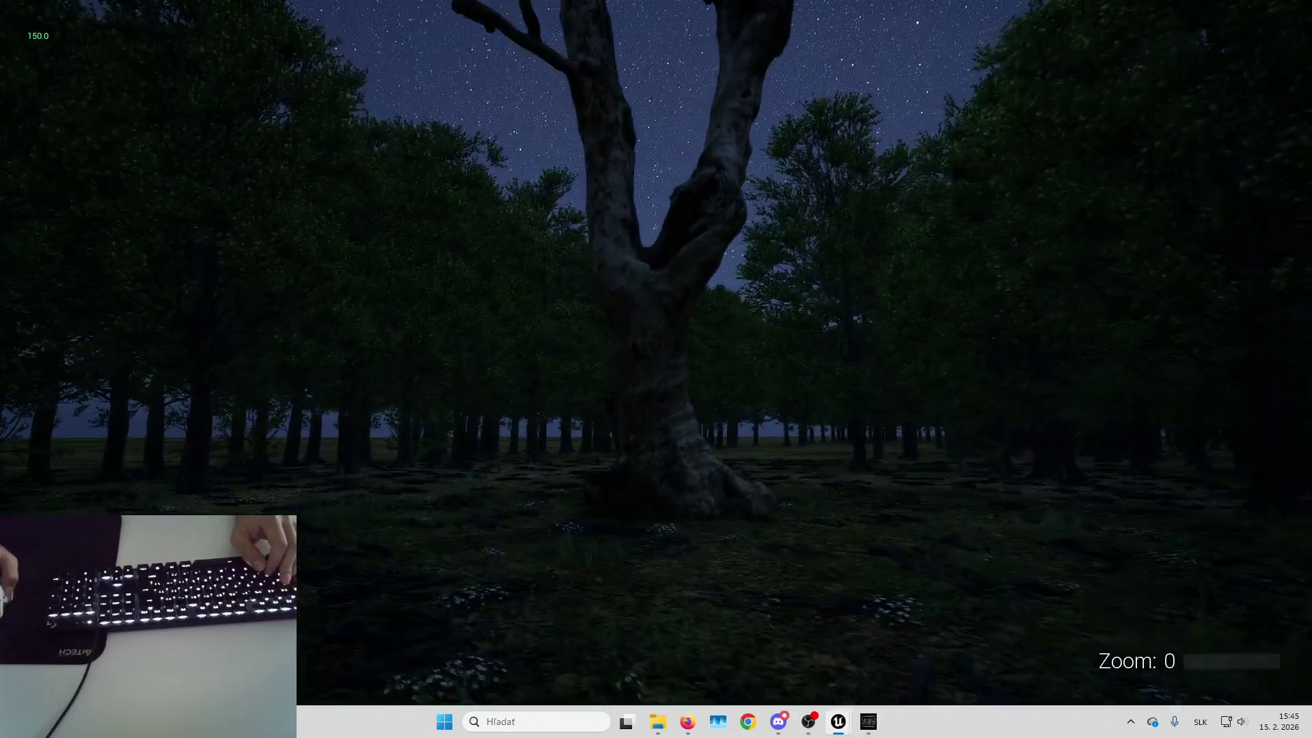
pyautogui.press('Escape')
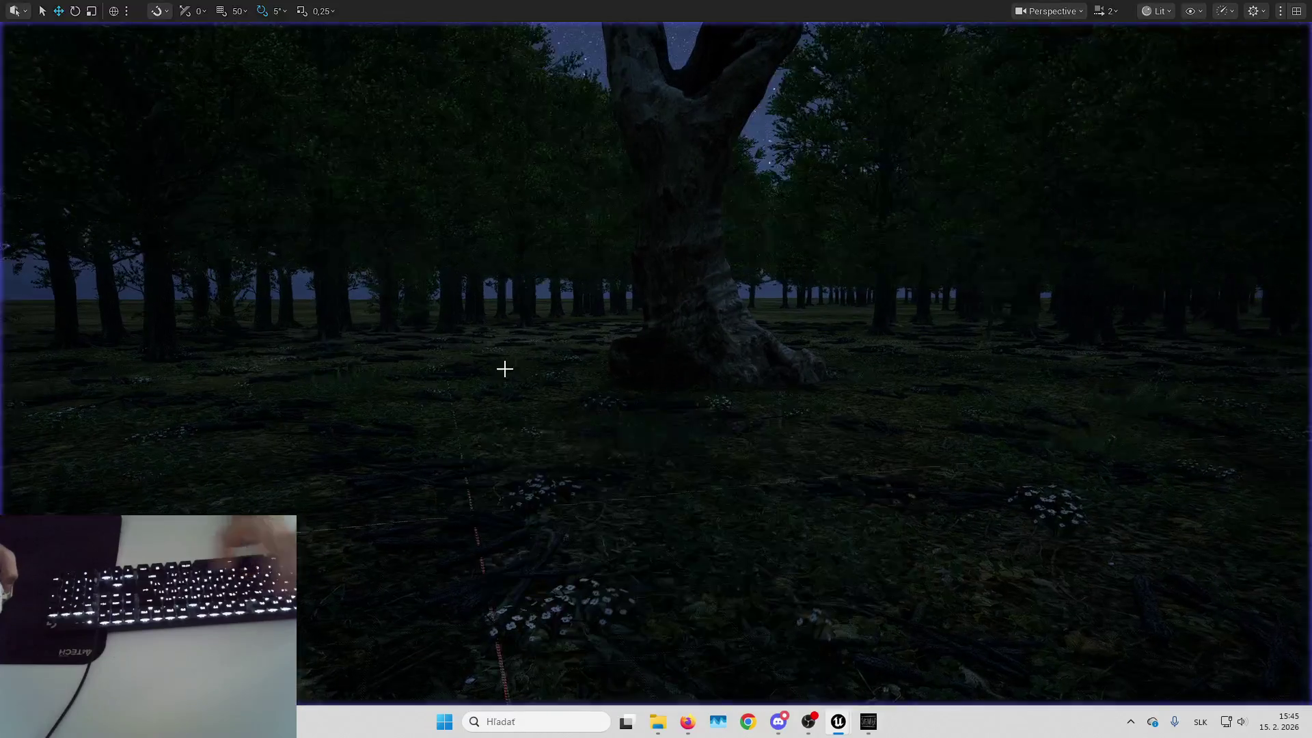
pyautogui.press('F11')
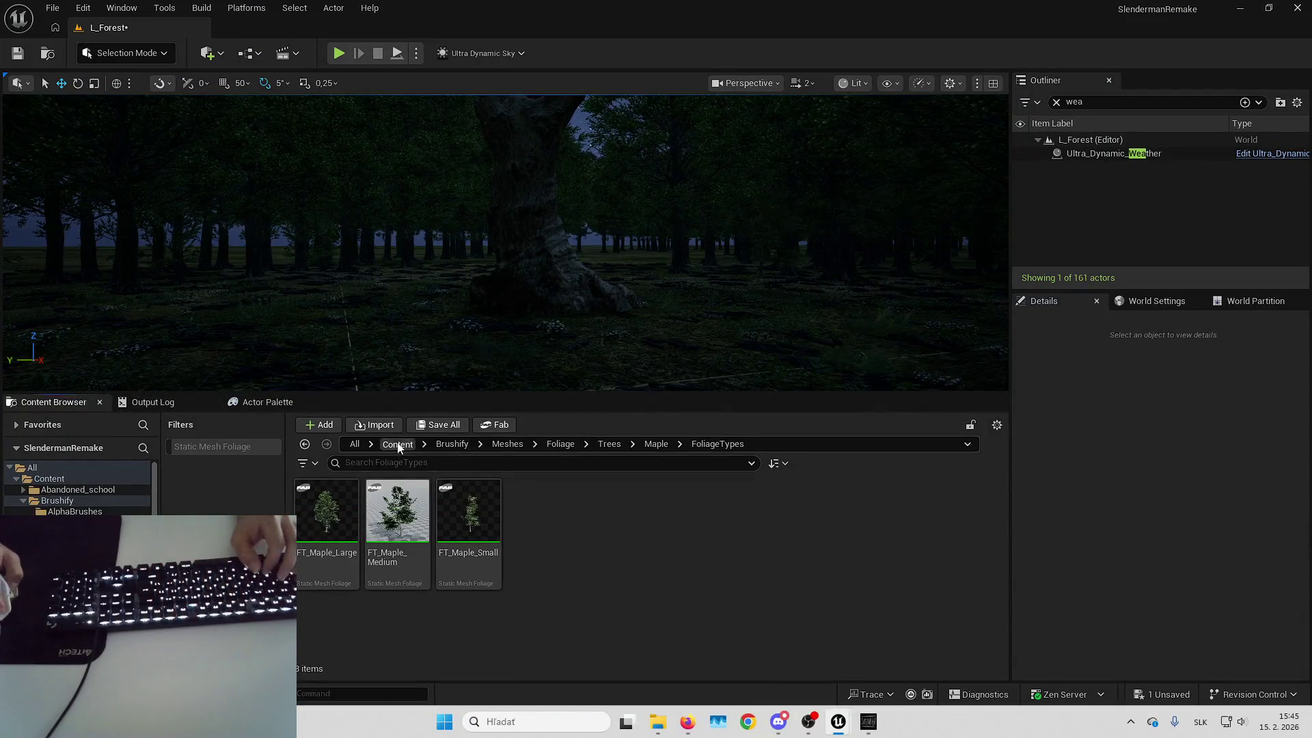
# Open B_HeroCharacter from Content > SlendermanRemake > Blueprints
pyautogui.click(397, 445)
pyautogui.scroll(-1, 569, 558)
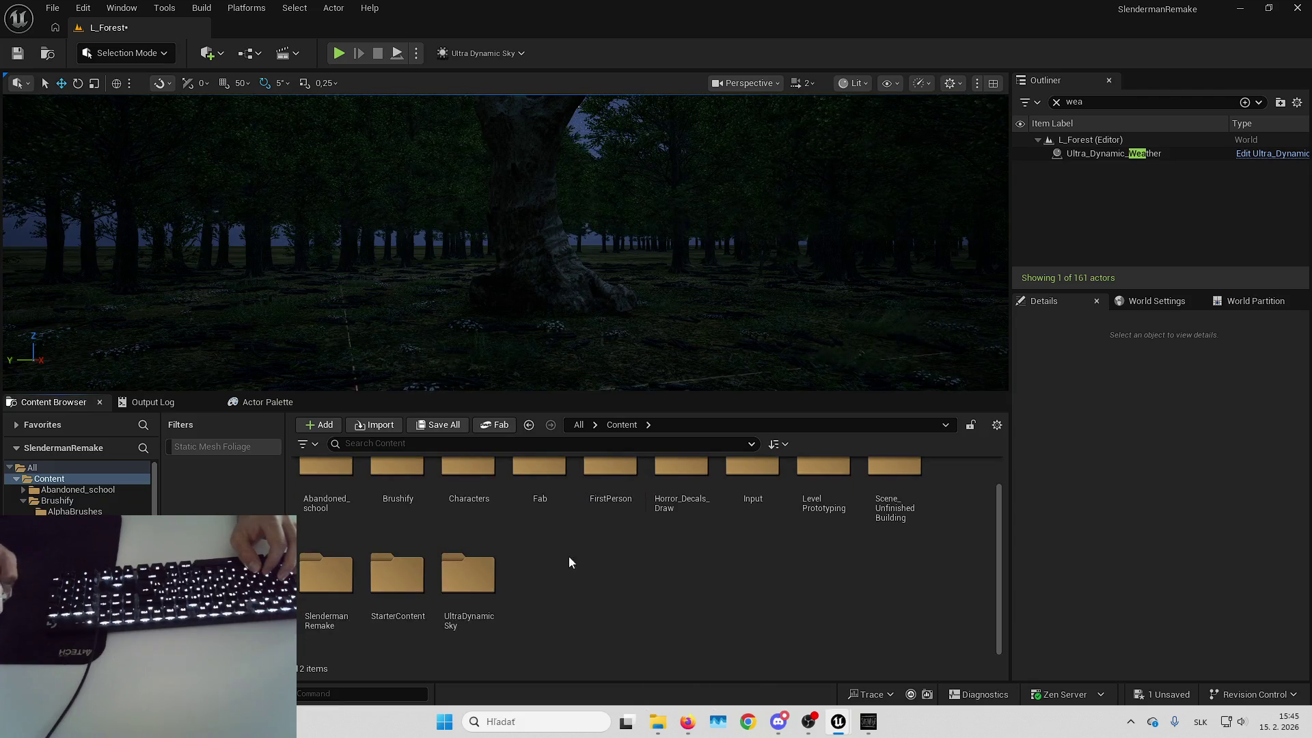
pyautogui.doubleClick(335, 574)
pyautogui.doubleClick(468, 495)
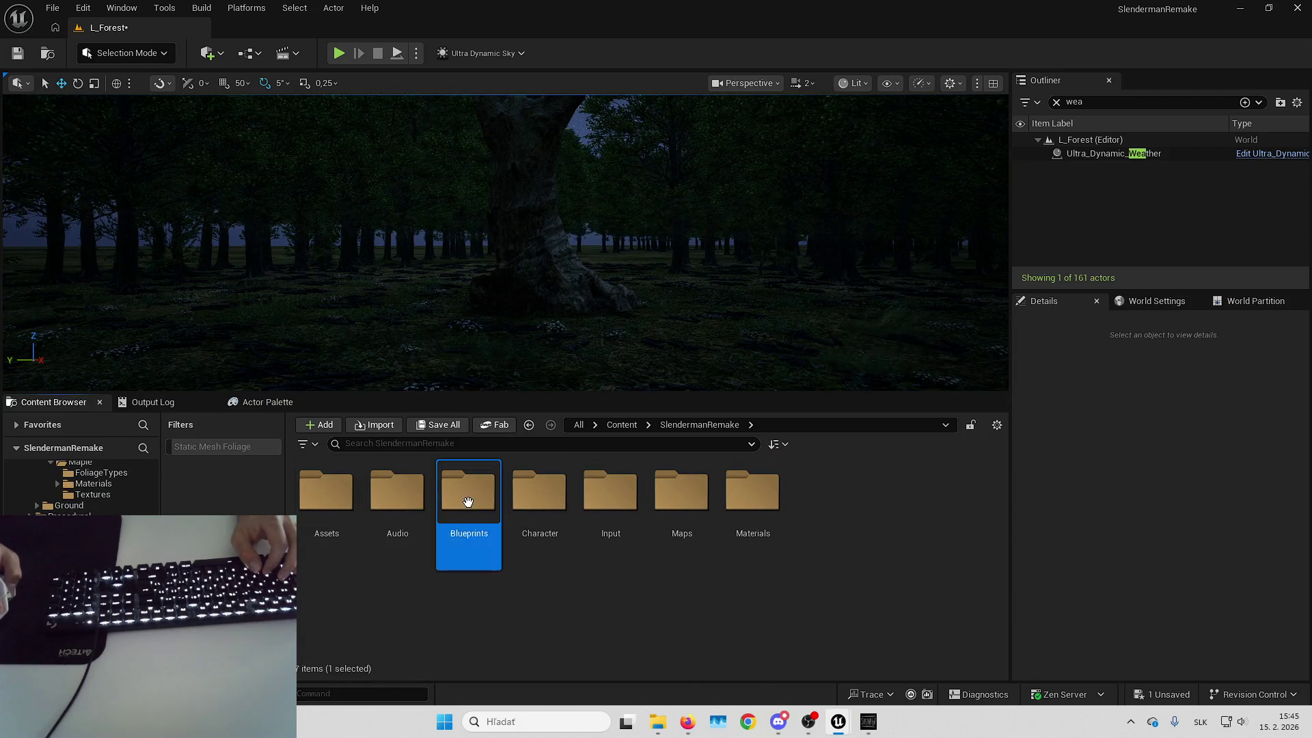
pyautogui.click(625, 505)
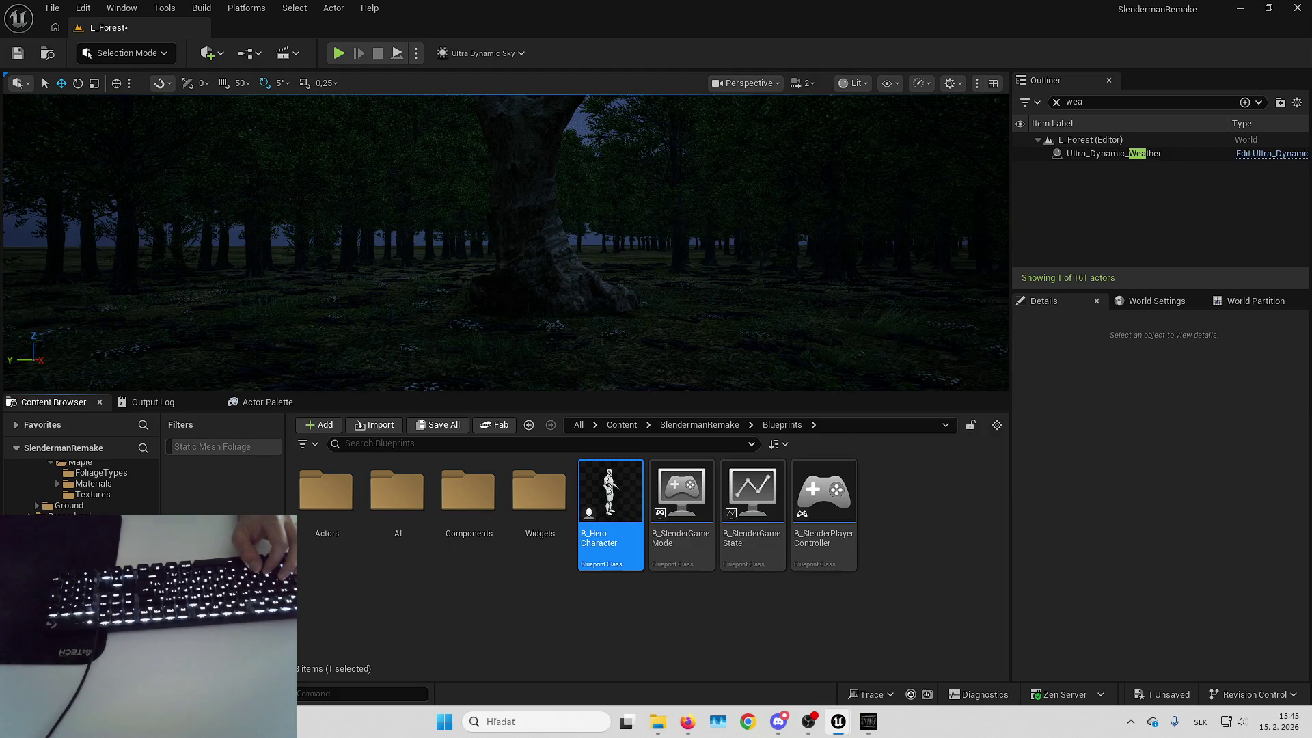
pyautogui.doubleClick(626, 506)
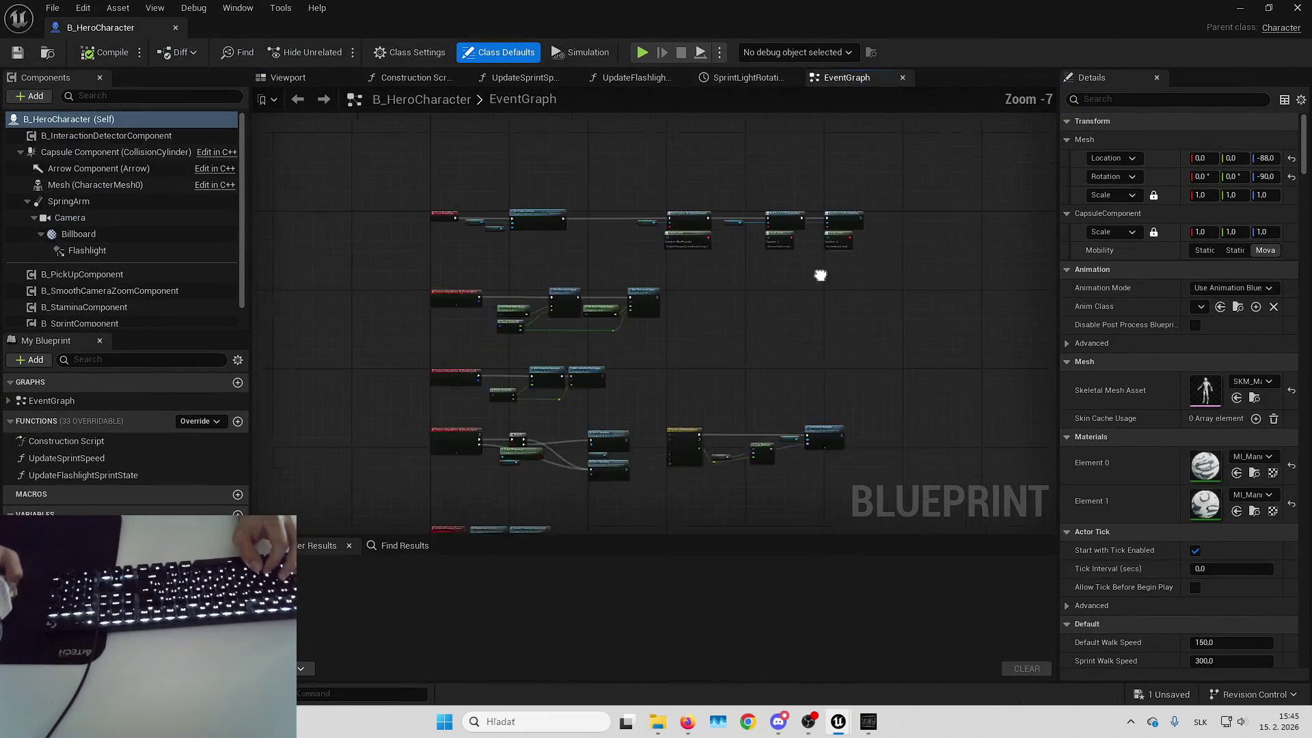
# Set the sprint component's SprintWalkSpeed default to 1000
pyautogui.scroll(-1, 137, 279)
pyautogui.click(116, 320)
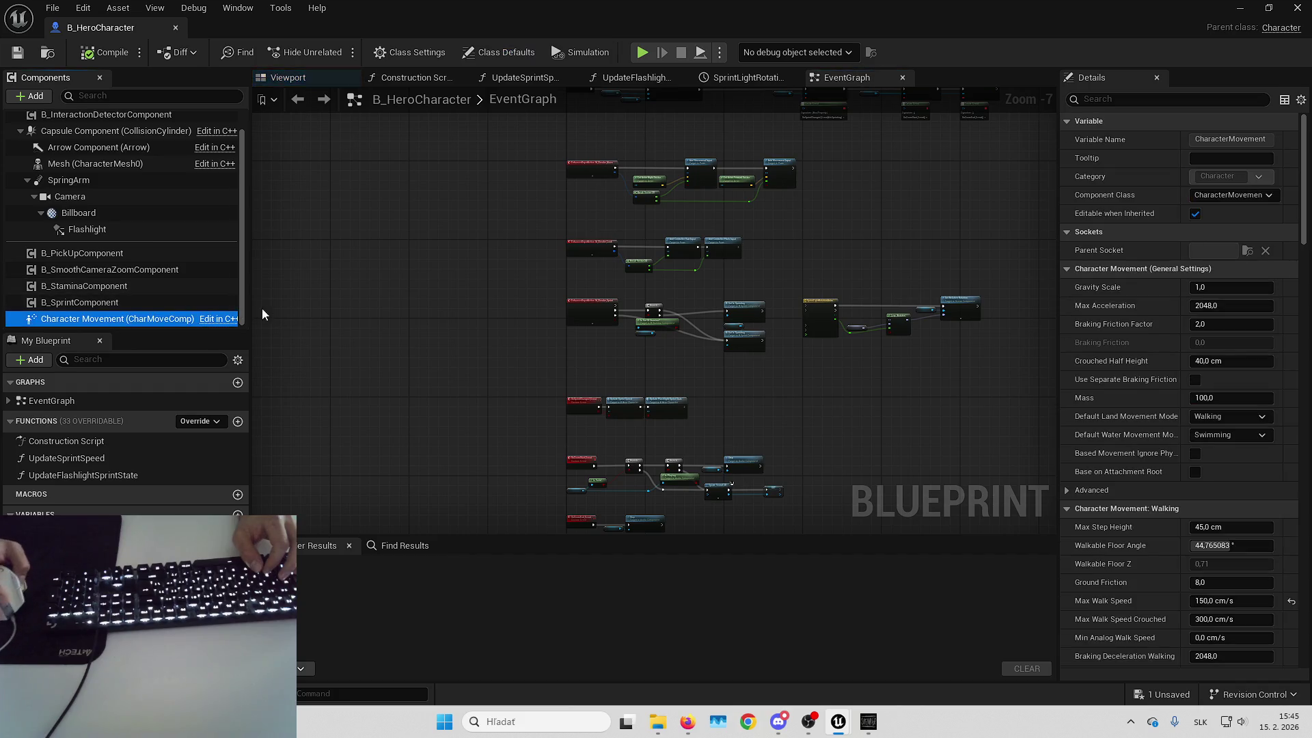
pyautogui.scroll(-5, 1176, 330)
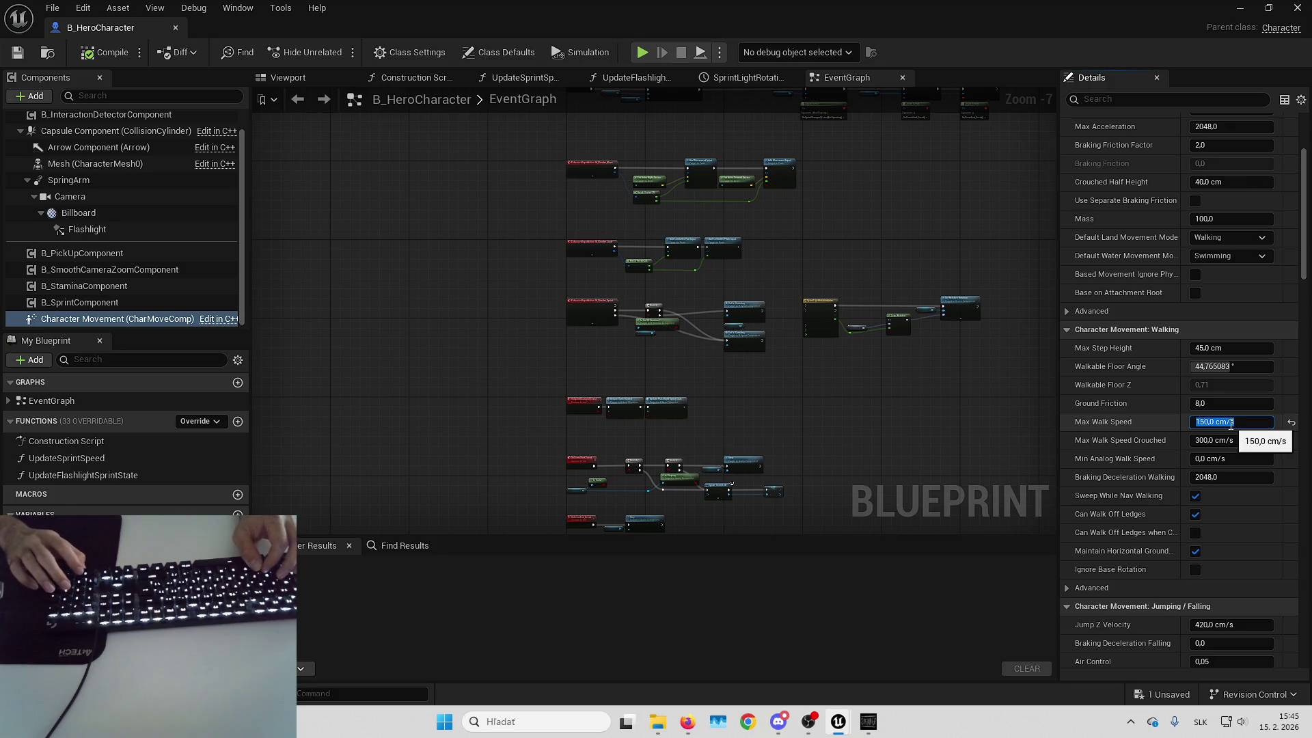
pyautogui.click(133, 303)
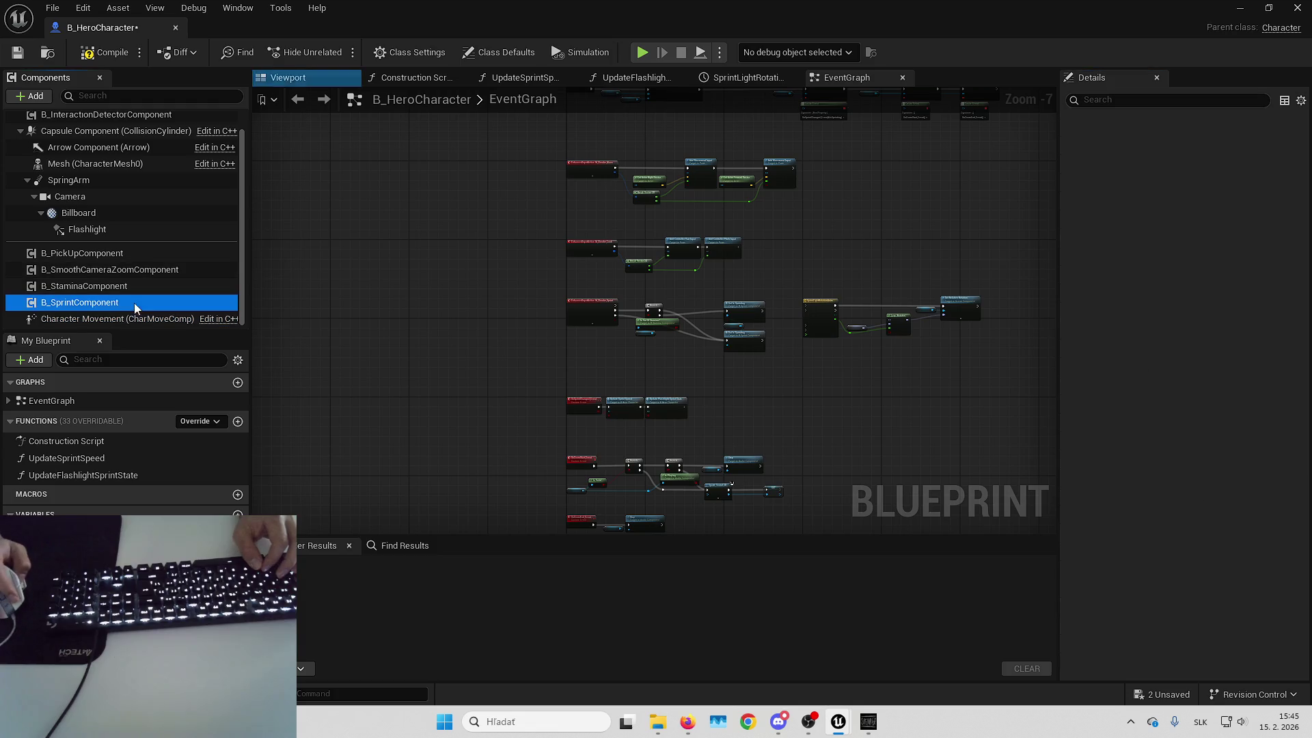
pyautogui.click(117, 287)
pyautogui.click(116, 302)
pyautogui.click(62, 540)
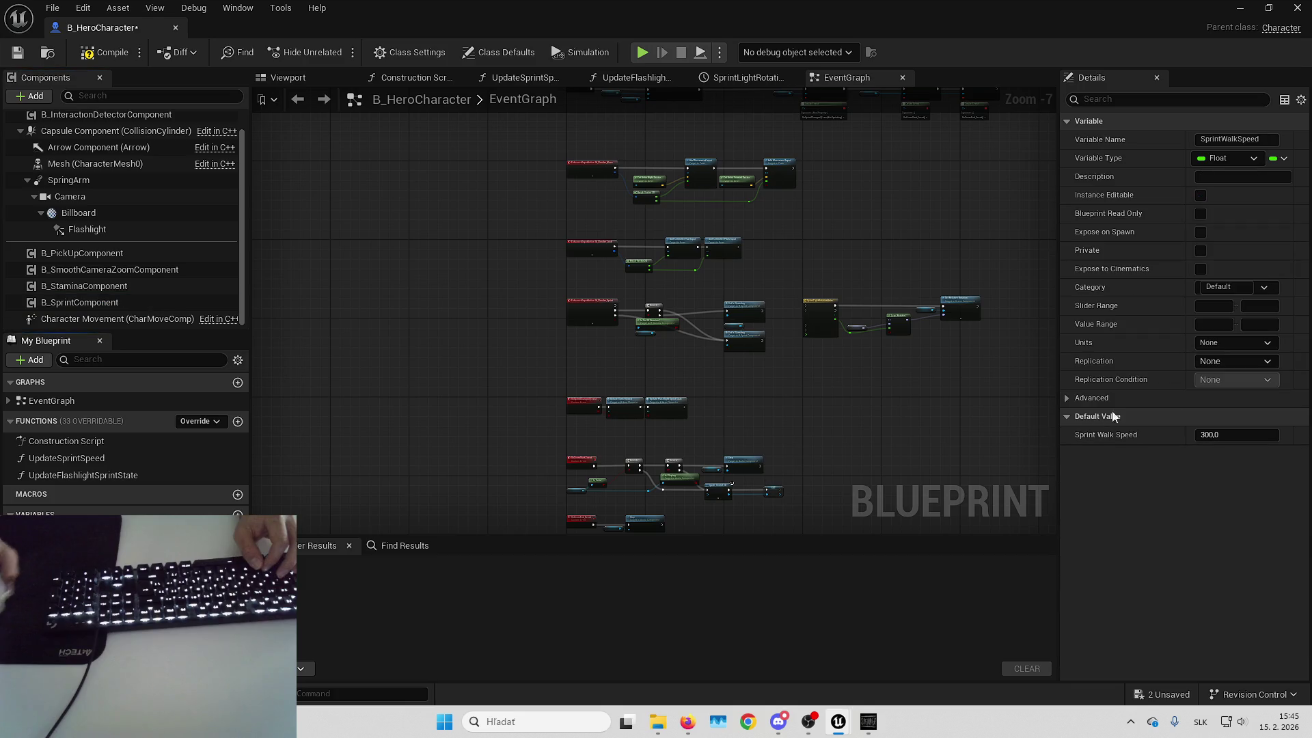
pyautogui.write('1000')
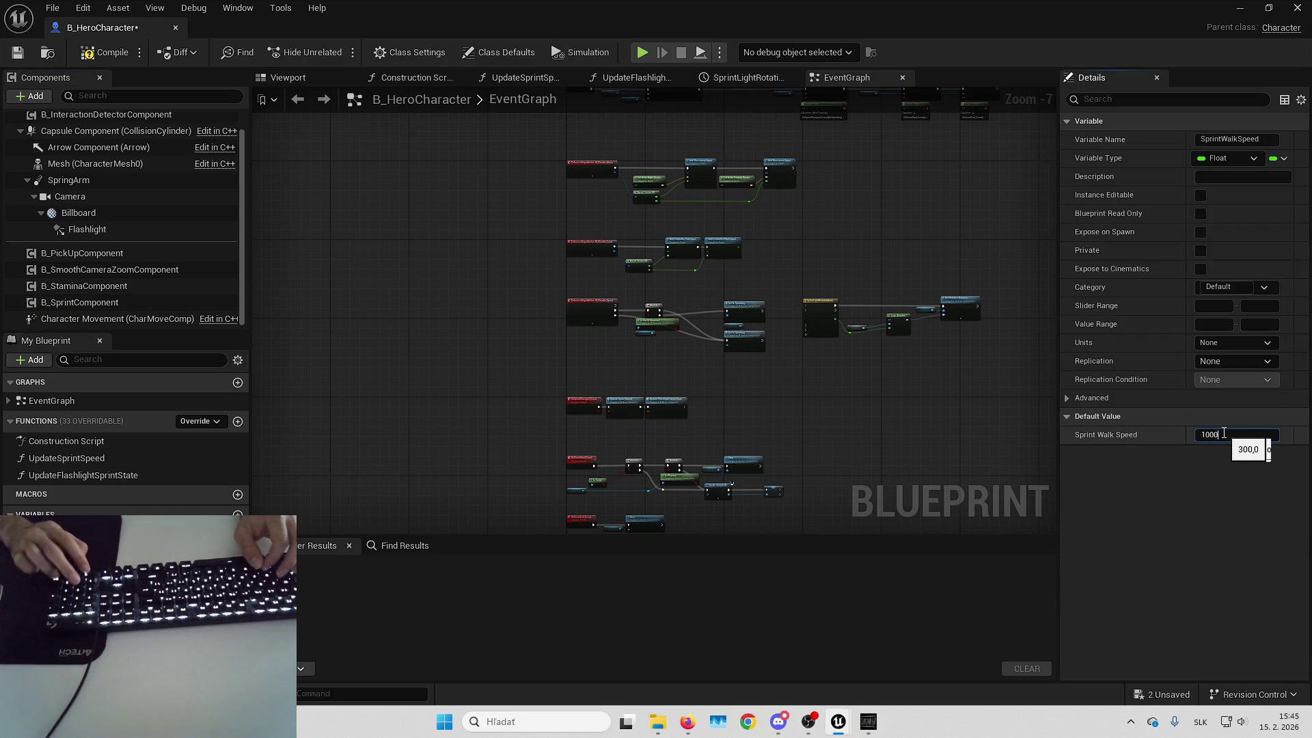
pyautogui.press('Return')
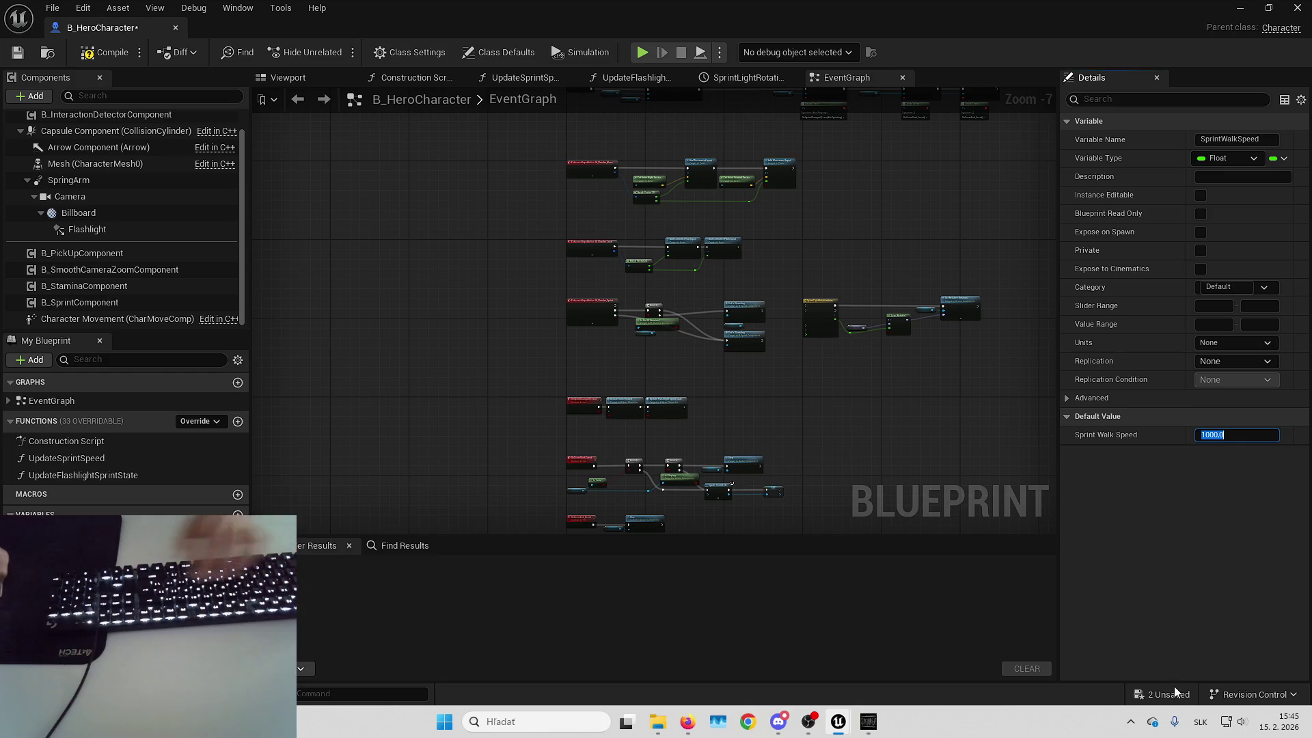
# Save and compile the hero blueprint, then return to the forest level
pyautogui.hotkey('ctrl', 'shift', 's')
pyautogui.click(105, 55)
pyautogui.click(1236, 7)
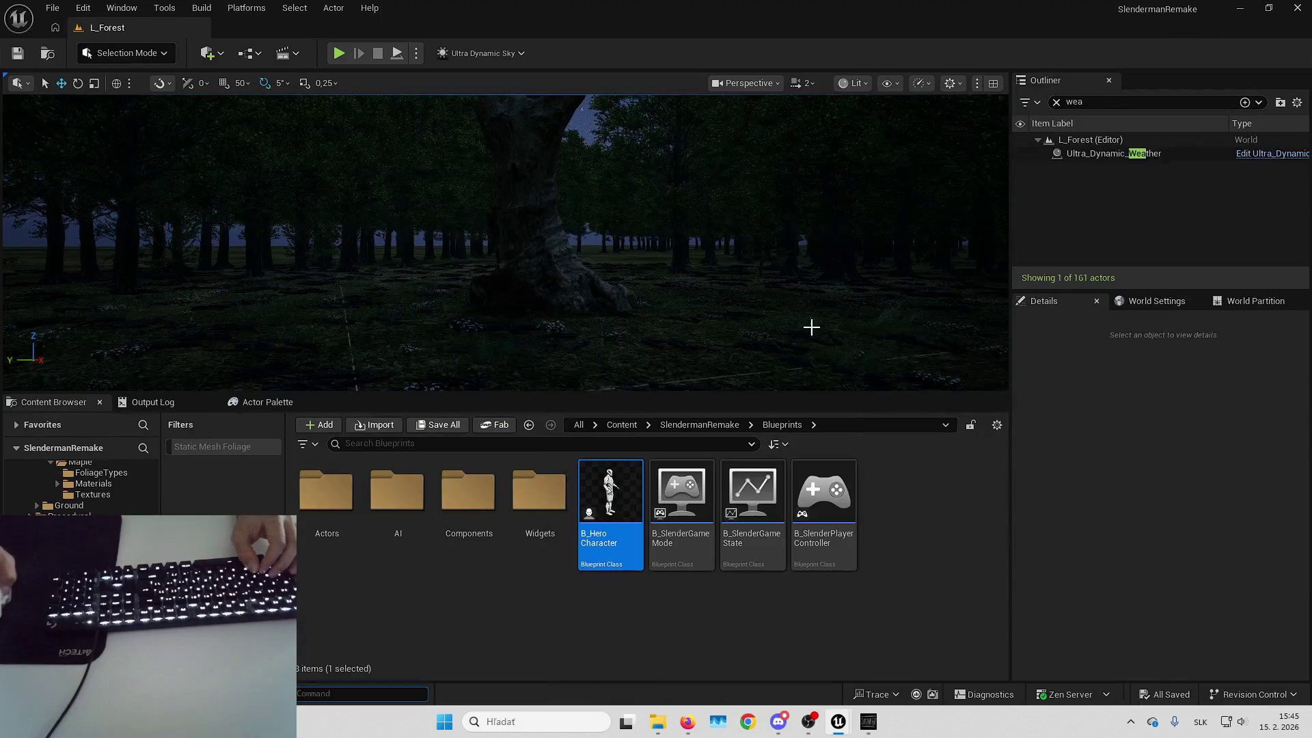
# Play-test L_Forest fullscreen, walking and sprinting to the dead tree, then stop
pyautogui.press('w')
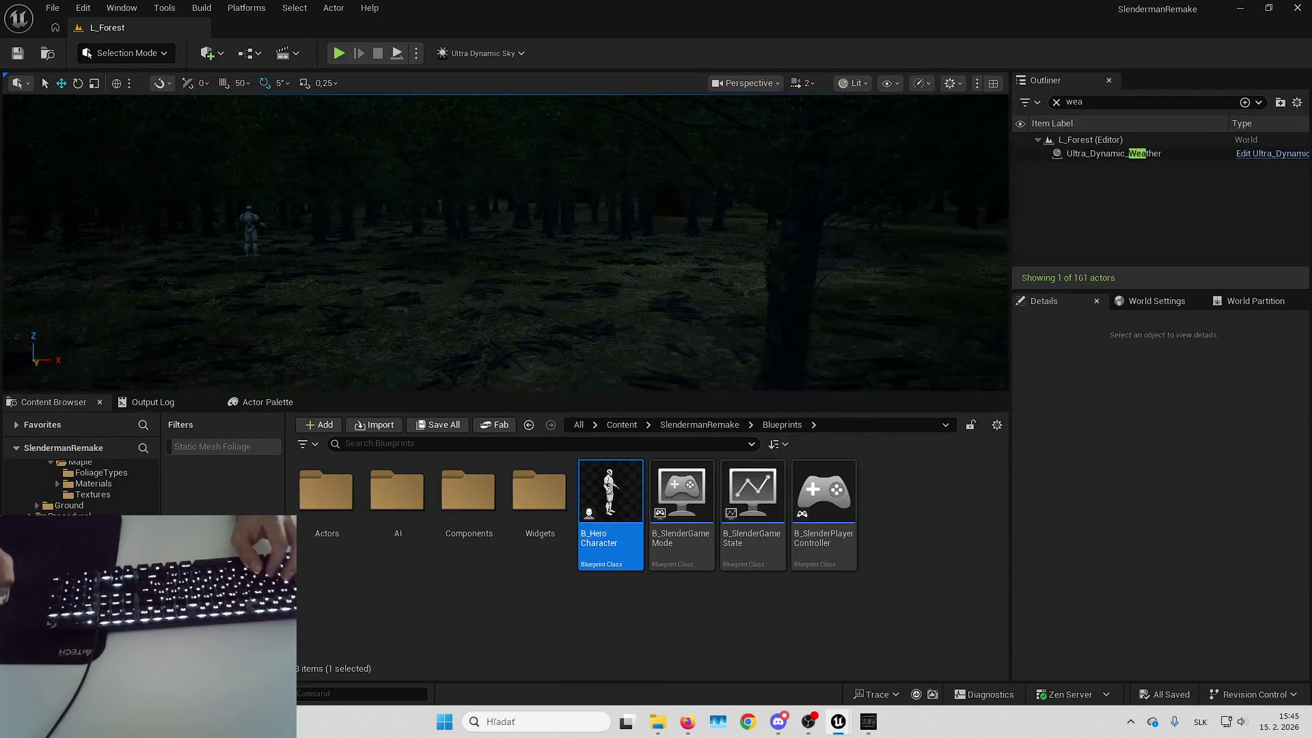
pyautogui.hotkey('alt', 'p')
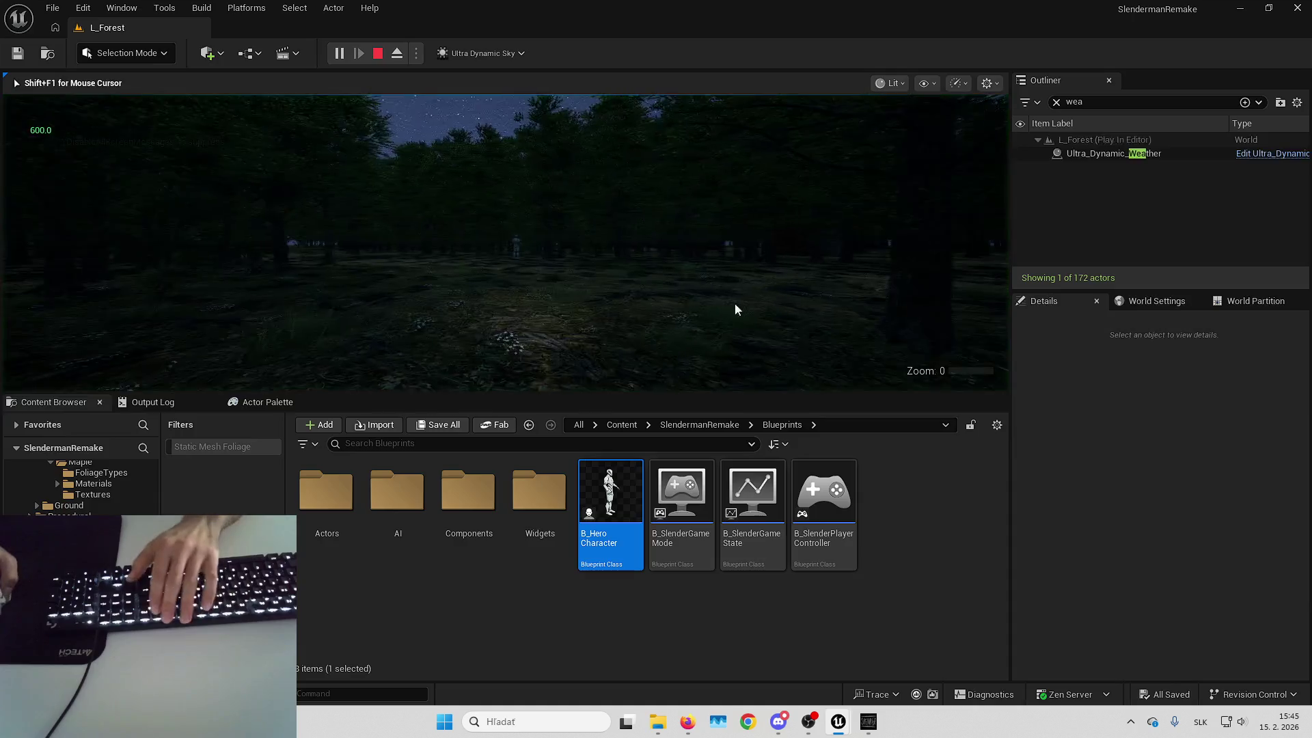
pyautogui.press('F11')
pyautogui.press('w')
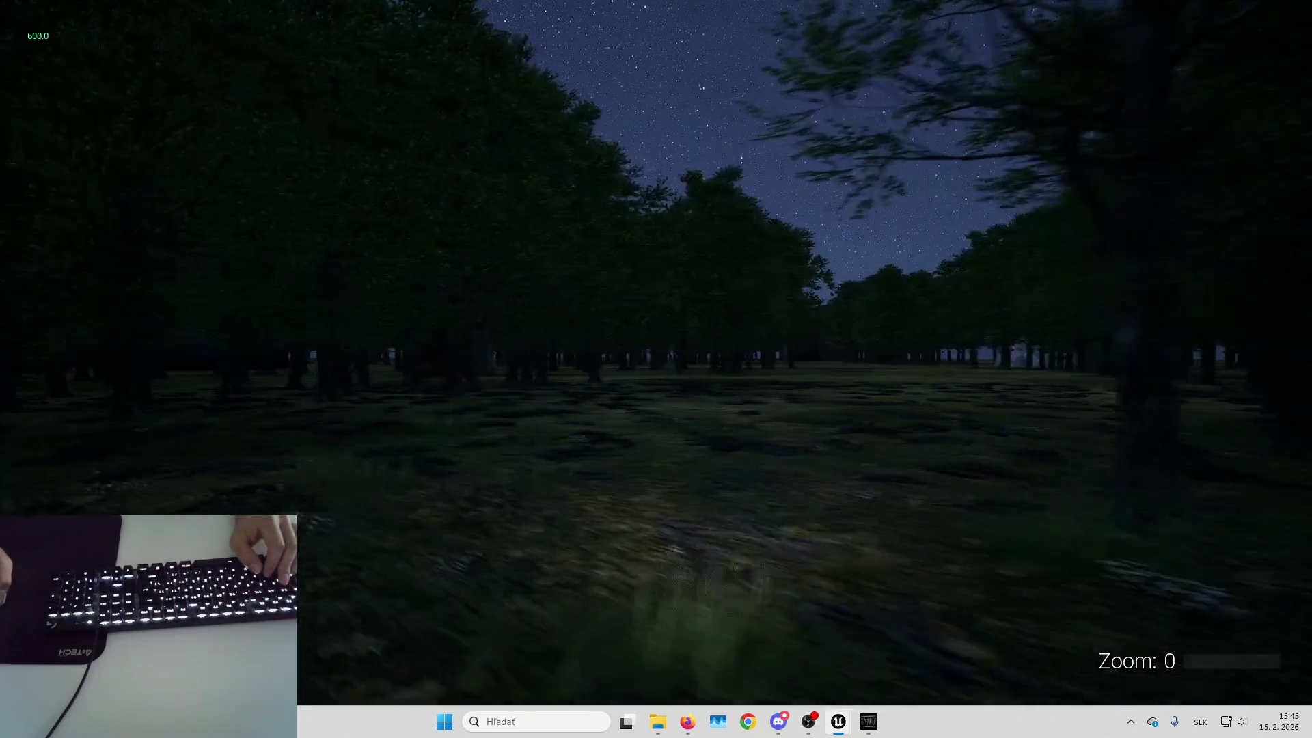
pyautogui.press('w')
pyautogui.press('shift')
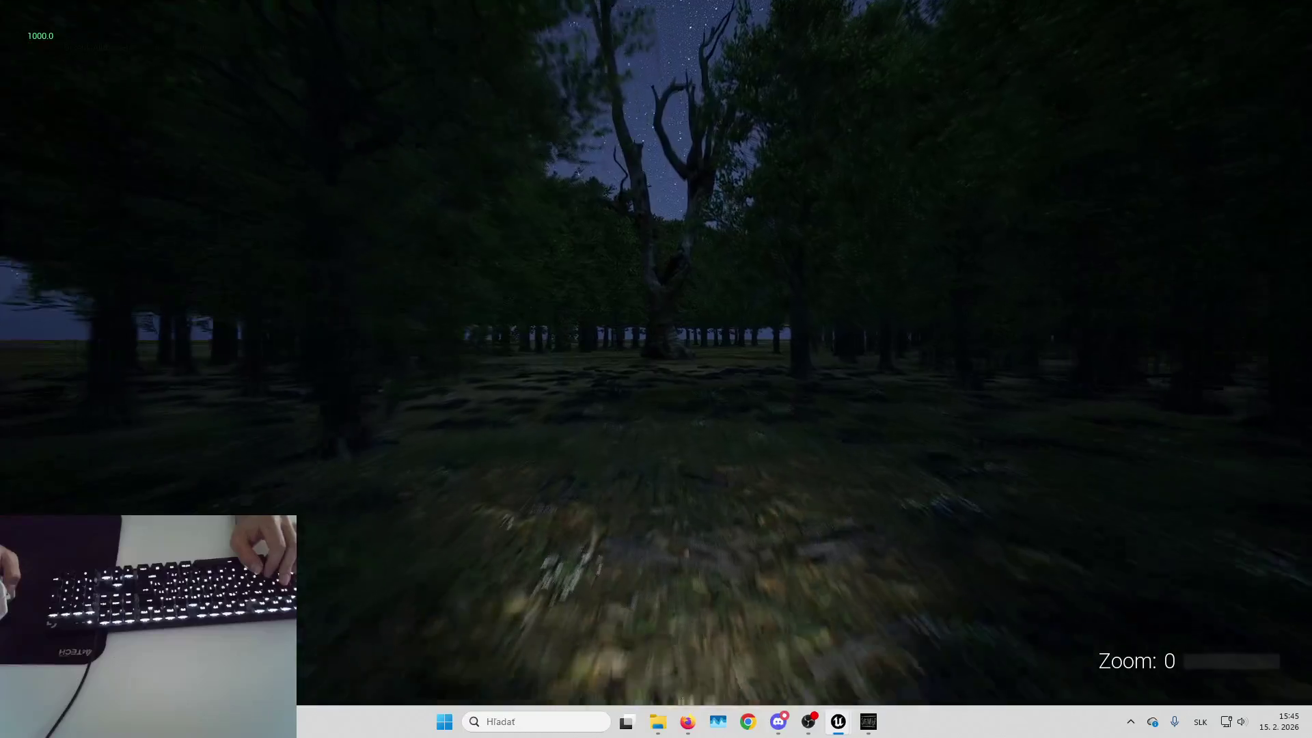
pyautogui.press('w')
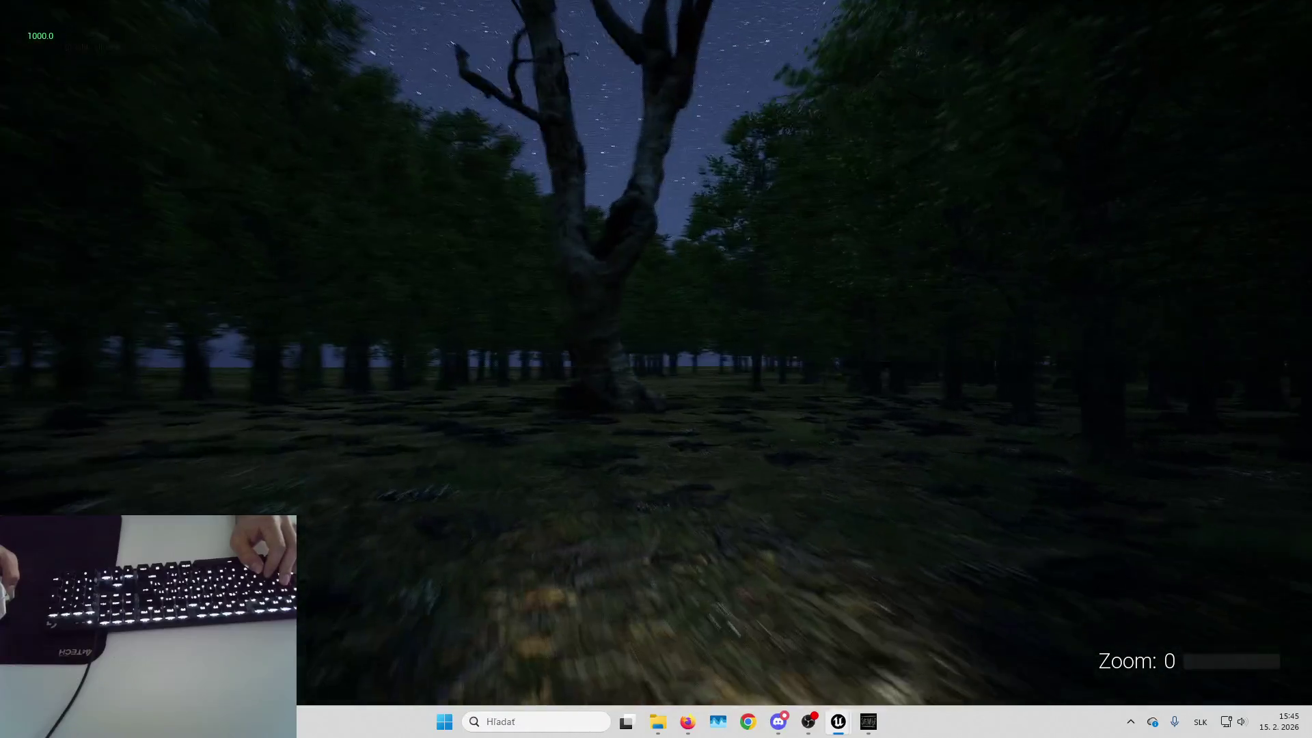
pyautogui.press('w')
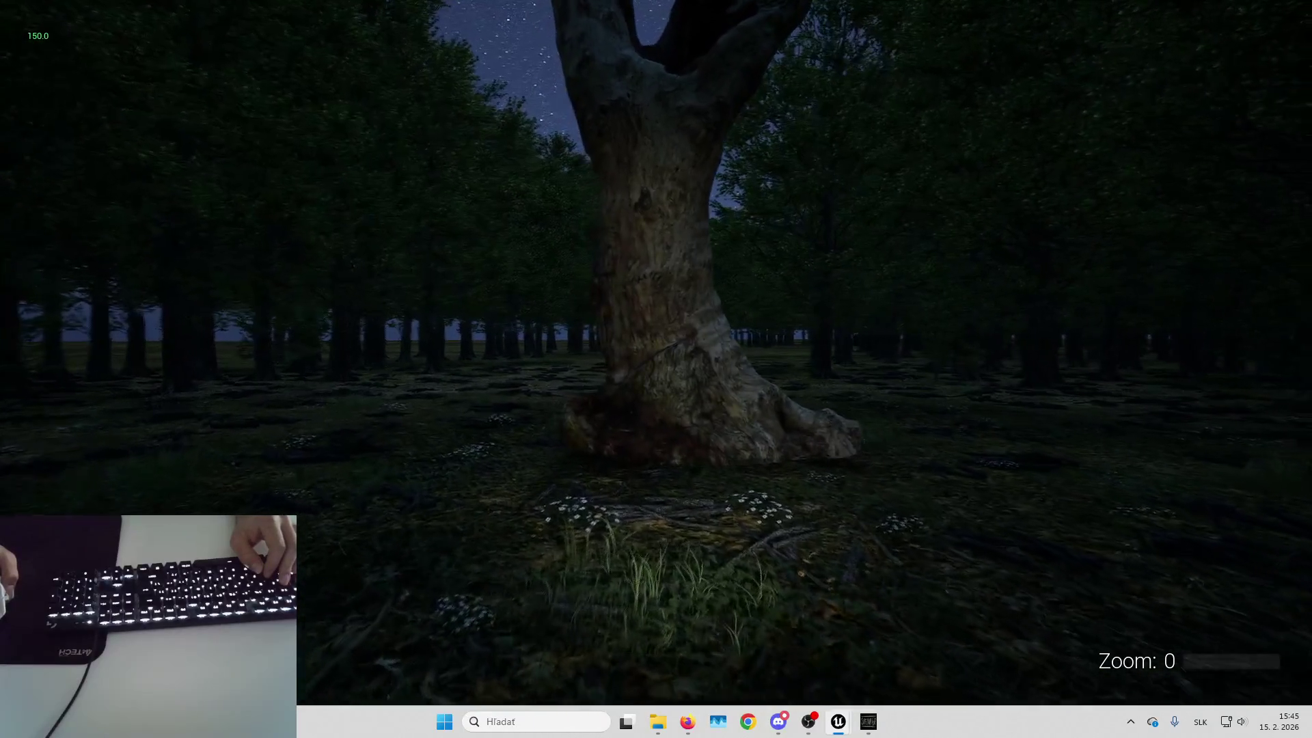
pyautogui.press('w')
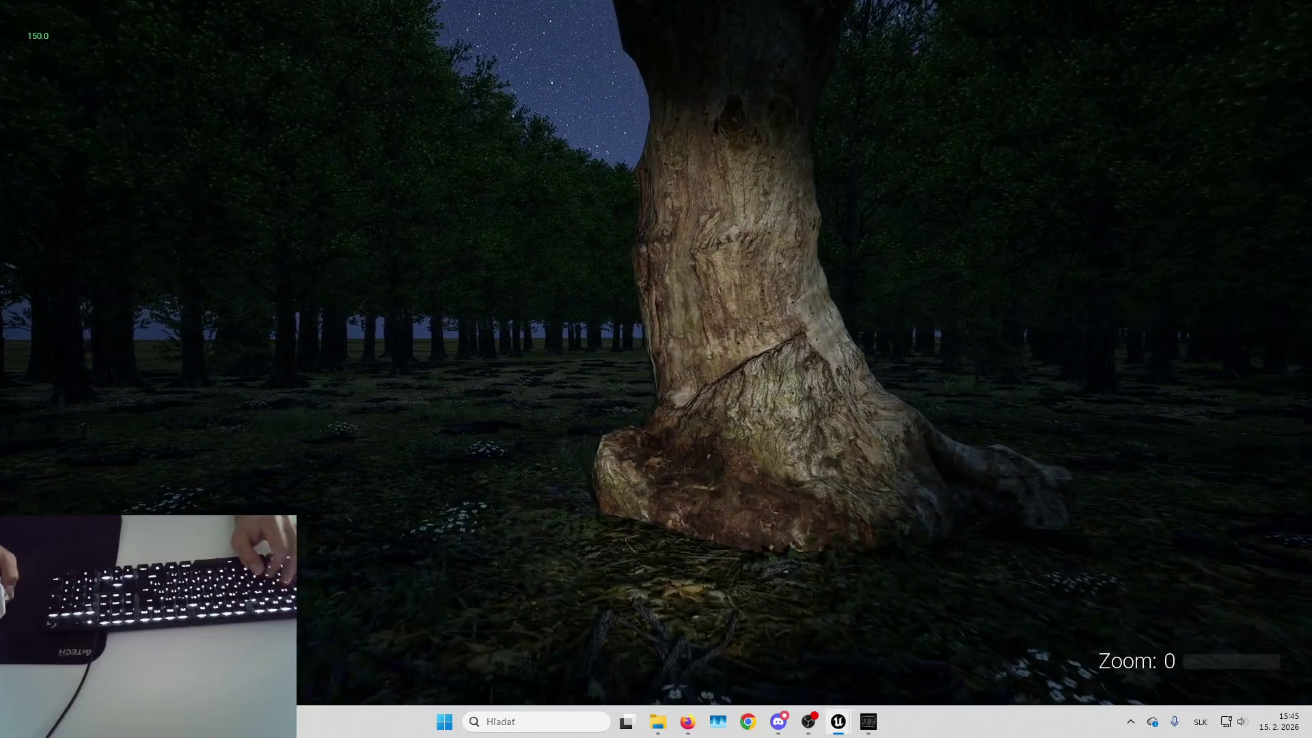
pyautogui.press('Escape')
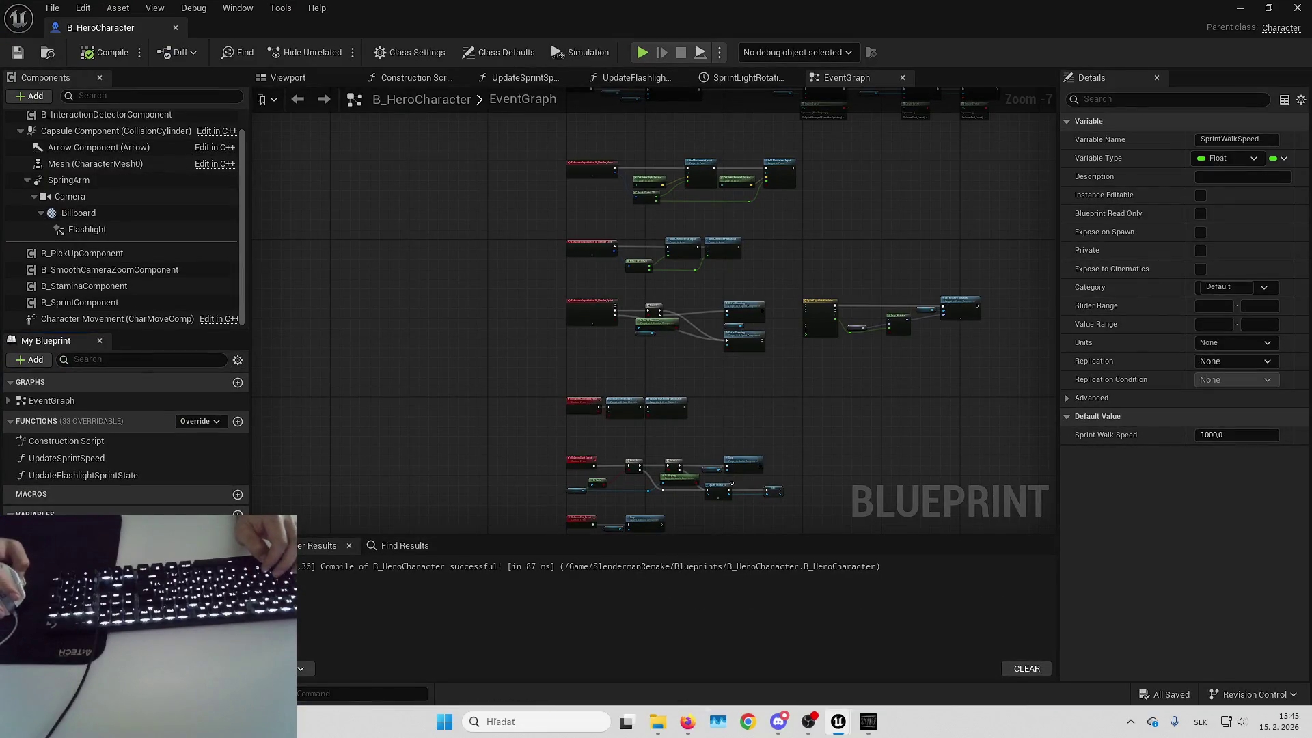
# Set Max Walk Speed to 600 and Sprint Walk Speed to 1200, then recompile
pyautogui.write('600')
pyautogui.press('Return')
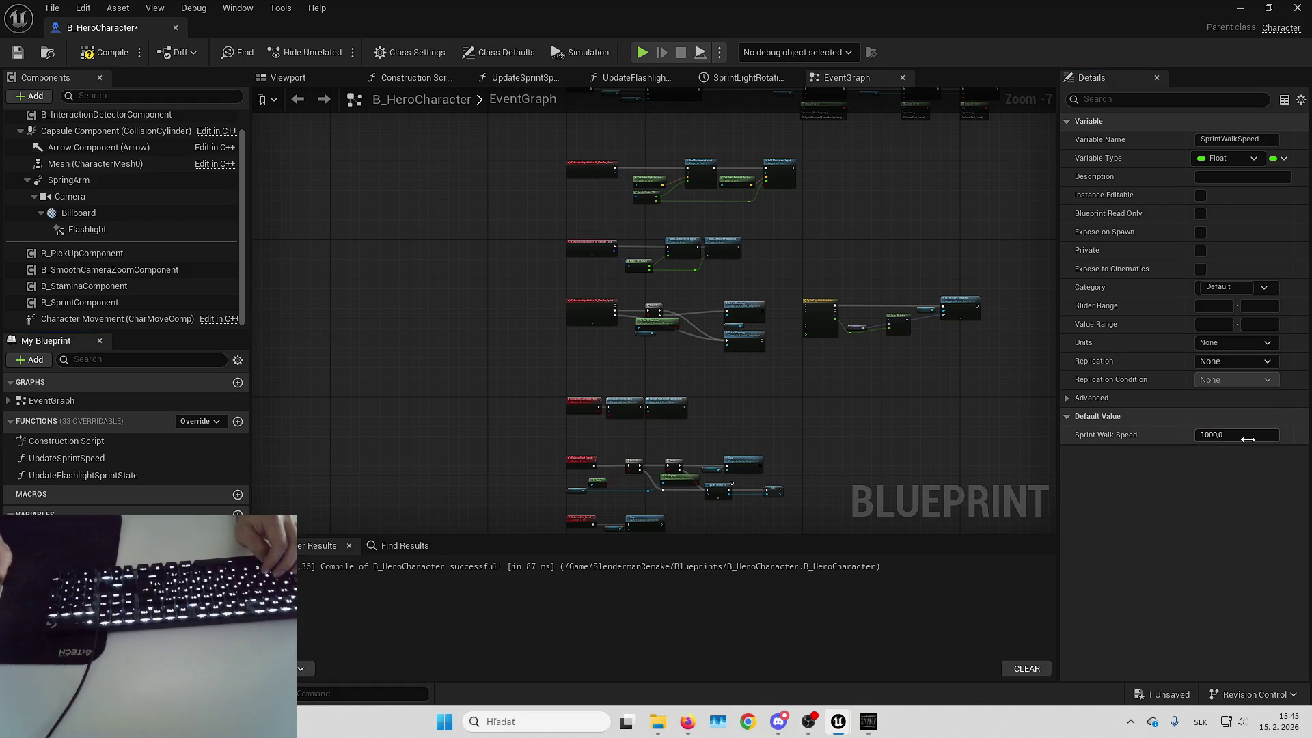
pyautogui.click(1248, 439)
pyautogui.press('Return')
pyautogui.click(121, 59)
# Play-test the forest sprinting at 1200, then stop and frame the red car
pyautogui.click(1229, 8)
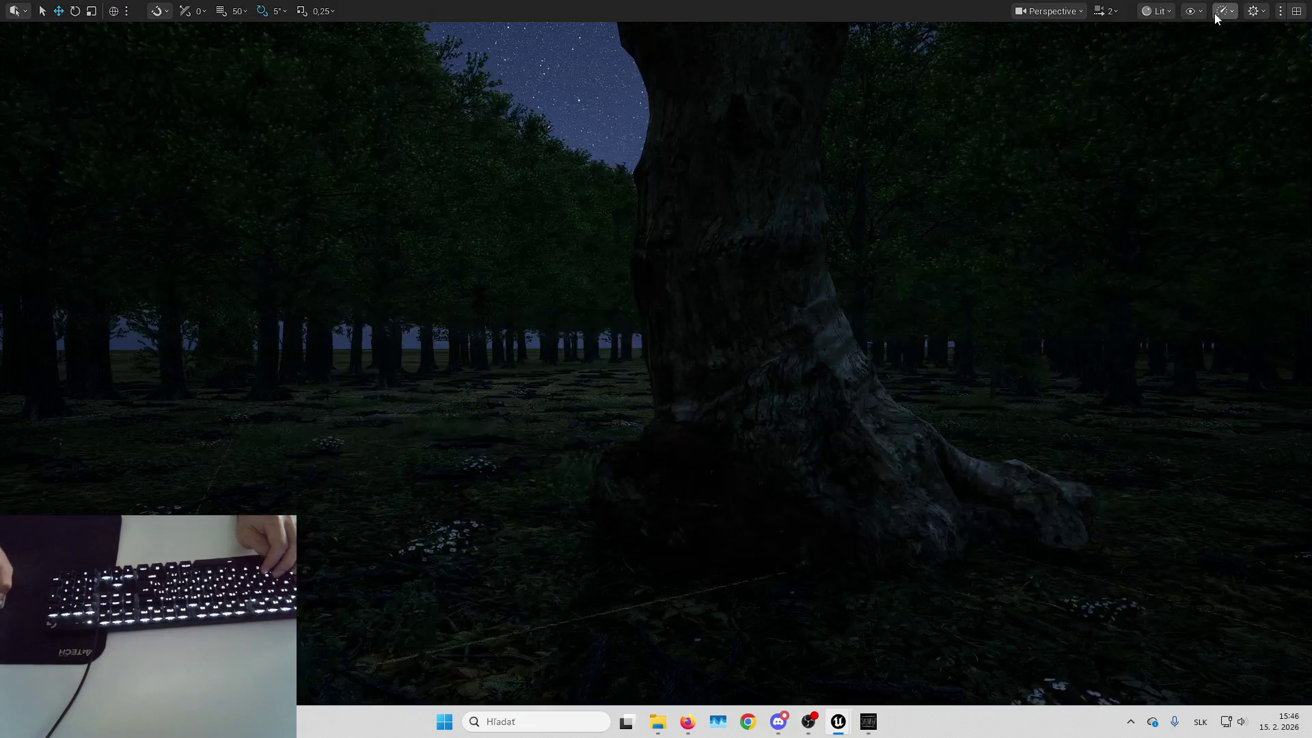
pyautogui.click(1215, 12)
pyautogui.press('w')
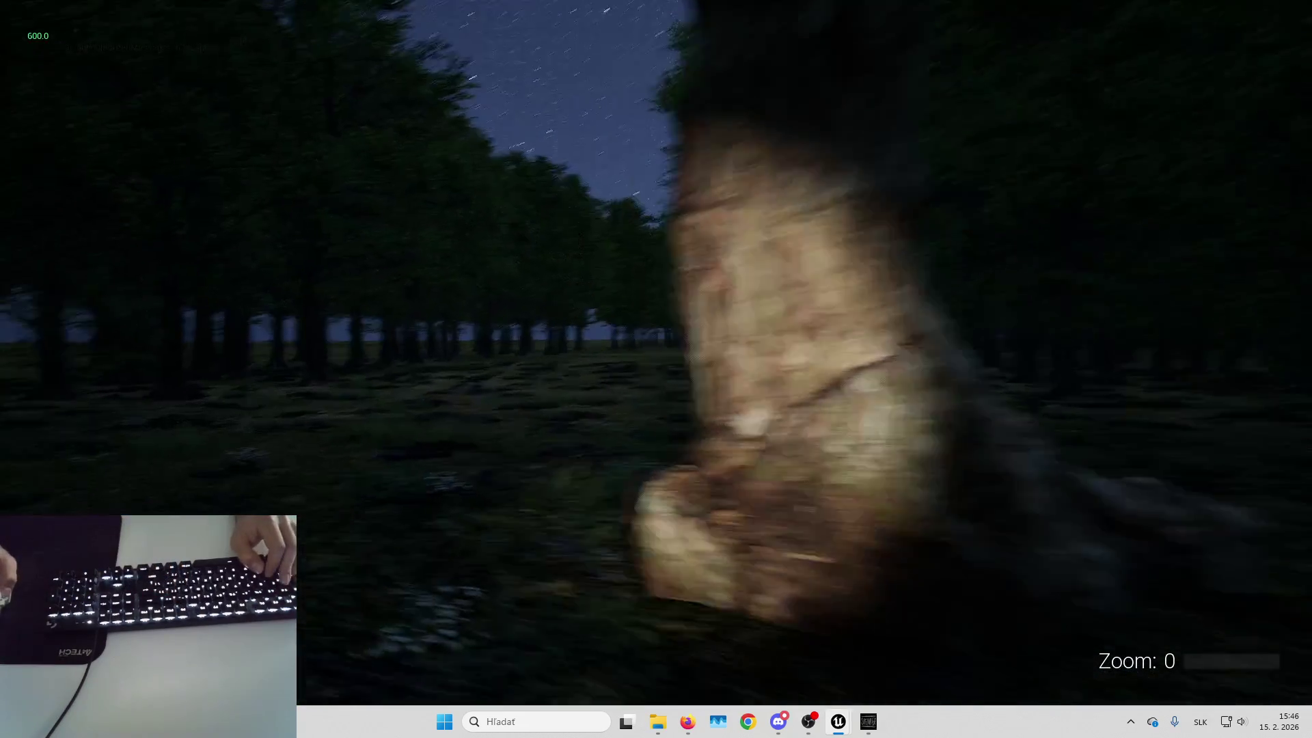
pyautogui.press('shift')
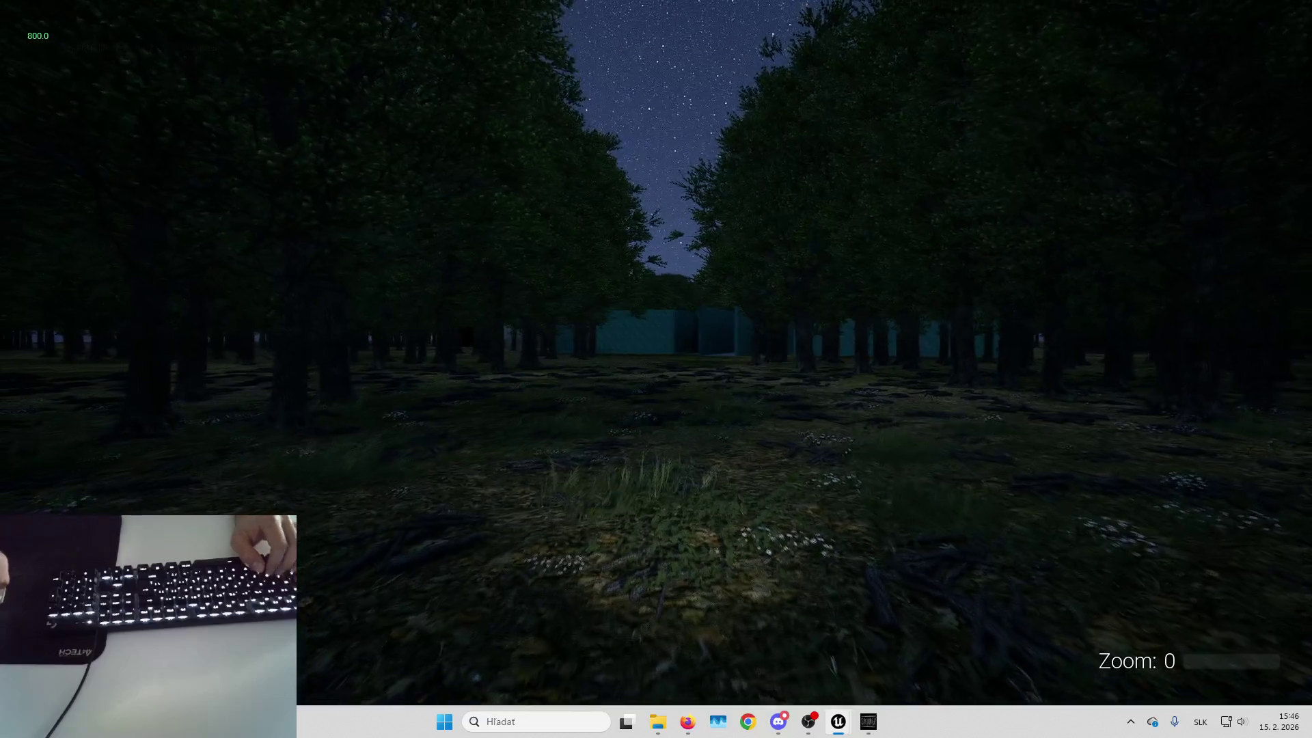
pyautogui.press('Escape')
pyautogui.press('f')
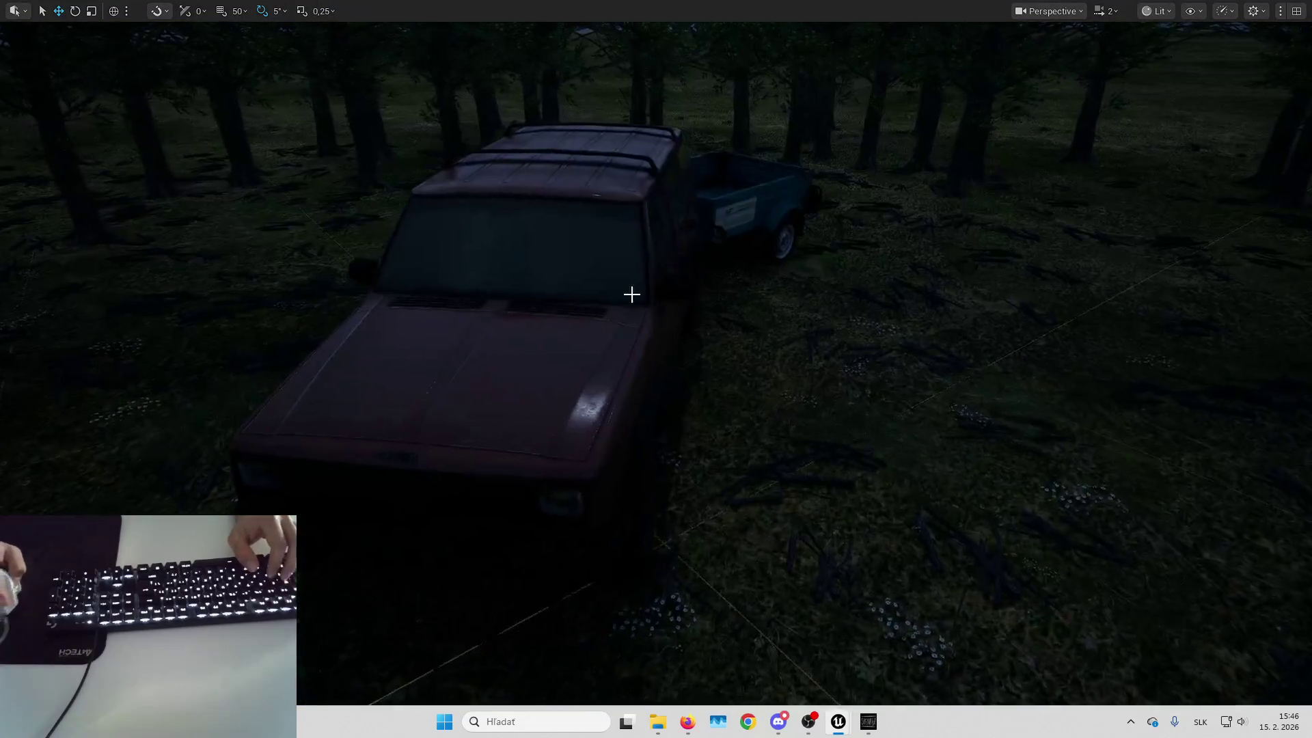
# Scale the jeep down to 0,6
pyautogui.press('F11')
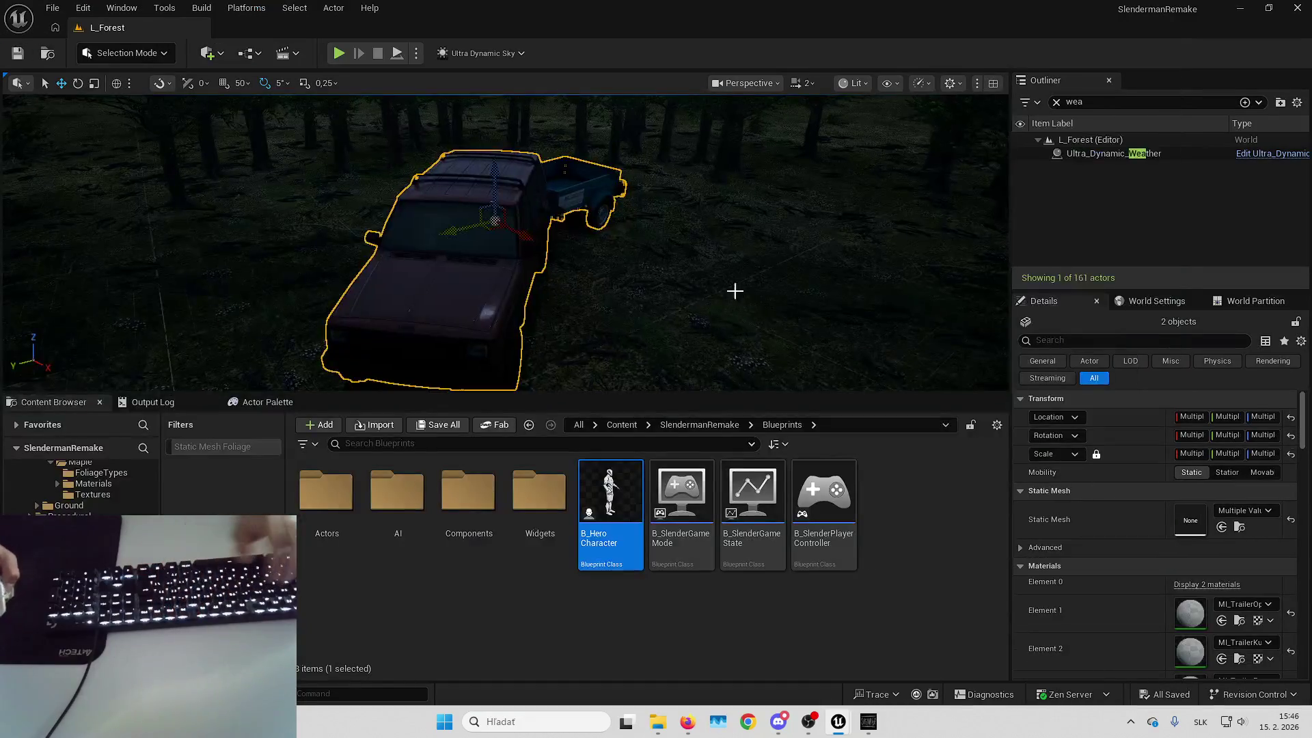
pyautogui.press('r')
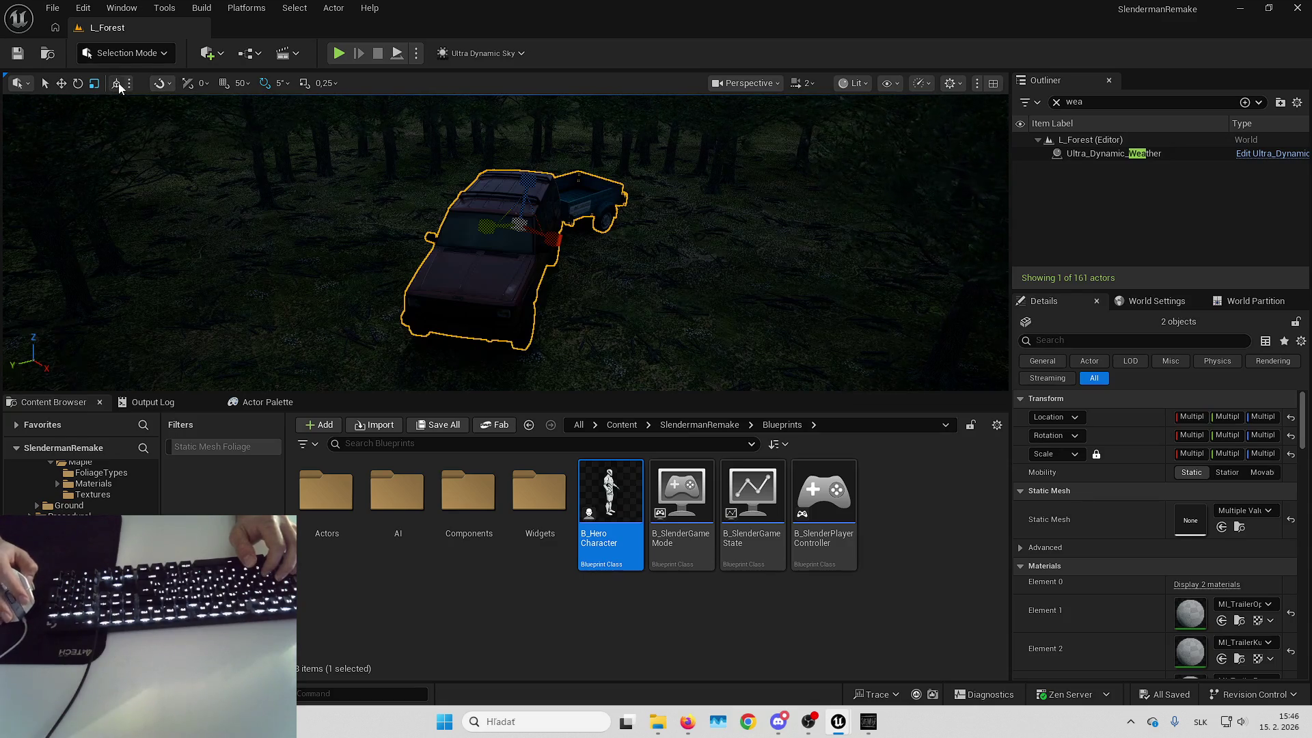
pyautogui.click(499, 290)
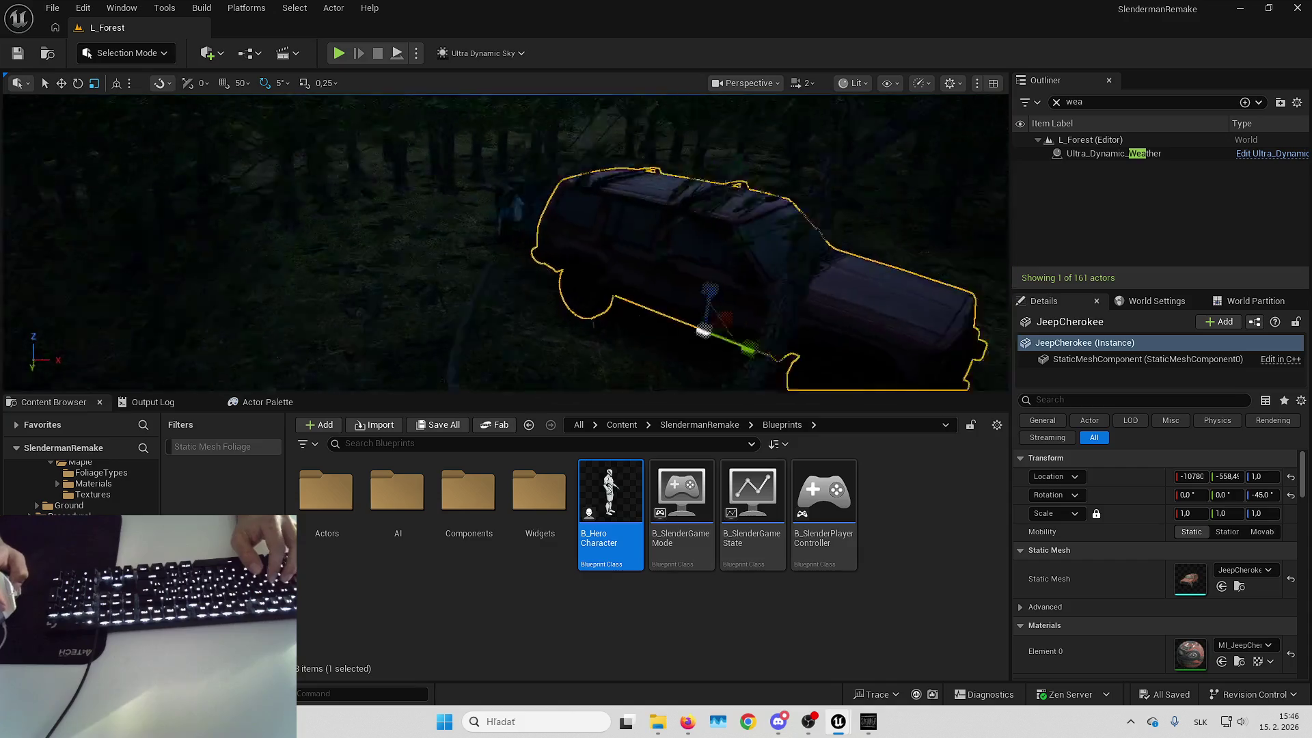
pyautogui.moveTo(498, 291); pyautogui.dragTo(444, 273)
pyautogui.click(1193, 513)
pyautogui.write('0,6')
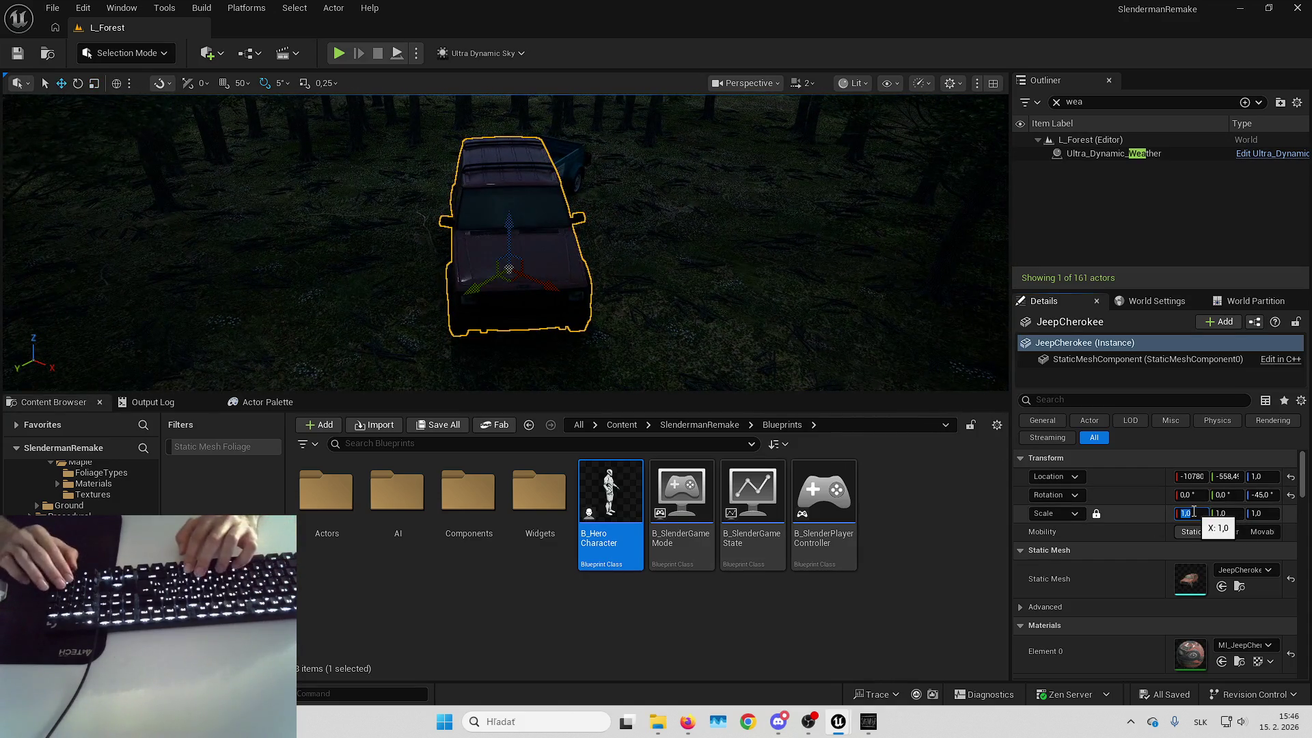
pyautogui.press('Return')
# Shrink the car trailer by multiplying its scale by 0,6
pyautogui.moveTo(506, 246)
pyautogui.mouseDown()
pyautogui.moveTo(424, 246)
pyautogui.moveTo(670, 249)
pyautogui.mouseUp()
pyautogui.click(547, 211)
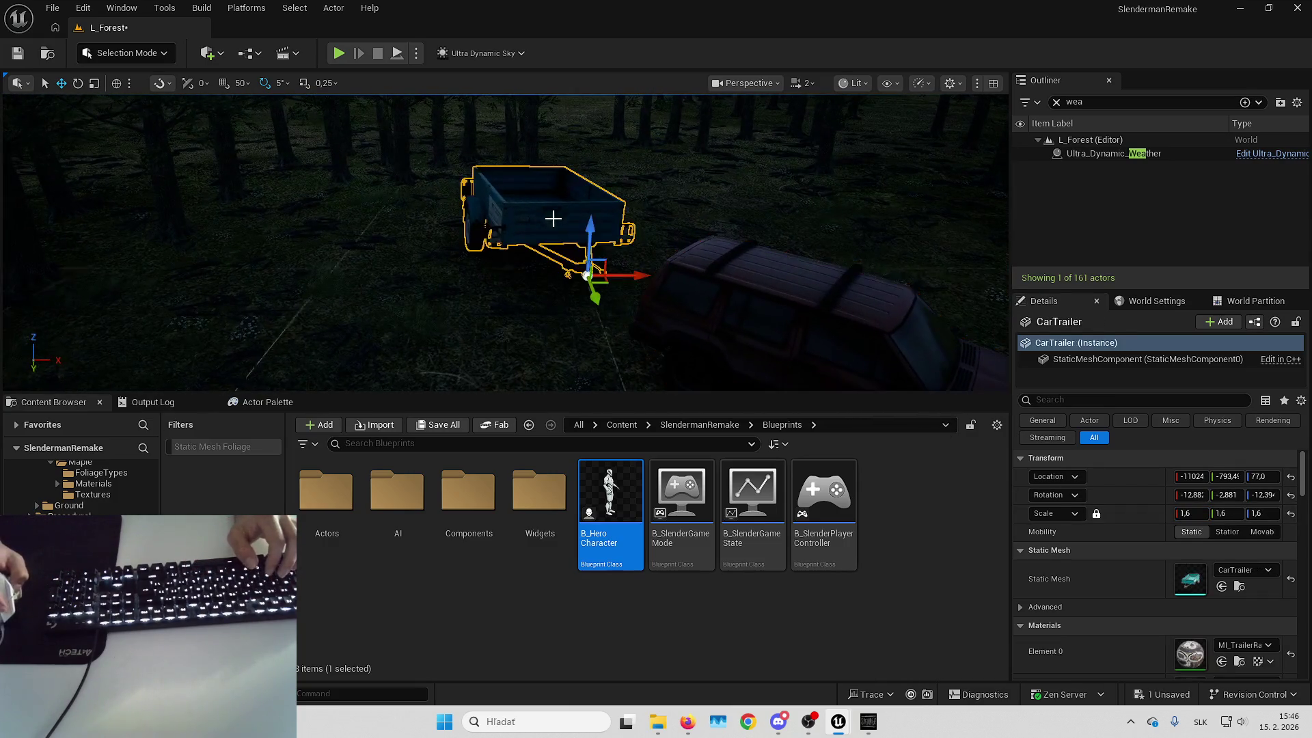
pyautogui.click(1189, 519)
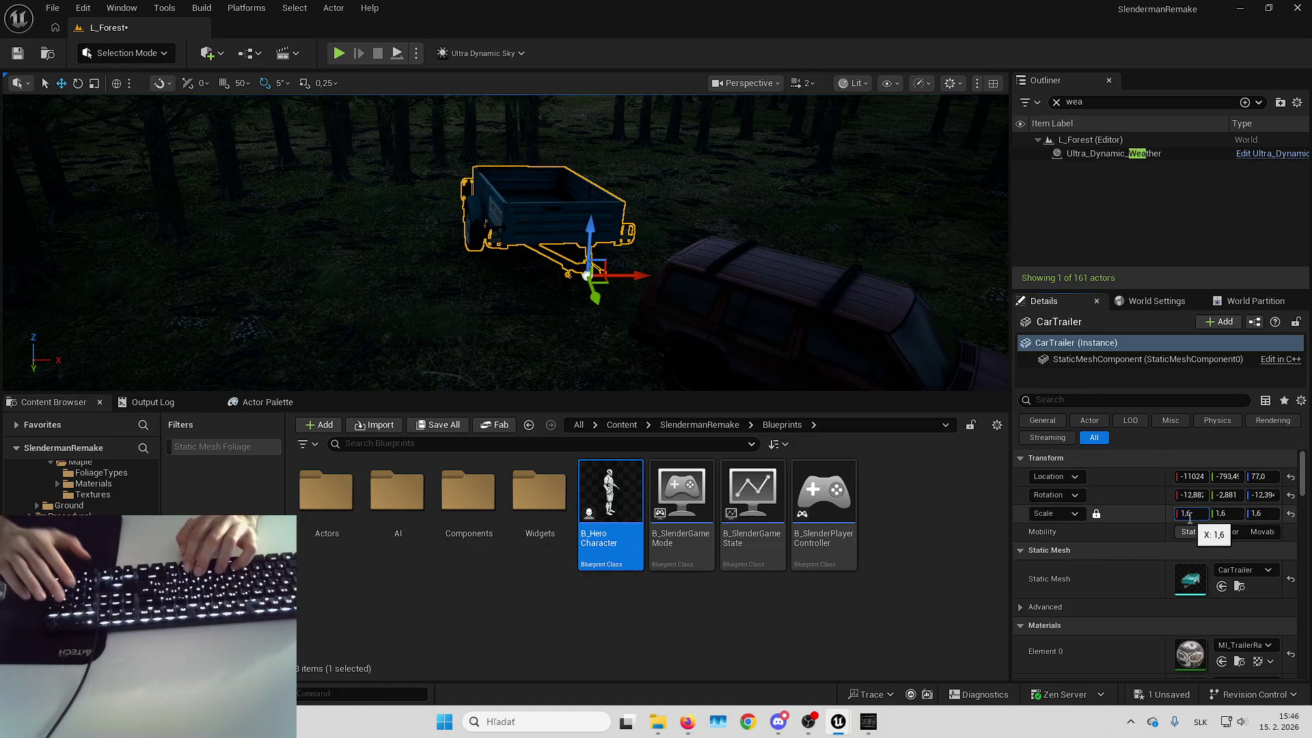
pyautogui.write('*0,6')
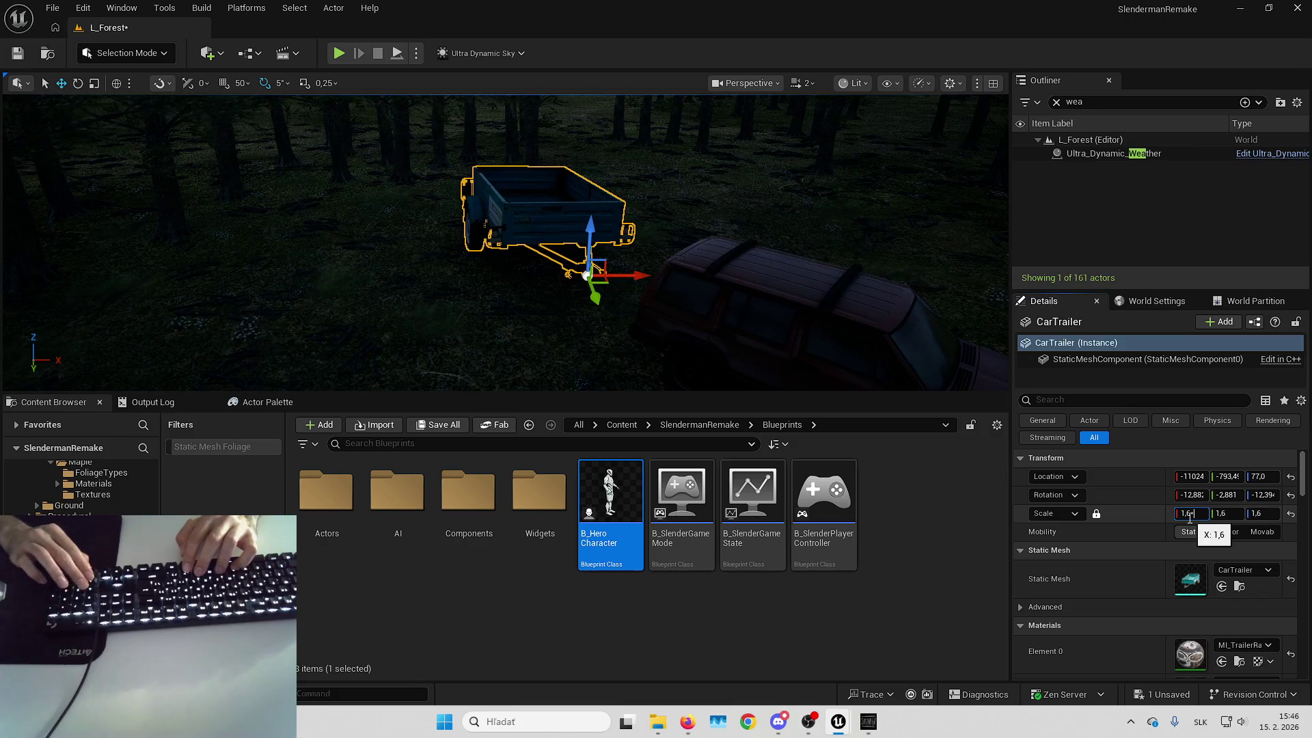
pyautogui.press('Return')
# Undo an accidental trailer move and switch the viewport to Unlit rendering
pyautogui.moveTo(697, 243); pyautogui.dragTo(587, 253)
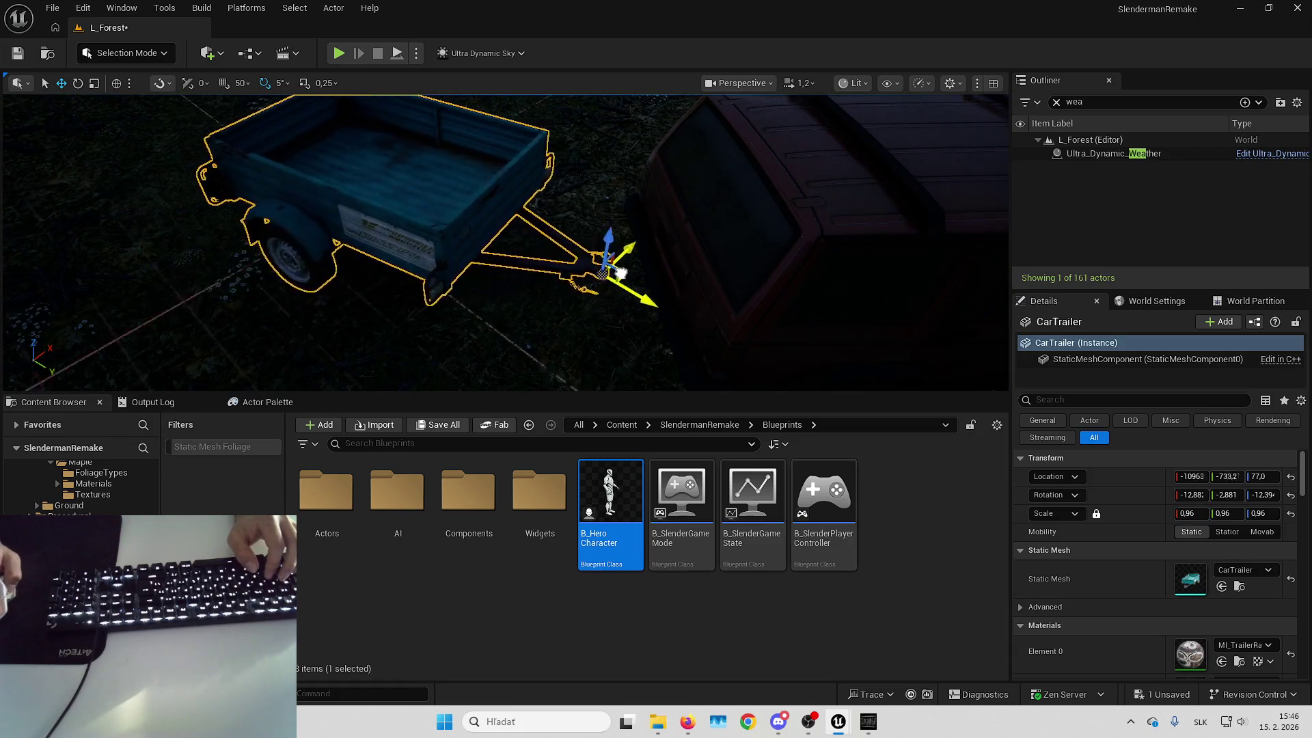
pyautogui.moveTo(693, 285); pyautogui.dragTo(251, 93)
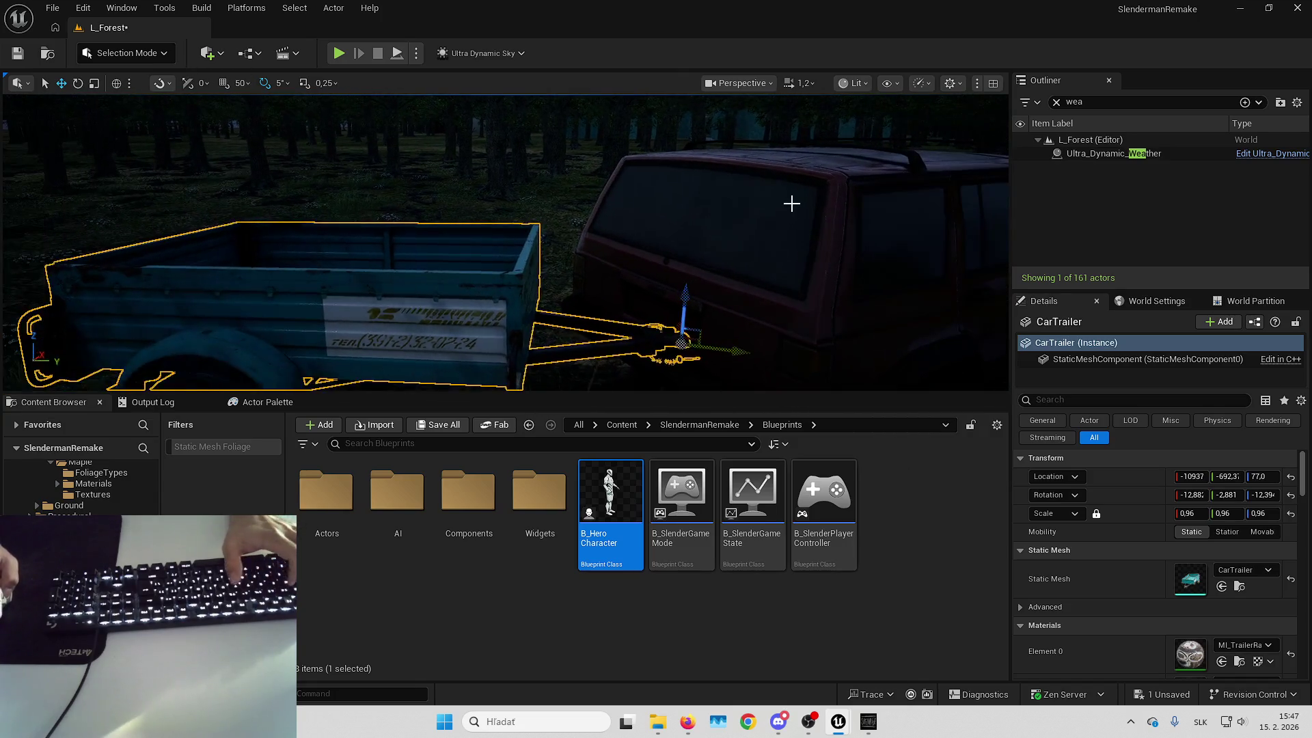
pyautogui.hotkey('ctrl', 'z')
pyautogui.moveTo(790, 203)
pyautogui.mouseDown()
pyautogui.moveTo(796, 240)
pyautogui.moveTo(751, 218)
pyautogui.mouseUp()
pyautogui.scroll(-2, 751, 219)
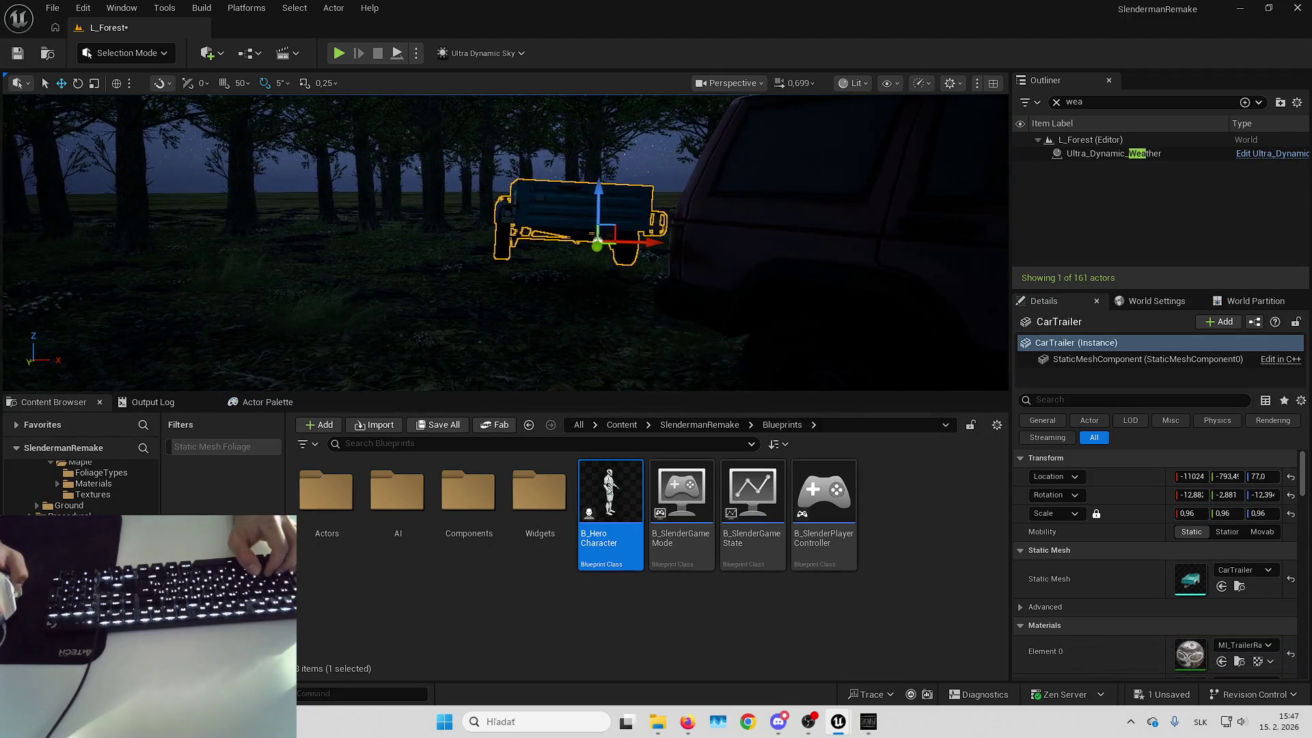
pyautogui.click(854, 83)
pyautogui.click(868, 147)
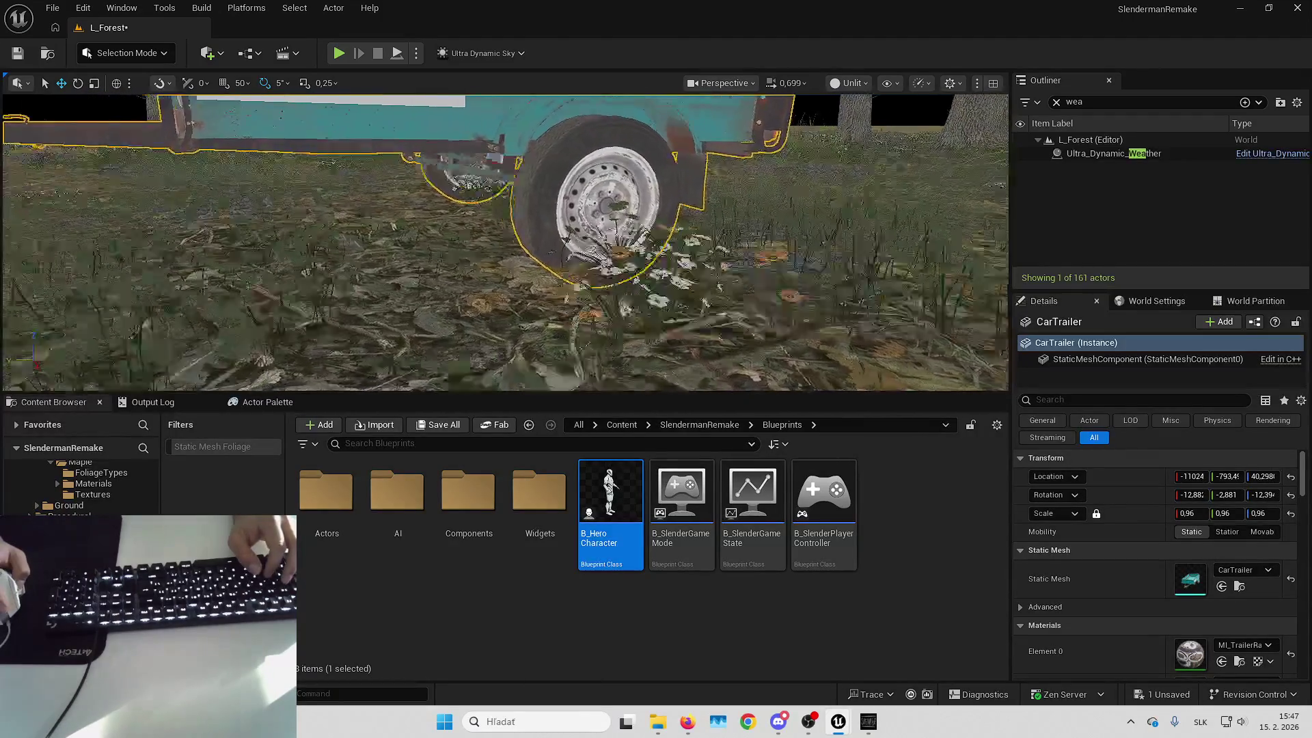
# Reset the trailer's rotation and set its roll to -15°
pyautogui.click(1290, 495)
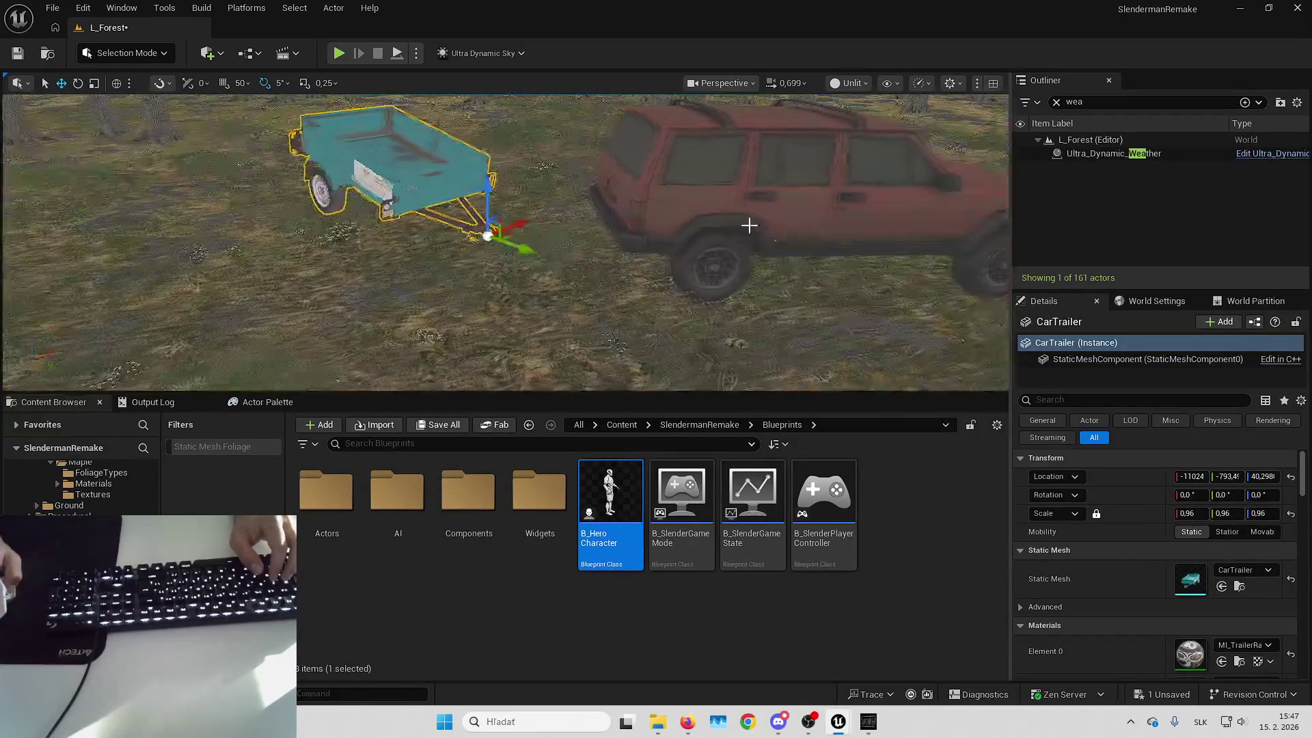
pyautogui.click(1203, 497)
pyautogui.write('20')
pyautogui.press('Return')
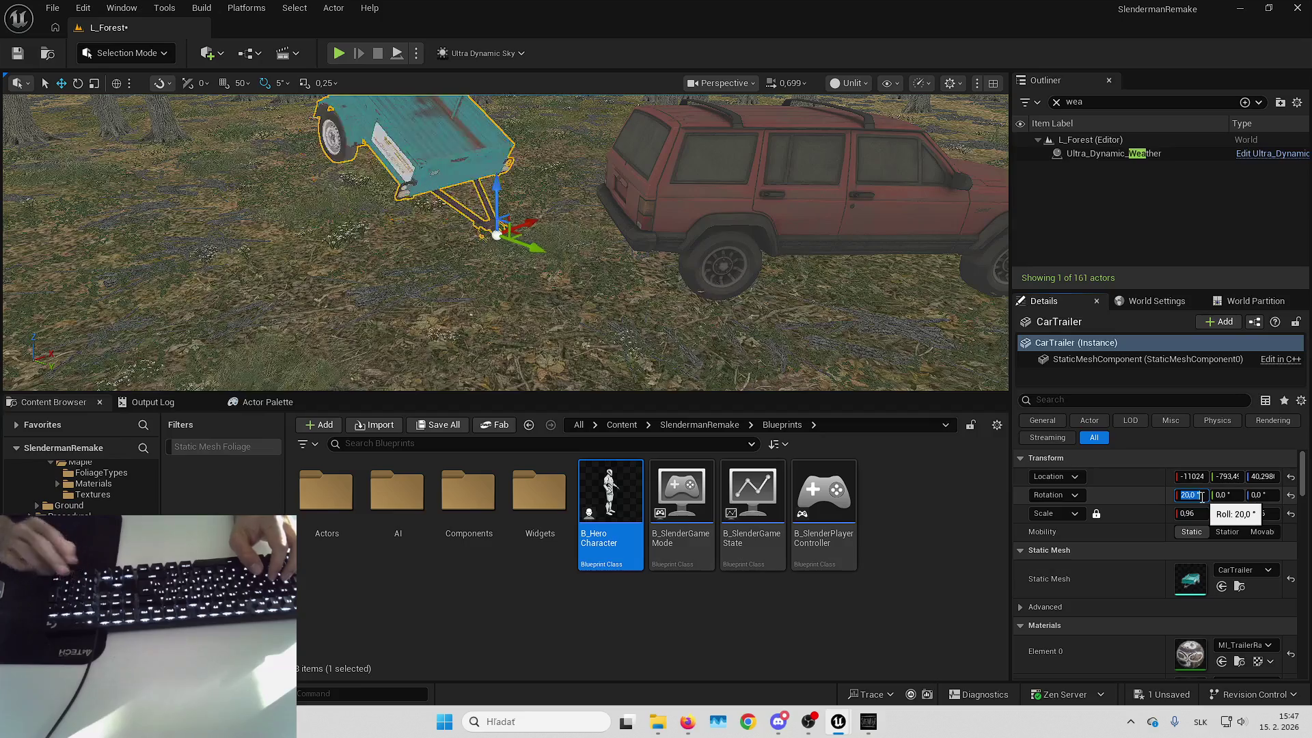
pyautogui.write('-20')
pyautogui.press('Return')
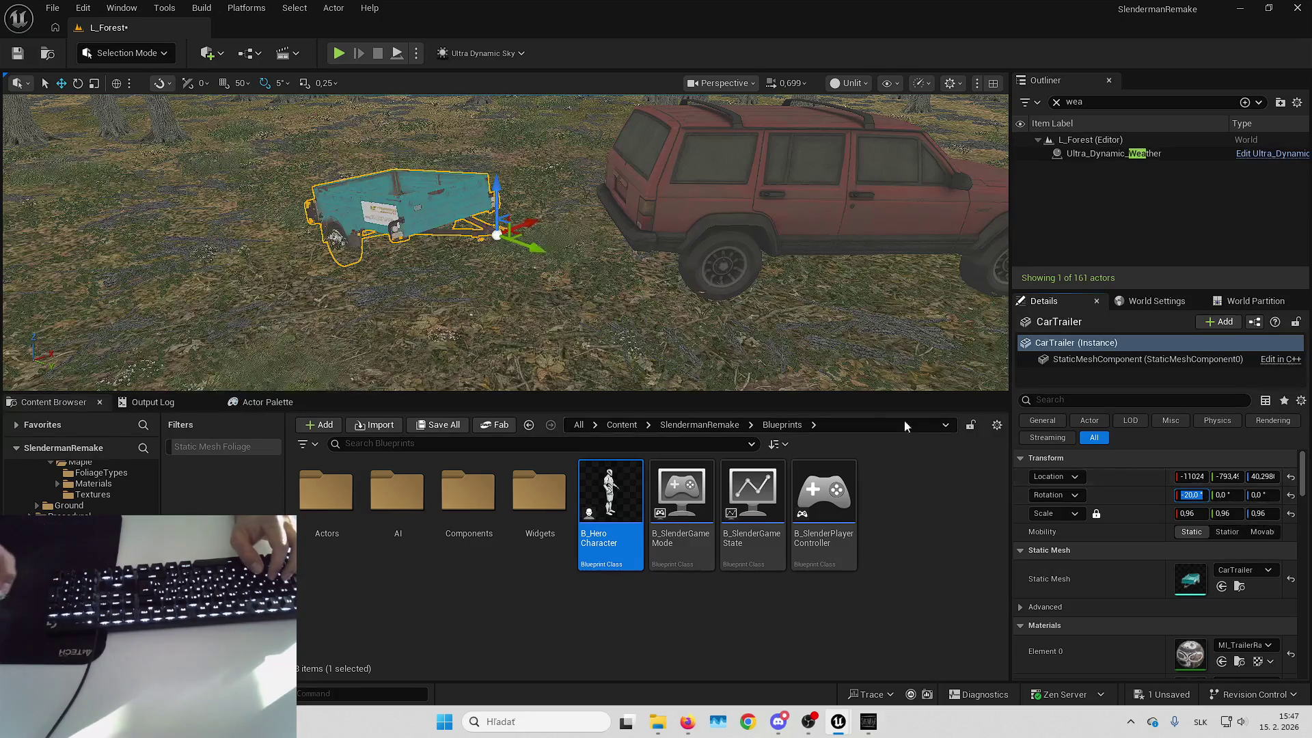
pyautogui.write('-15')
pyautogui.press('Return')
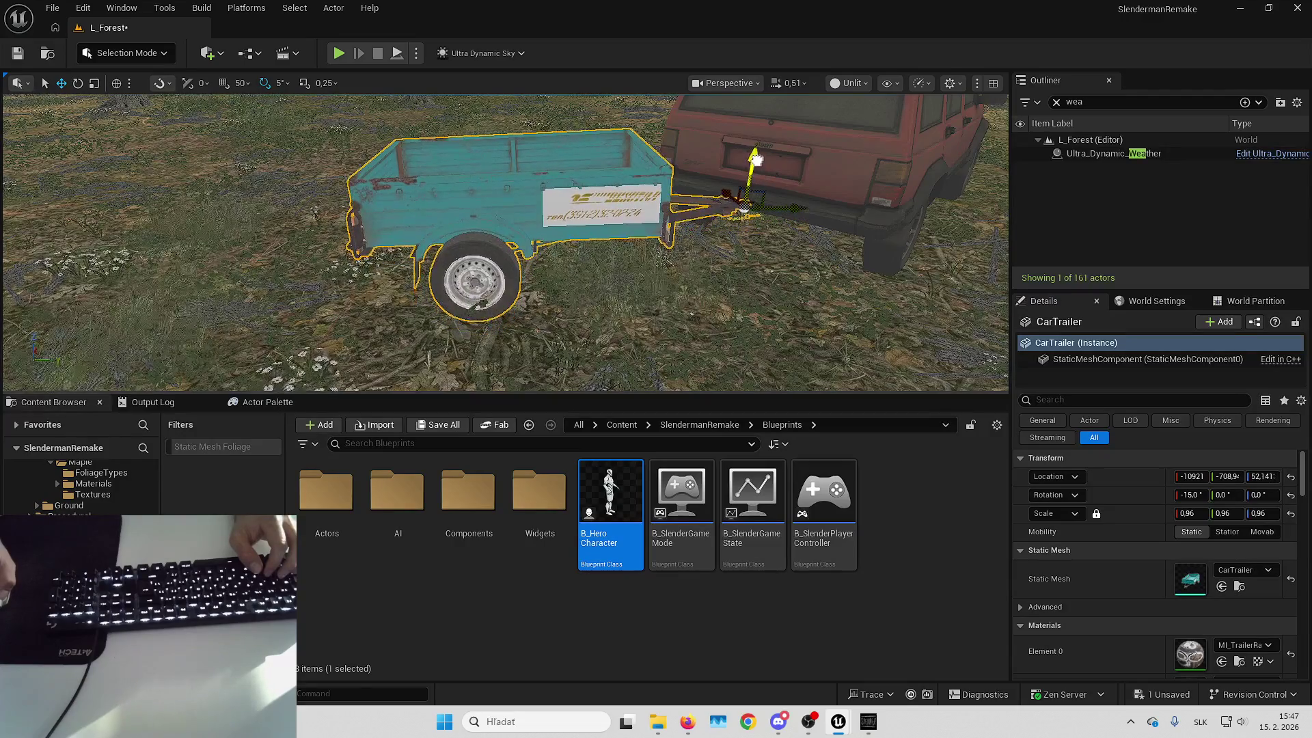
# Turn the trailer to -20° yaw behind the red car, then play the level
pyautogui.moveTo(790, 164); pyautogui.dragTo(790, 164)
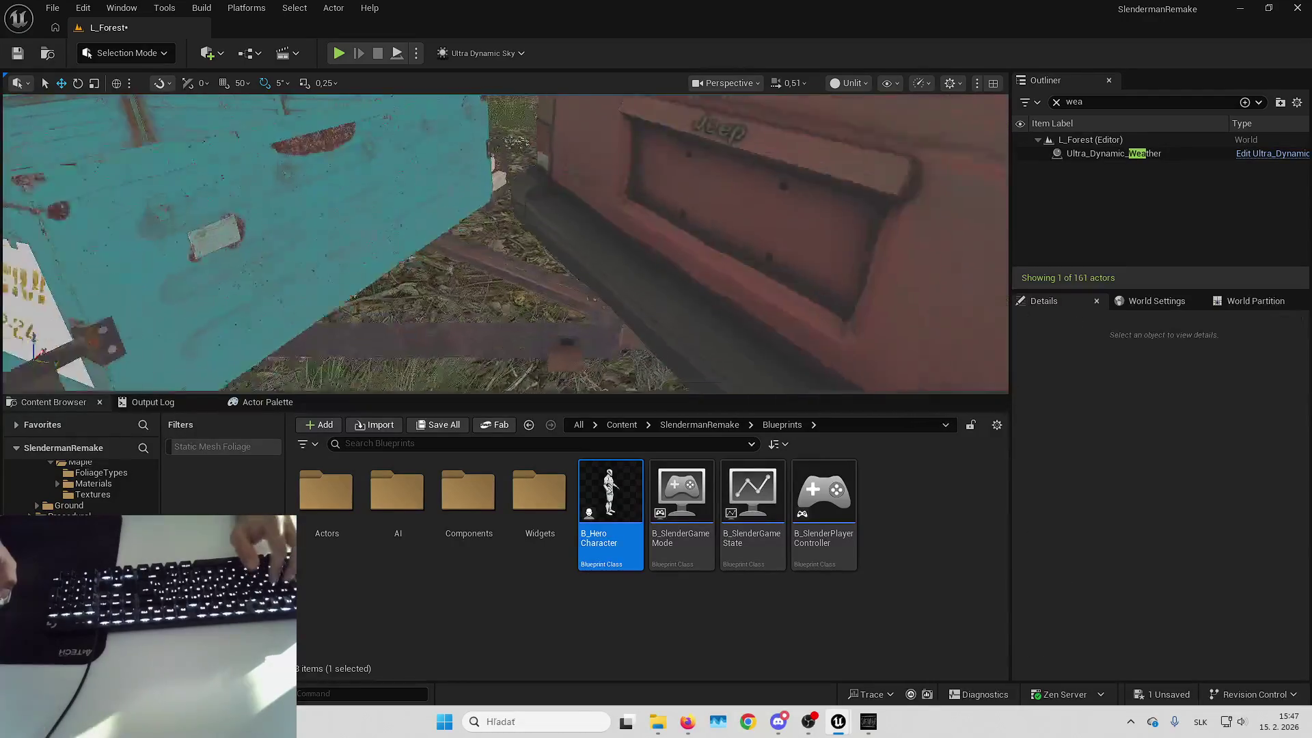
pyautogui.click(691, 179)
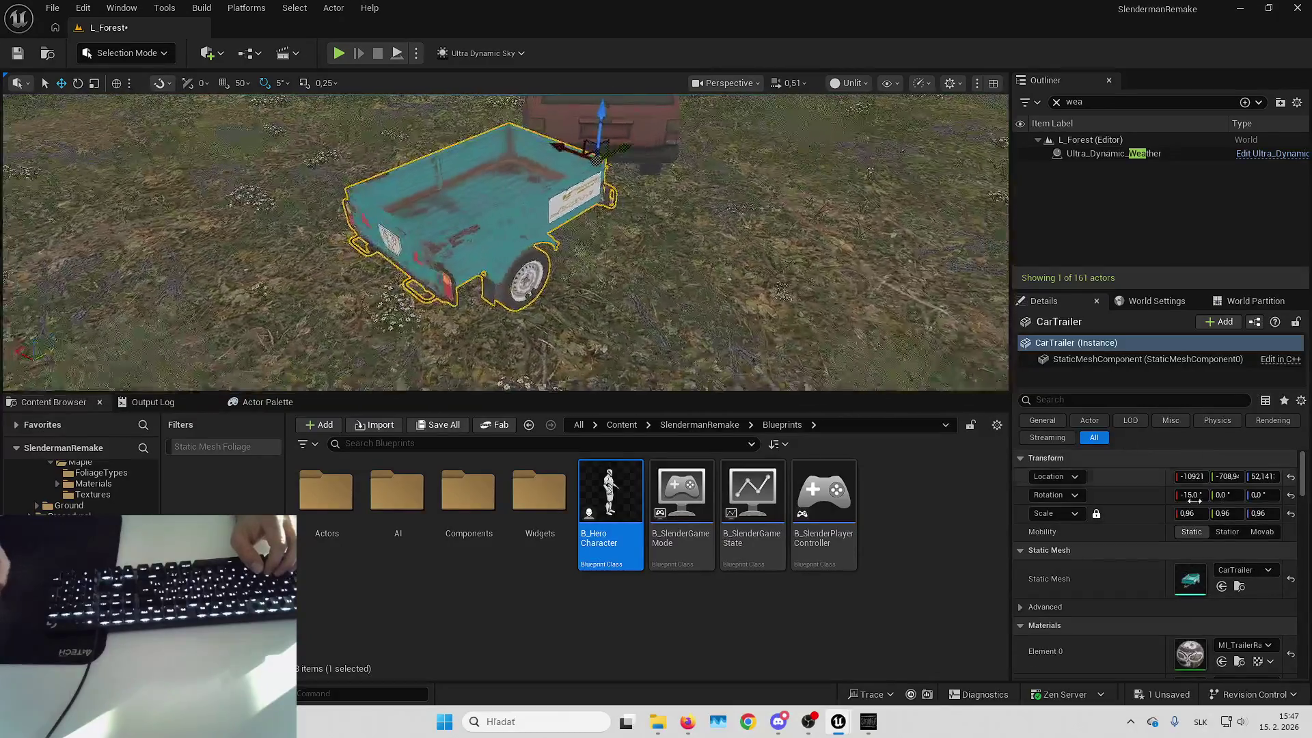
pyautogui.click(1259, 495)
pyautogui.write('20')
pyautogui.press('Return')
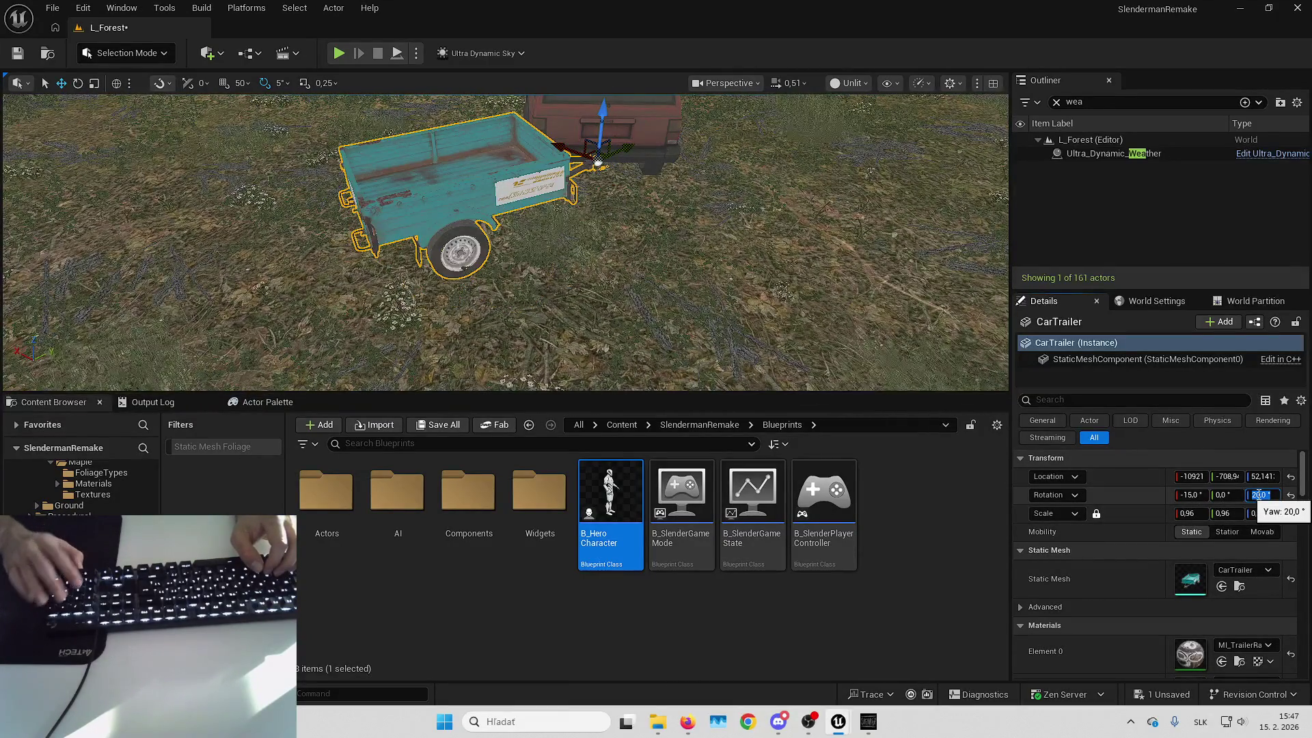
pyautogui.write('-20')
pyautogui.press('Return')
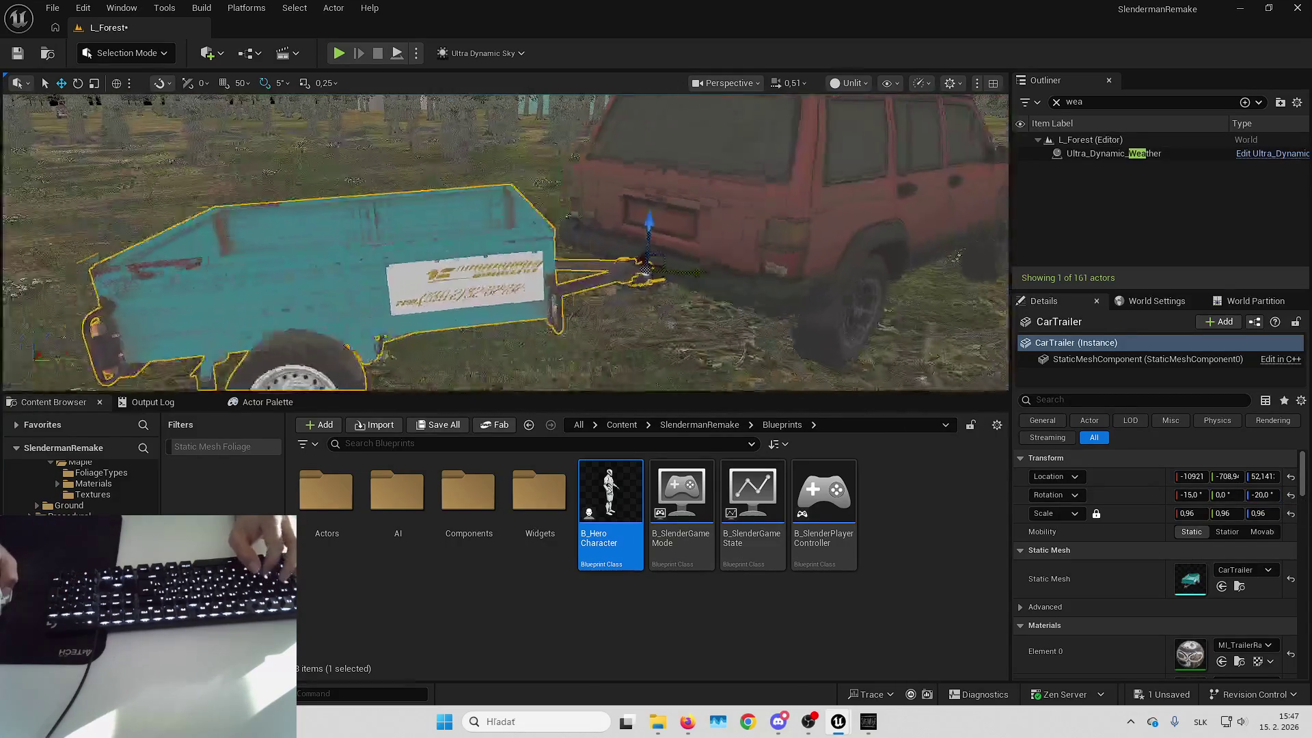
pyautogui.press('Escape')
pyautogui.hotkey('alt', 'p')
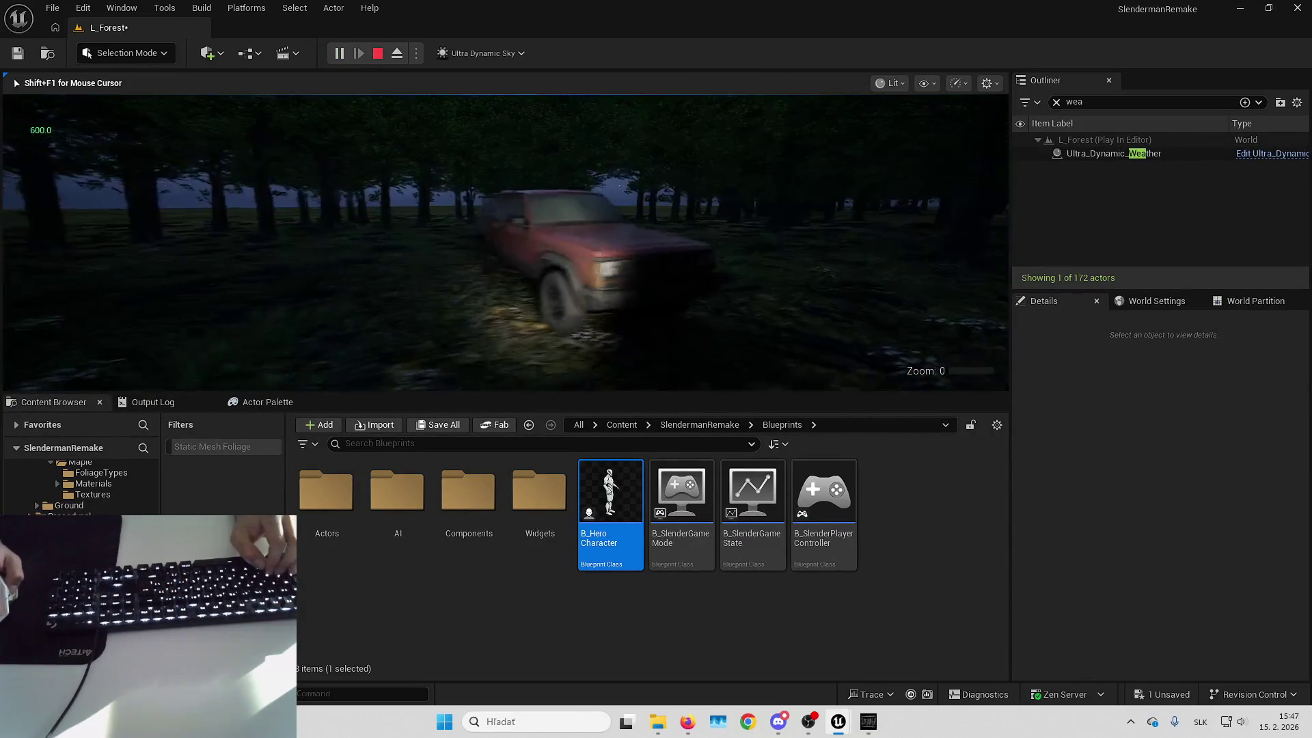
# Make the play session fill the screen with F11
pyautogui.press('F11')
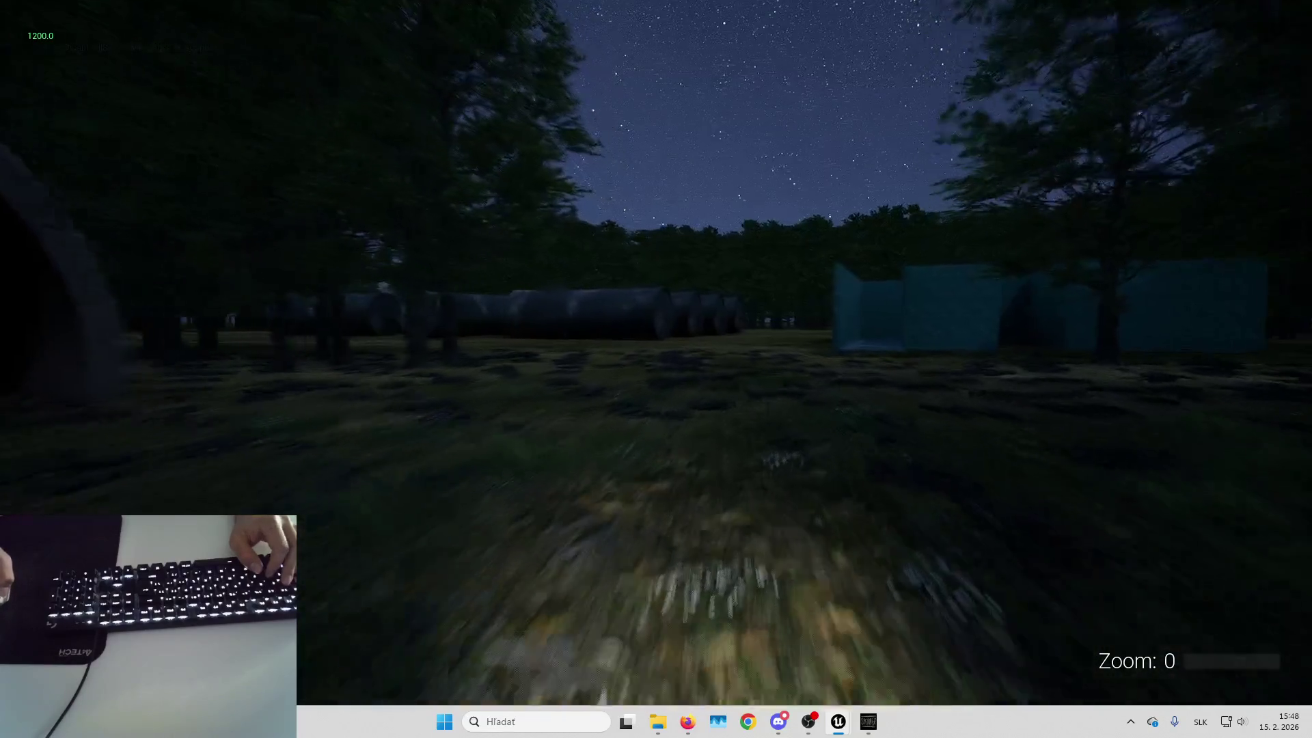
# Walk through the tunnel and tree rows to the large rock, then stop playing
pyautogui.press('w')
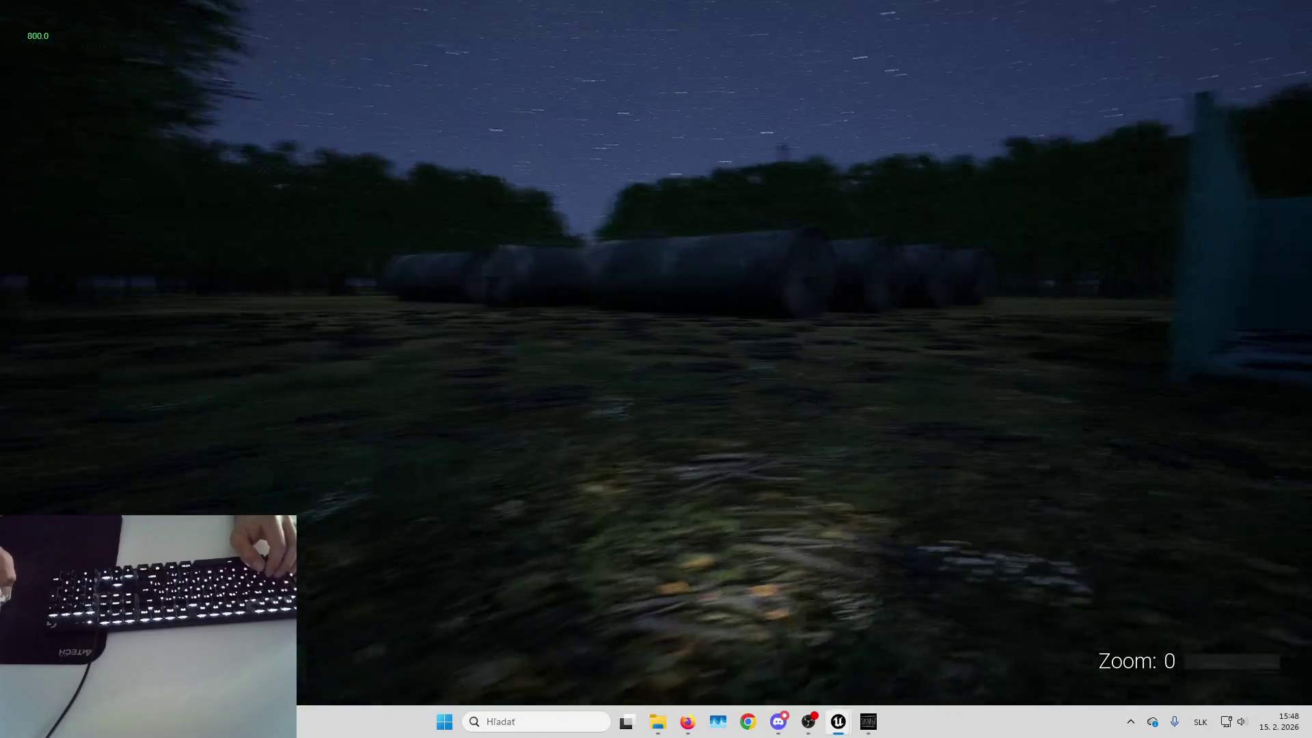
pyautogui.press('w')
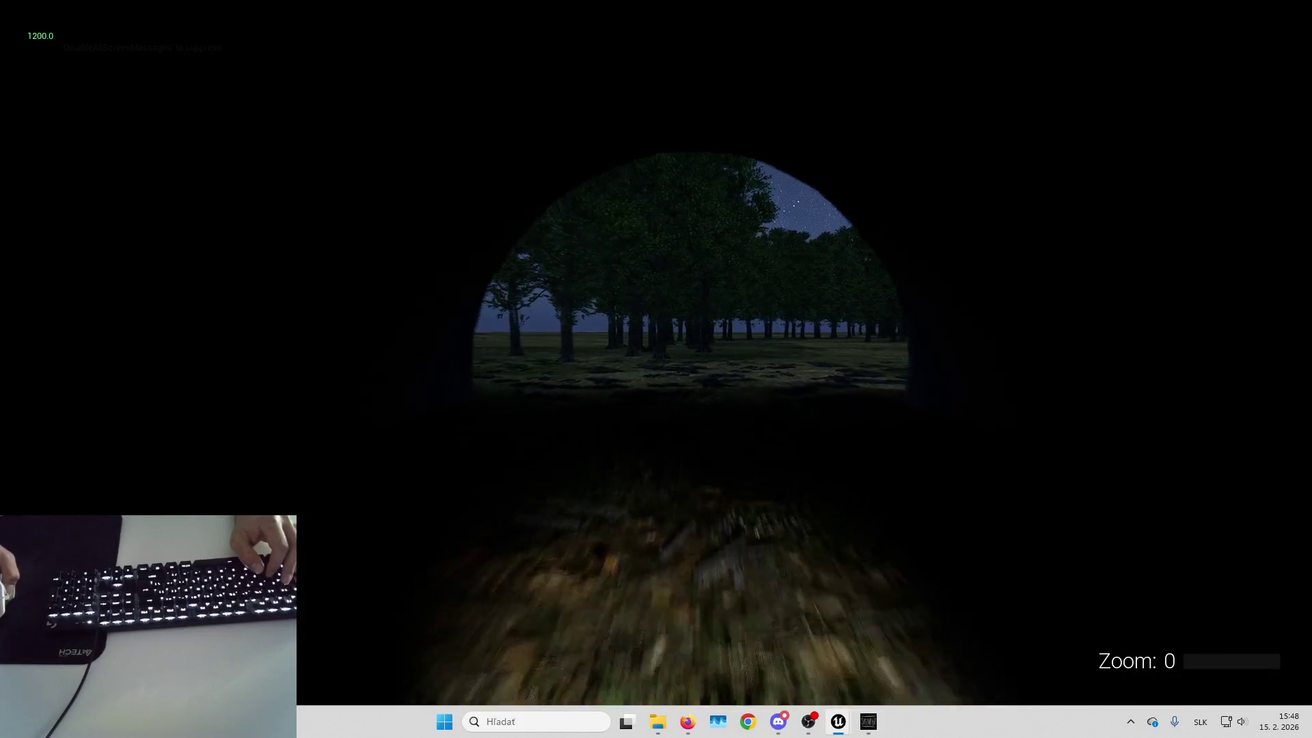
pyautogui.press('w')
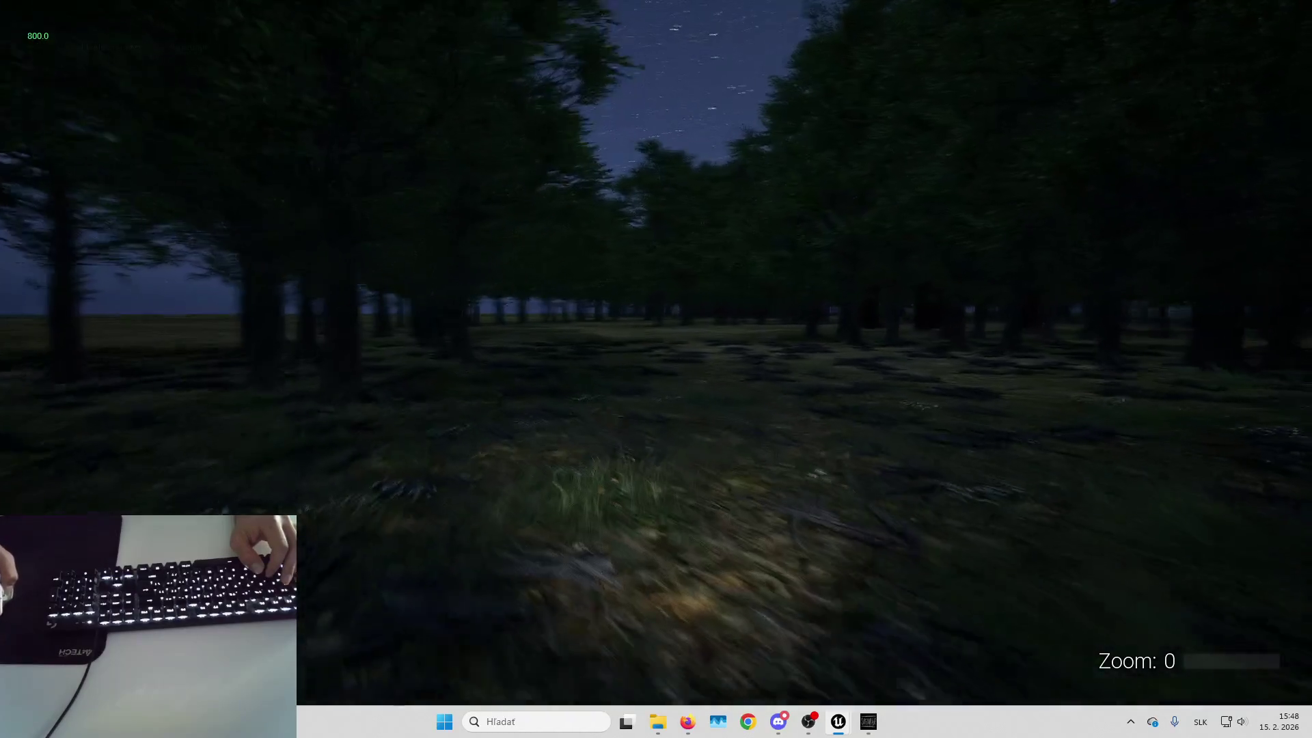
pyautogui.press('w')
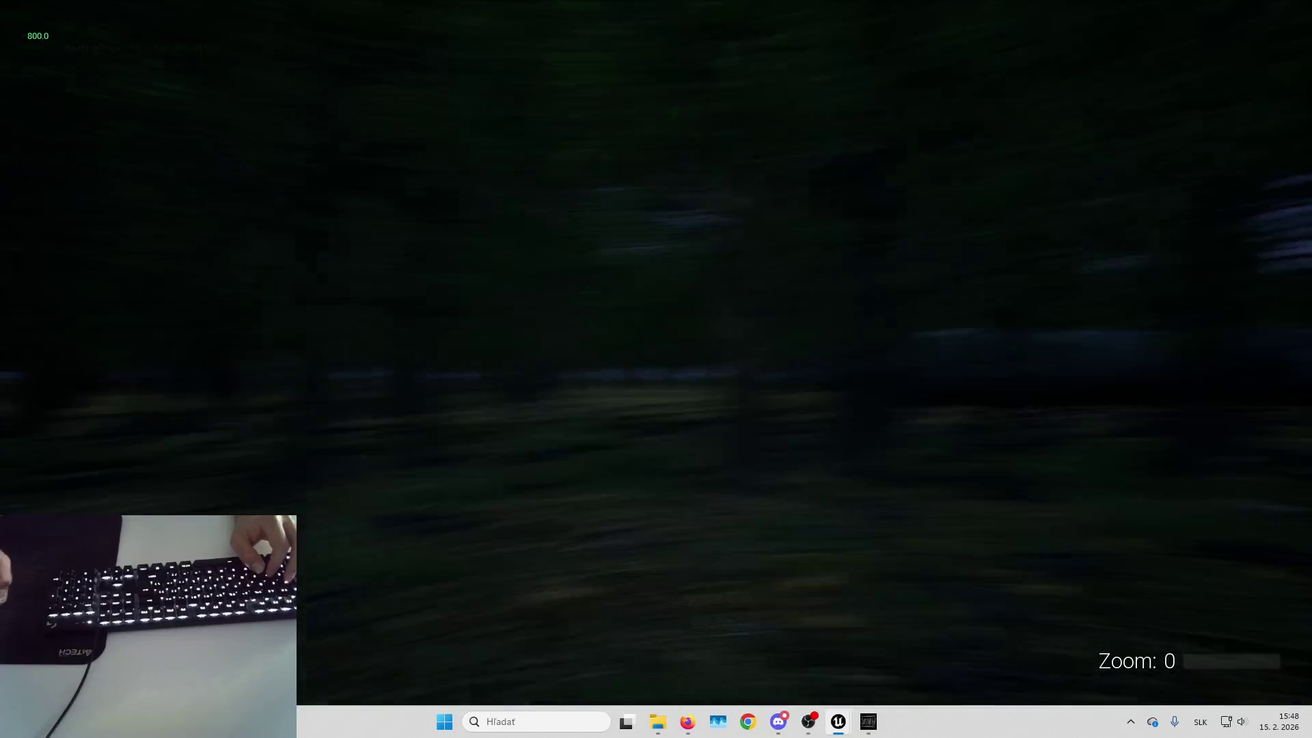
pyautogui.press('w')
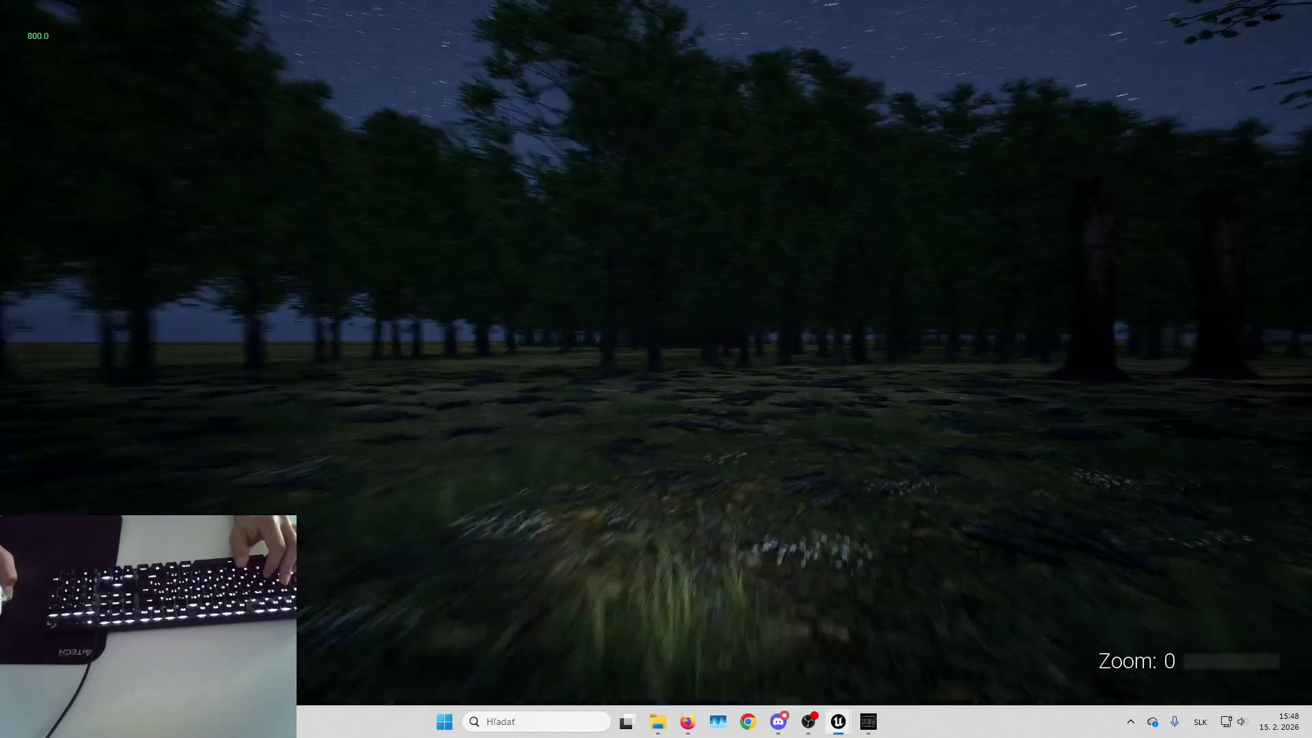
pyautogui.press('w')
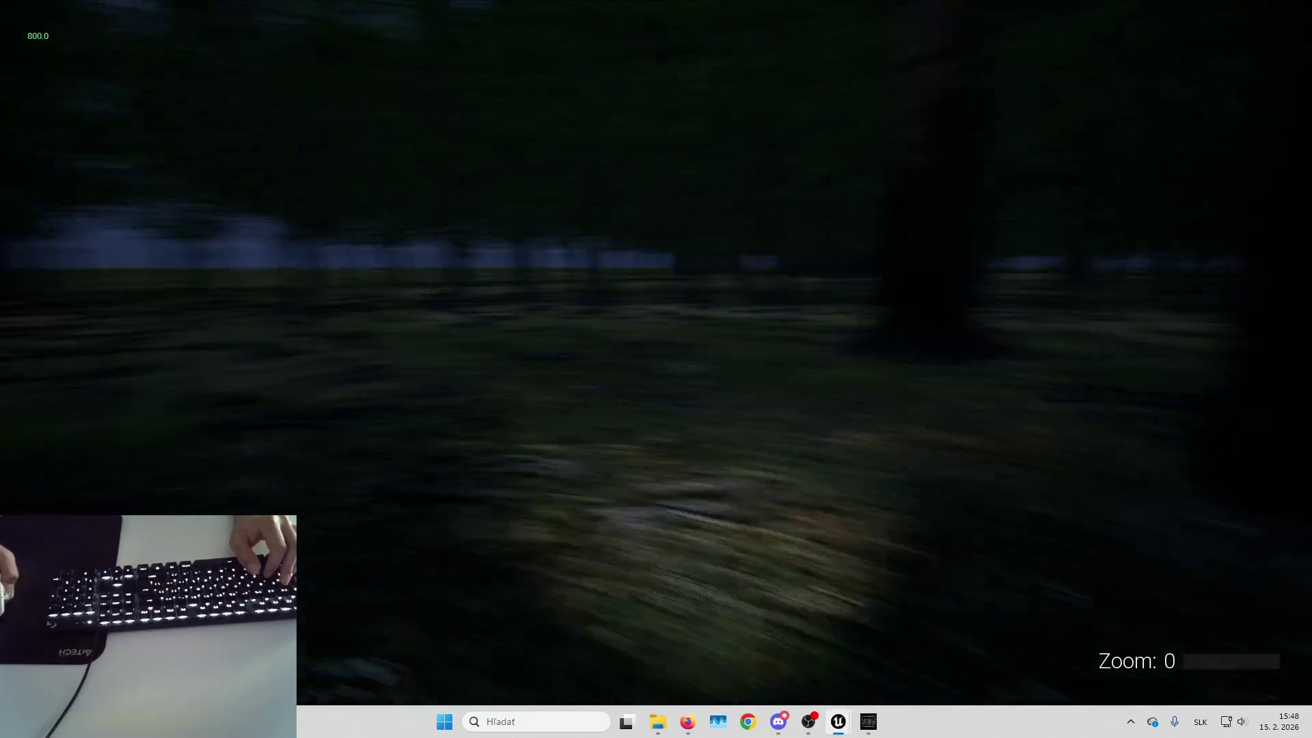
pyautogui.press('w')
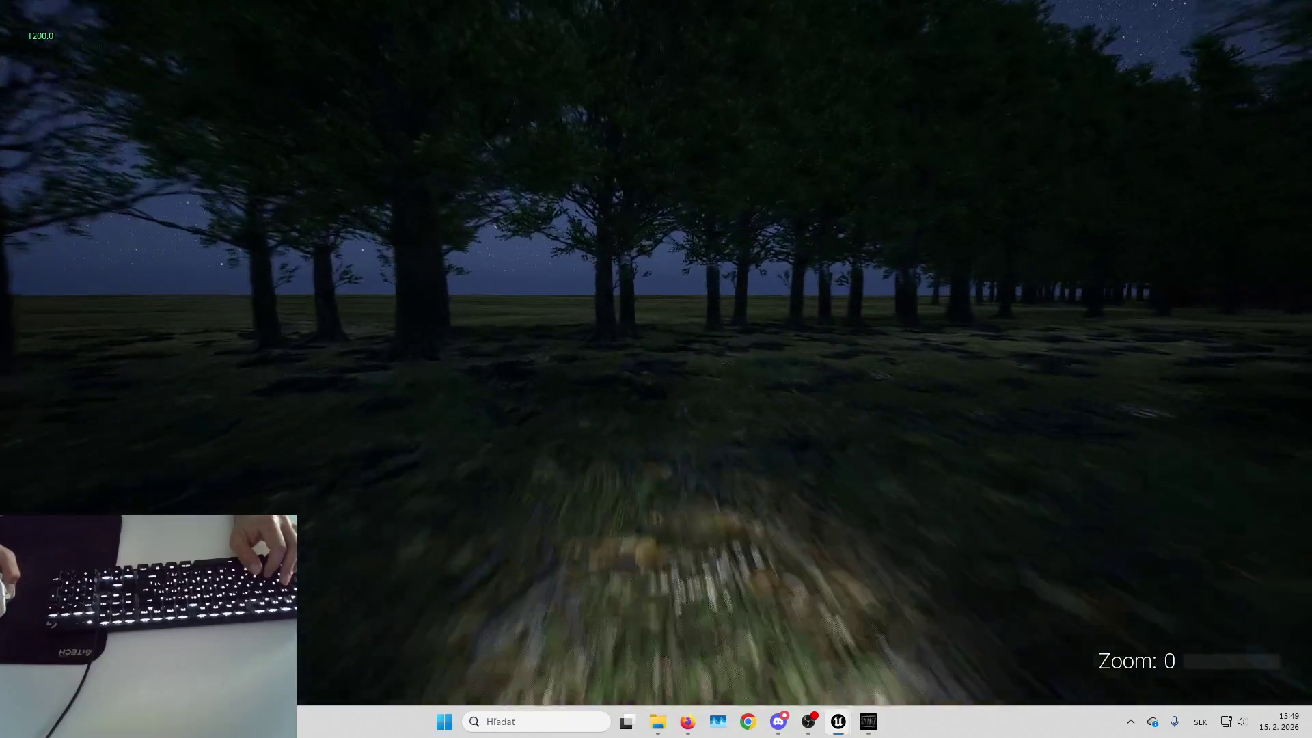
pyautogui.press('w')
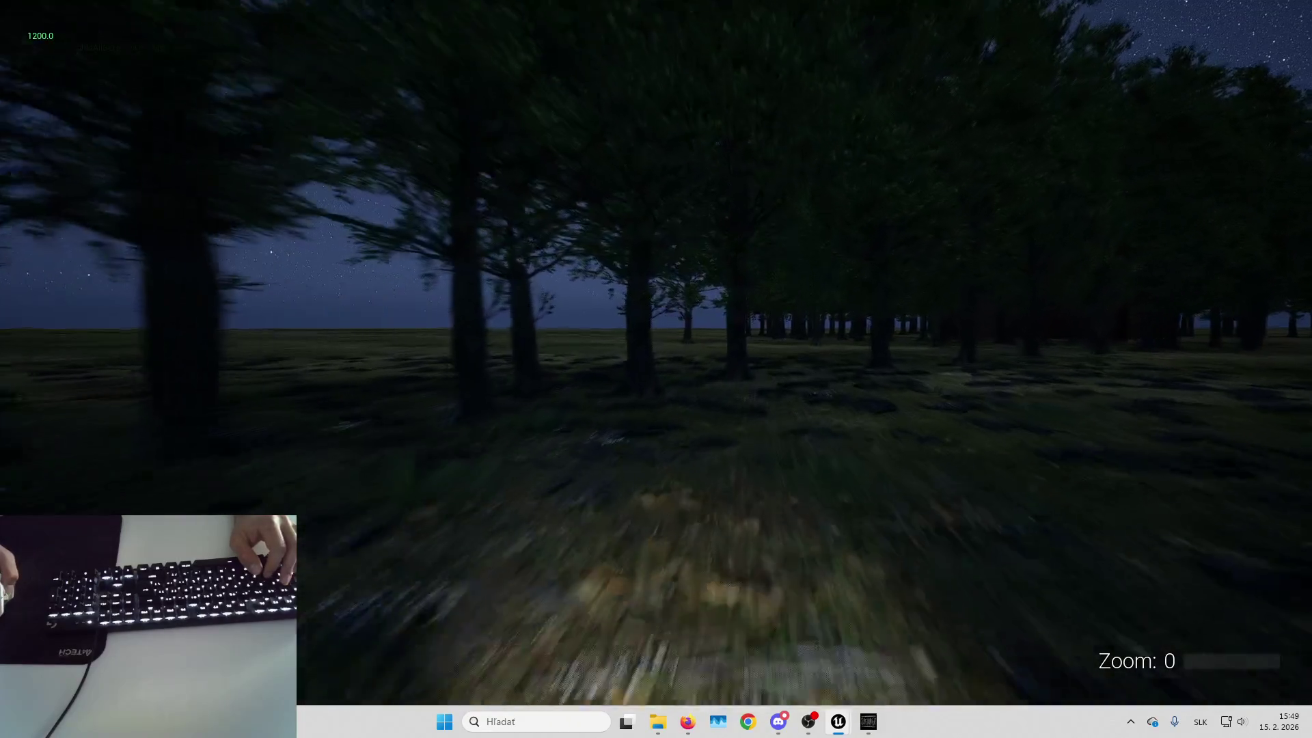
pyautogui.press('w')
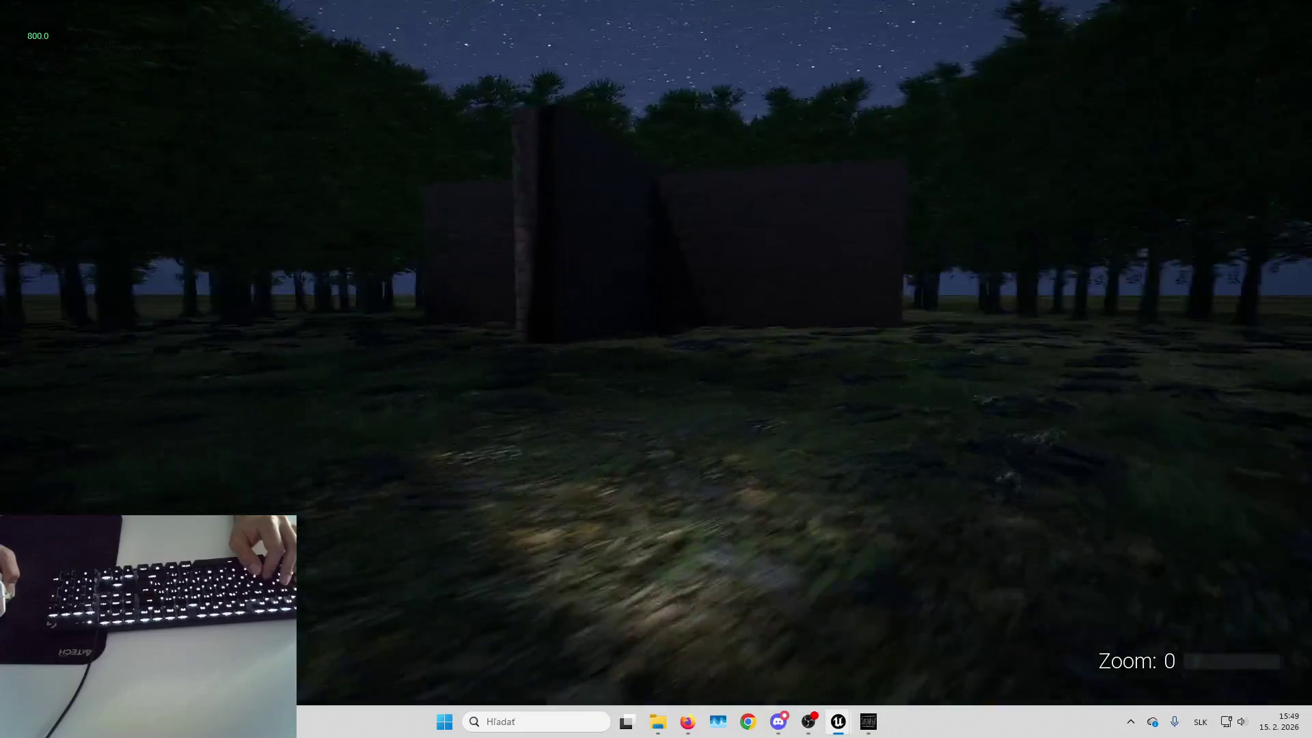
pyautogui.press('w')
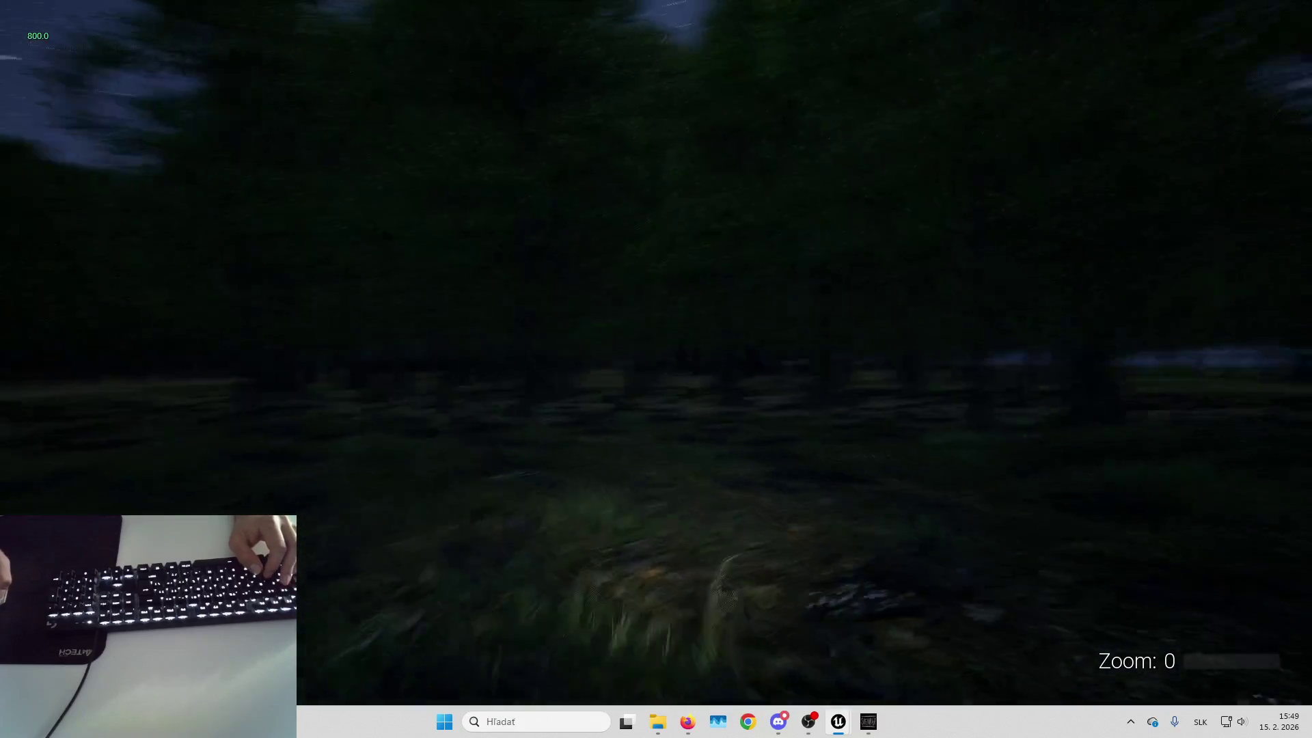
pyautogui.press('w')
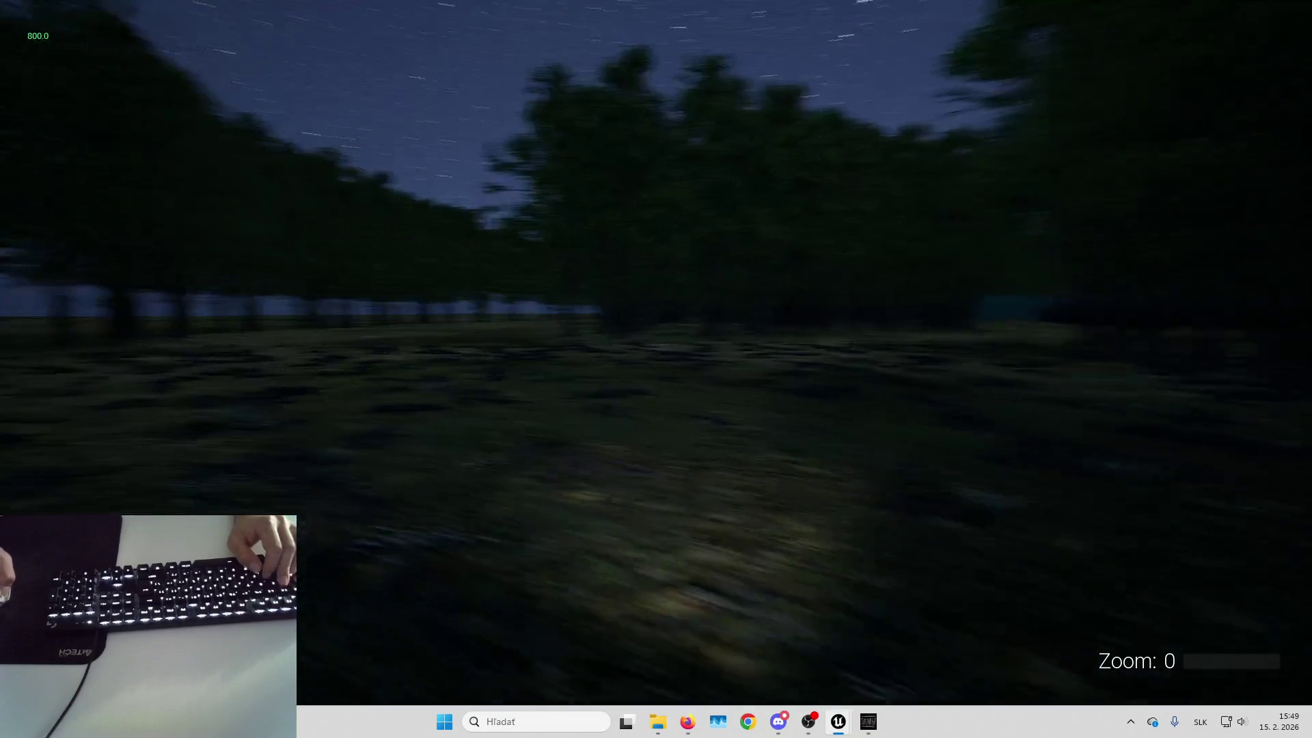
pyautogui.press('w')
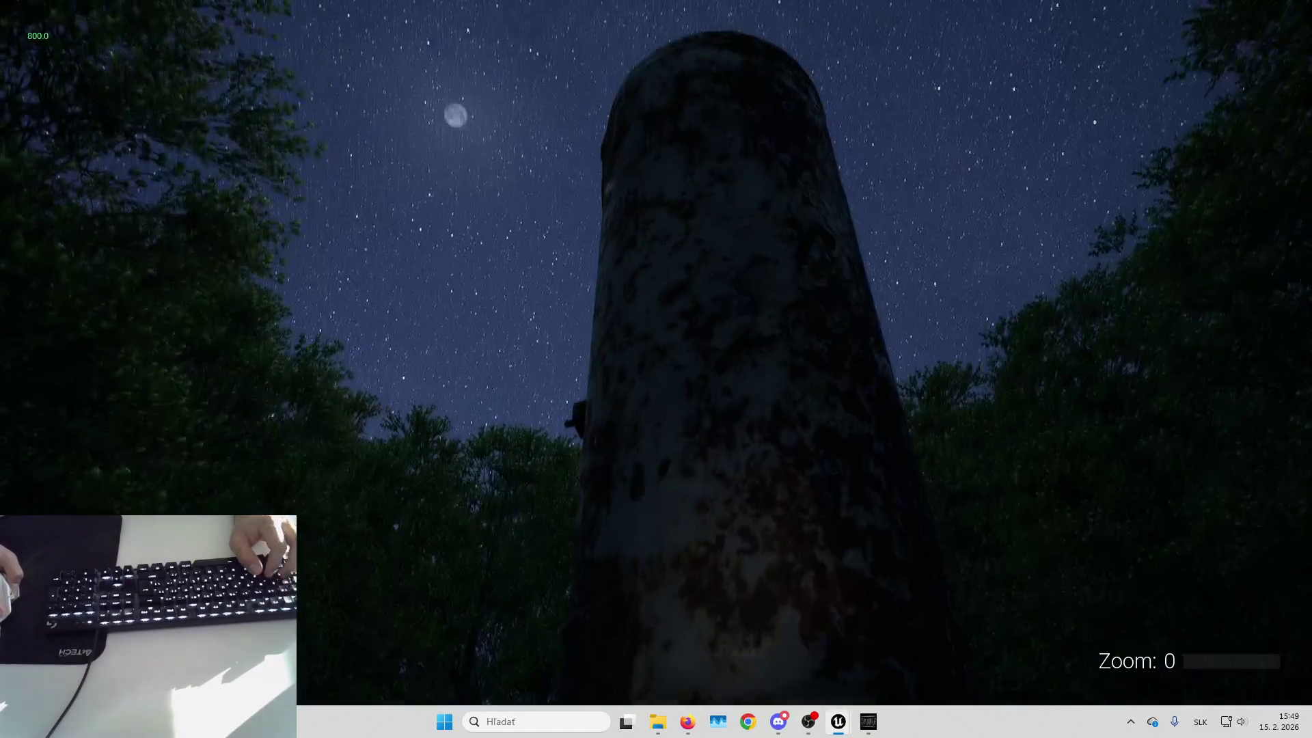
pyautogui.press('Escape')
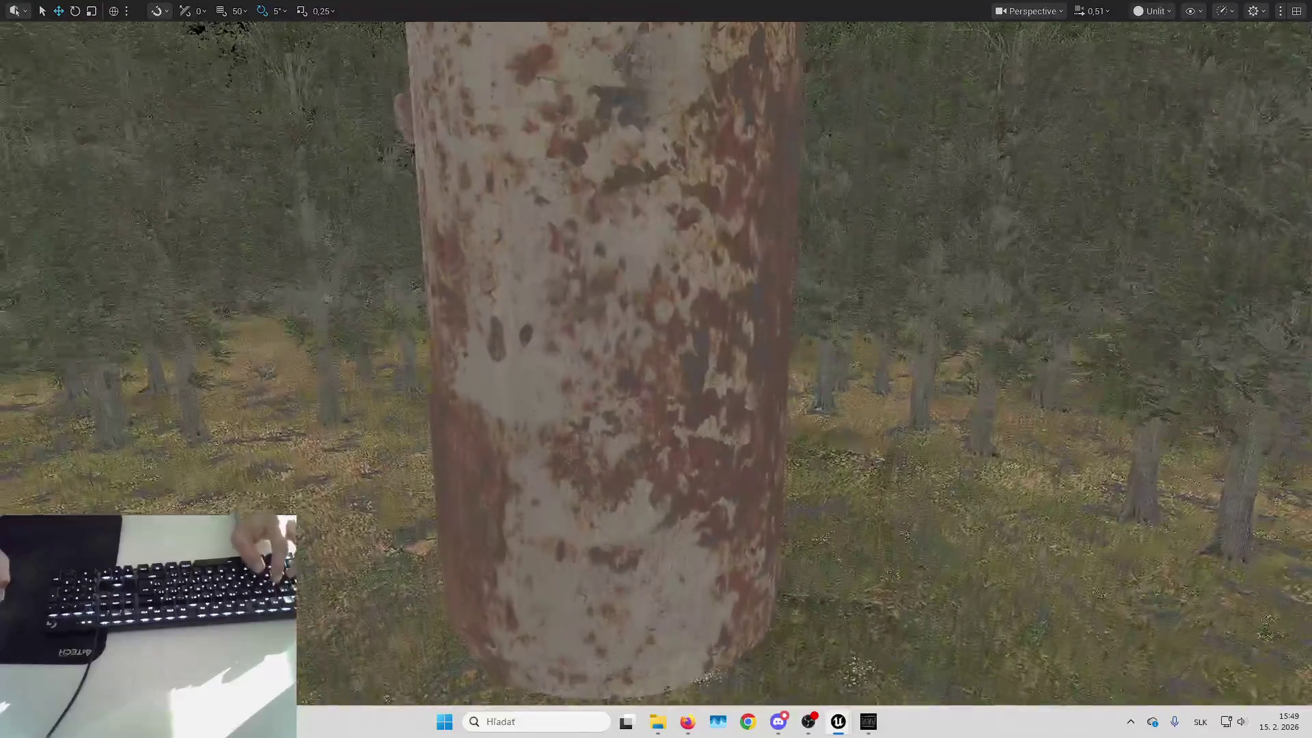
# Switch to Foliage mode and select FT_Maple_Large for painting
pyautogui.press('F11')
pyautogui.click(140, 55)
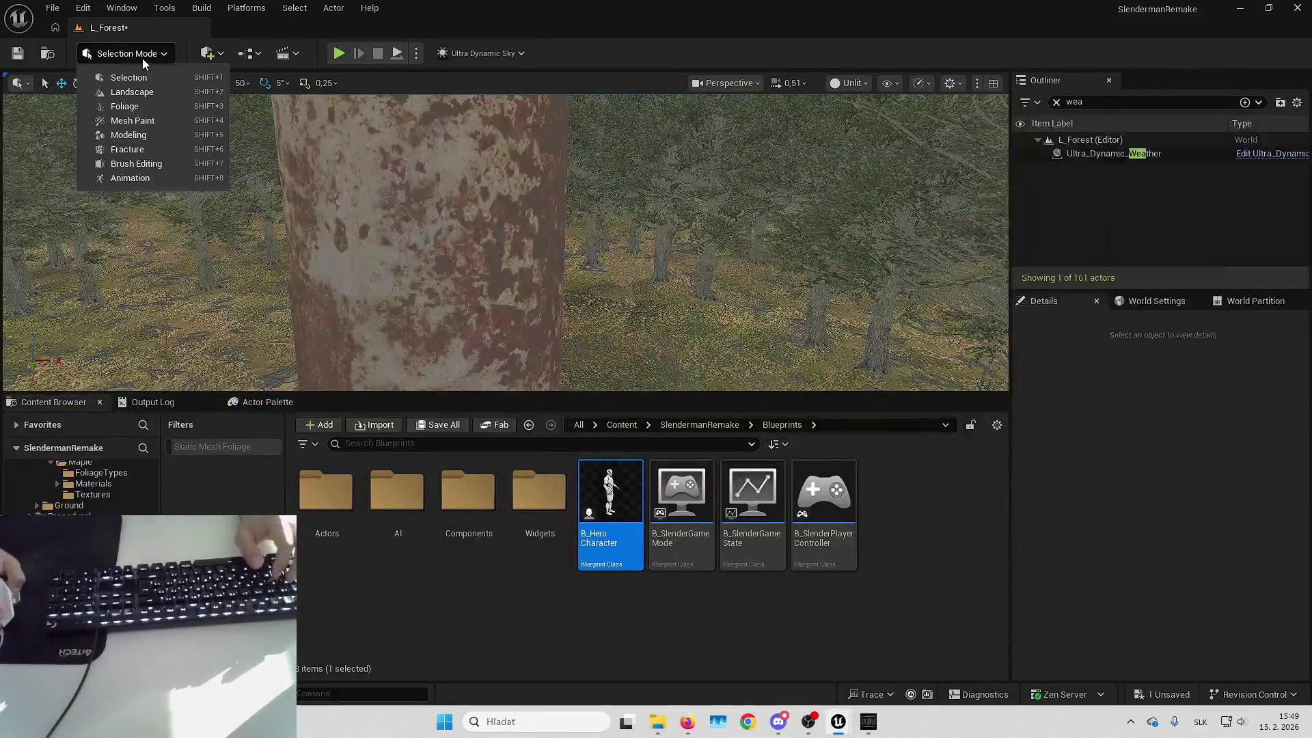
pyautogui.click(146, 104)
pyautogui.scroll(-3, 149, 178)
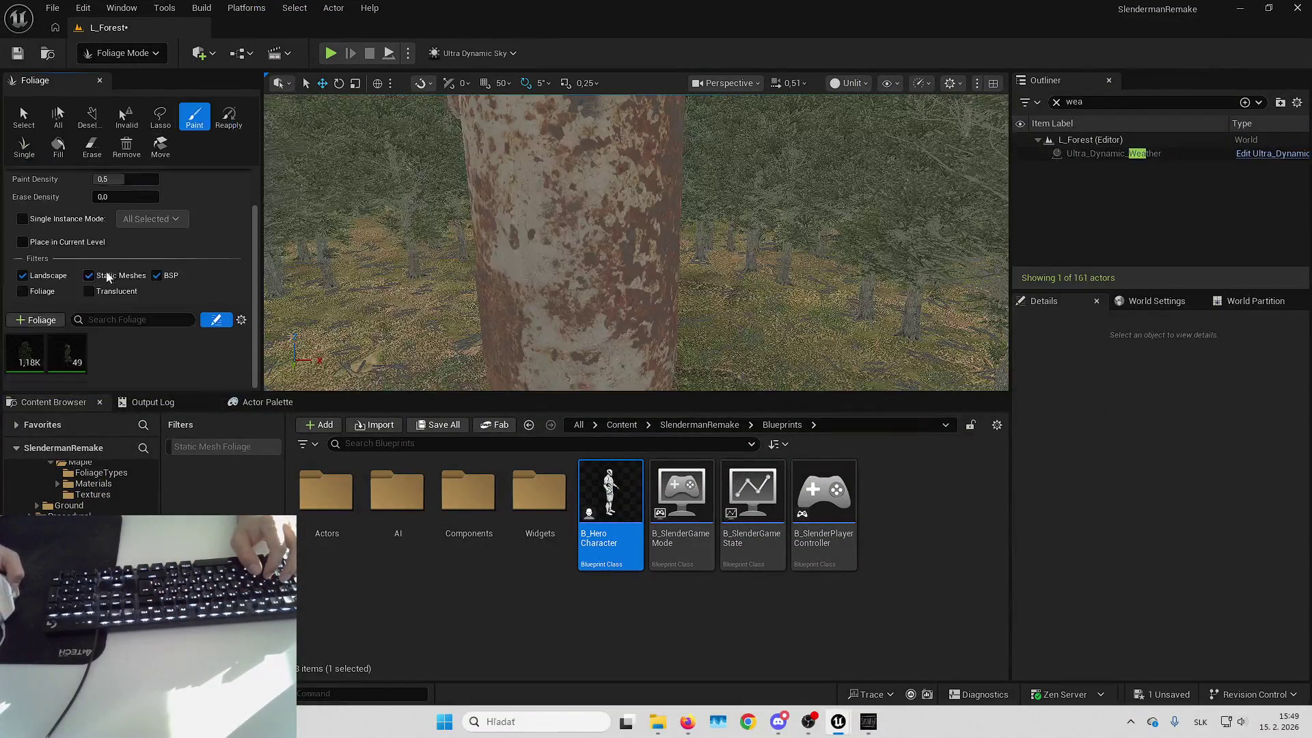
pyautogui.click(27, 352)
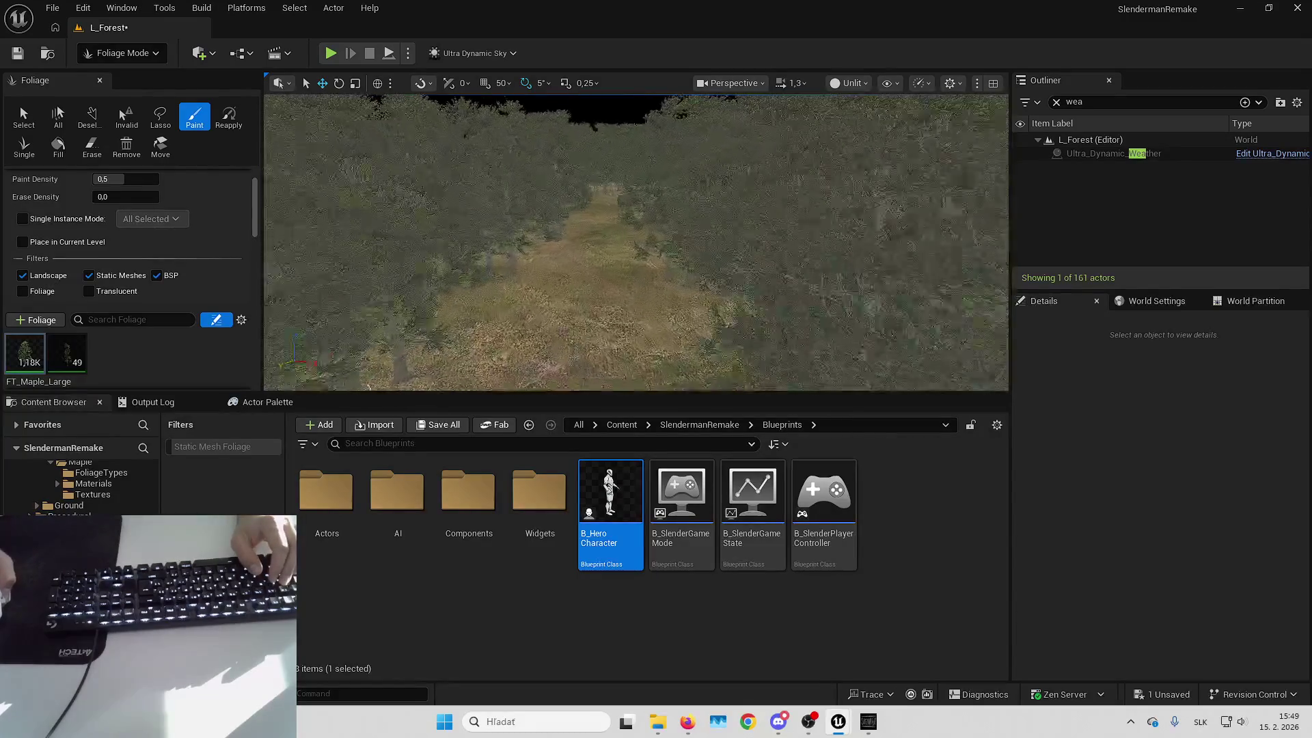
# Paint extra maple trees into gaps deep in the maple forest
pyautogui.press('Up')
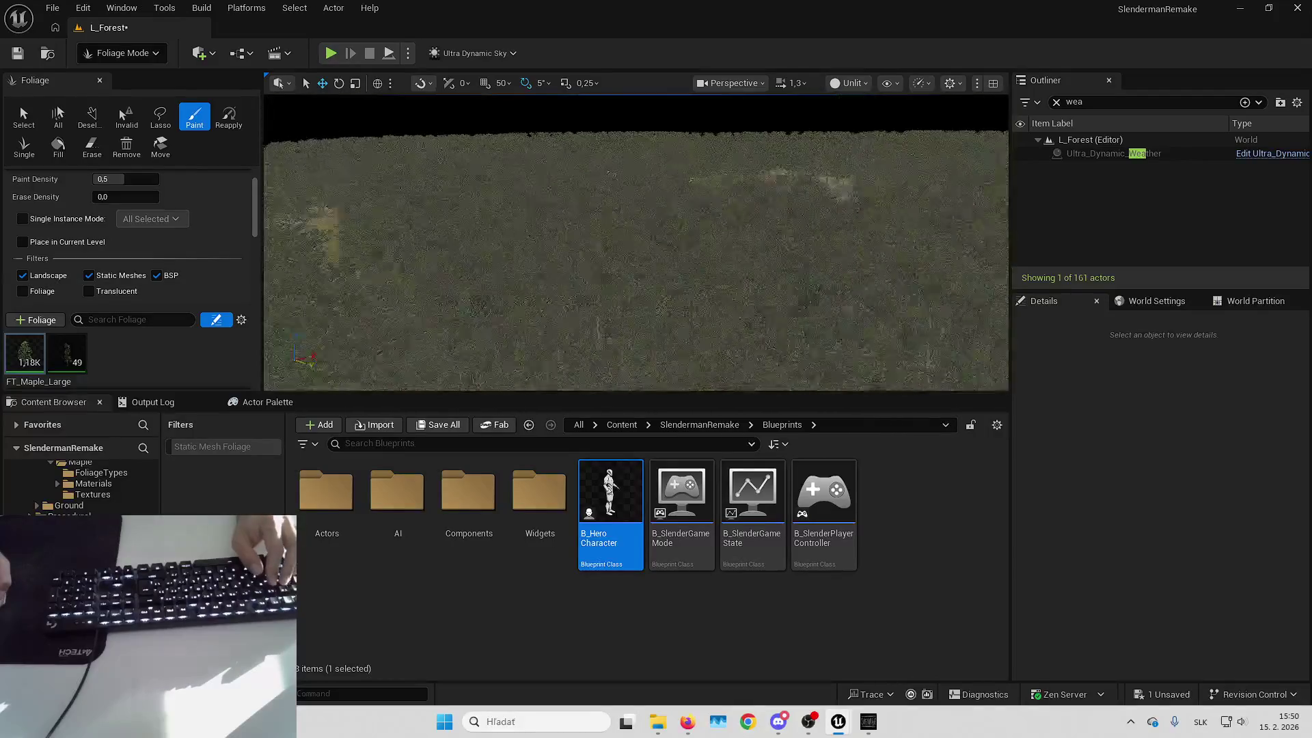
pyautogui.press('Up')
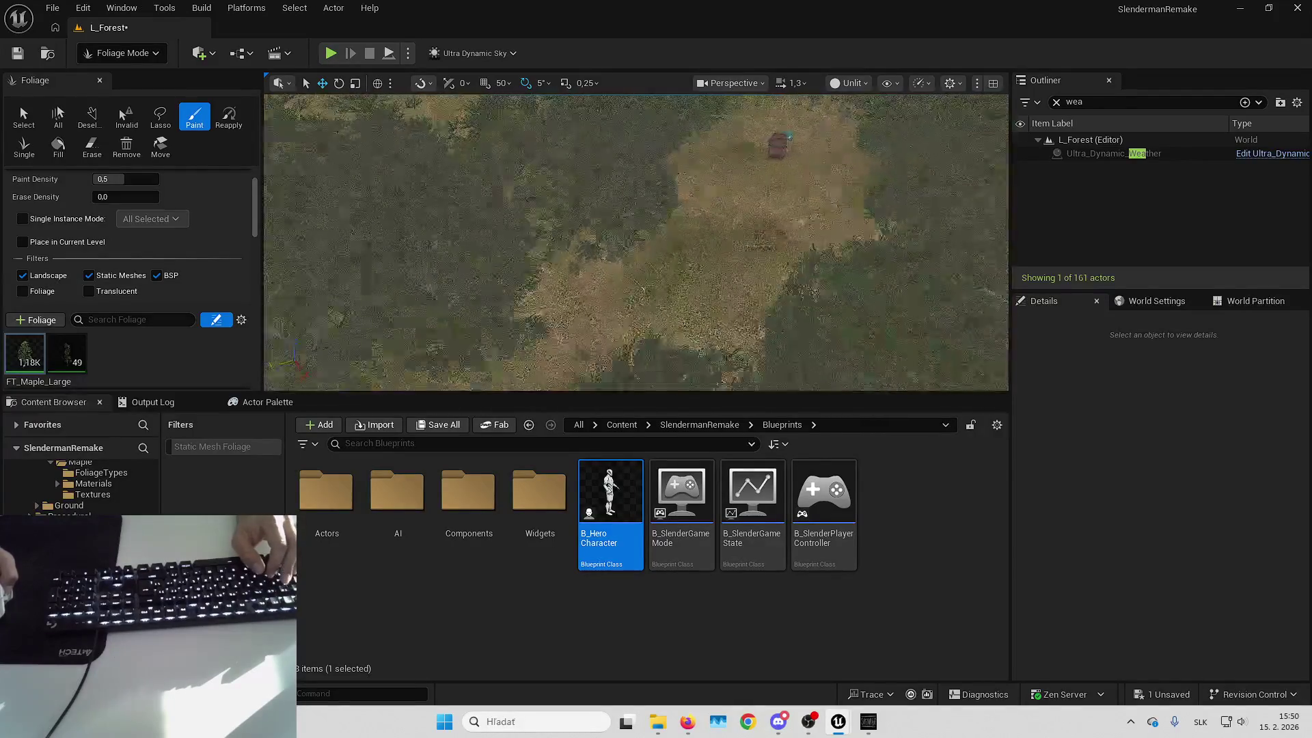
pyautogui.press('Up')
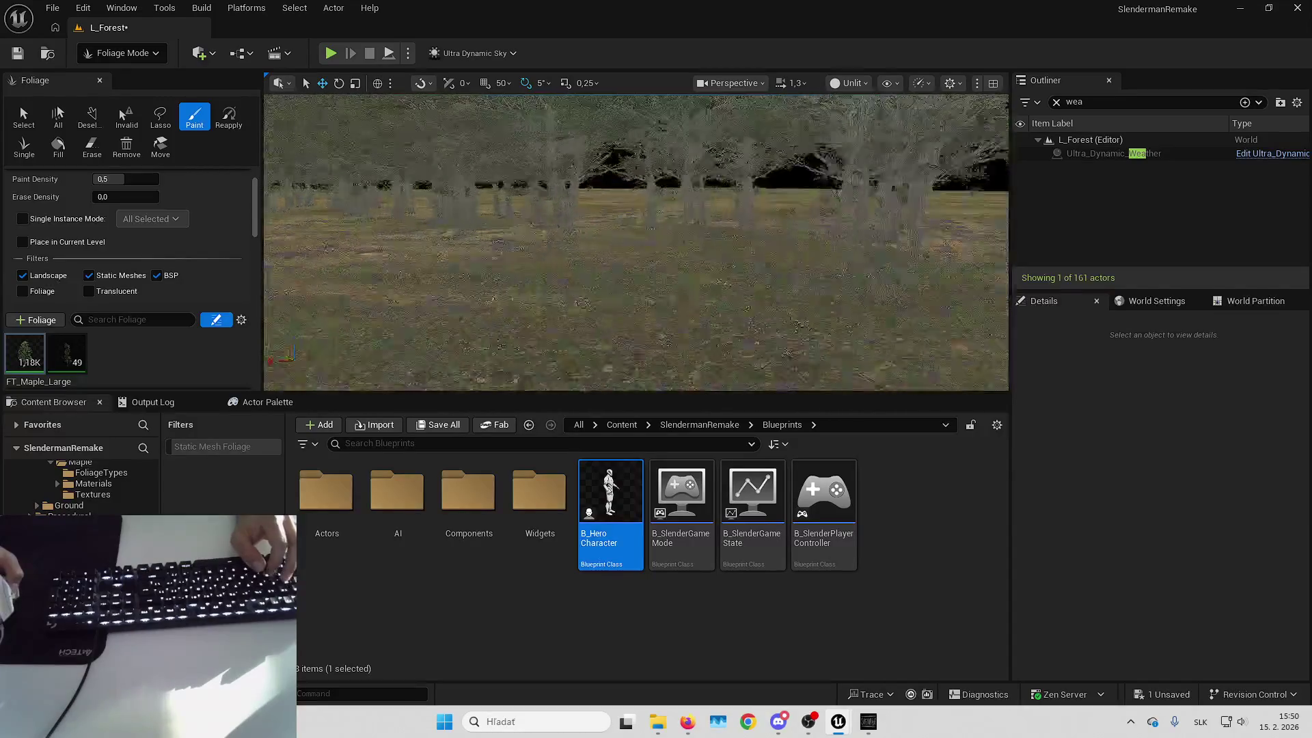
pyautogui.press('Up')
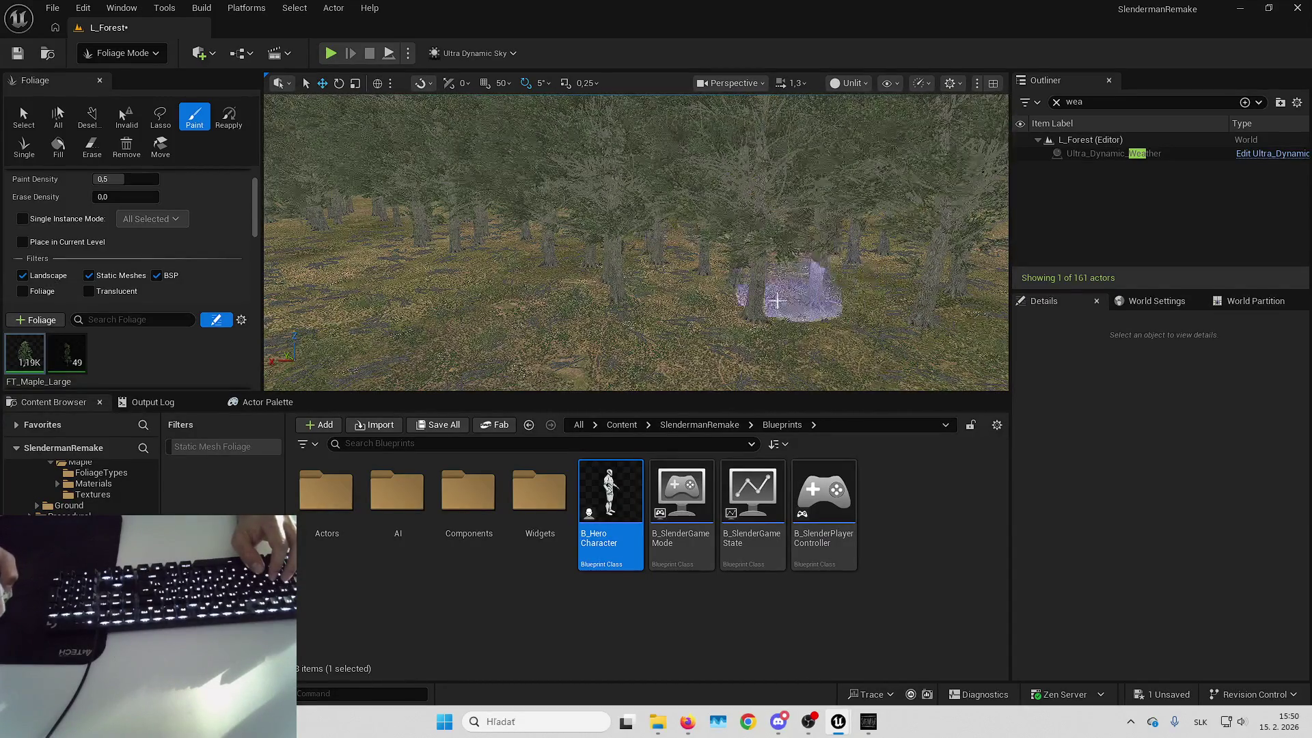
pyautogui.click(897, 298)
pyautogui.press('Up')
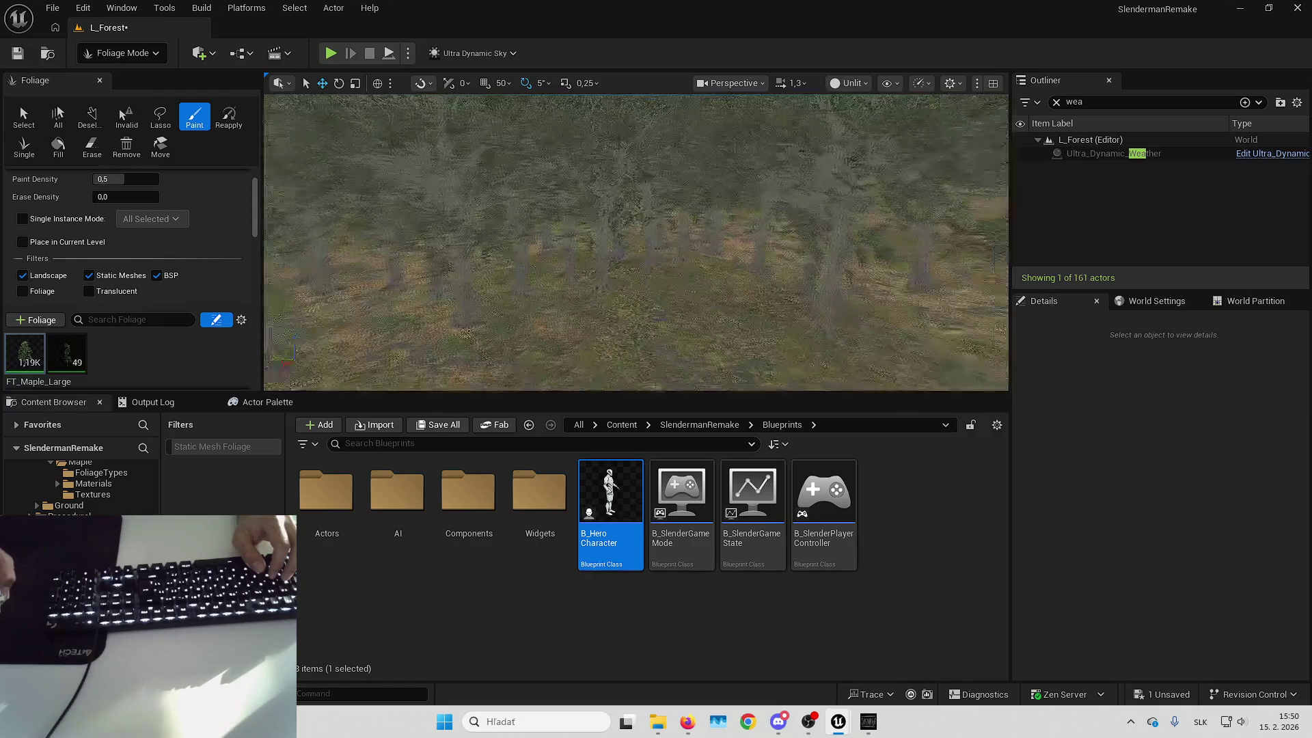
pyautogui.click(630, 249)
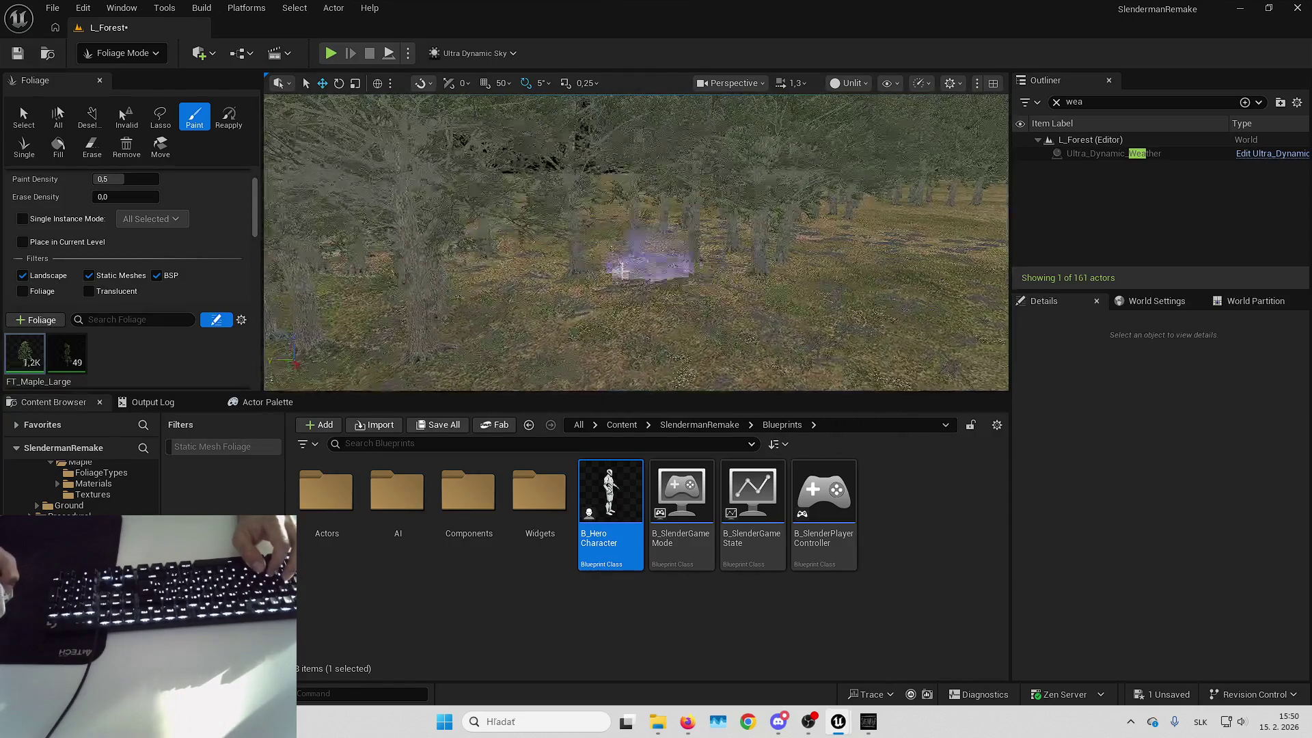
pyautogui.press('Up')
pyautogui.click(630, 228)
# Paint maples into the gaps to the right and left of the jeep
pyautogui.press('Down')
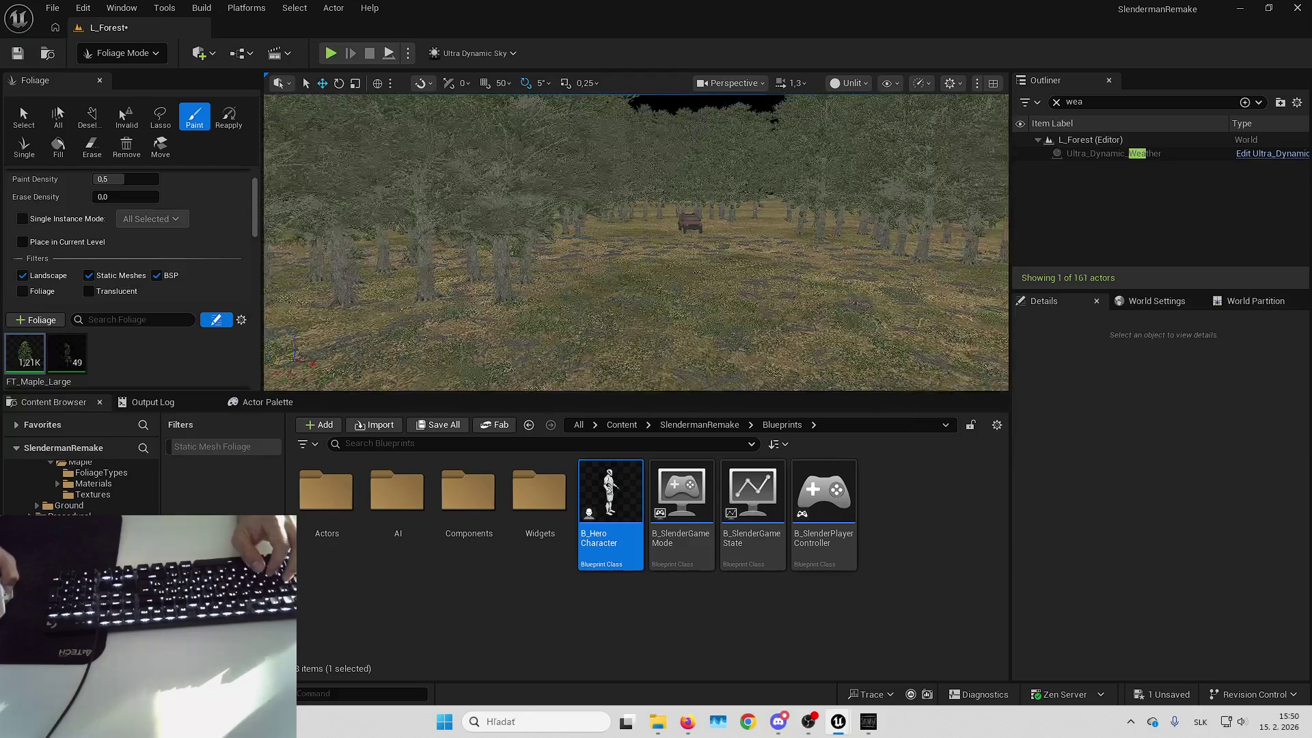
pyautogui.press('Down')
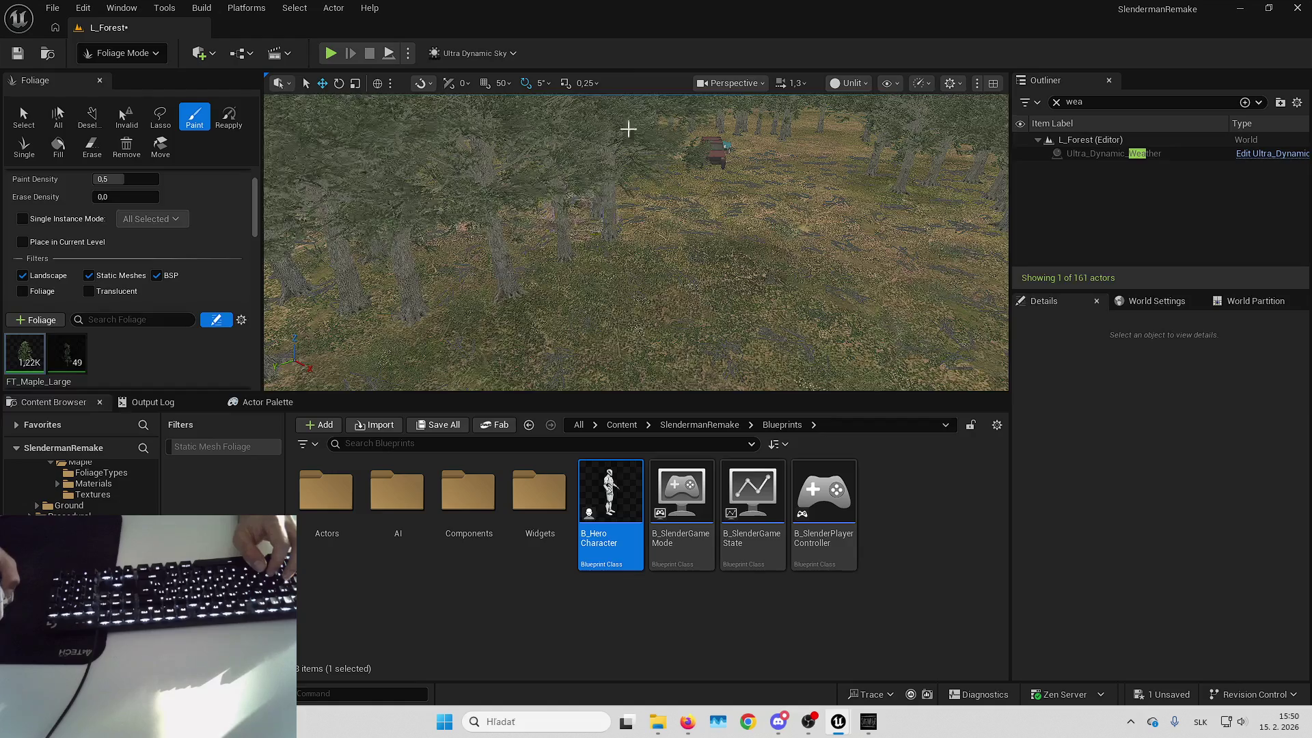
pyautogui.press('Up')
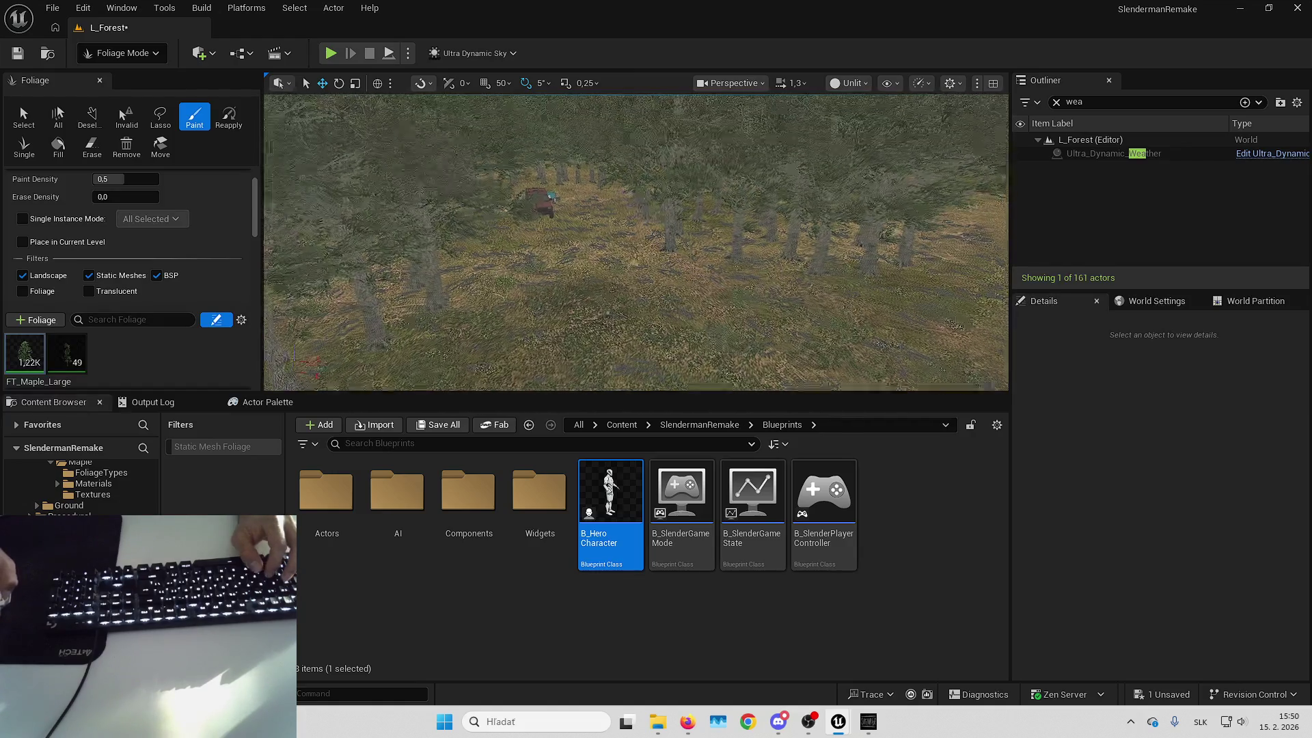
pyautogui.press('Up')
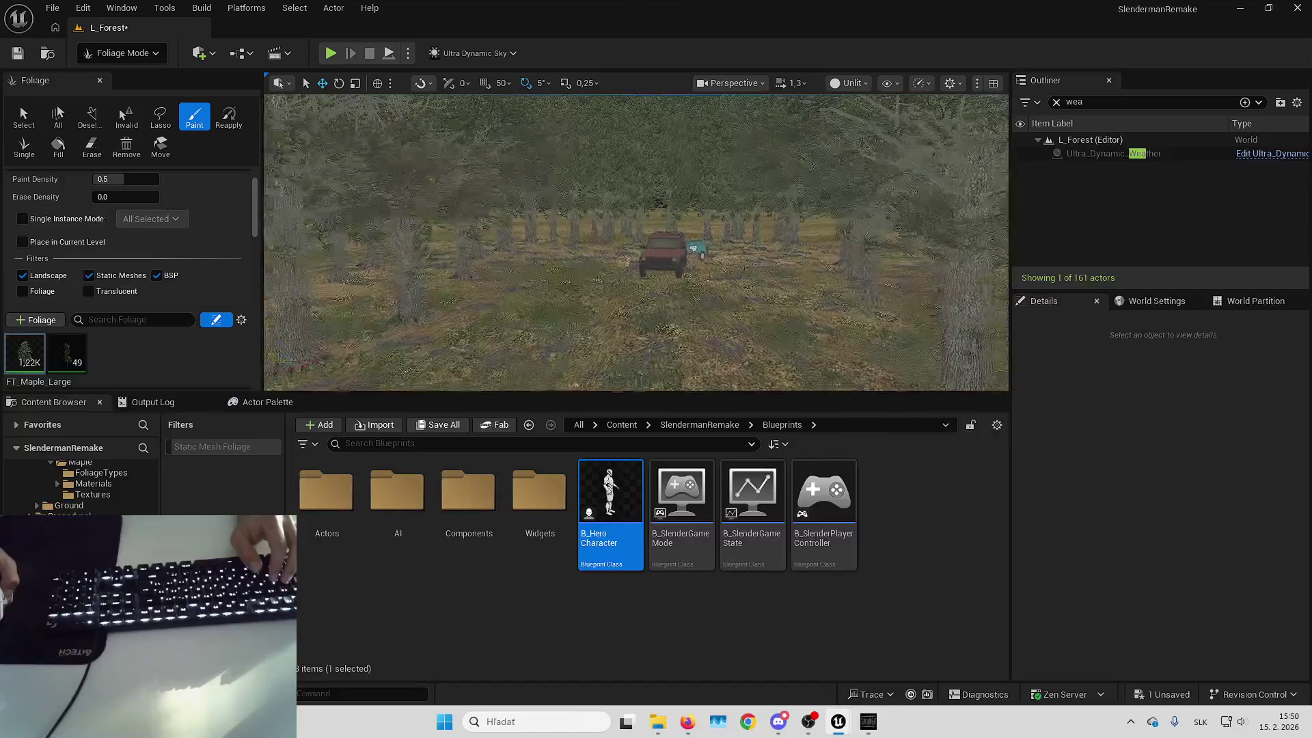
pyautogui.click(947, 307)
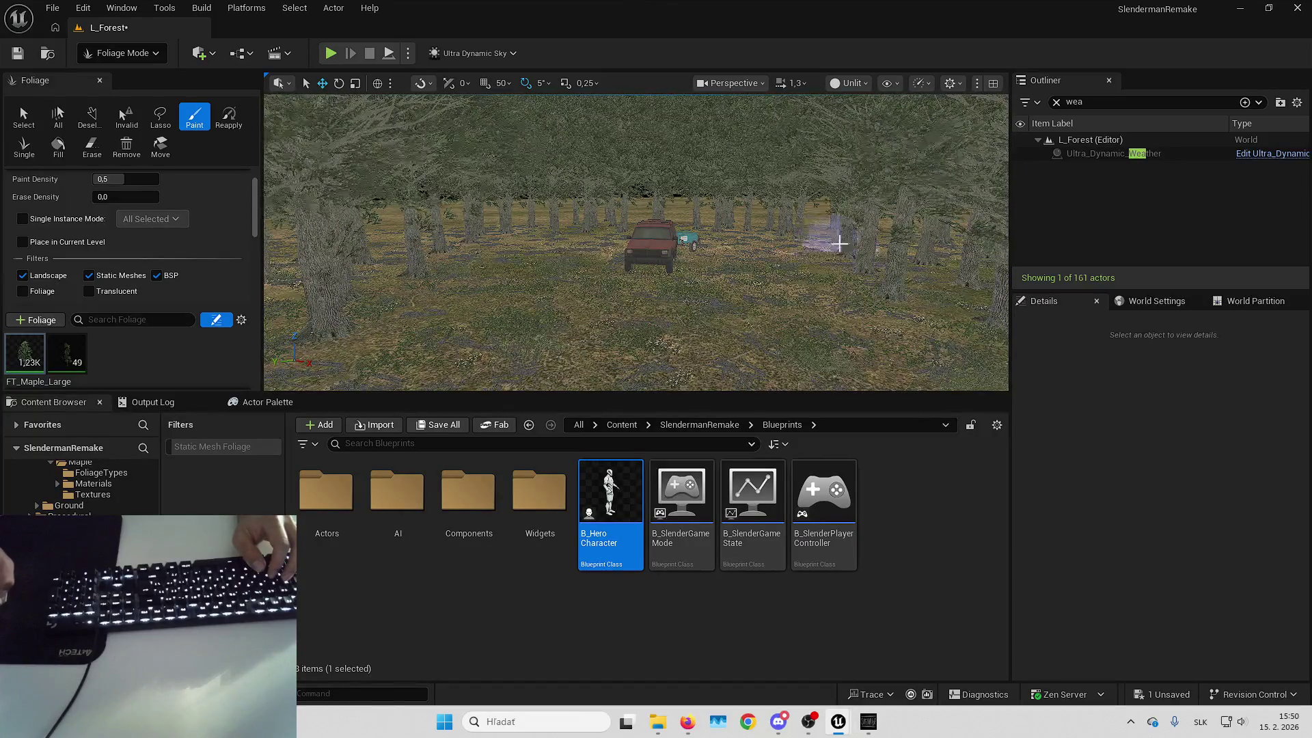
pyautogui.press('Left')
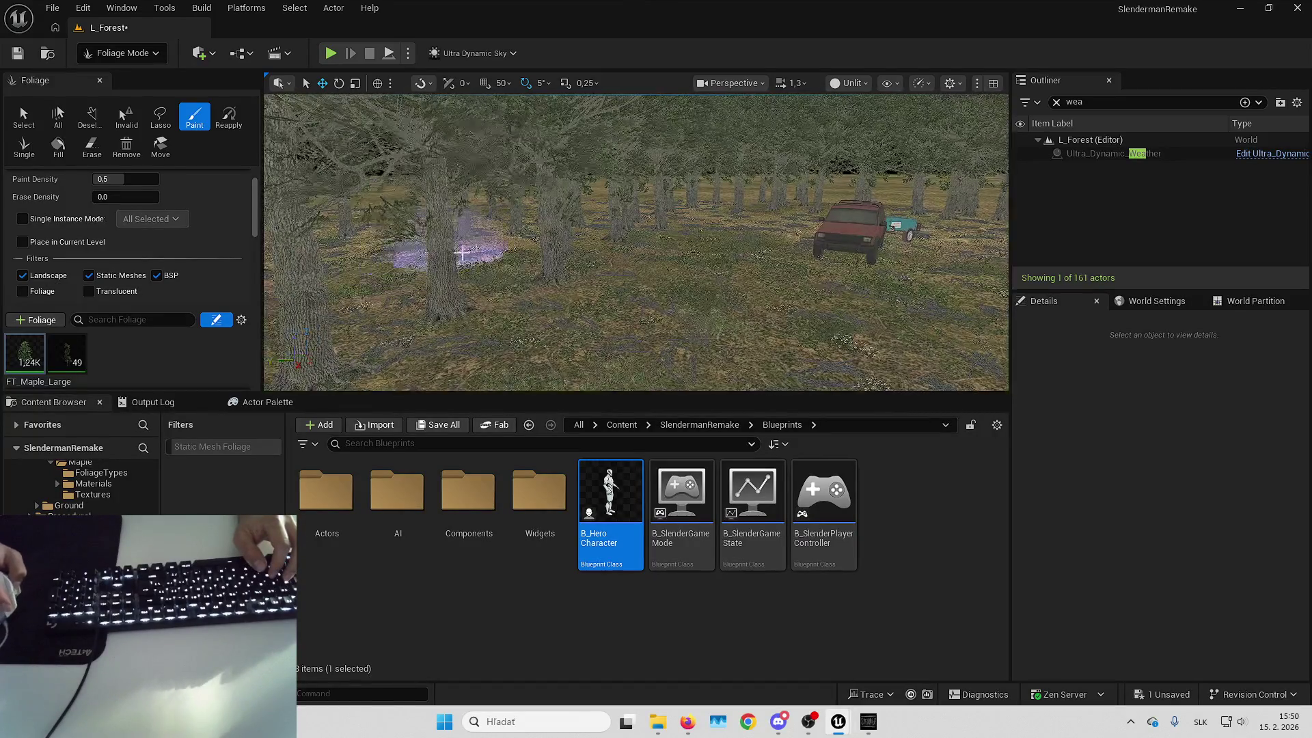
pyautogui.press('Up')
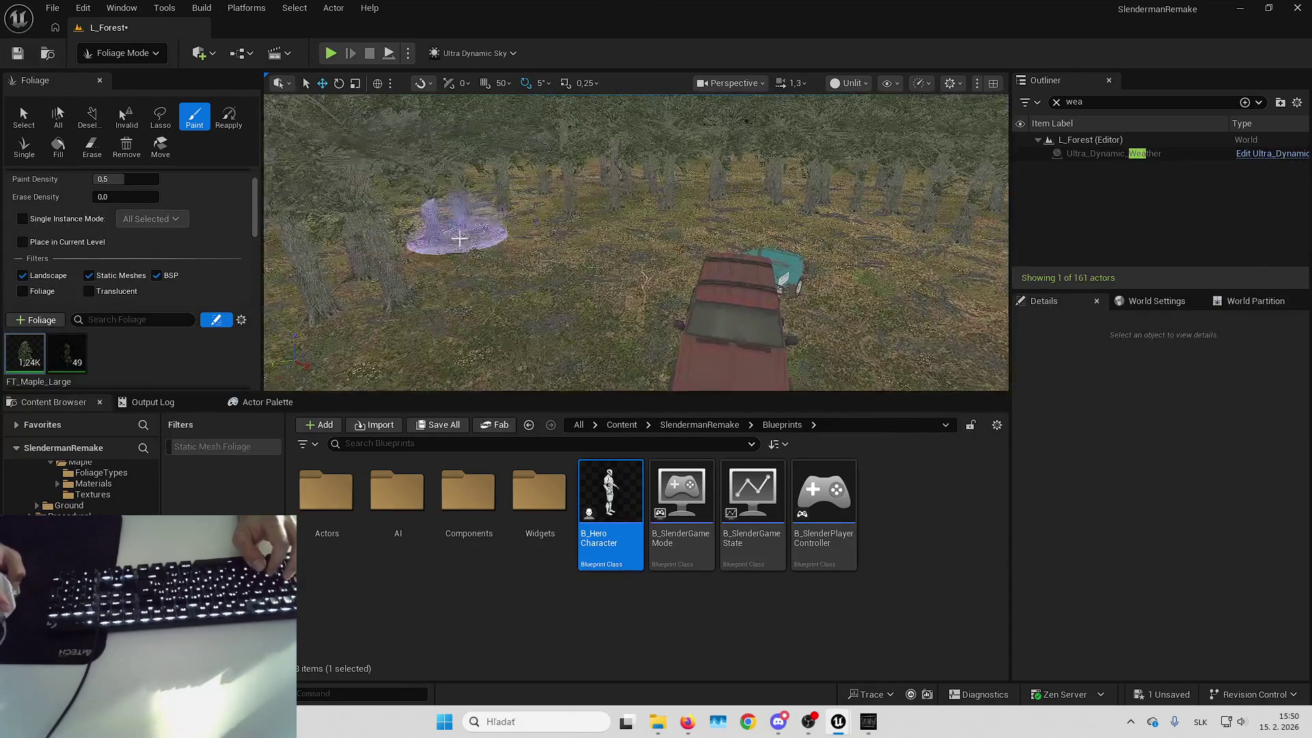
pyautogui.click(516, 232)
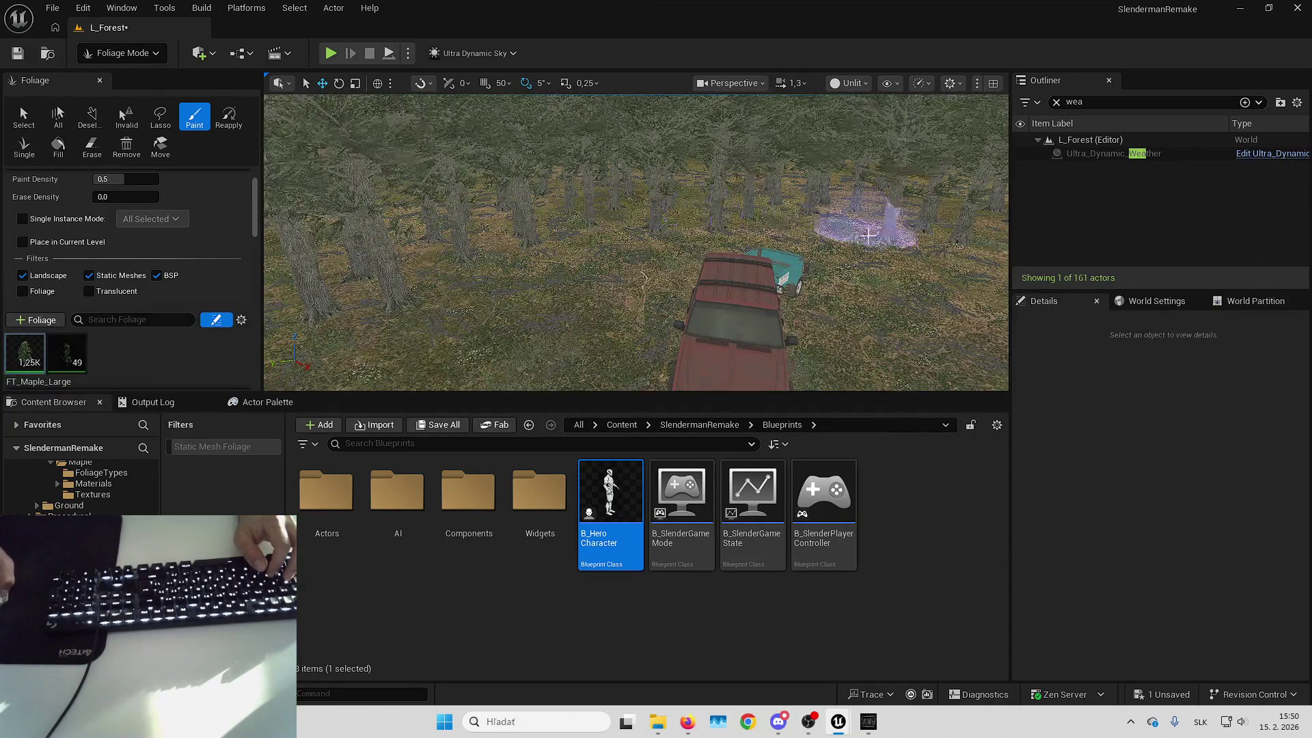
# Brush maples across the bare ground on the left of the clearing
pyautogui.press('Right')
pyautogui.press('Left')
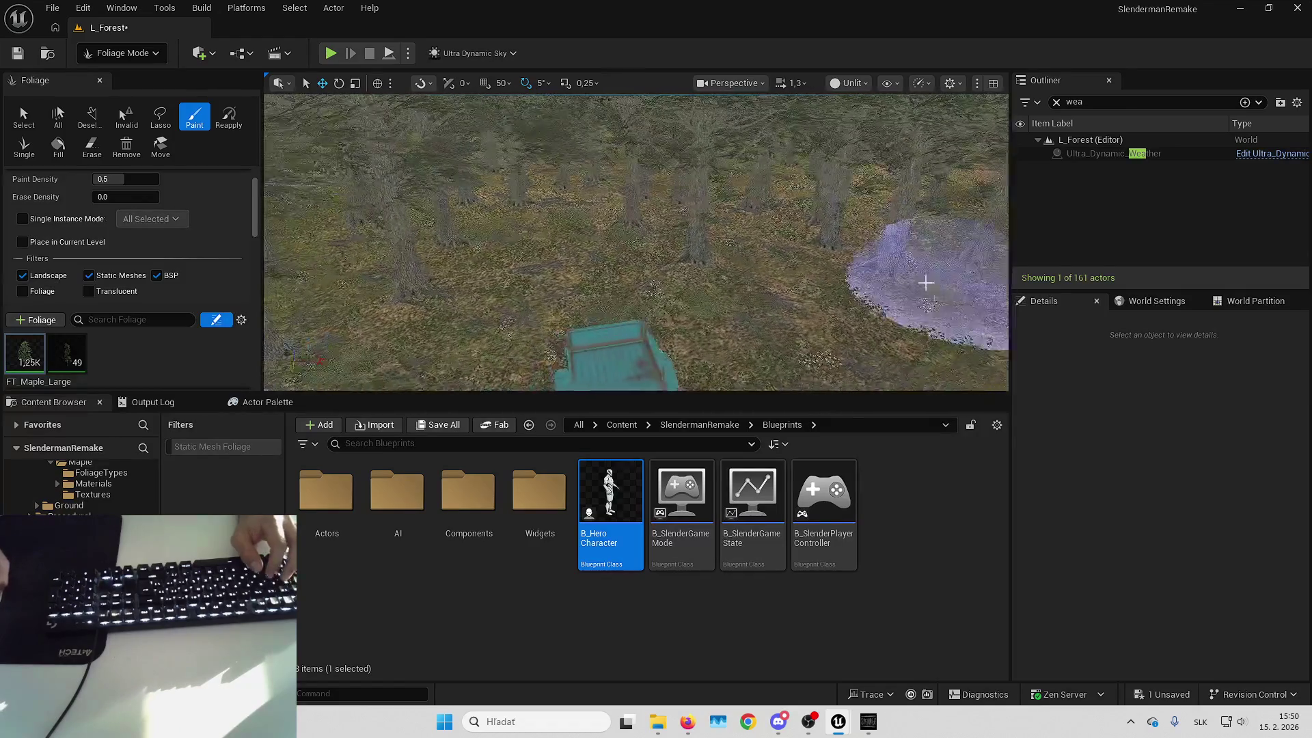
pyautogui.press('Up')
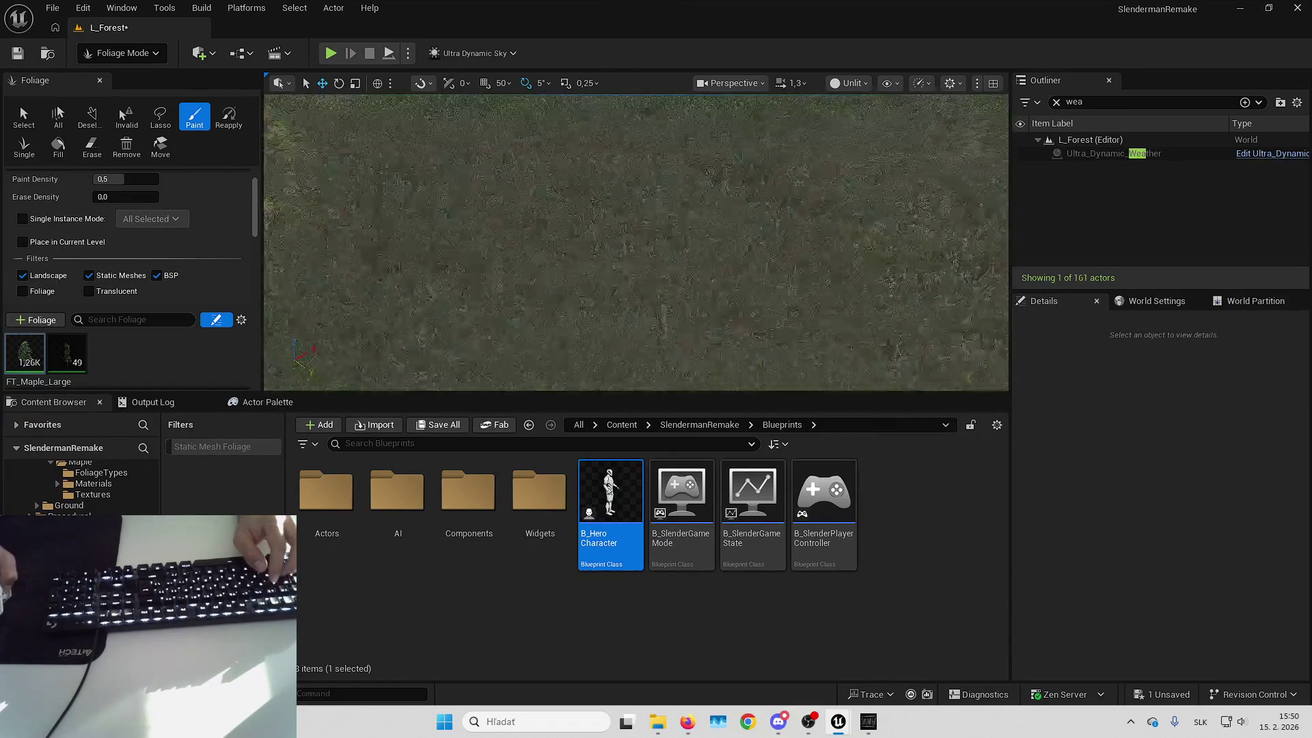
pyautogui.press('Down')
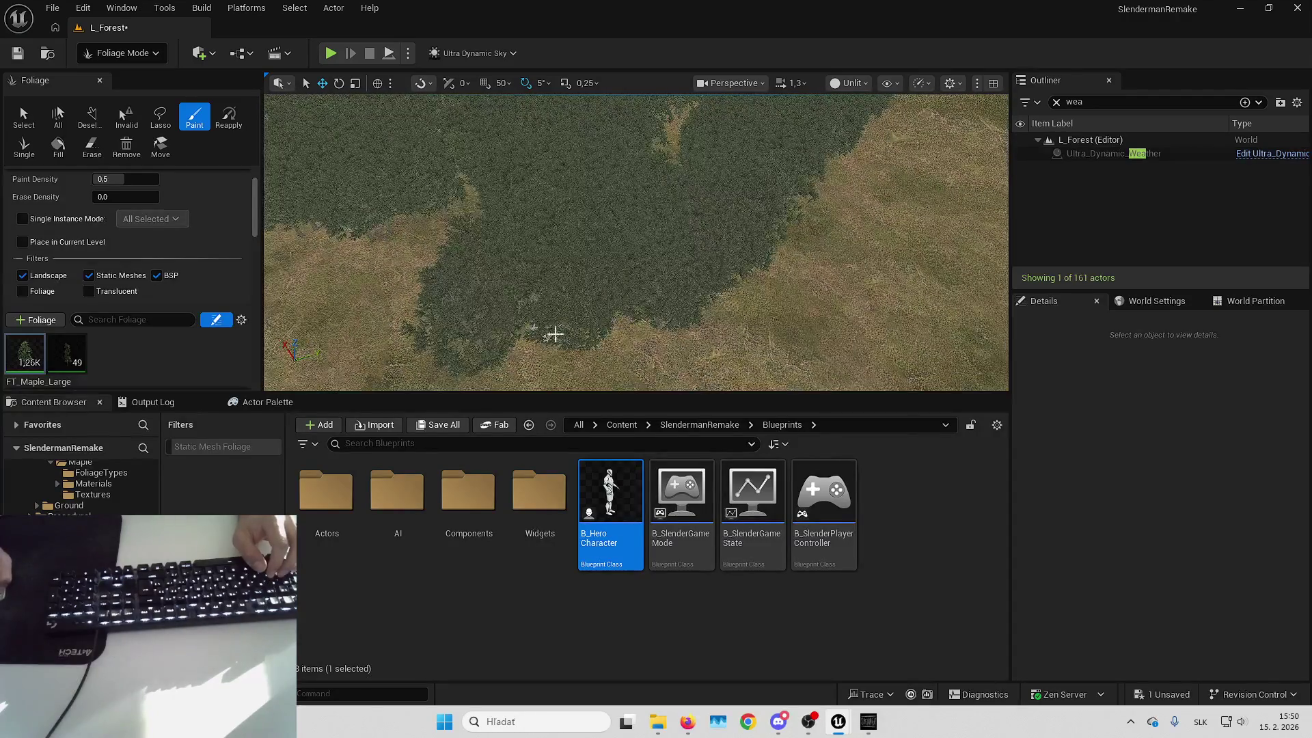
pyautogui.moveTo(463, 211); pyautogui.dragTo(451, 326)
# Cover the brown patches along the forest edge with maples, redoing one bad stroke
pyautogui.press('Down')
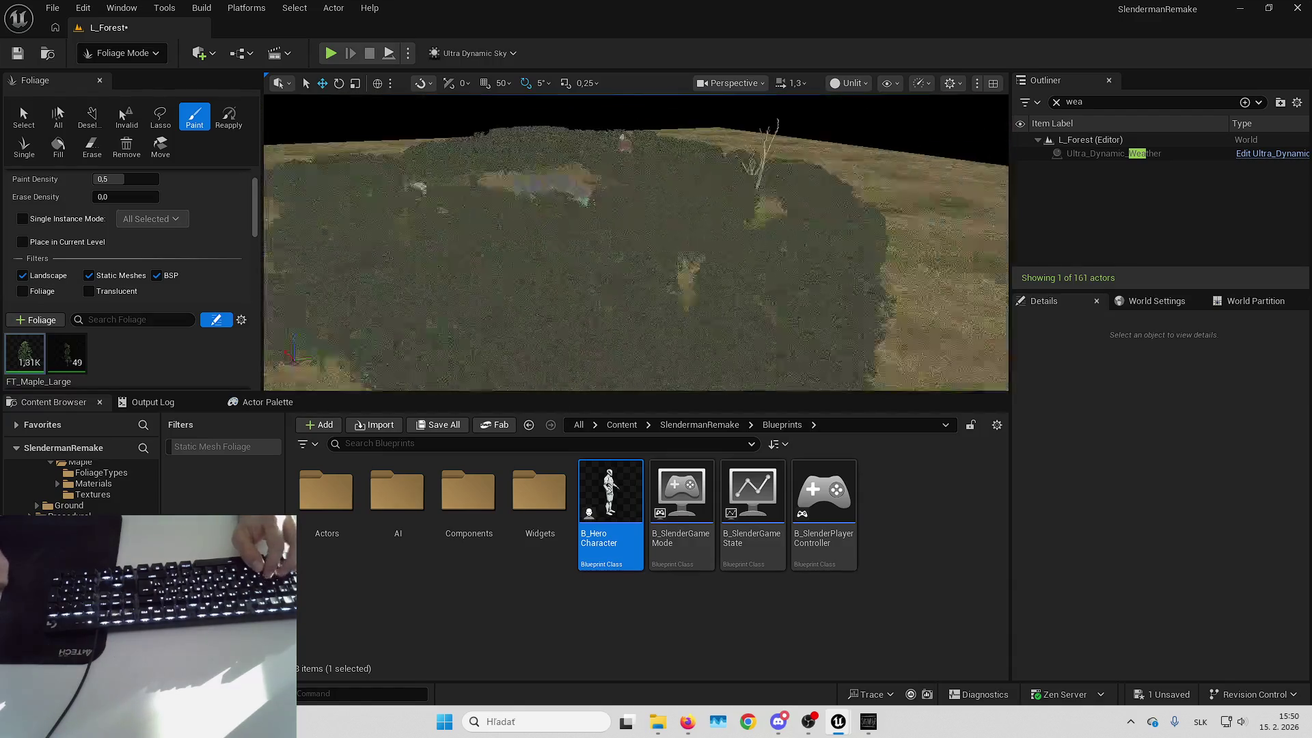
pyautogui.scroll(2, 636, 242)
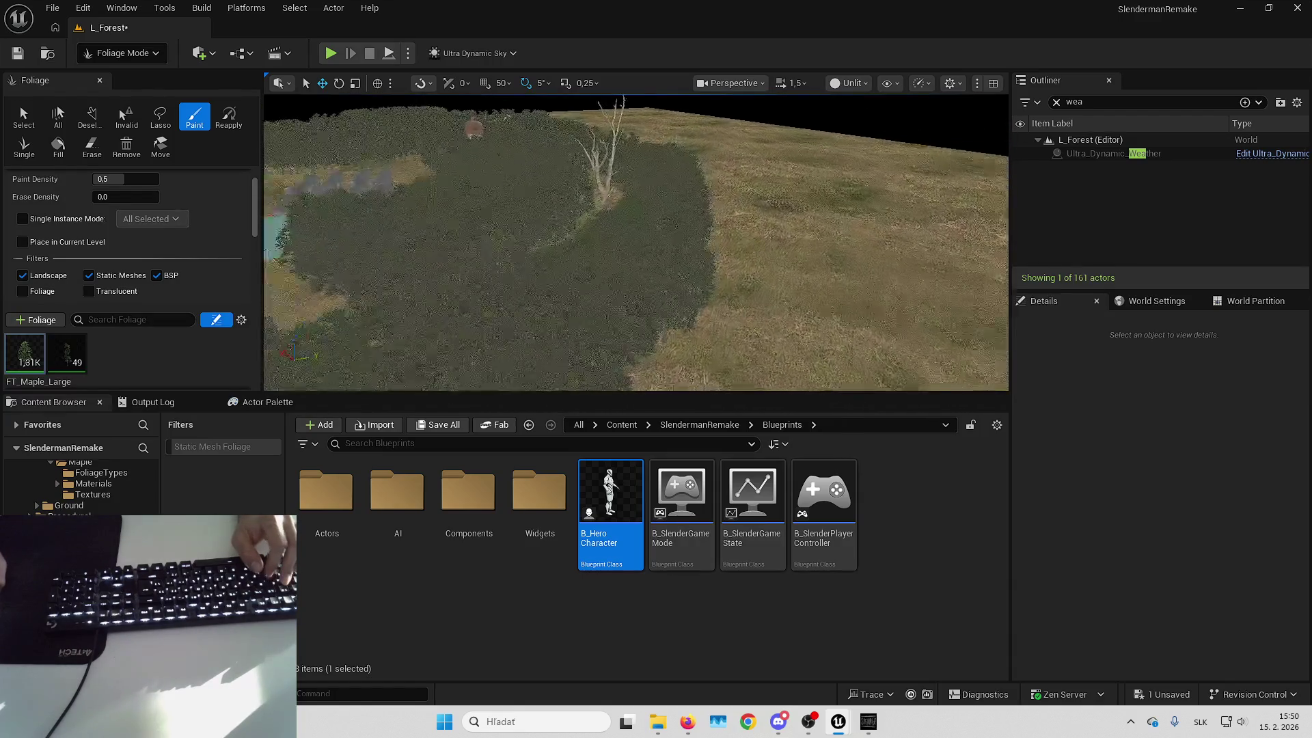
pyautogui.press('Down')
pyautogui.press('Down')
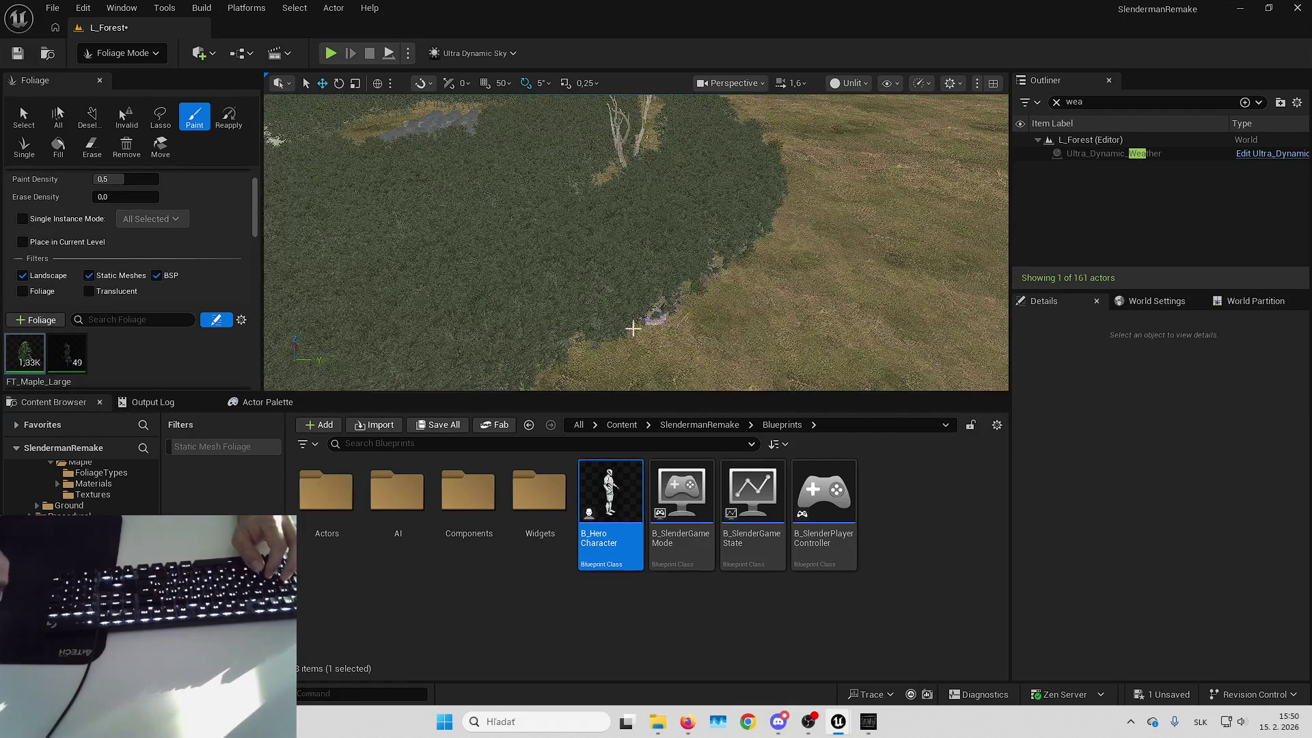
pyautogui.scroll(2, 562, 372)
pyautogui.scroll(1, 616, 200)
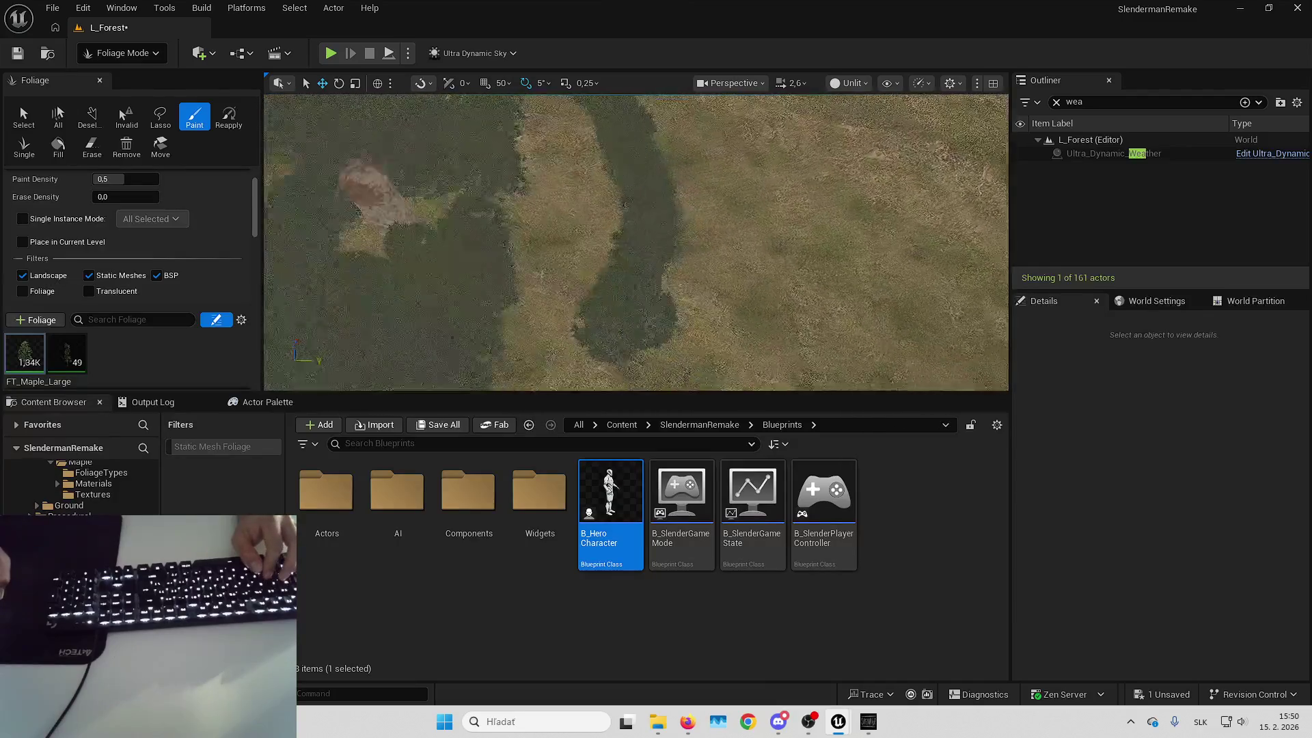
pyautogui.scroll(1, 405, 378)
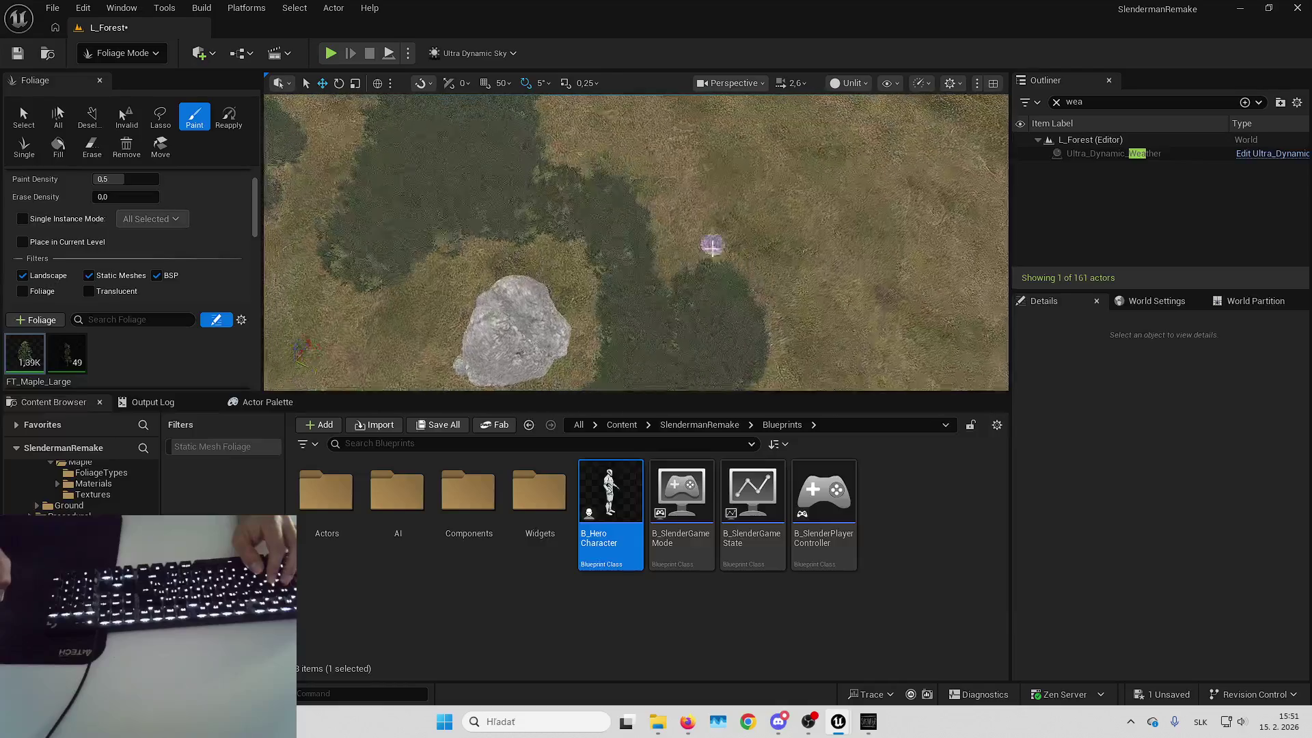
pyautogui.moveTo(713, 246); pyautogui.dragTo(685, 351)
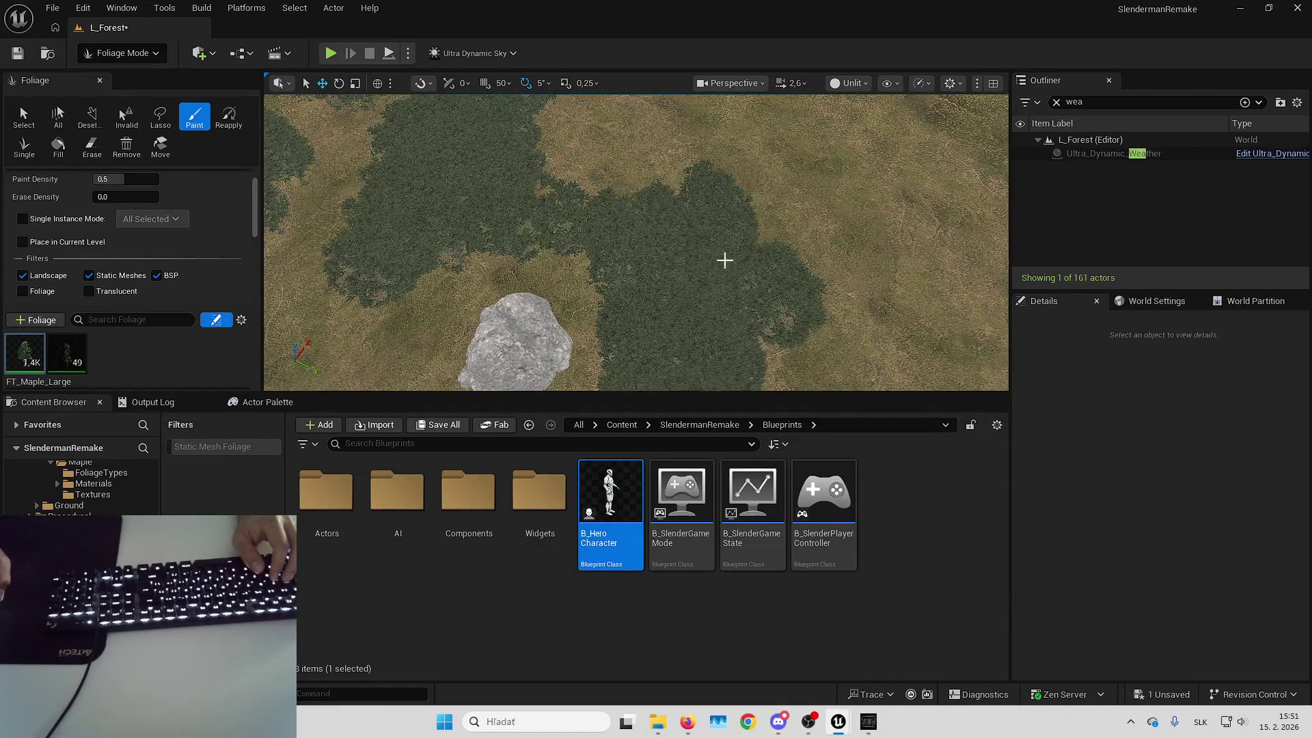
pyautogui.hotkey('ctrl', 'z')
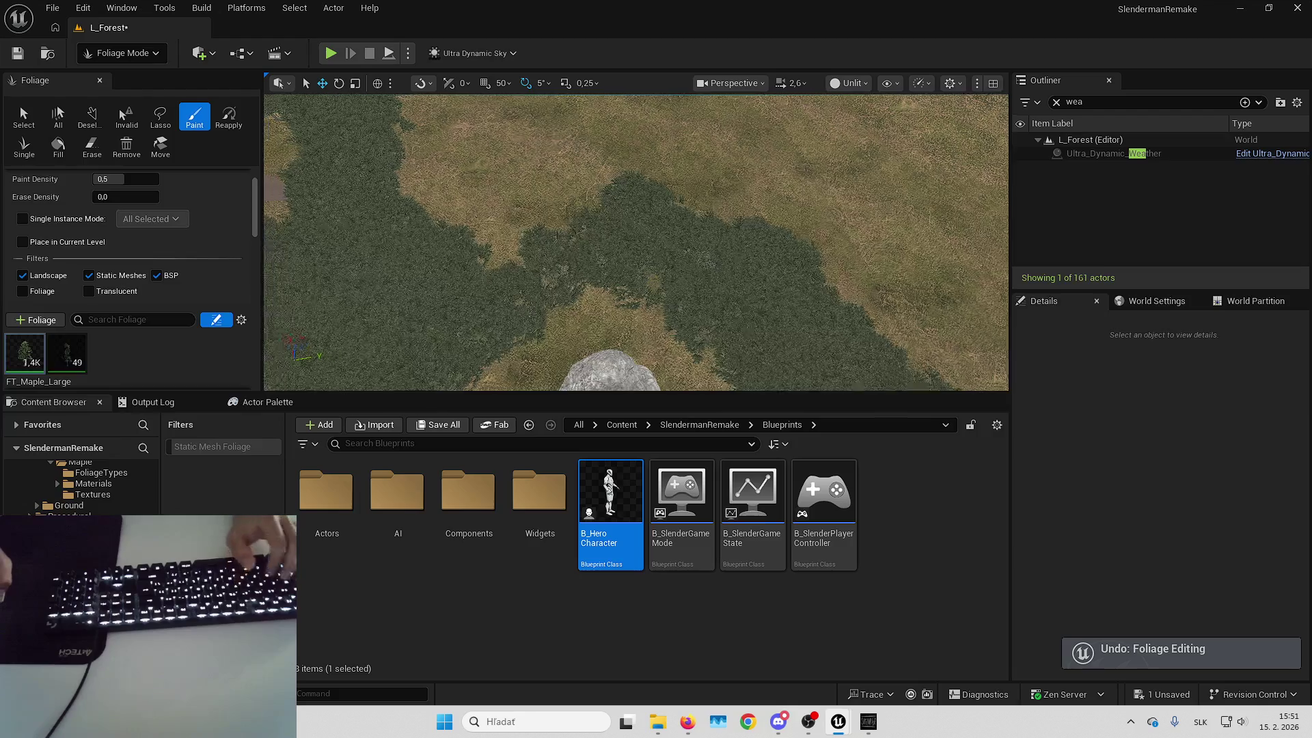
pyautogui.moveTo(660, 200)
pyautogui.mouseDown()
pyautogui.moveTo(548, 267)
pyautogui.moveTo(609, 246)
pyautogui.moveTo(466, 199)
pyautogui.mouseUp()
pyautogui.scroll(2, 466, 198)
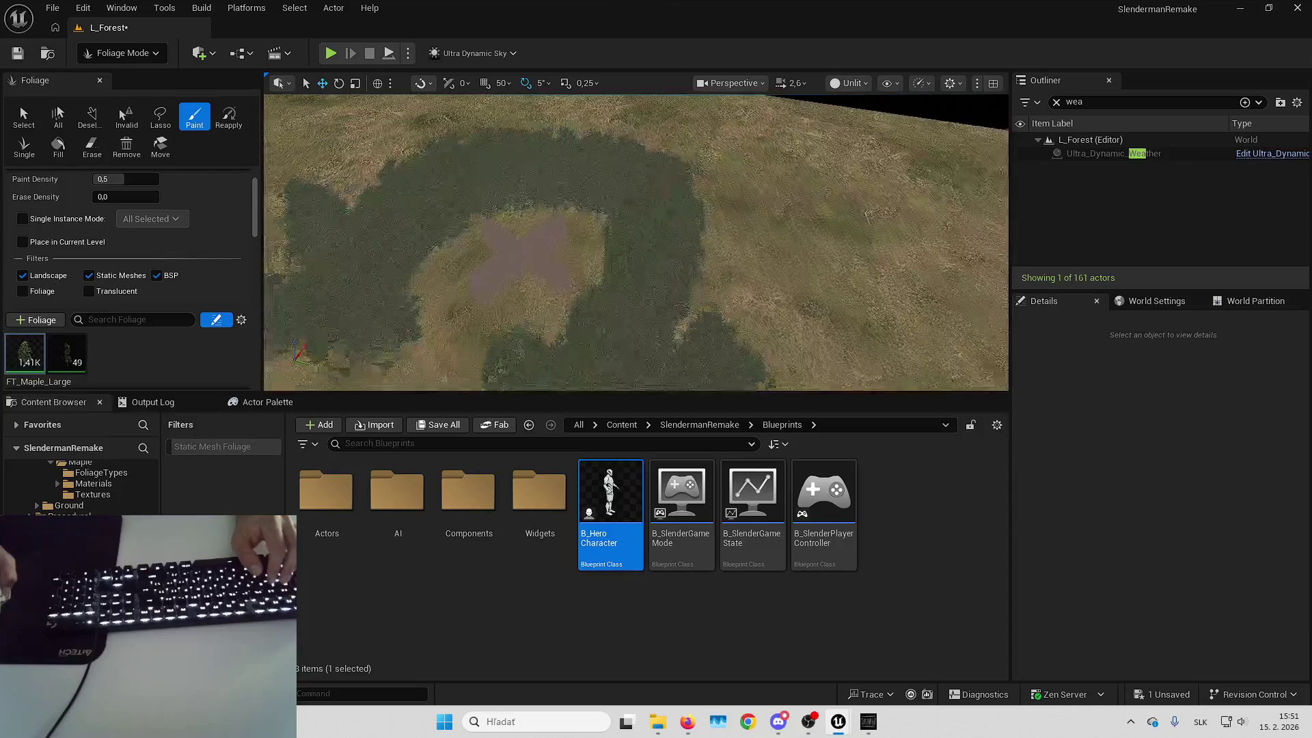
pyautogui.scroll(-2, 598, 164)
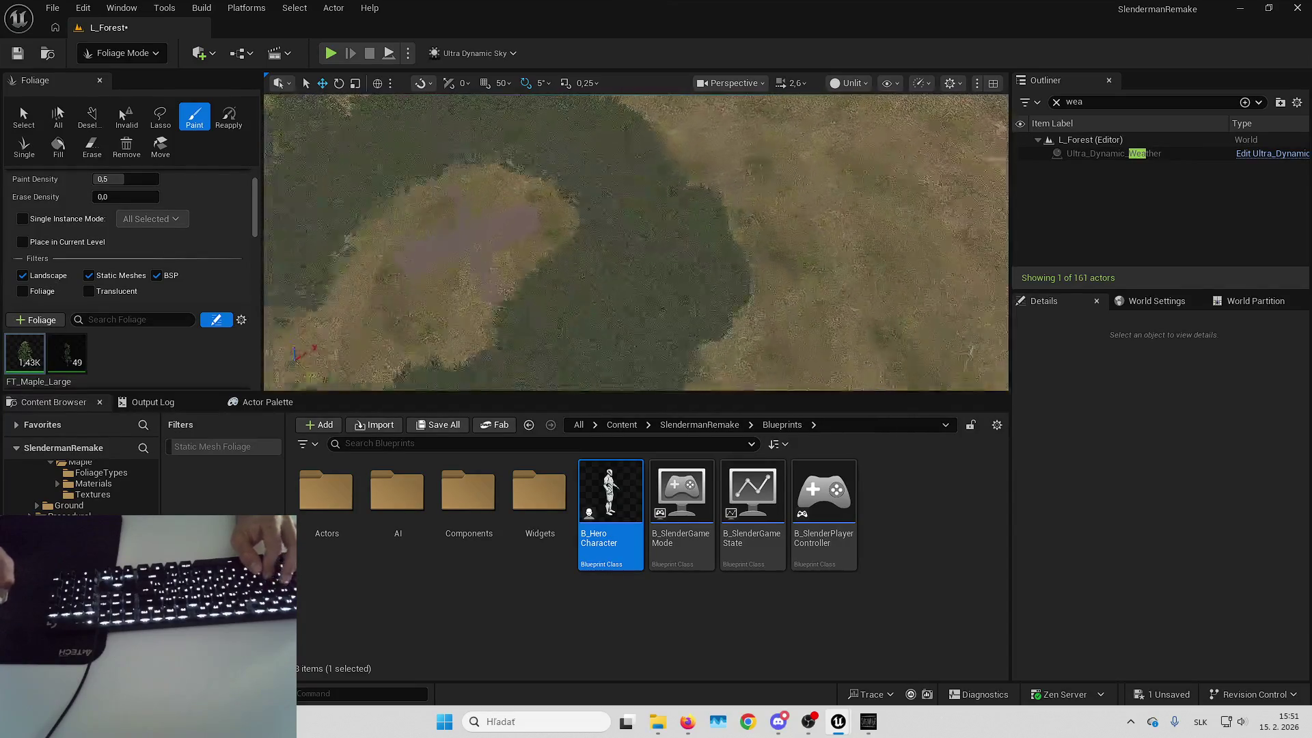
pyautogui.scroll(-2, 594, 278)
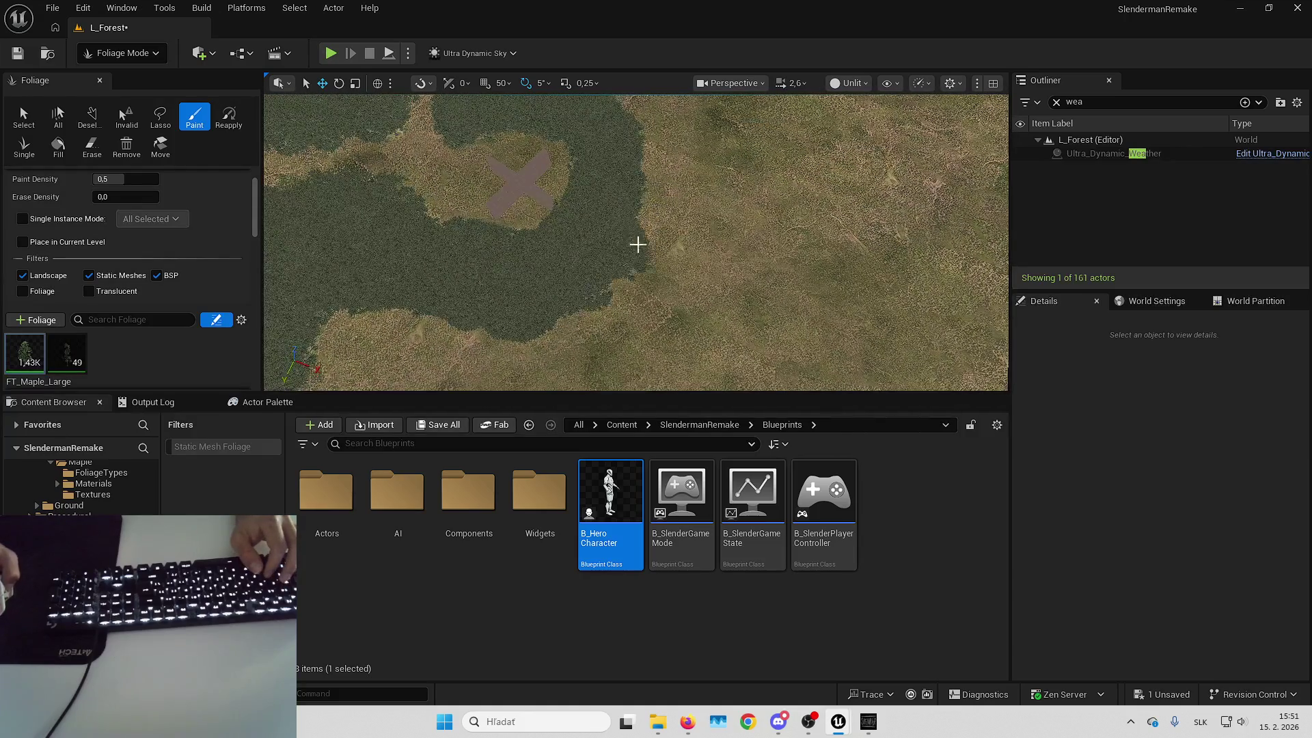
pyautogui.scroll(3, 639, 164)
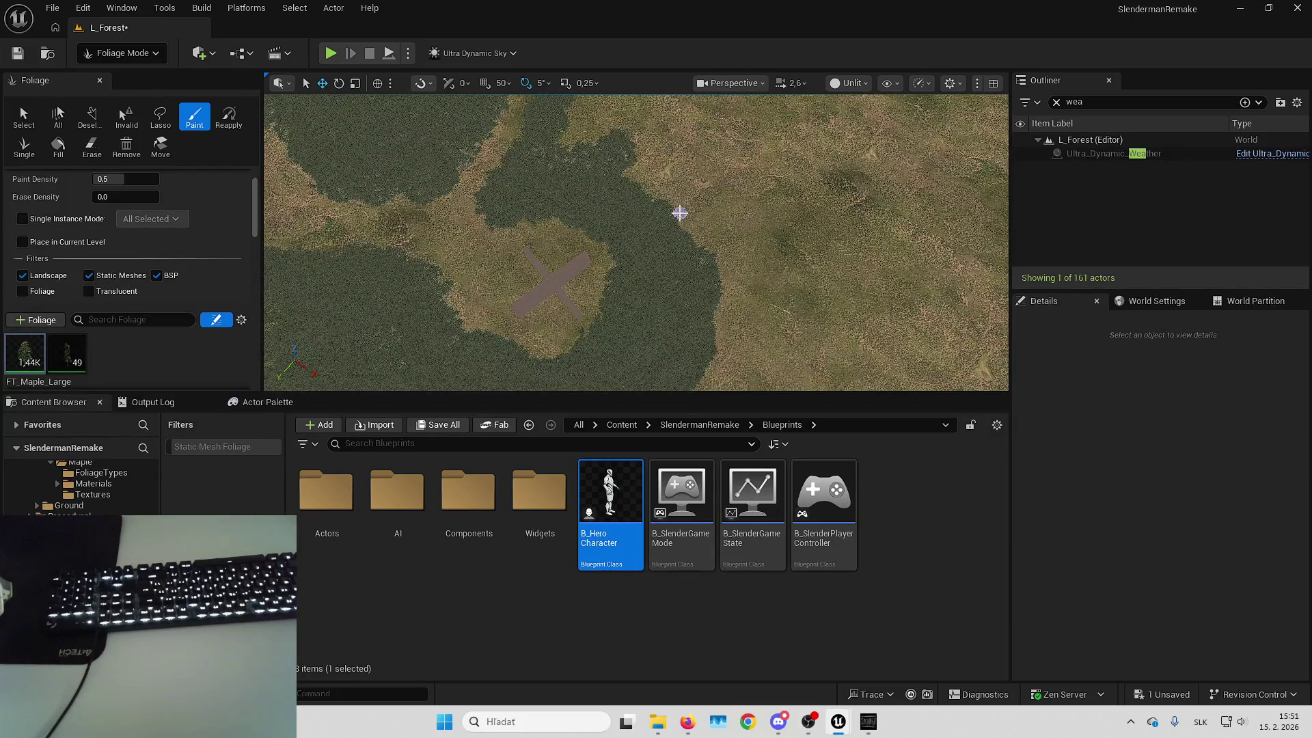
# Paint maples over the bare patches near the pink X and tan path
pyautogui.press('Left')
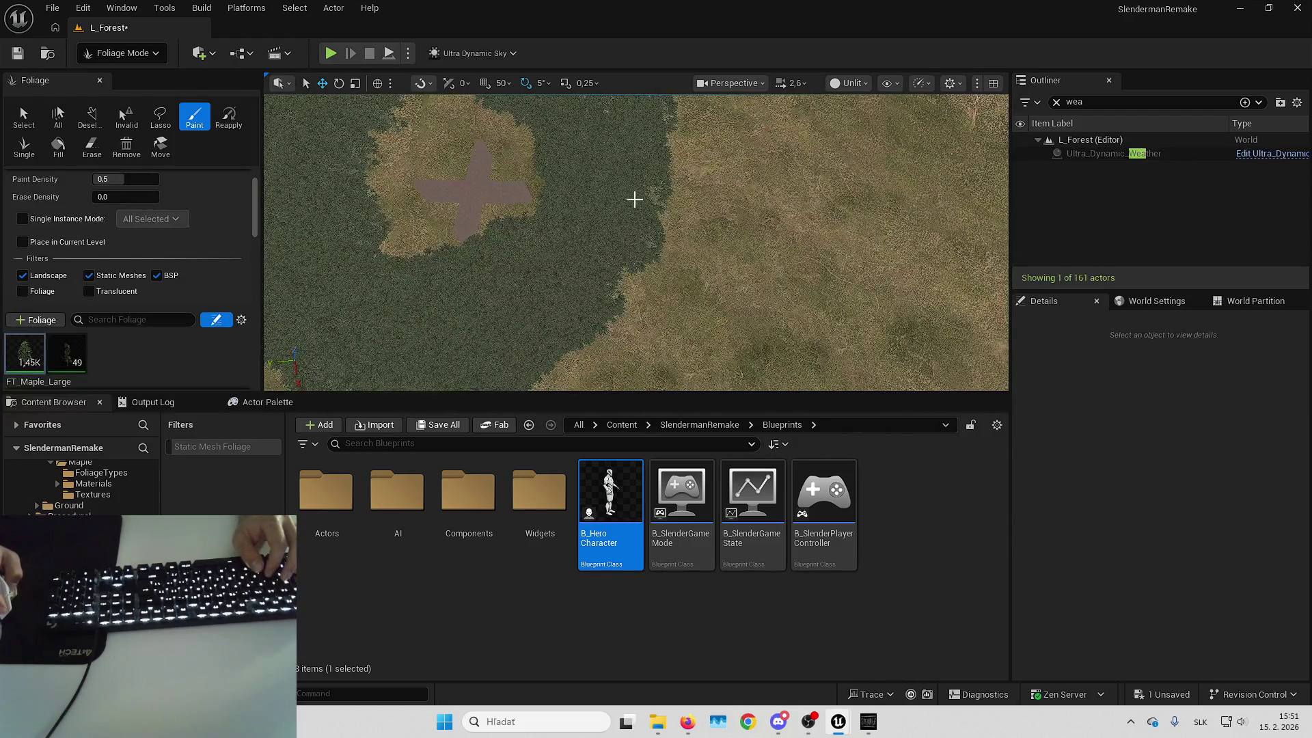
pyautogui.press('Left')
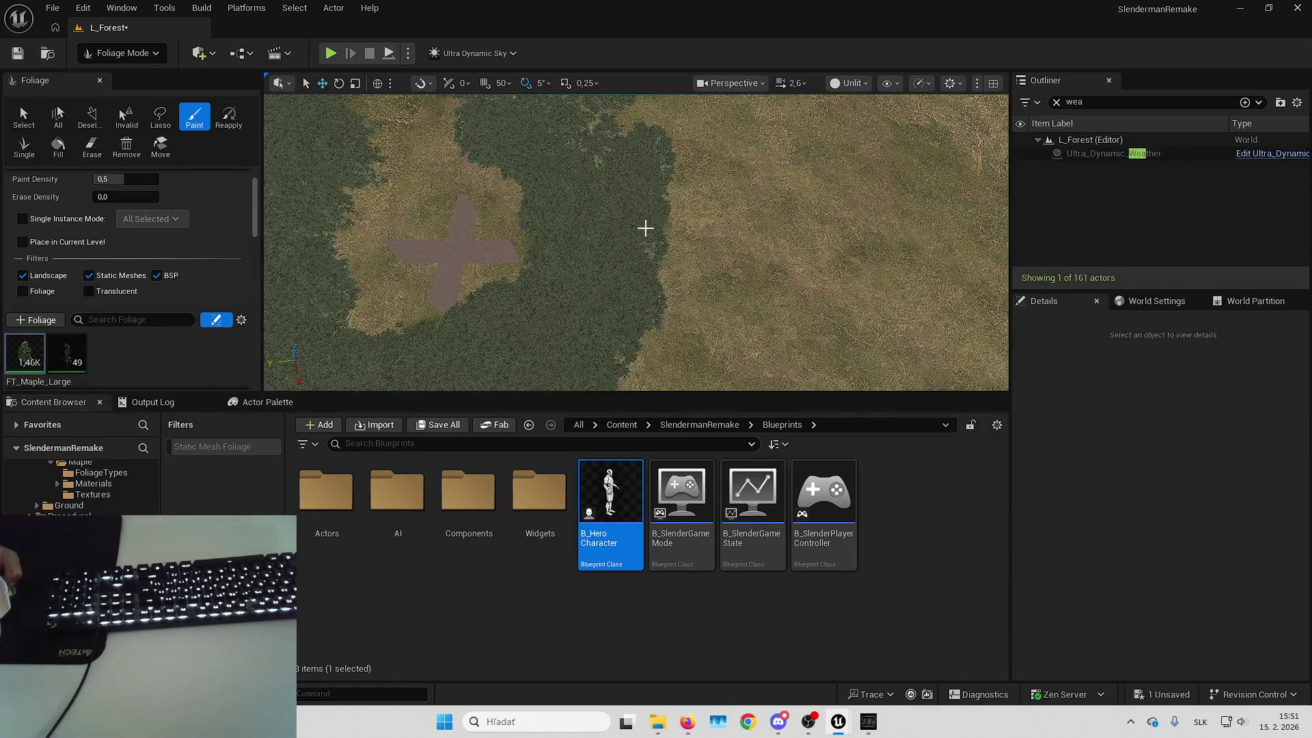
pyautogui.press('Up')
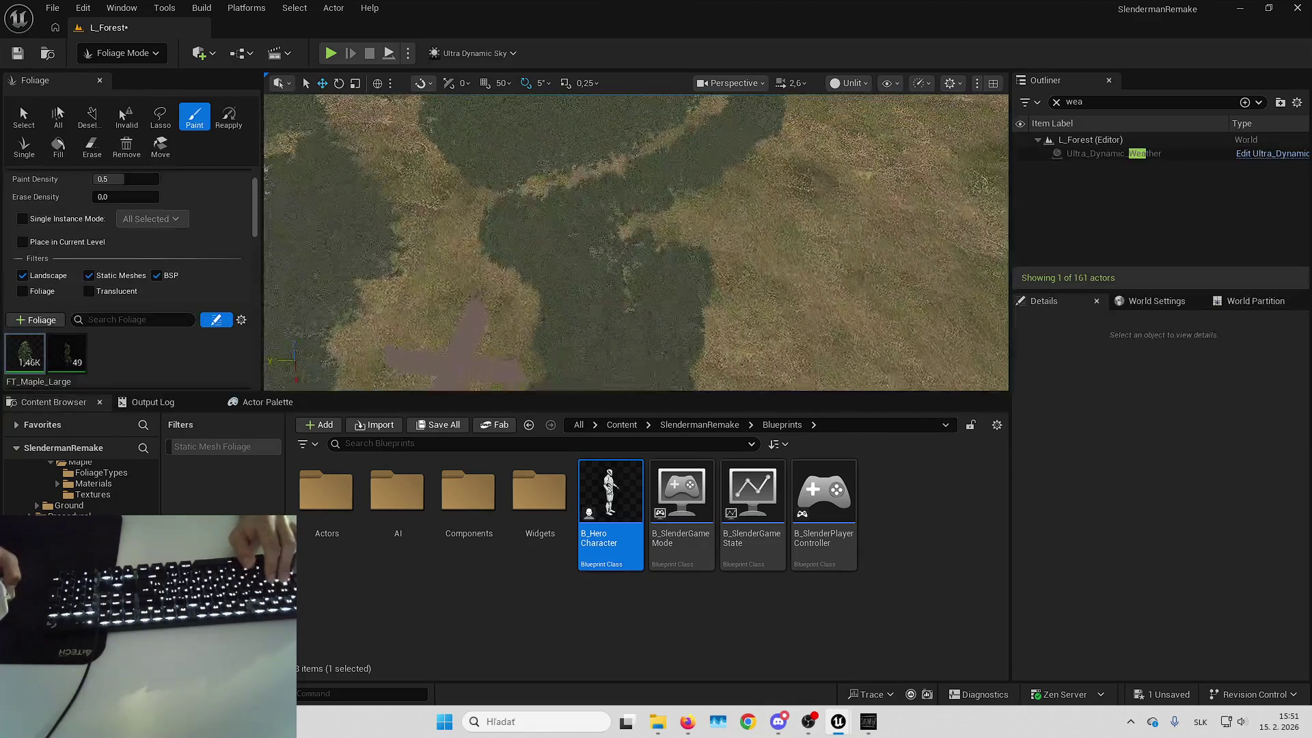
pyautogui.press('Up')
pyautogui.press('Up')
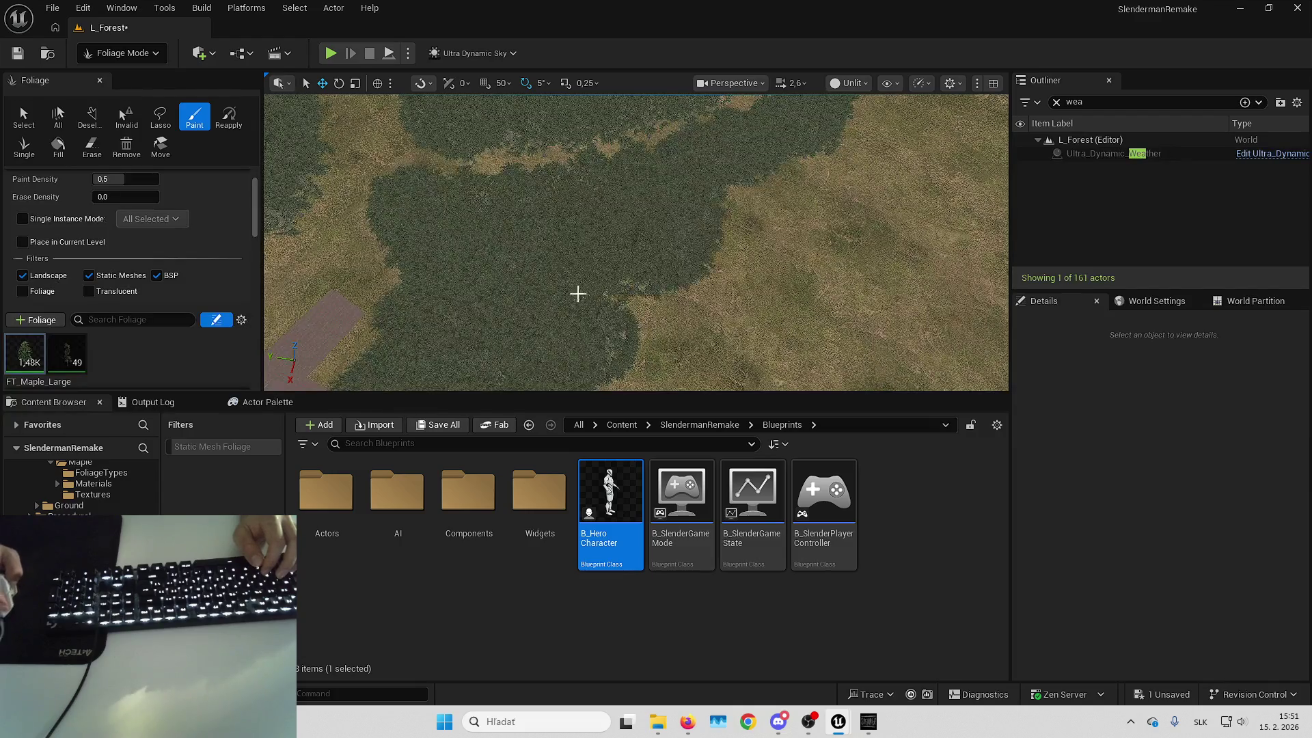
pyautogui.press('Up')
pyautogui.moveTo(645, 333); pyautogui.dragTo(645, 333)
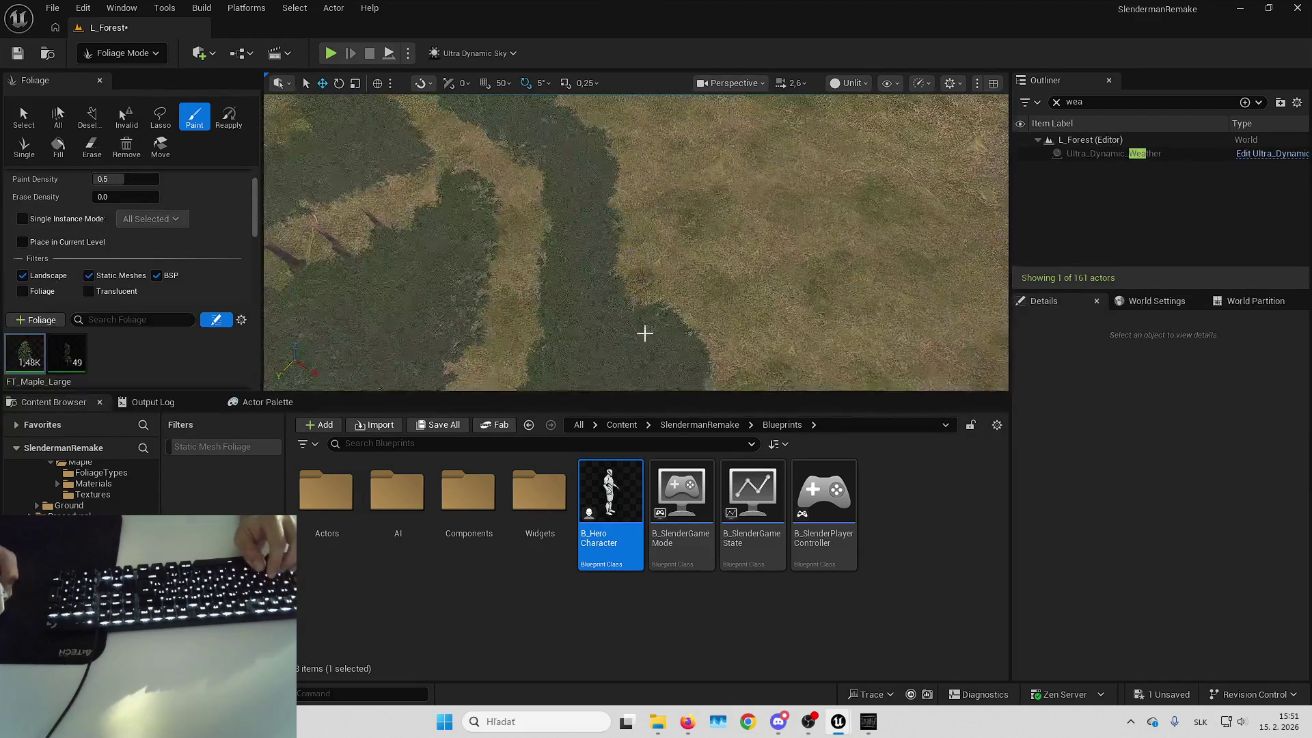
pyautogui.press('Down')
pyautogui.press('Down')
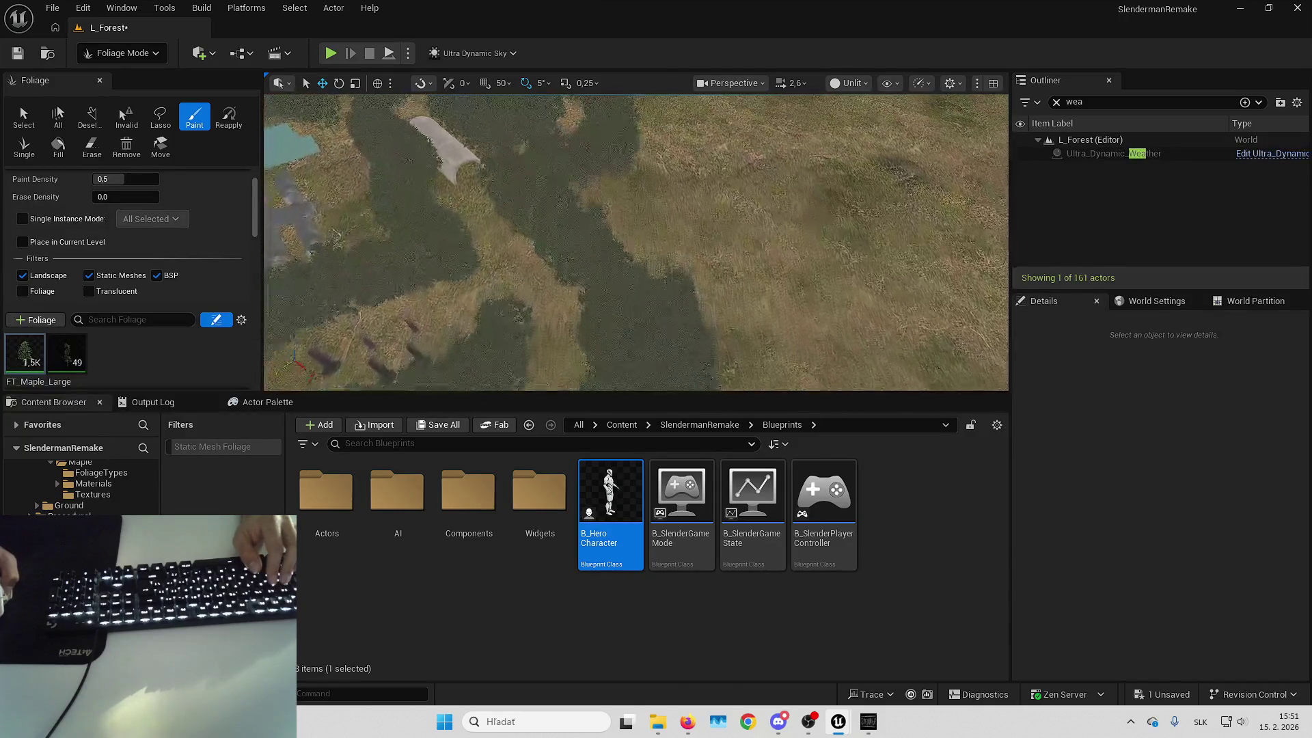
pyautogui.press('Up')
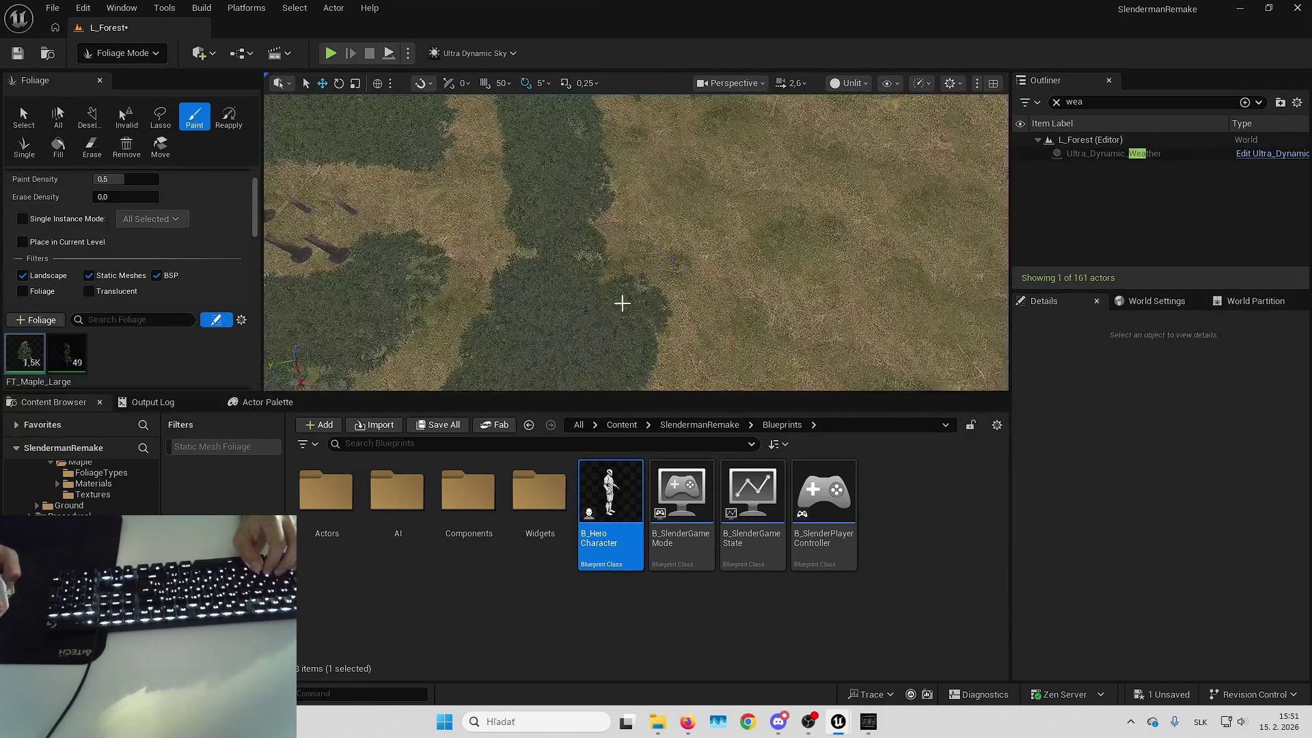
pyautogui.moveTo(622, 303); pyautogui.dragTo(626, 287)
pyautogui.moveTo(622, 196); pyautogui.dragTo(611, 193)
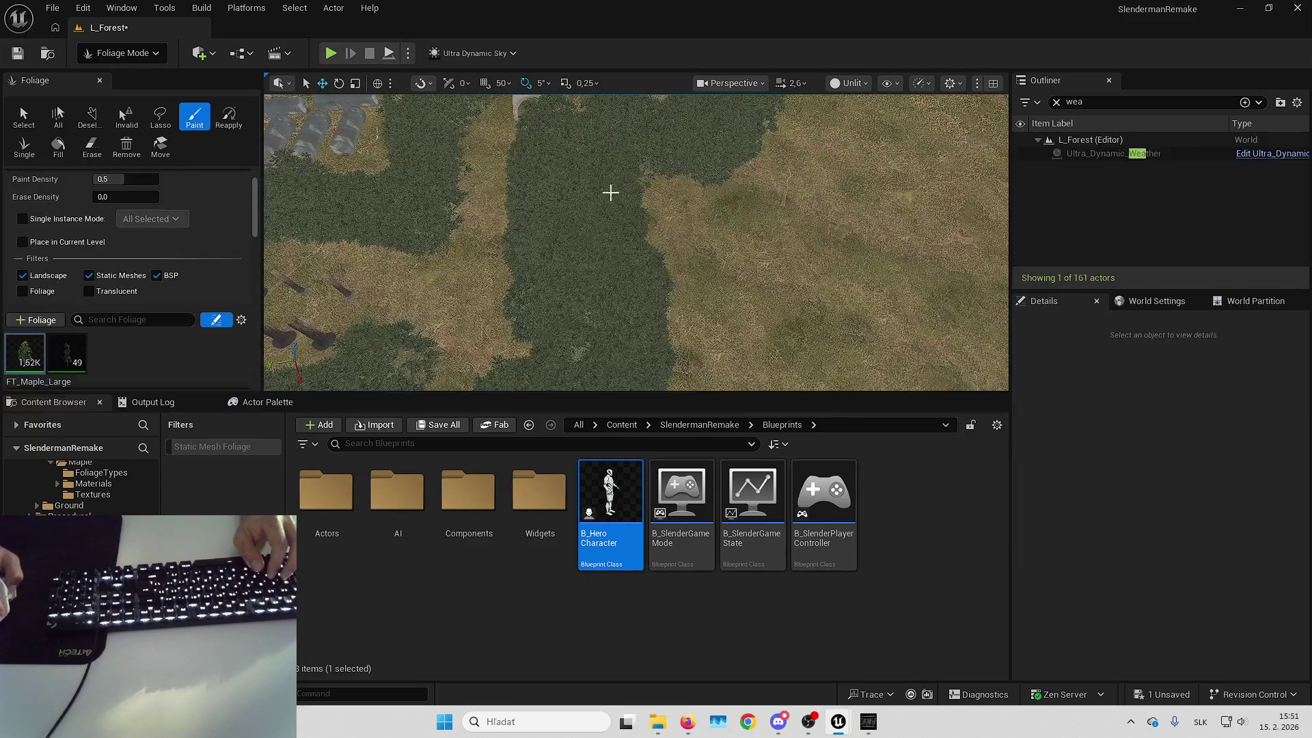
# Fill further gaps and extend the dense forest rightward near the water
pyautogui.press('Up')
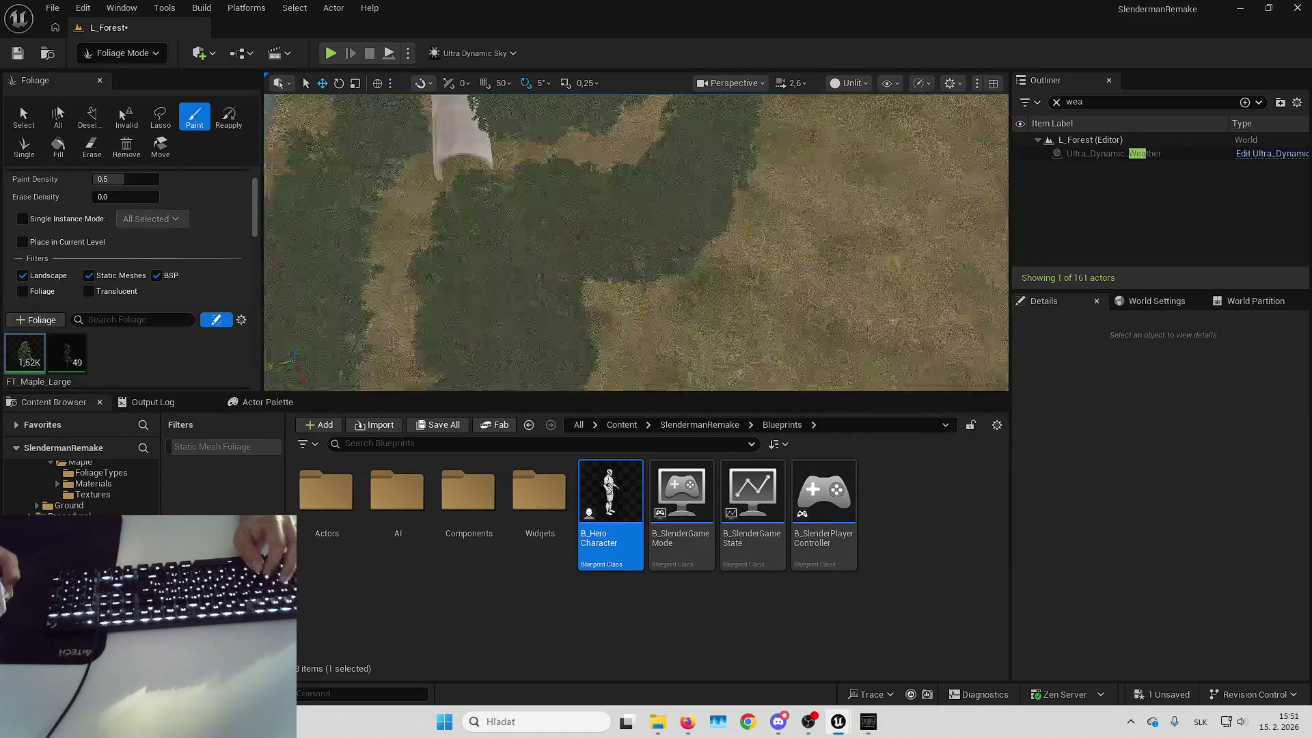
pyautogui.moveTo(565, 273); pyautogui.dragTo(682, 239)
pyautogui.press('Up')
pyautogui.press('Up')
pyautogui.press('Up')
pyautogui.moveTo(601, 290); pyautogui.dragTo(601, 290)
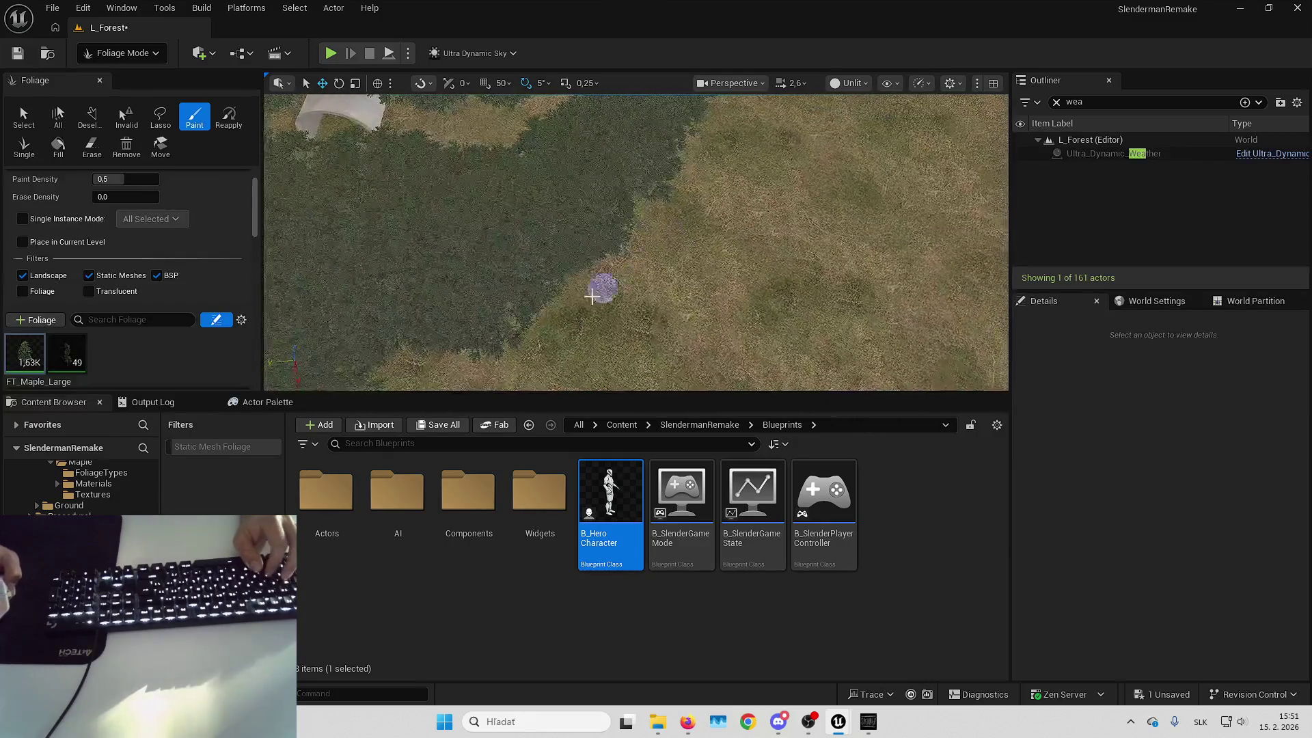
pyautogui.press('Left')
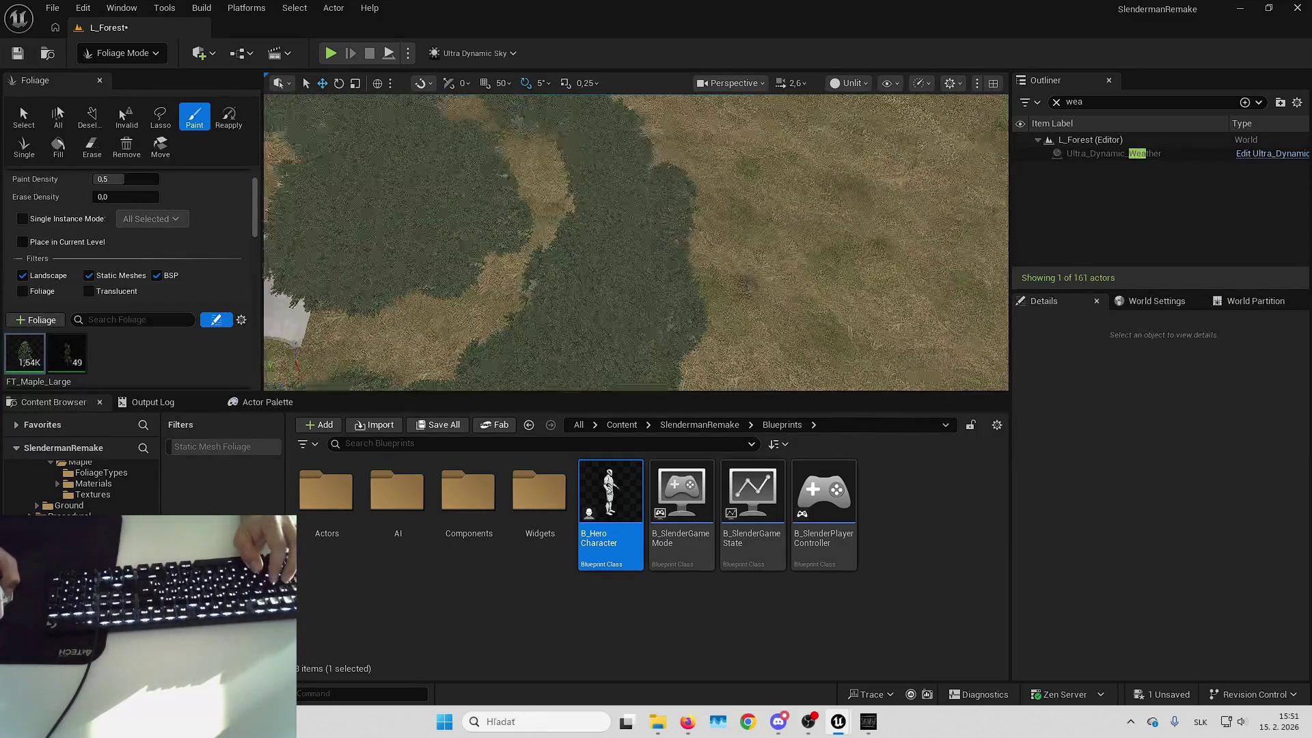
pyautogui.press('Up')
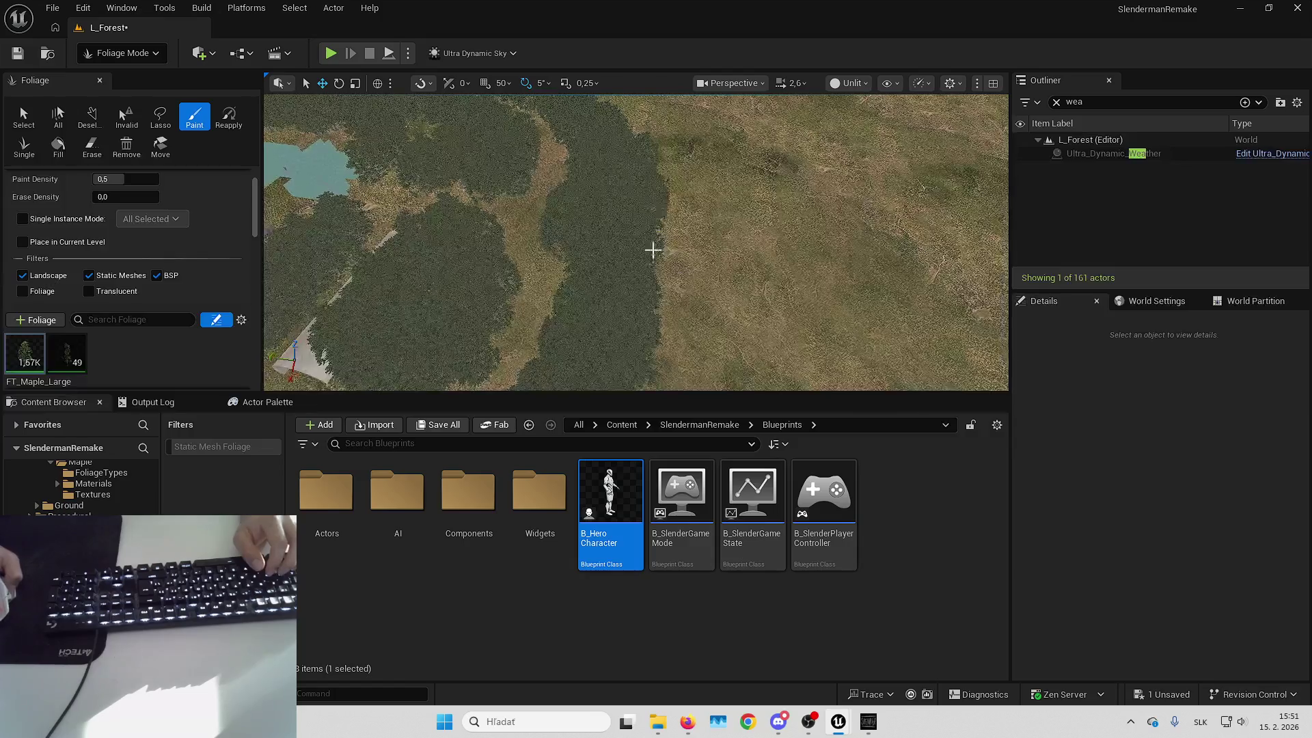
pyautogui.press('Up')
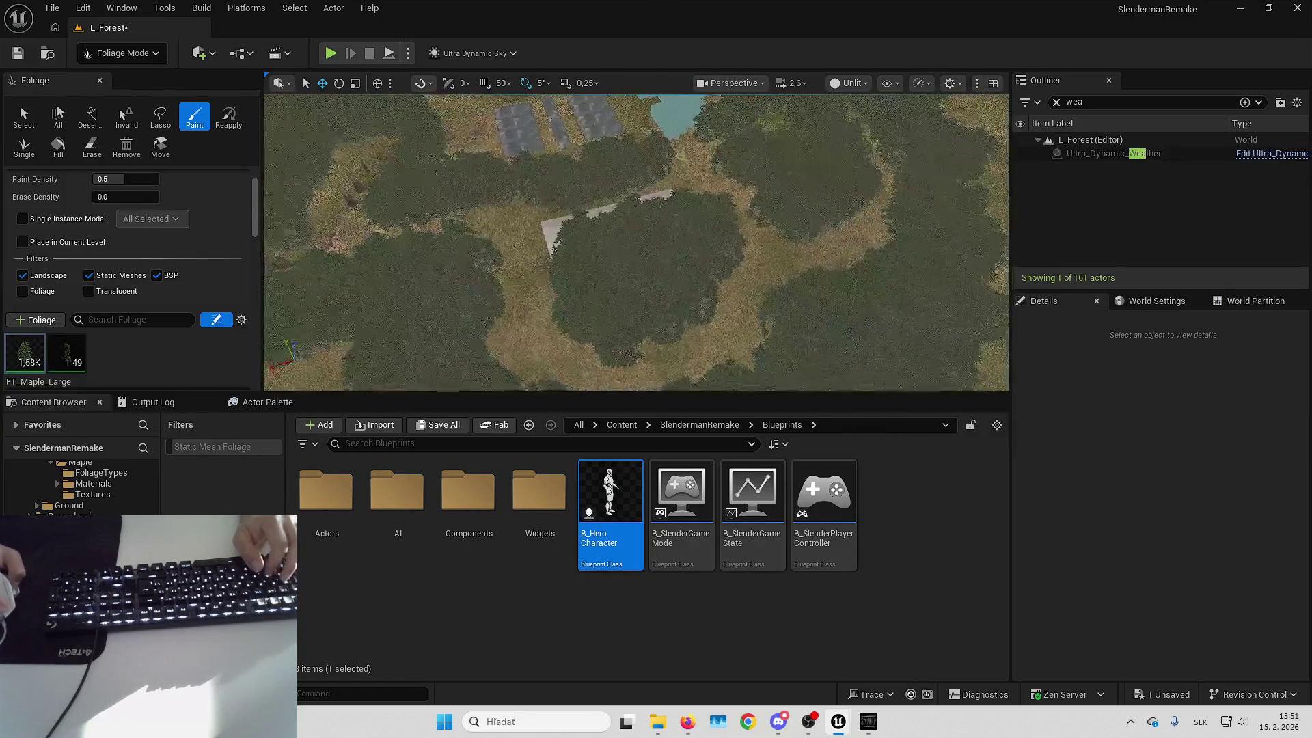
pyautogui.press('Up')
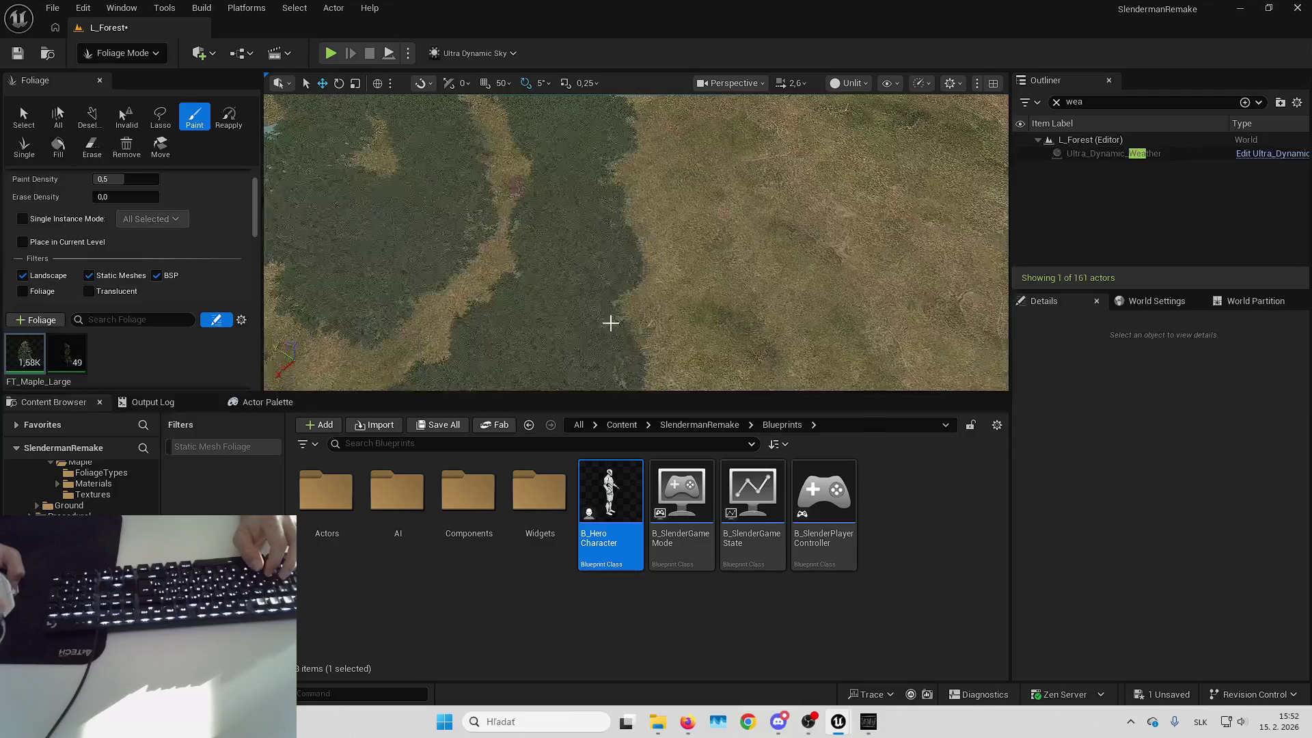
pyautogui.press('Up')
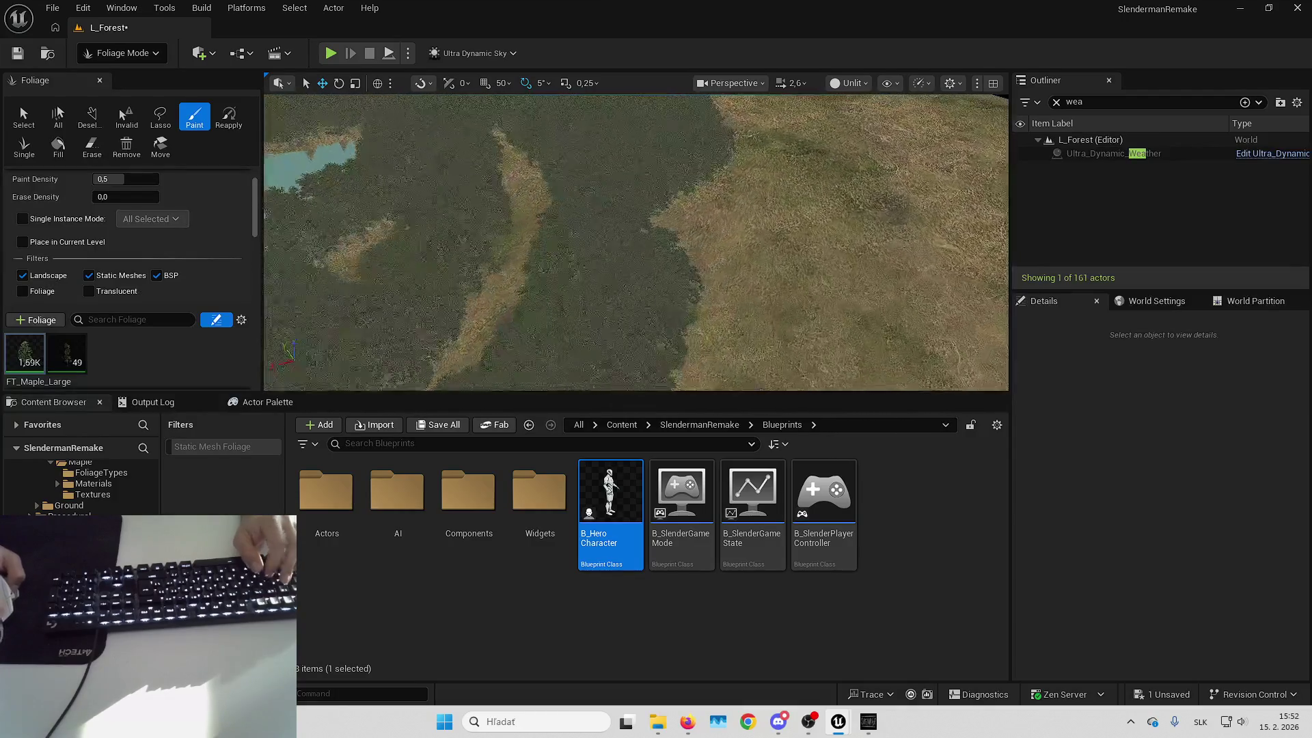
pyautogui.moveTo(643, 257); pyautogui.dragTo(656, 306)
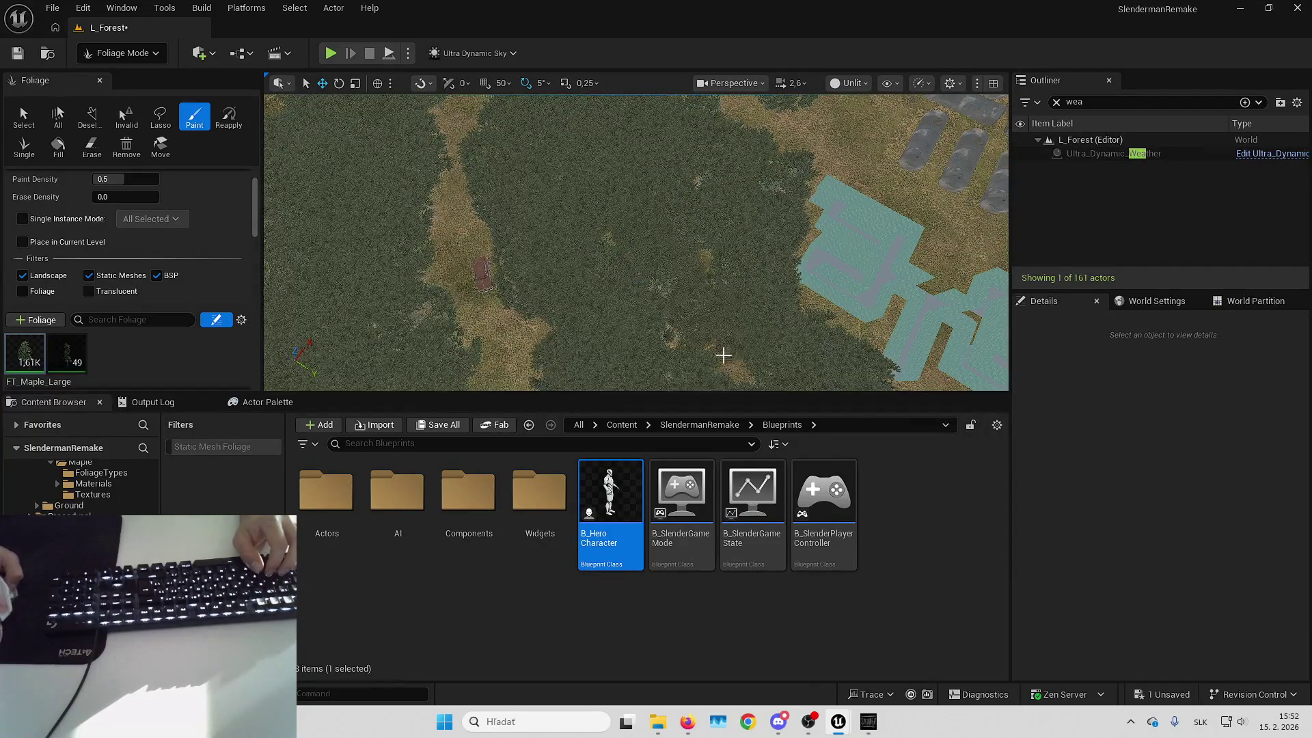
# Paint more FT_Maple_Large beside the dirt paths, reaching 1.68K instances
pyautogui.write('as')
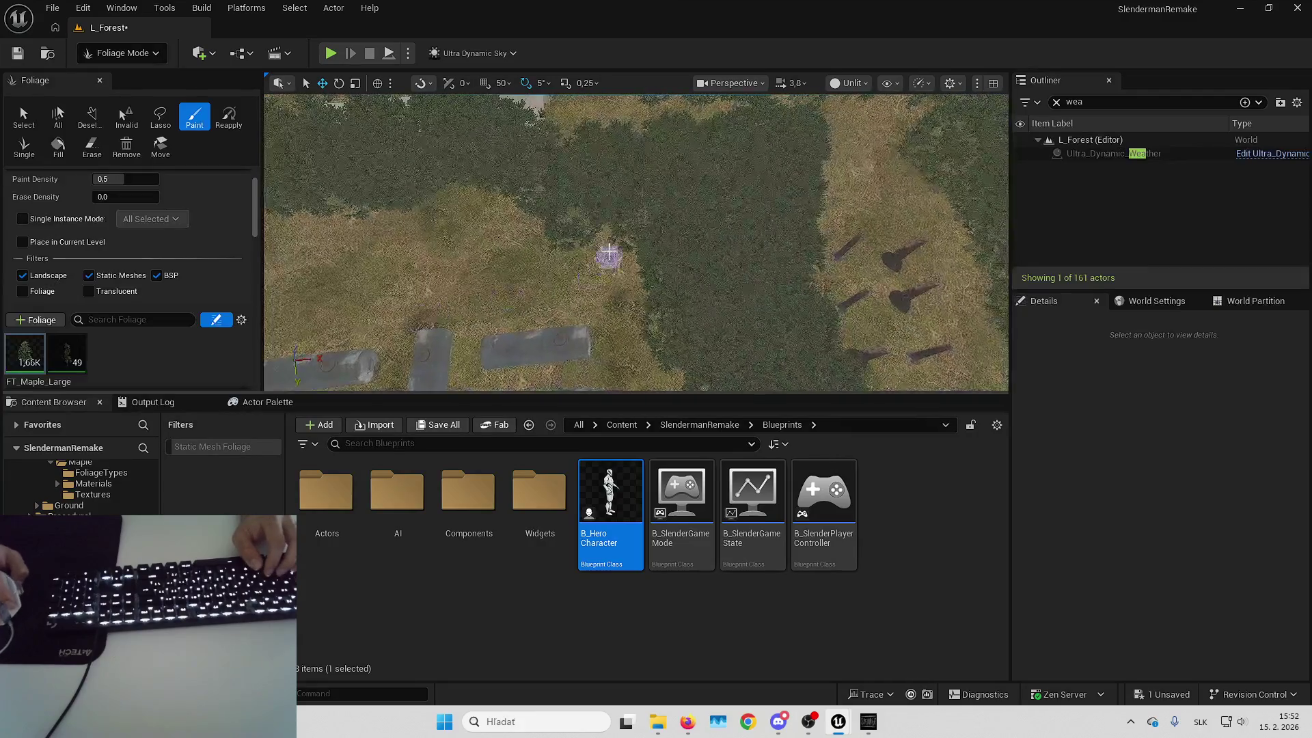
pyautogui.scroll(-5, 478, 214)
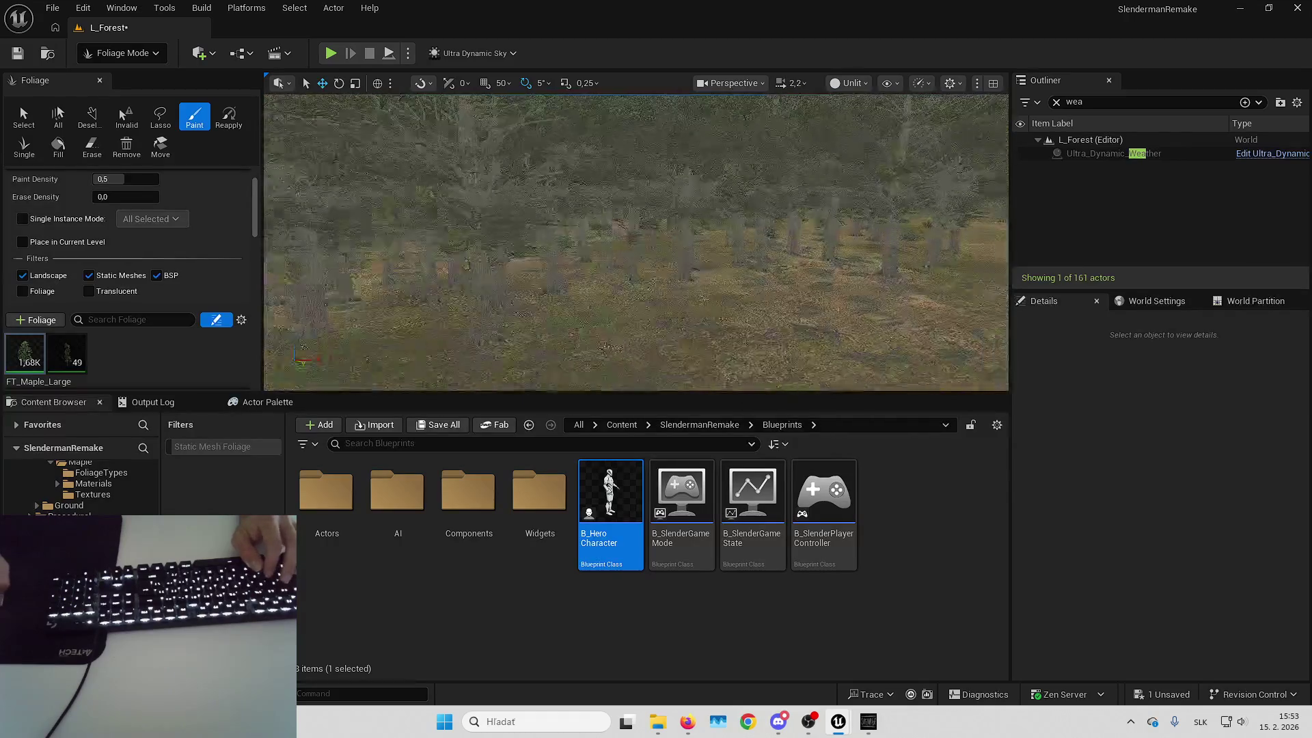
pyautogui.press('s')
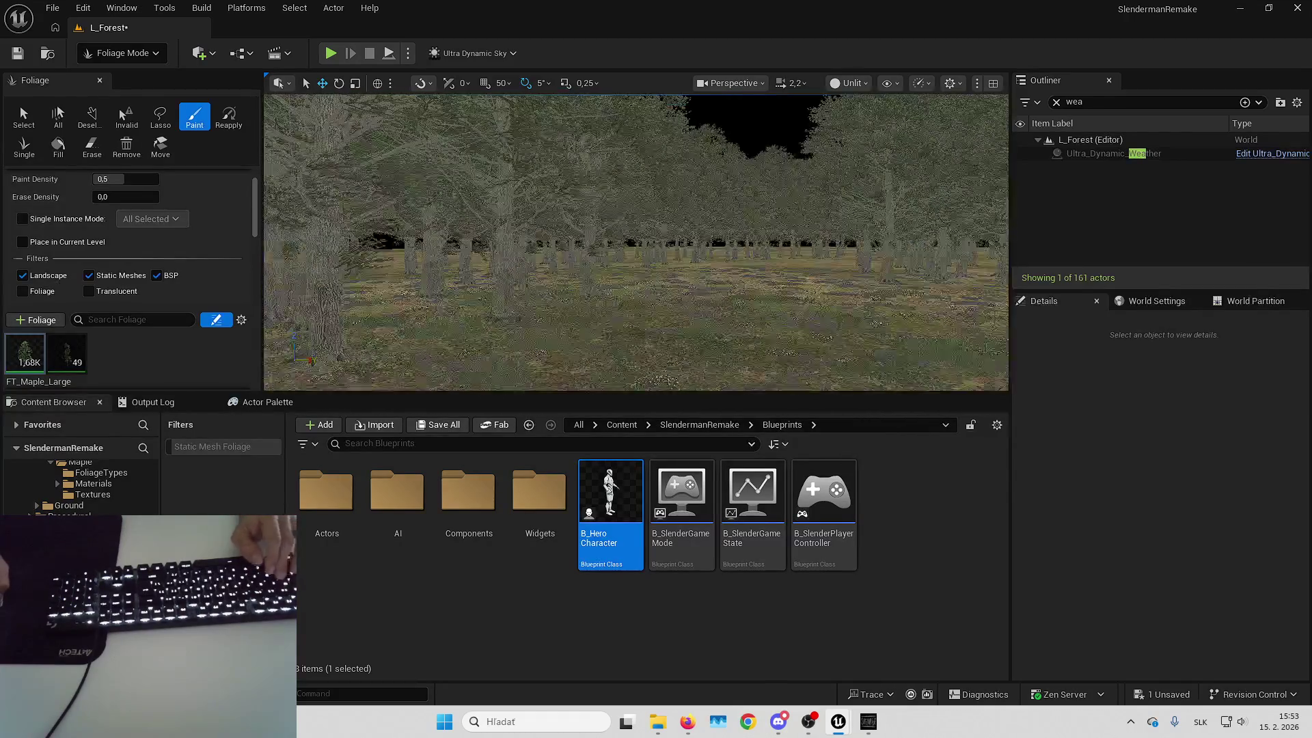
pyautogui.press('w')
pyautogui.scroll(1, 635, 243)
pyautogui.press('s')
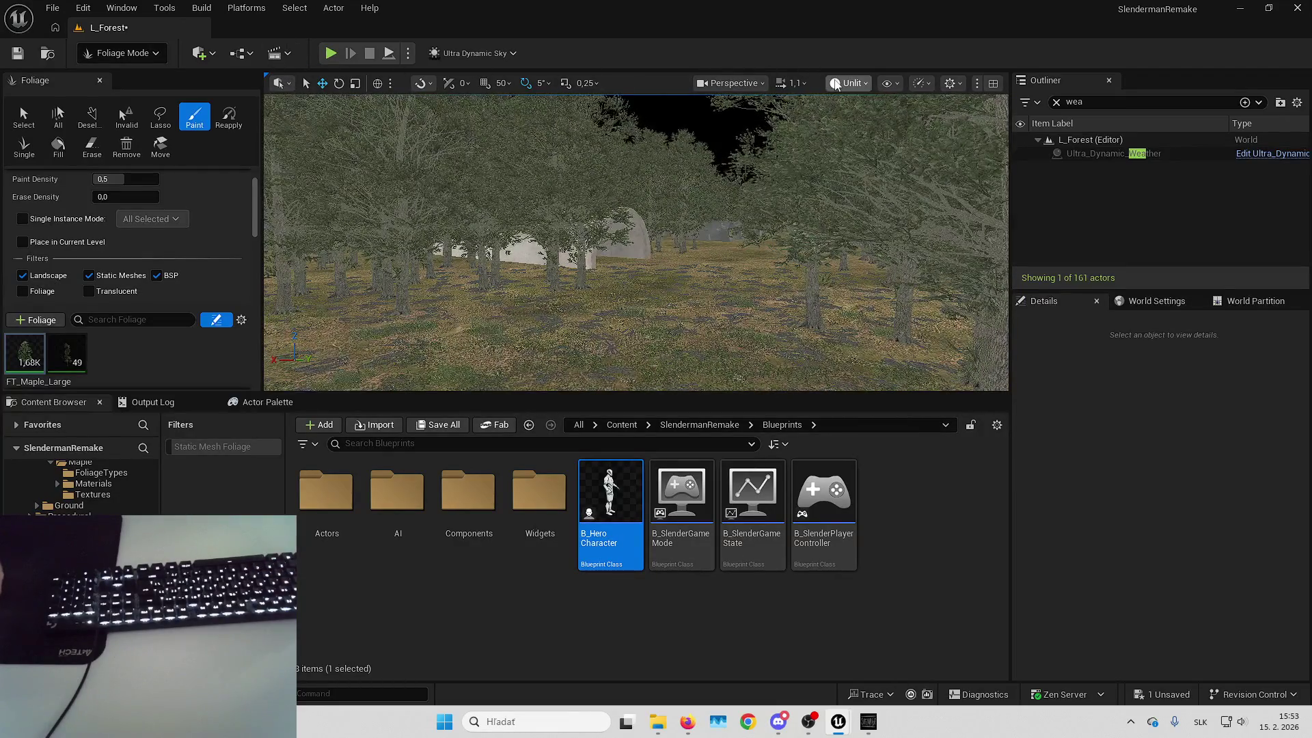
pyautogui.click(835, 84)
pyautogui.click(863, 130)
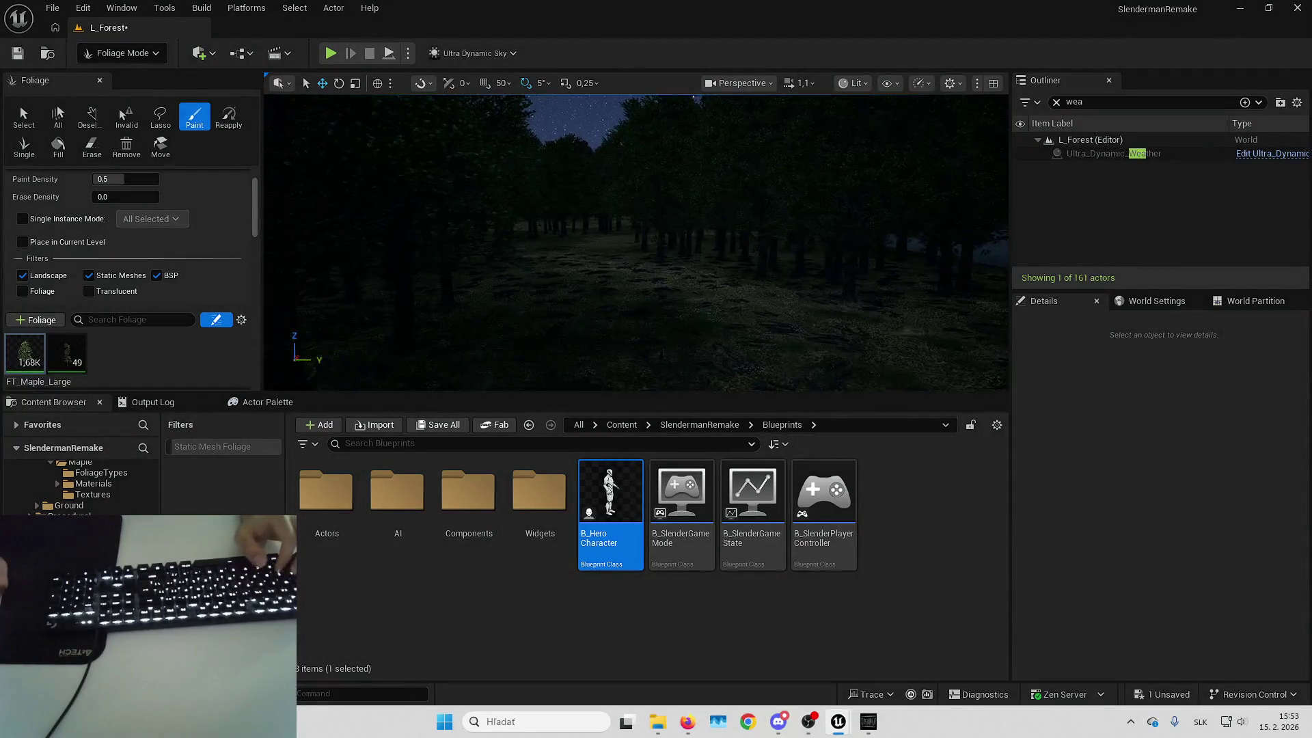
pyautogui.press('F11')
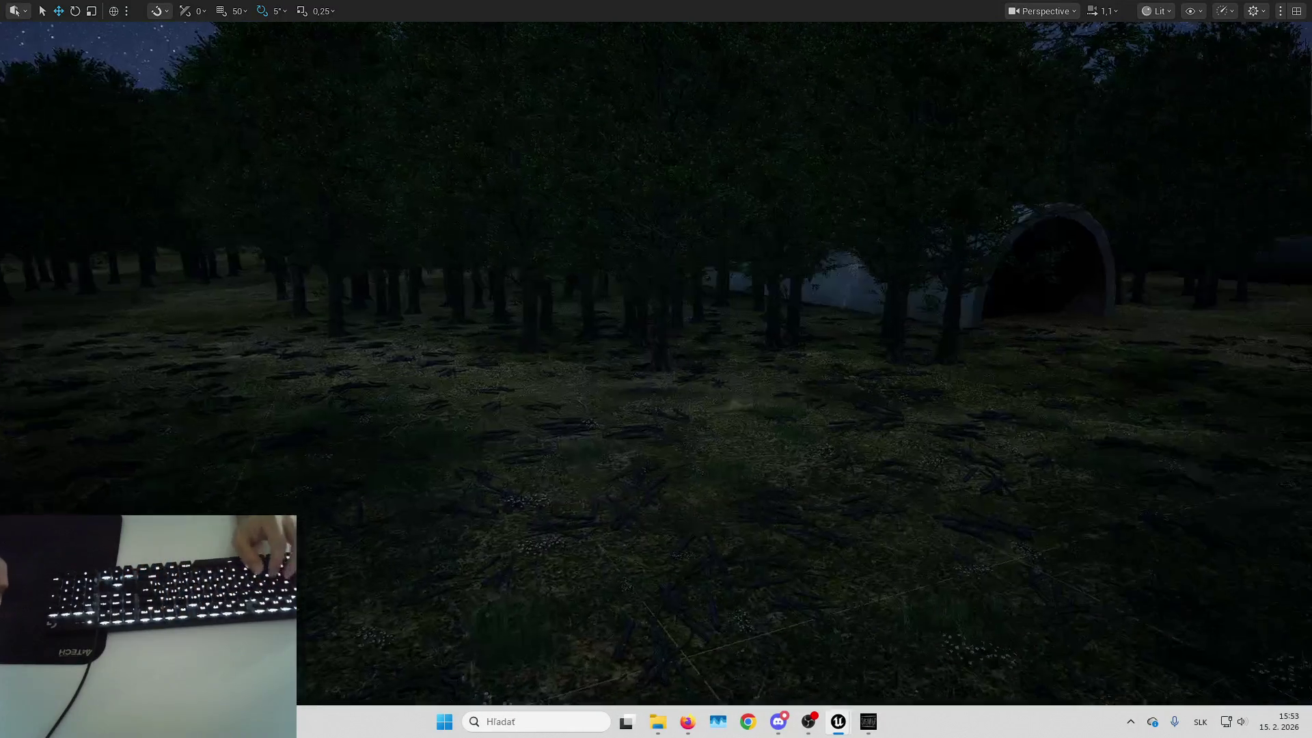
pyautogui.press('w')
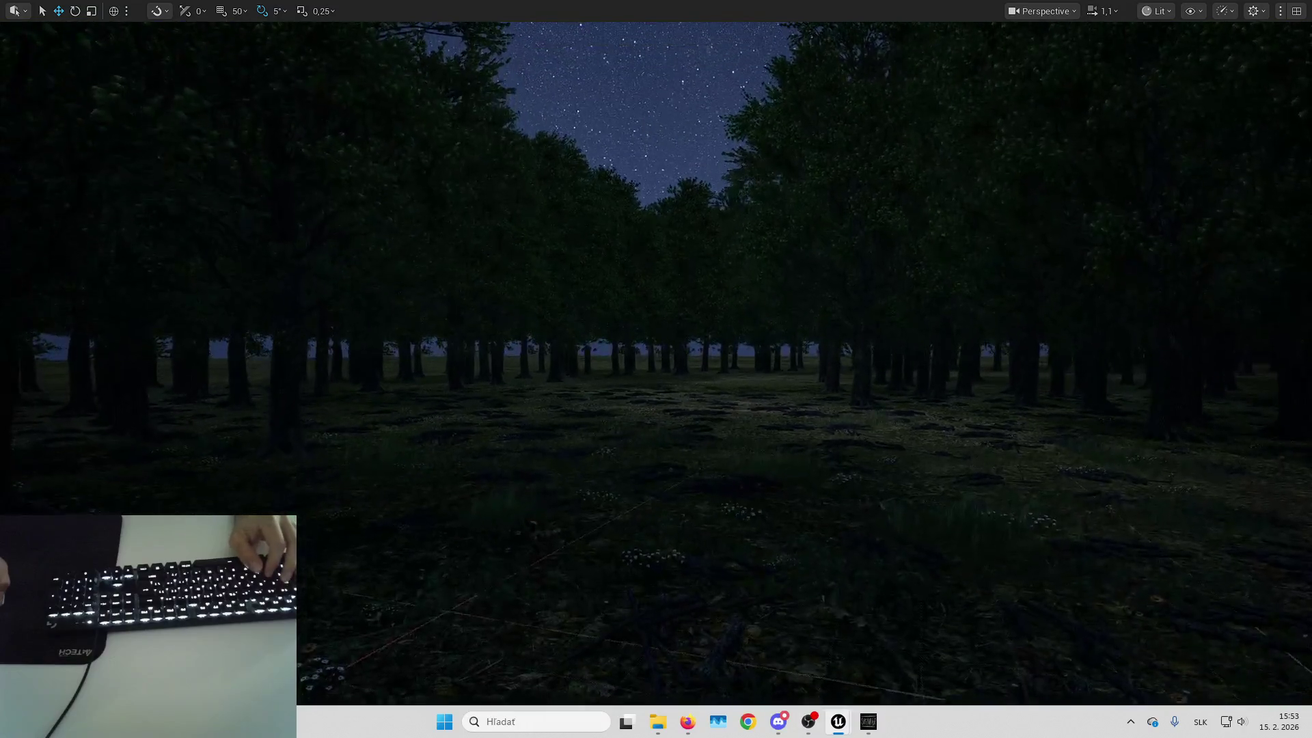
pyautogui.scroll(-3, 656, 369)
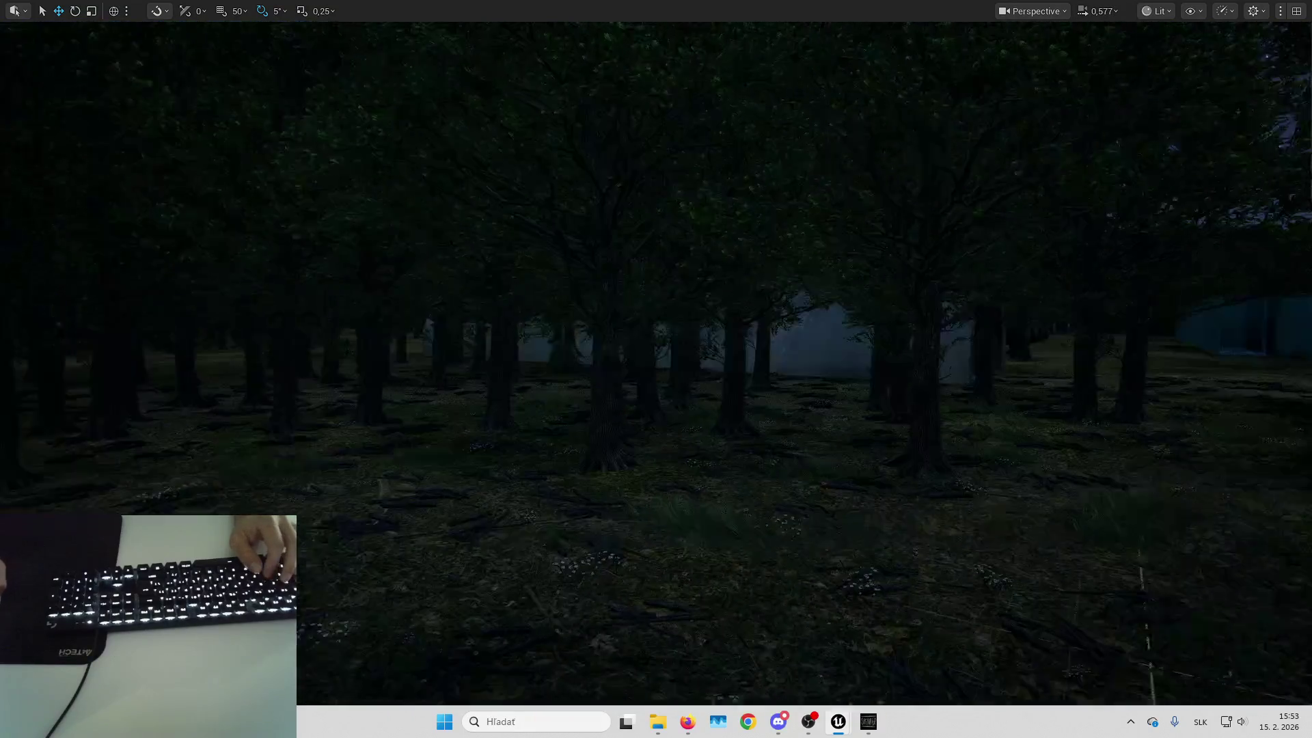
pyautogui.press('s')
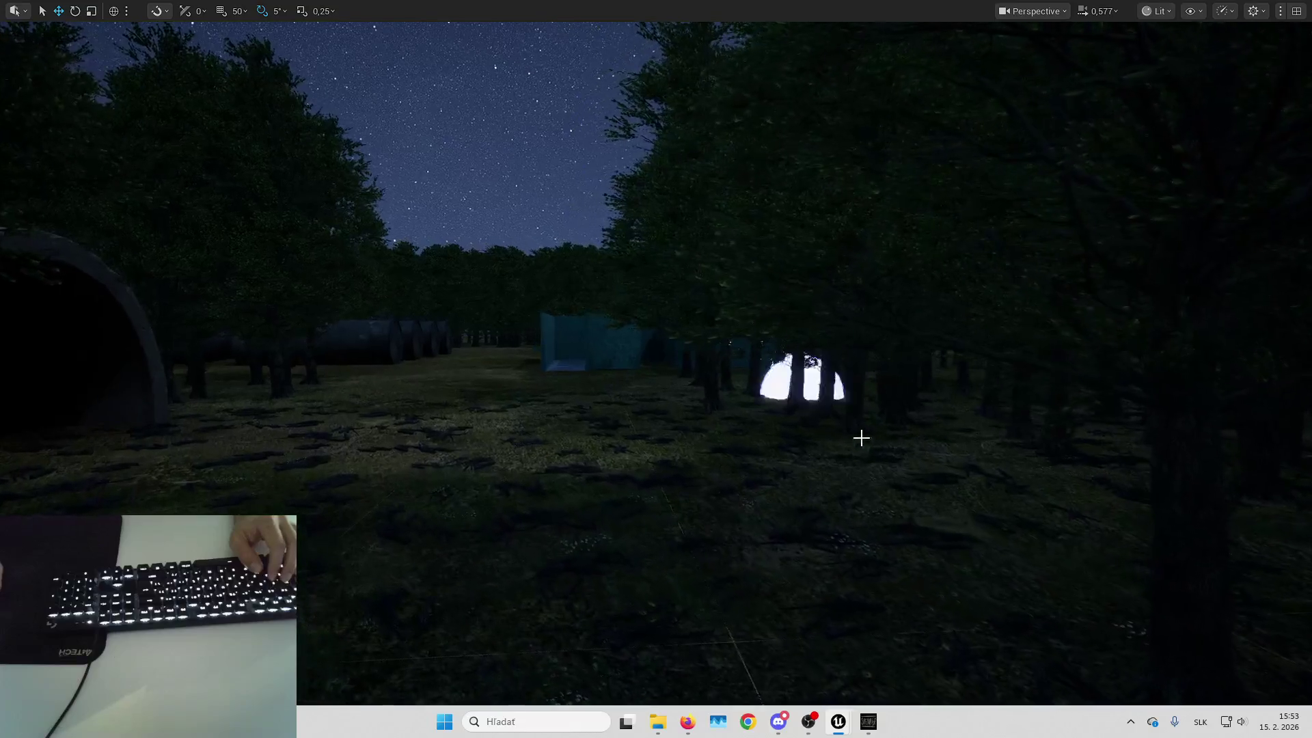
pyautogui.press('w')
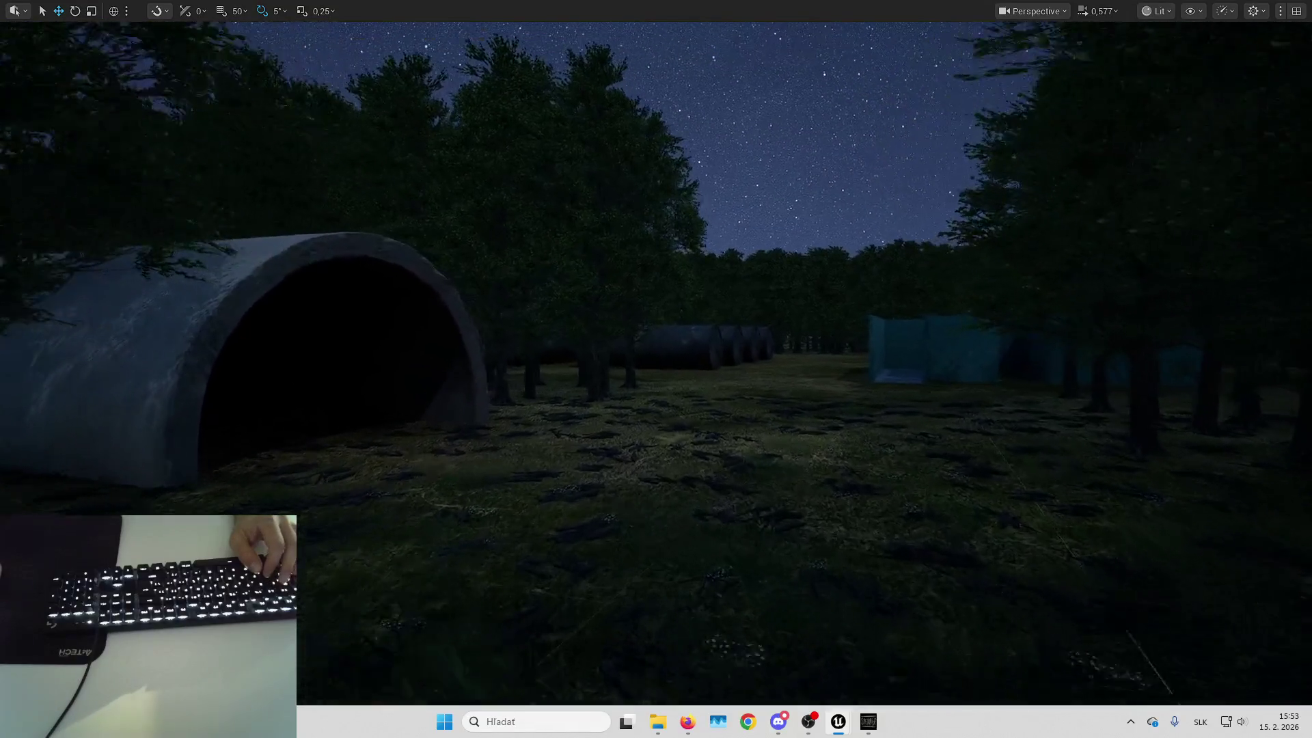
pyautogui.press('s')
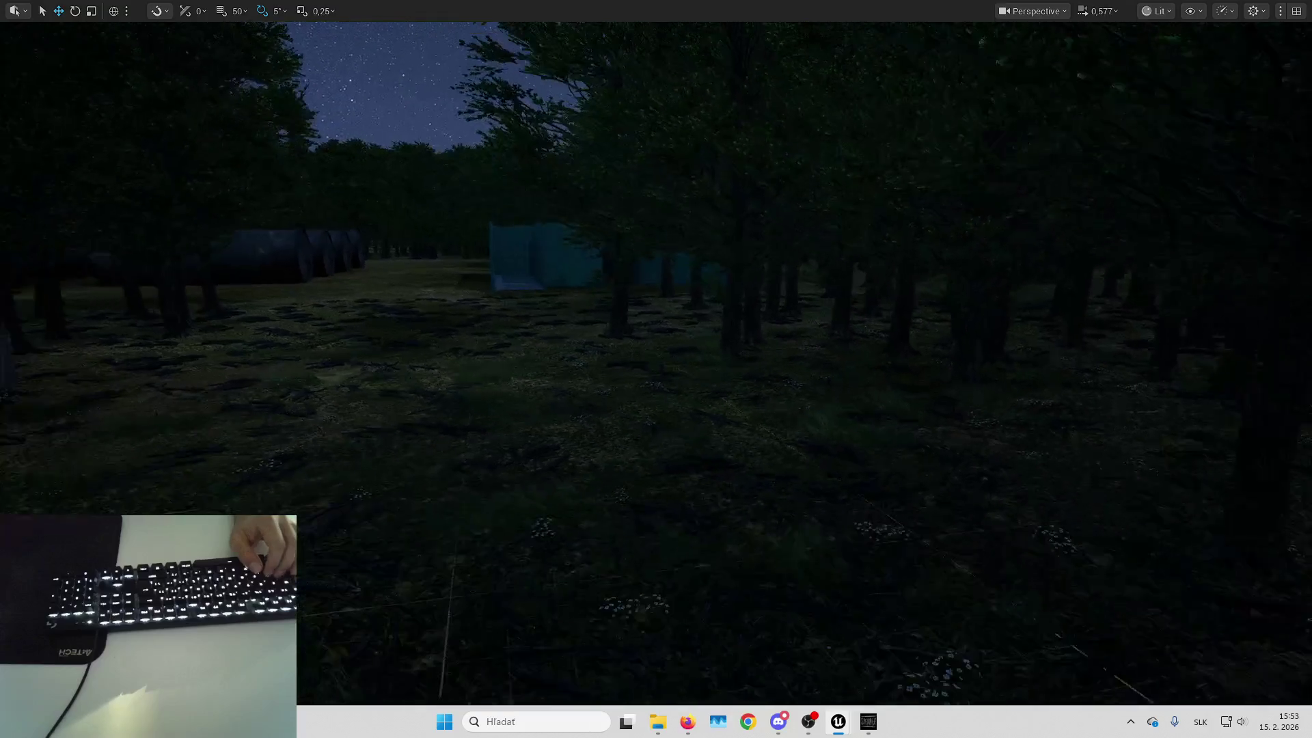
pyautogui.press('a')
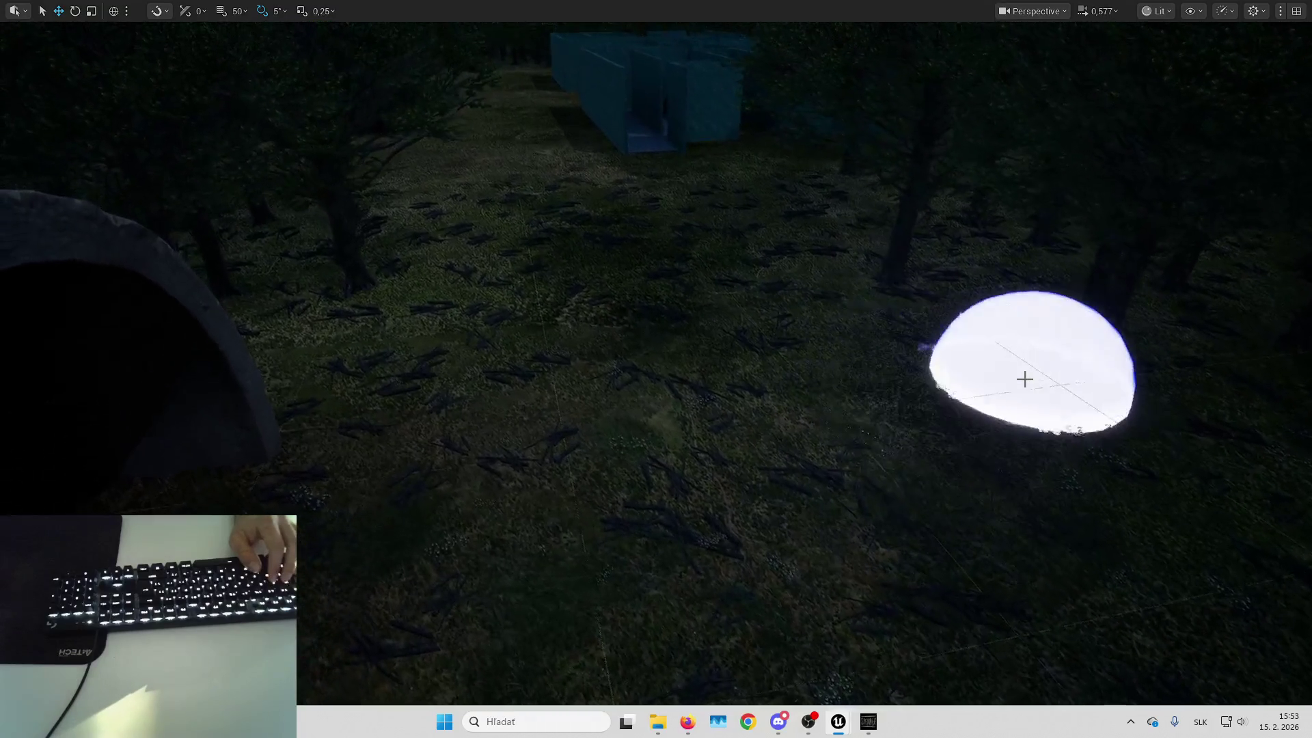
pyautogui.press('s')
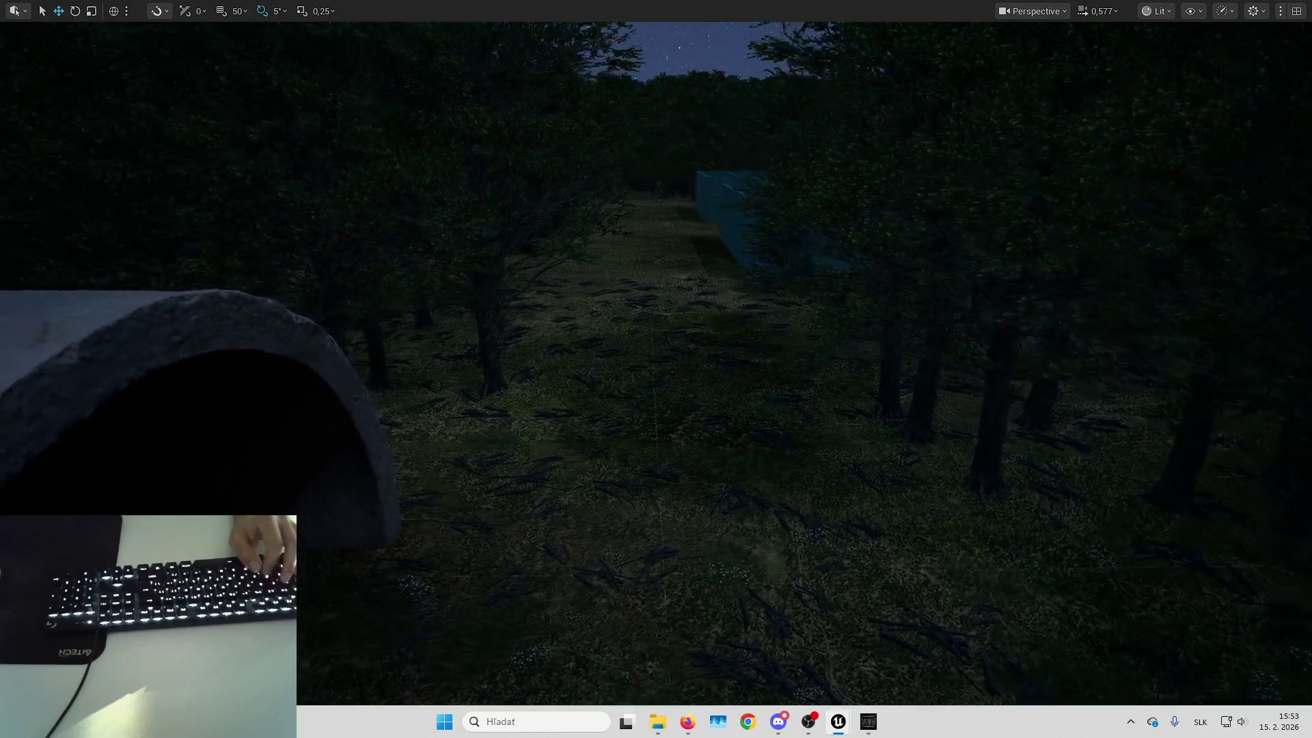
pyautogui.press('w')
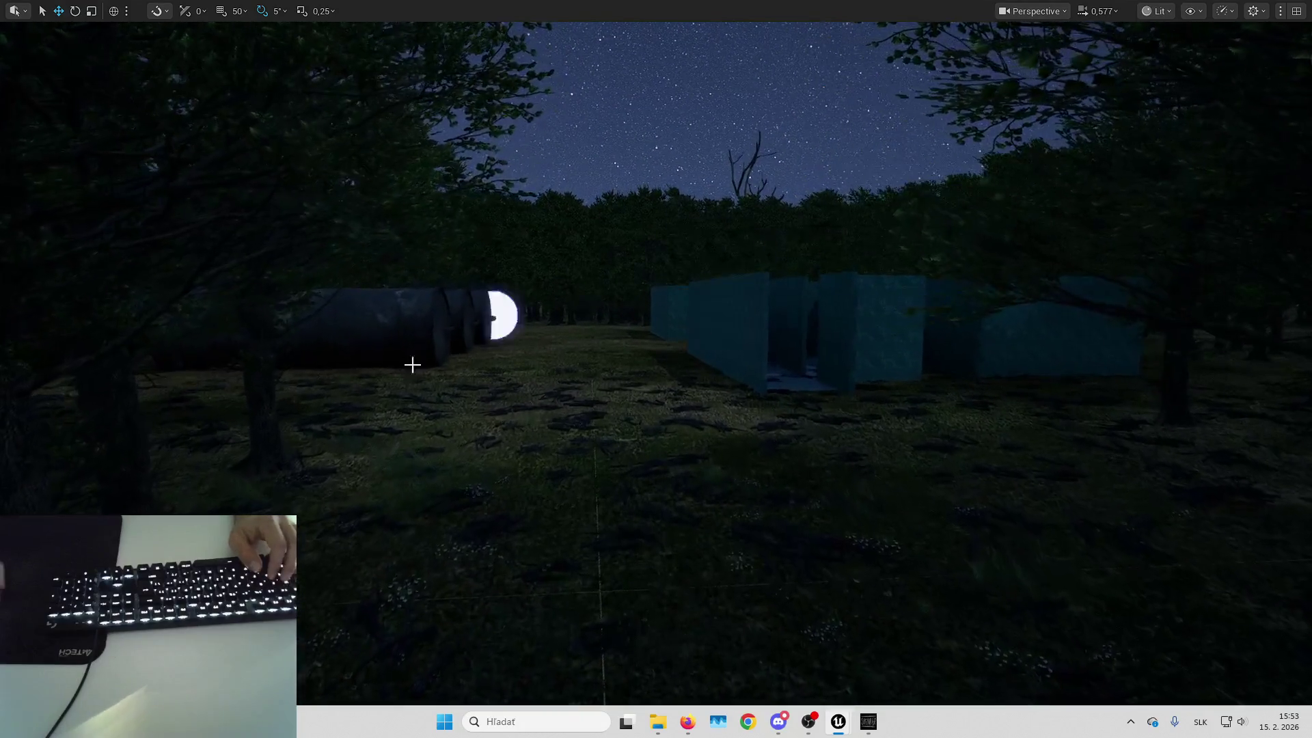
pyautogui.moveTo(606, 427)
pyautogui.mouseDown()
pyautogui.moveTo(691, 410)
pyautogui.moveTo(650, 383)
pyautogui.moveTo(1025, 433)
pyautogui.moveTo(971, 410)
pyautogui.moveTo(1039, 396)
pyautogui.moveTo(1019, 478)
pyautogui.mouseUp()
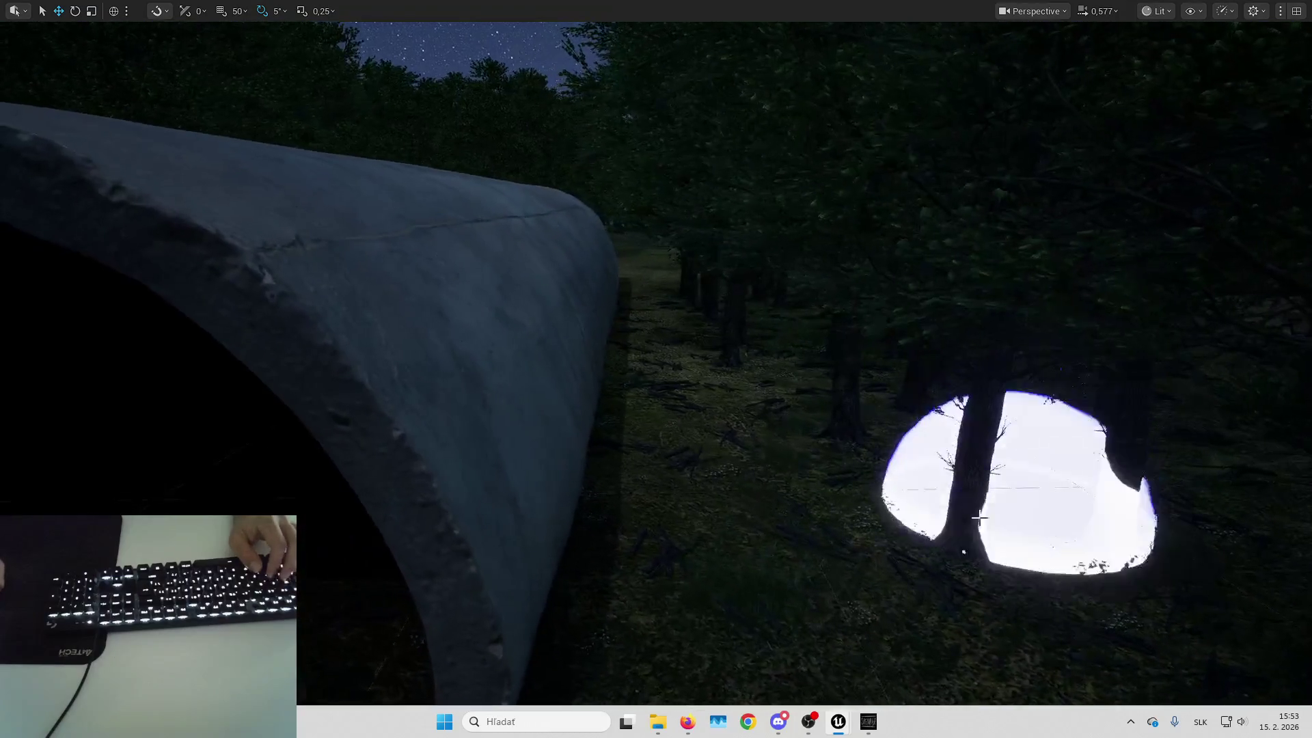
pyautogui.moveTo(812, 496)
pyautogui.mouseDown()
pyautogui.moveTo(762, 424)
pyautogui.moveTo(776, 592)
pyautogui.moveTo(649, 533)
pyautogui.mouseUp()
pyautogui.moveTo(656, 369)
pyautogui.mouseDown()
pyautogui.moveTo(656, 355)
pyautogui.moveTo(656, 397)
pyautogui.mouseUp()
pyautogui.moveTo(890, 556)
pyautogui.mouseDown()
pyautogui.moveTo(889, 540)
pyautogui.moveTo(890, 556)
pyautogui.mouseUp()
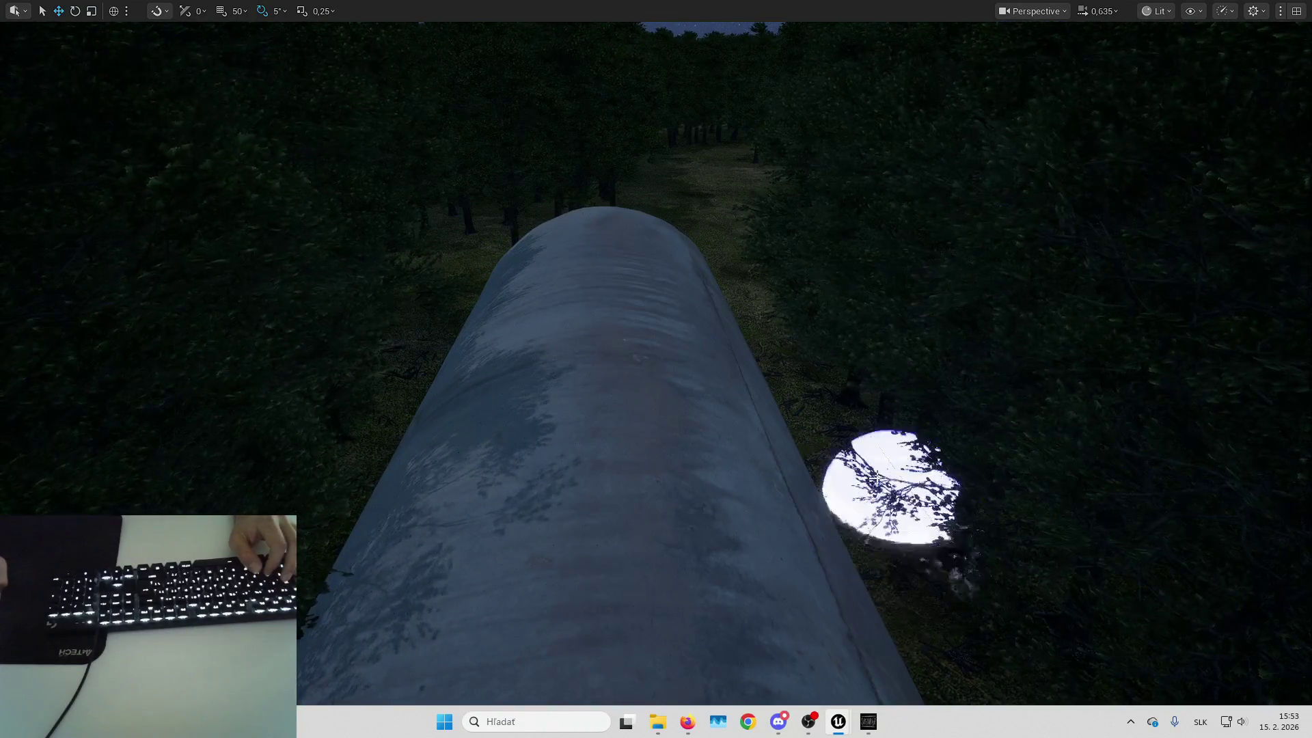
pyautogui.moveTo(843, 430)
pyautogui.mouseDown()
pyautogui.moveTo(843, 390)
pyautogui.moveTo(864, 430)
pyautogui.moveTo(854, 444)
pyautogui.mouseUp()
pyautogui.hotkey('ctrl', 'z')
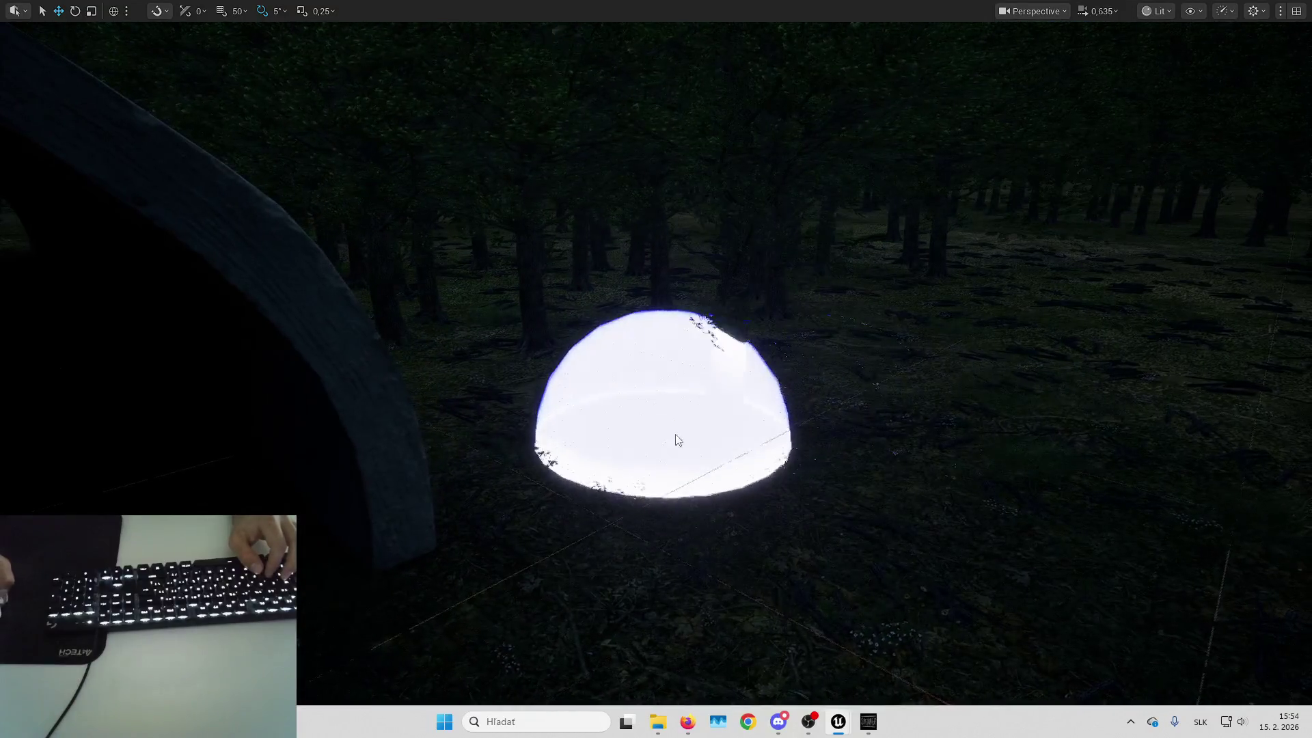
pyautogui.moveTo(600, 366); pyautogui.dragTo(600, 366)
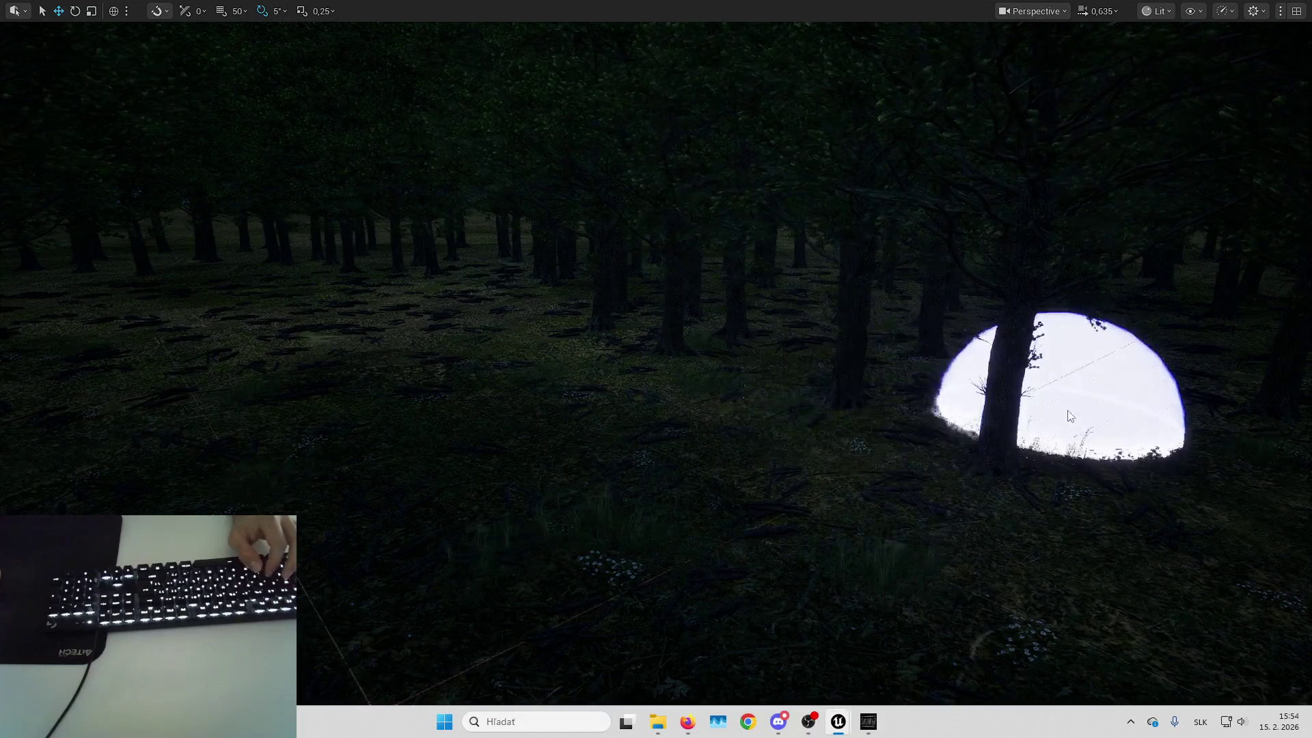
pyautogui.moveTo(1053, 360); pyautogui.dragTo(1053, 360)
pyautogui.moveTo(860, 415); pyautogui.dragTo(860, 415)
pyautogui.moveTo(1025, 430); pyautogui.dragTo(1025, 431)
pyautogui.moveTo(843, 453); pyautogui.dragTo(843, 452)
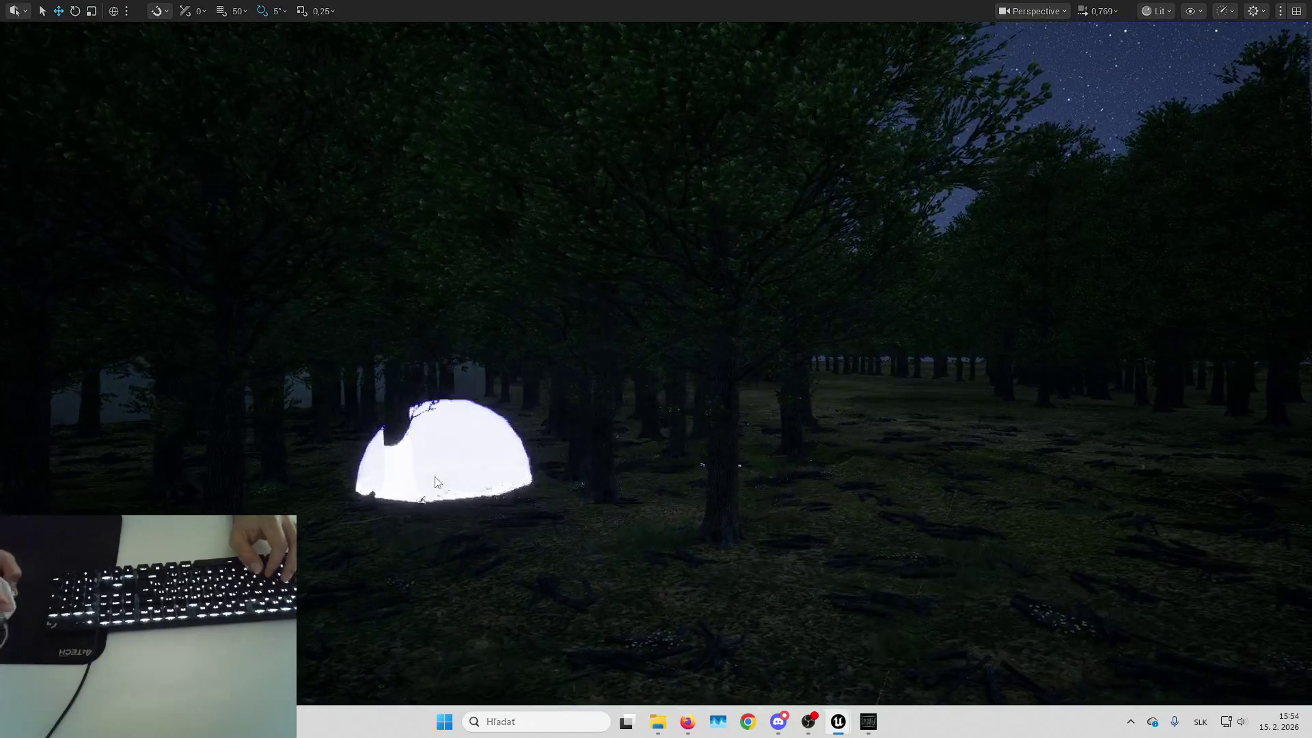
pyautogui.moveTo(670, 479)
pyautogui.mouseDown()
pyautogui.moveTo(870, 479)
pyautogui.moveTo(885, 431)
pyautogui.moveTo(821, 337)
pyautogui.moveTo(591, 313)
pyautogui.mouseUp()
pyautogui.moveTo(647, 383); pyautogui.dragTo(732, 390)
pyautogui.scroll(1, 733, 390)
pyautogui.moveTo(449, 291); pyautogui.dragTo(449, 291)
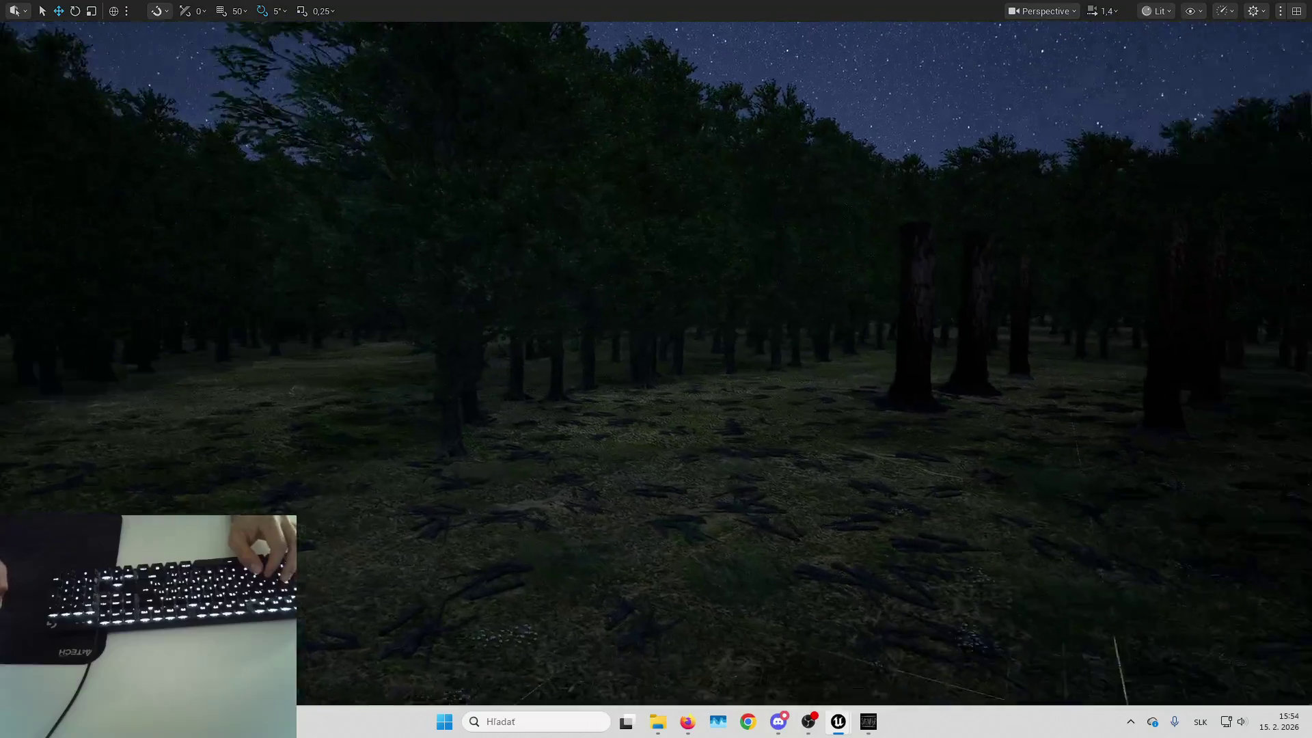
pyautogui.moveTo(449, 292); pyautogui.dragTo(449, 291)
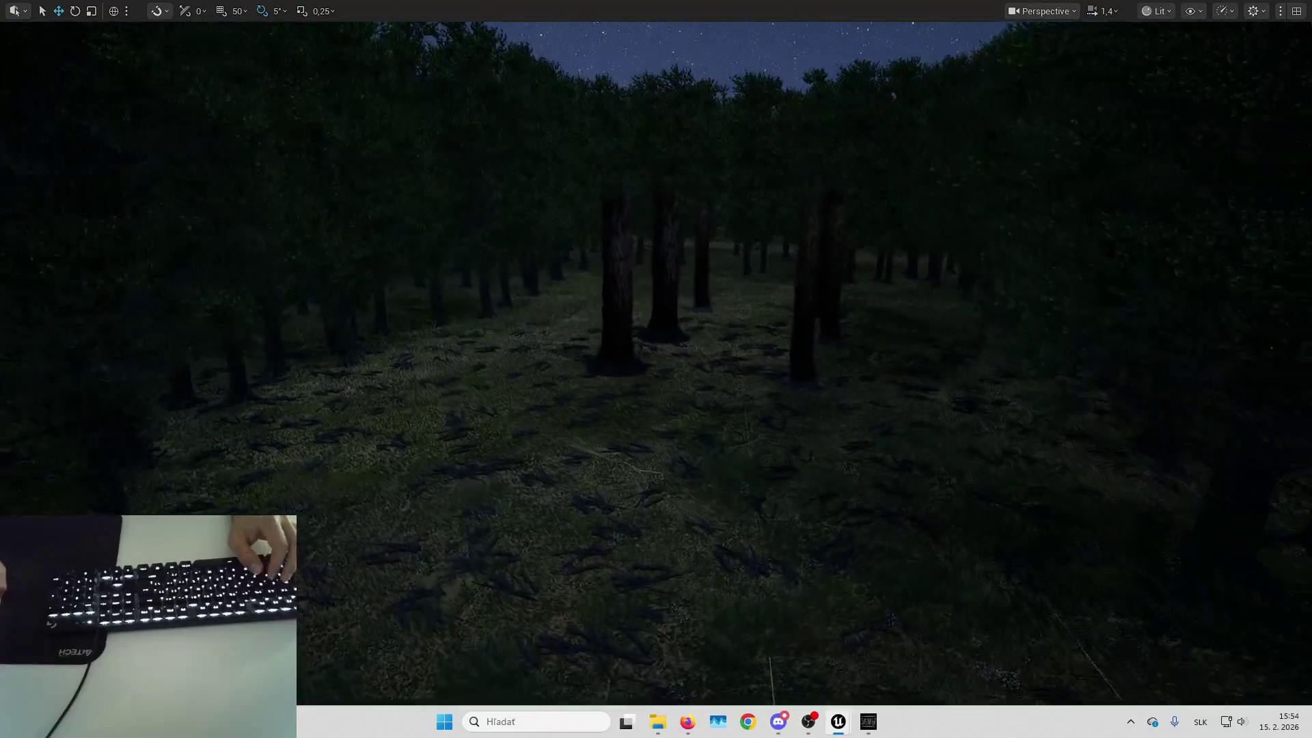
pyautogui.moveTo(659, 403)
pyautogui.mouseDown()
pyautogui.moveTo(823, 354)
pyautogui.moveTo(638, 425)
pyautogui.moveTo(642, 383)
pyautogui.moveTo(646, 445)
pyautogui.moveTo(653, 403)
pyautogui.moveTo(527, 458)
pyautogui.moveTo(536, 372)
pyautogui.moveTo(615, 396)
pyautogui.moveTo(876, 425)
pyautogui.moveTo(683, 356)
pyautogui.mouseUp()
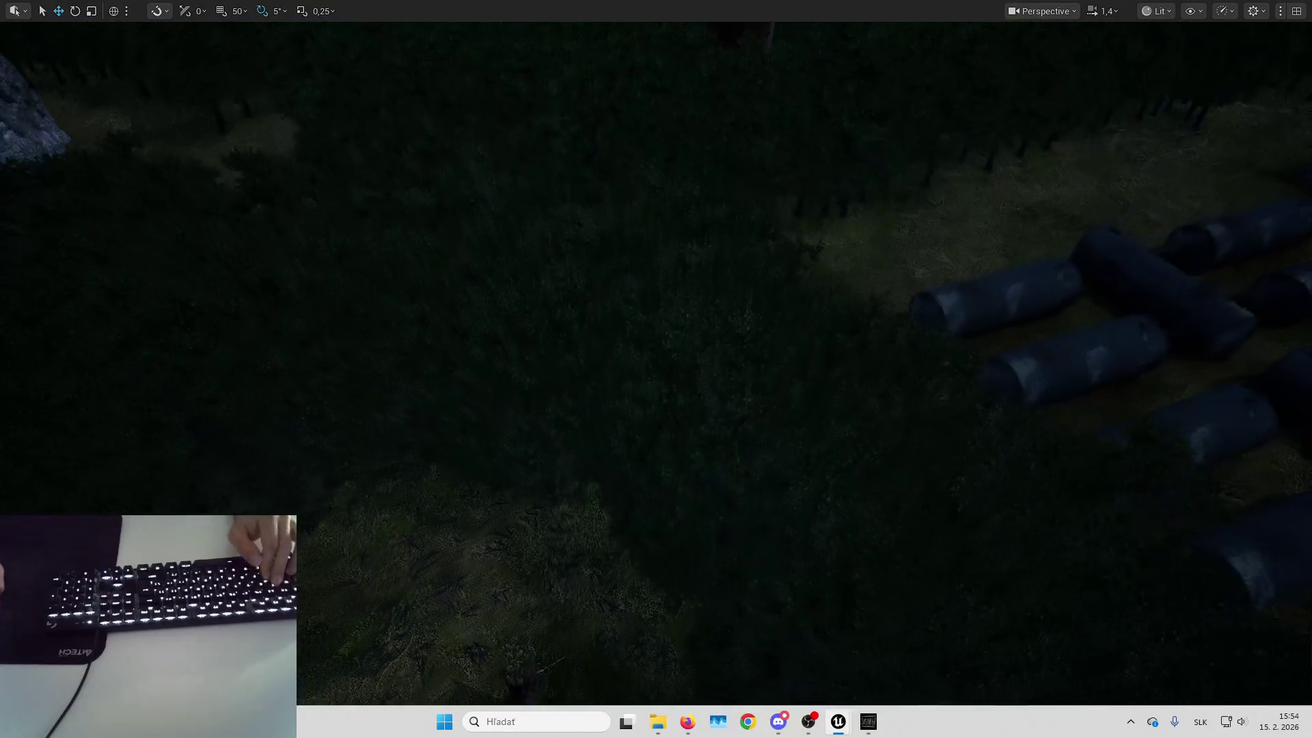
# Survey the clearing by the boulder and cylinders, then exit the F11 full-screen viewport
pyautogui.moveTo(626, 413)
pyautogui.mouseDown()
pyautogui.moveTo(626, 396)
pyautogui.moveTo(627, 412)
pyautogui.mouseUp()
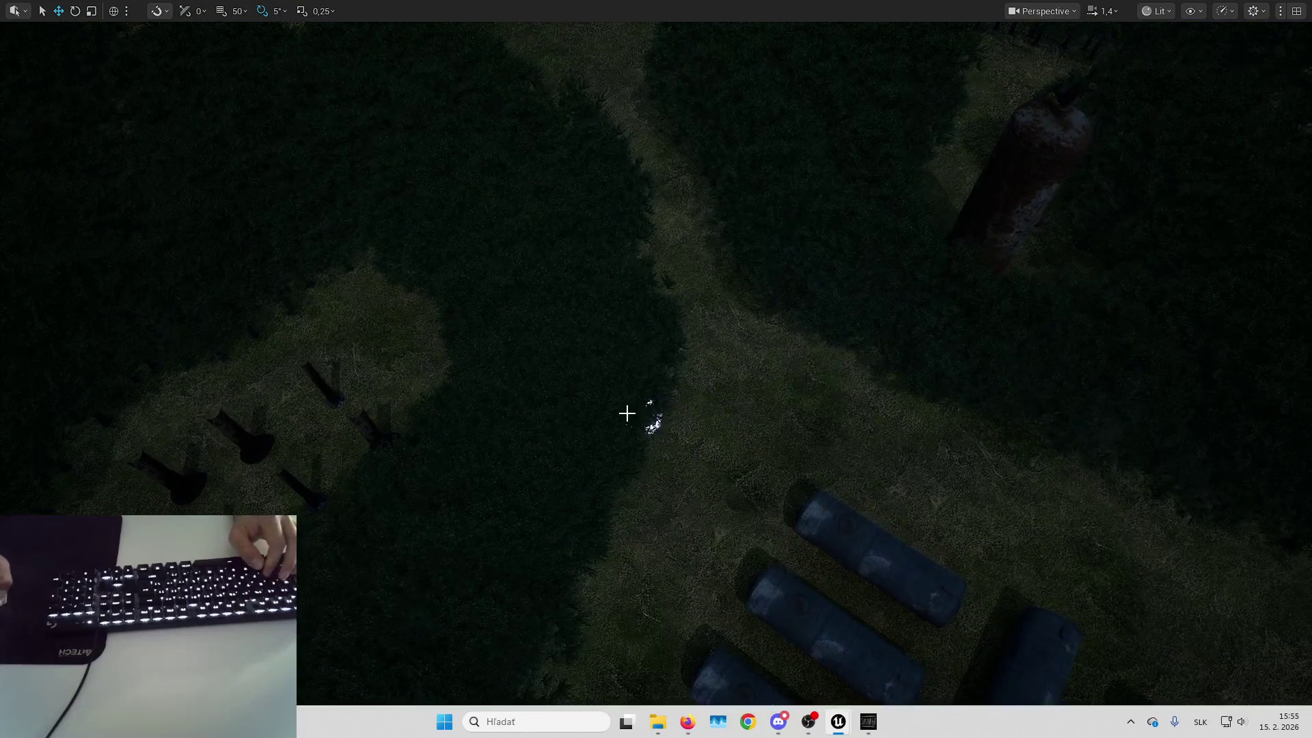
pyautogui.moveTo(591, 468)
pyautogui.mouseDown()
pyautogui.moveTo(591, 438)
pyautogui.moveTo(608, 458)
pyautogui.mouseUp()
pyautogui.scroll(1, 608, 458)
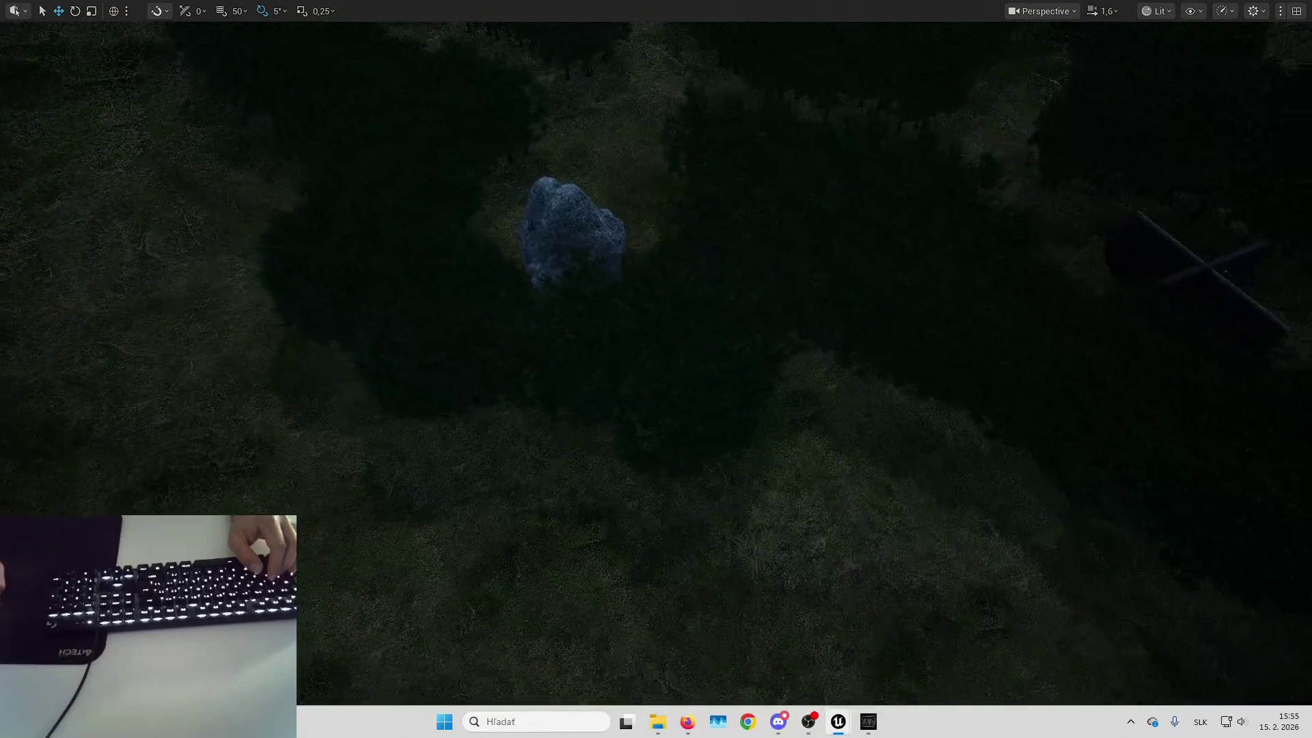
pyautogui.moveTo(750, 386); pyautogui.dragTo(749, 387)
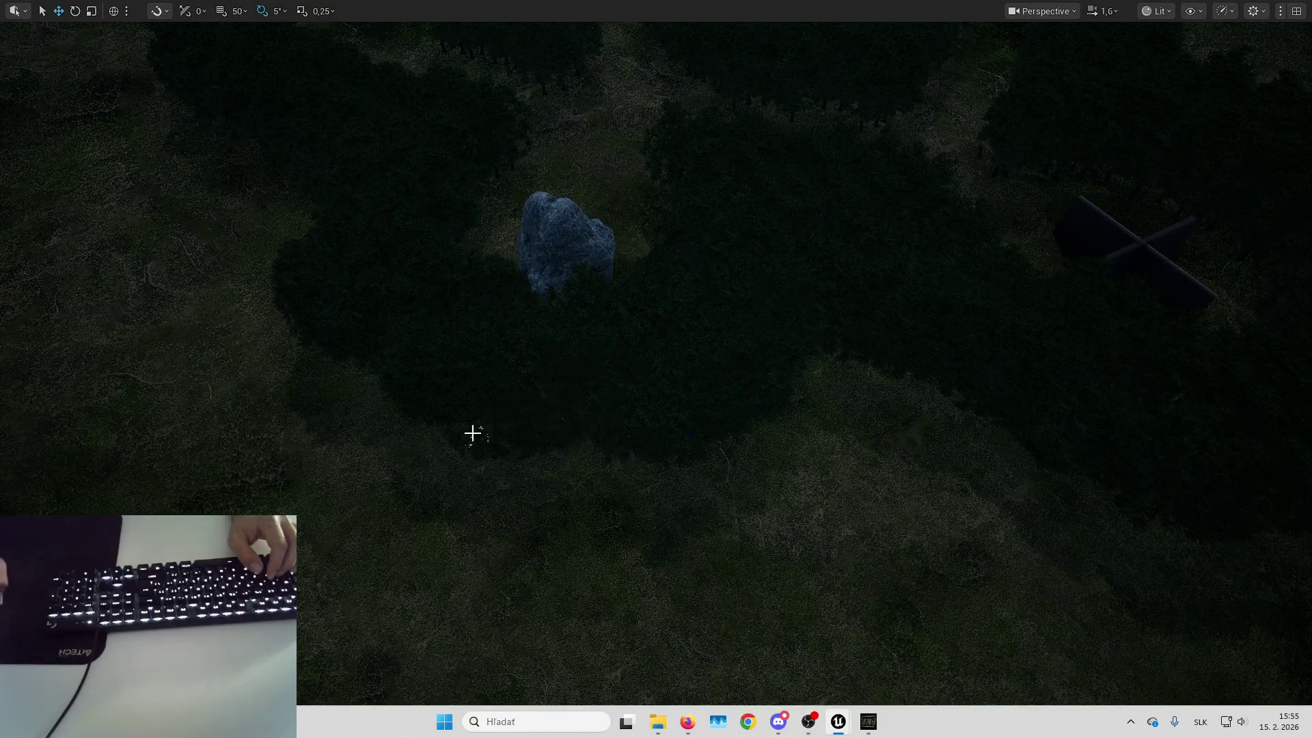
pyautogui.moveTo(797, 371); pyautogui.dragTo(797, 371)
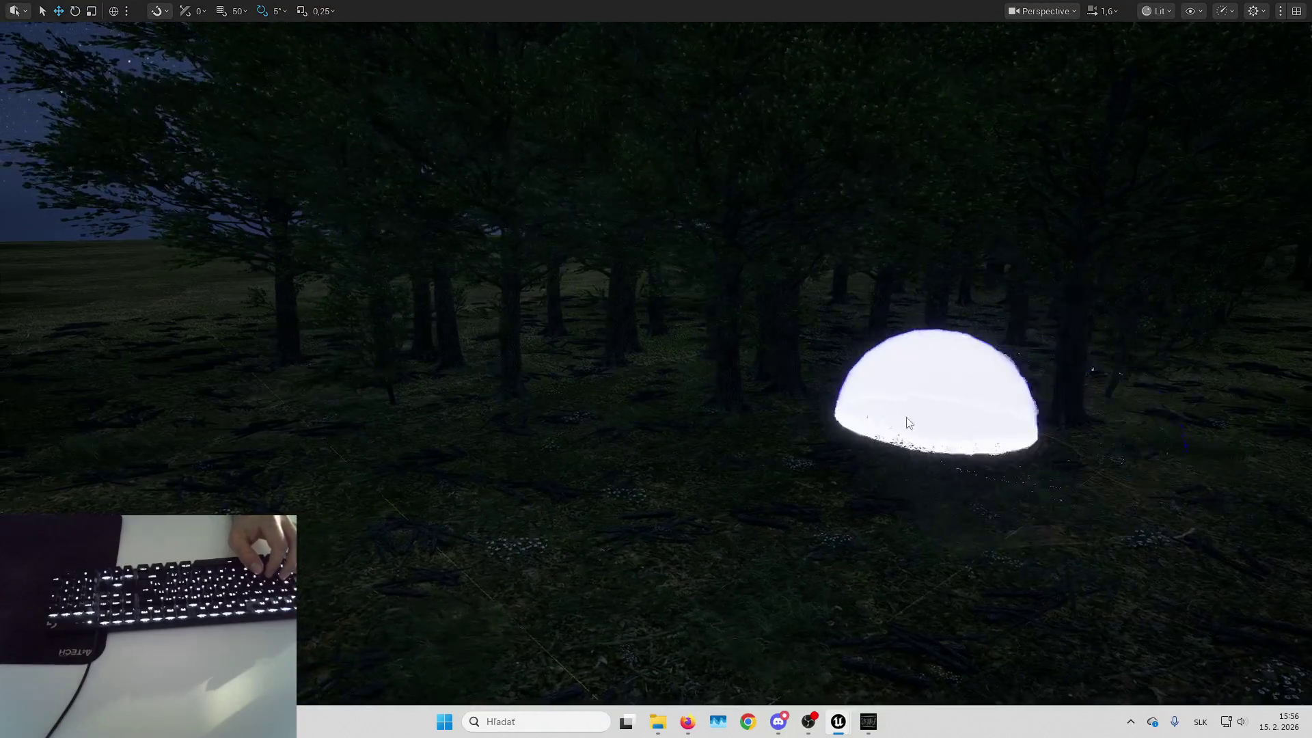
pyautogui.scroll(2, 656, 369)
pyautogui.scroll(3, 656, 369)
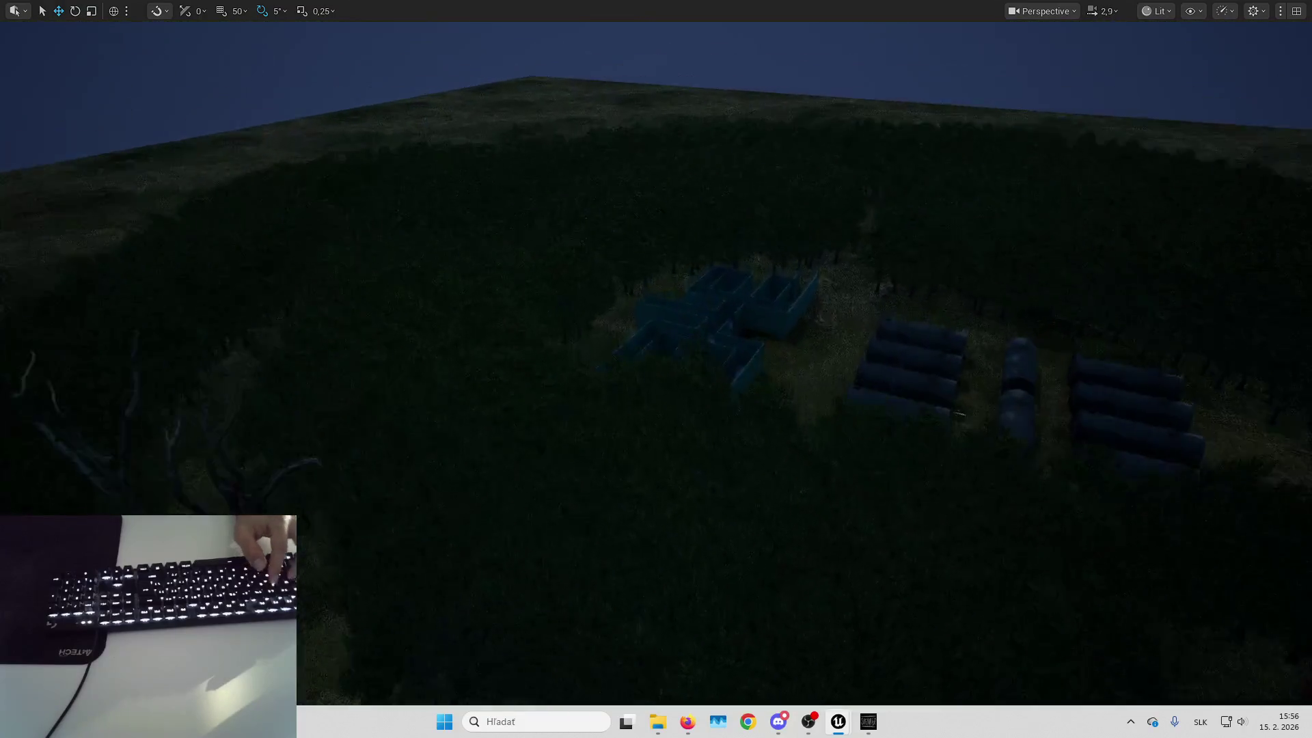
pyautogui.press('s')
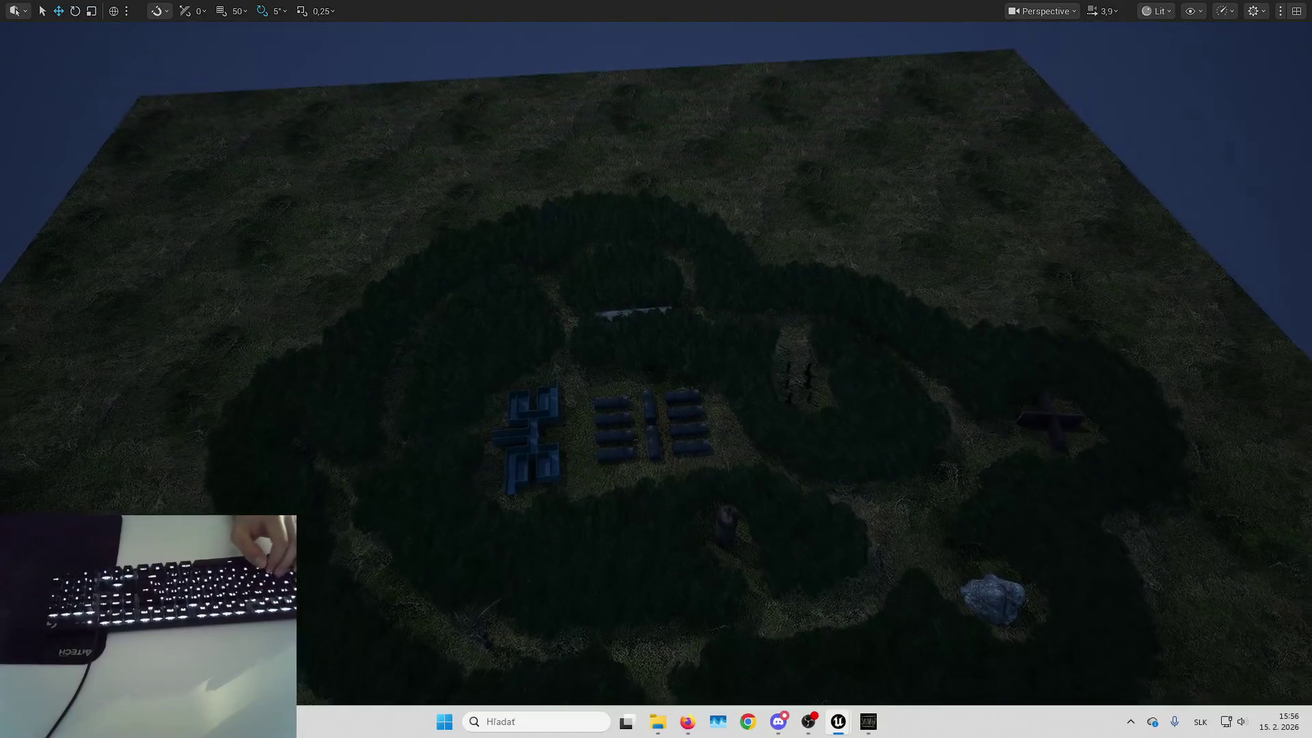
pyautogui.press('w')
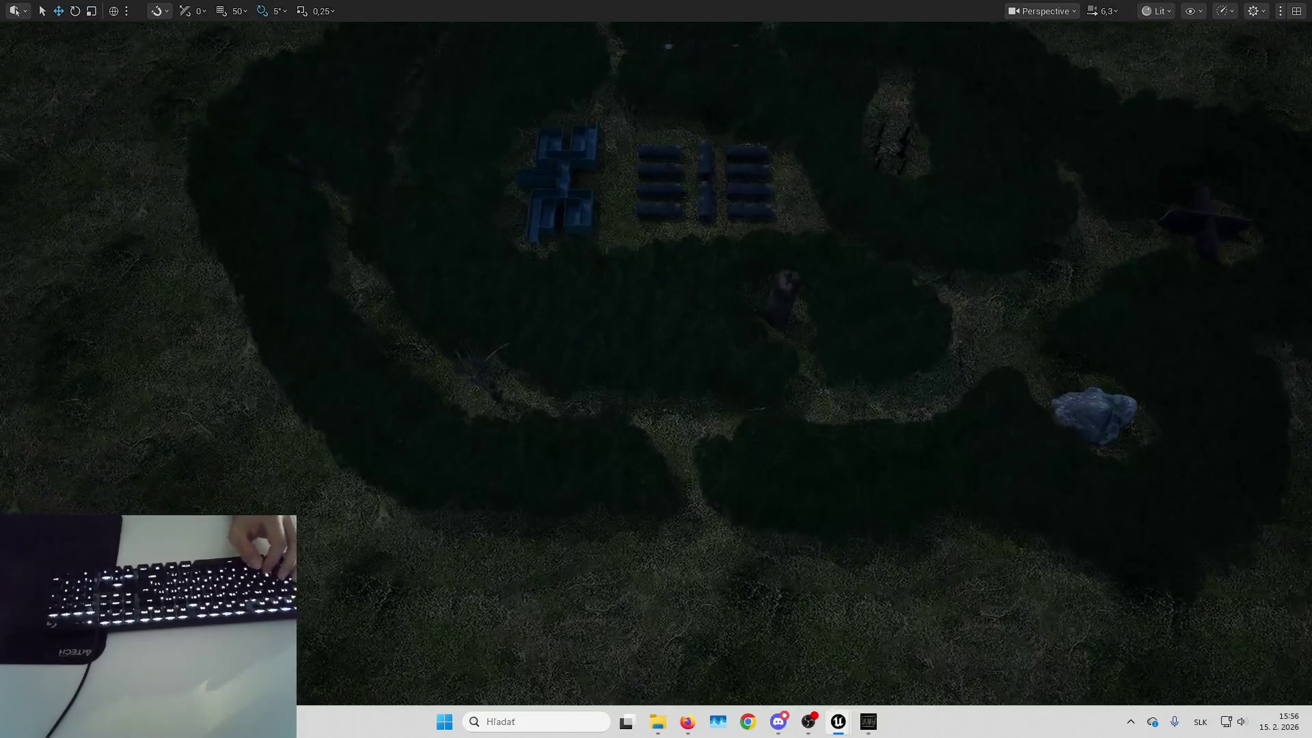
pyautogui.press('F11')
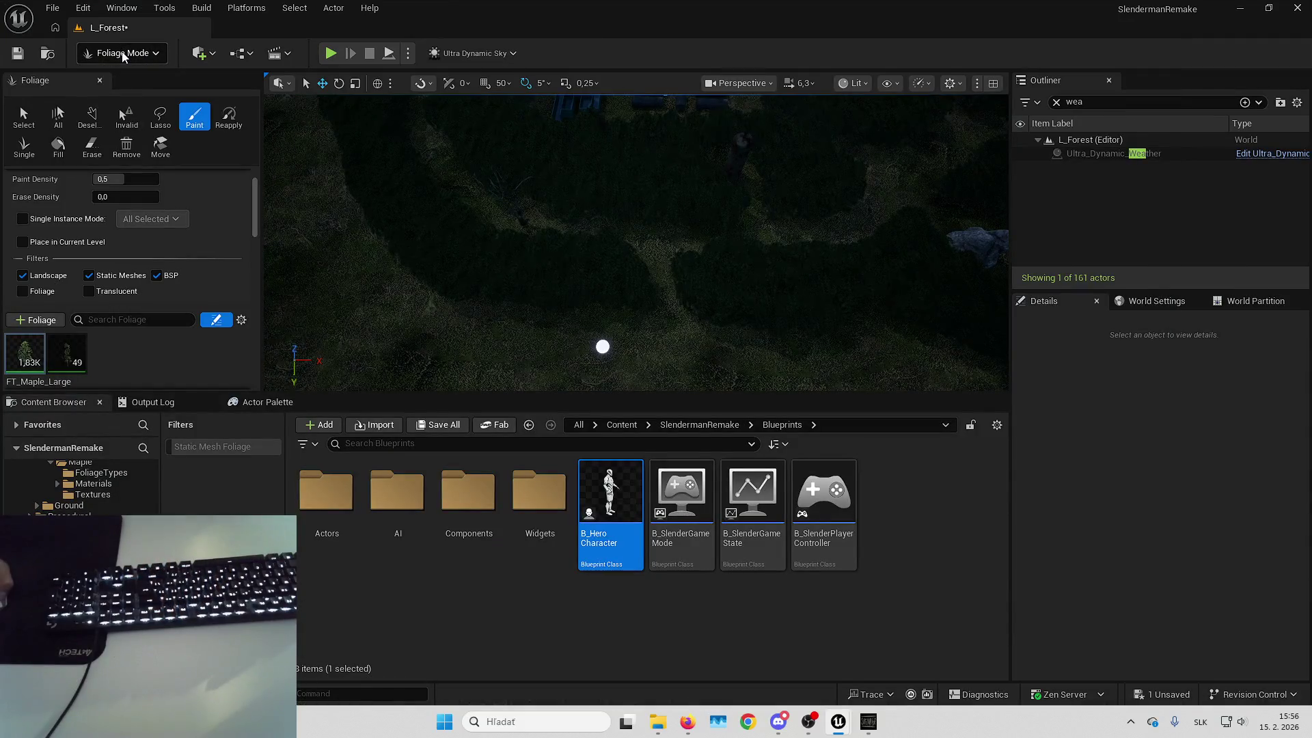
# Enter Landscape mode with Shift+2 and open its Paint tools
pyautogui.click(126, 57)
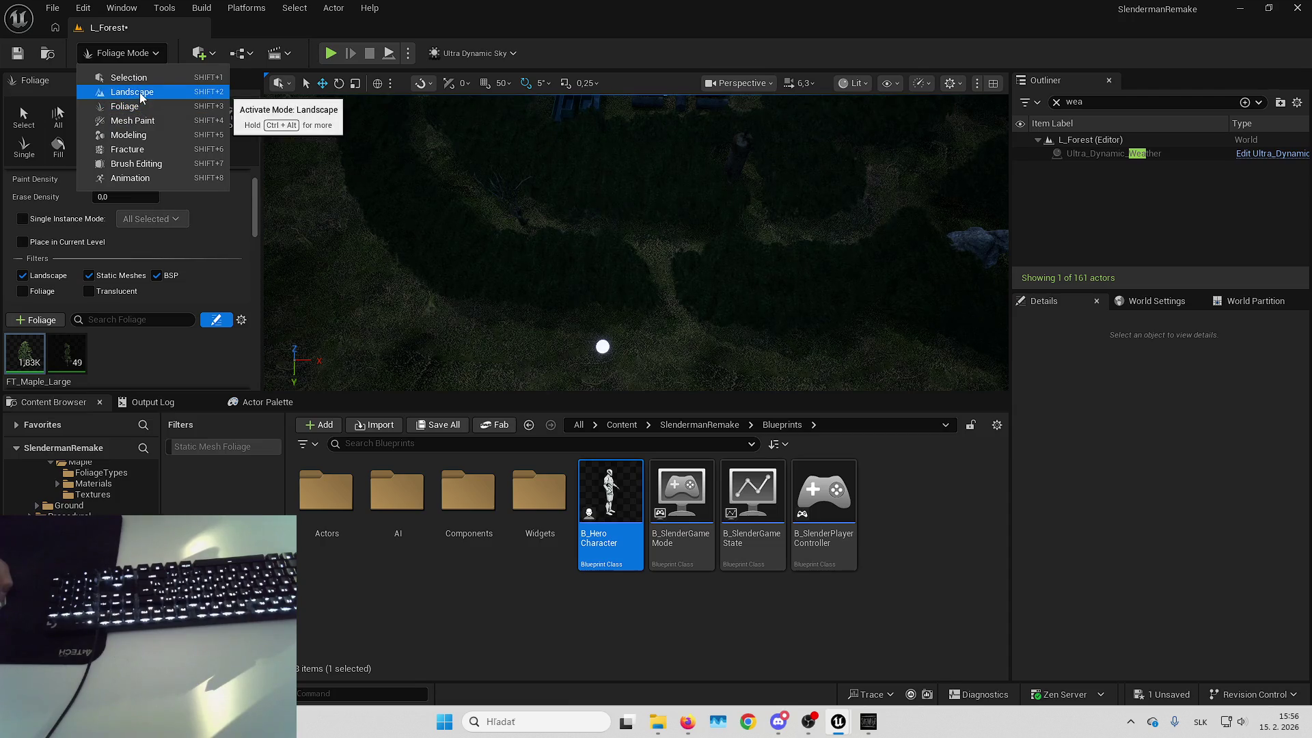
pyautogui.press('Escape')
pyautogui.hotkey('shift', '2')
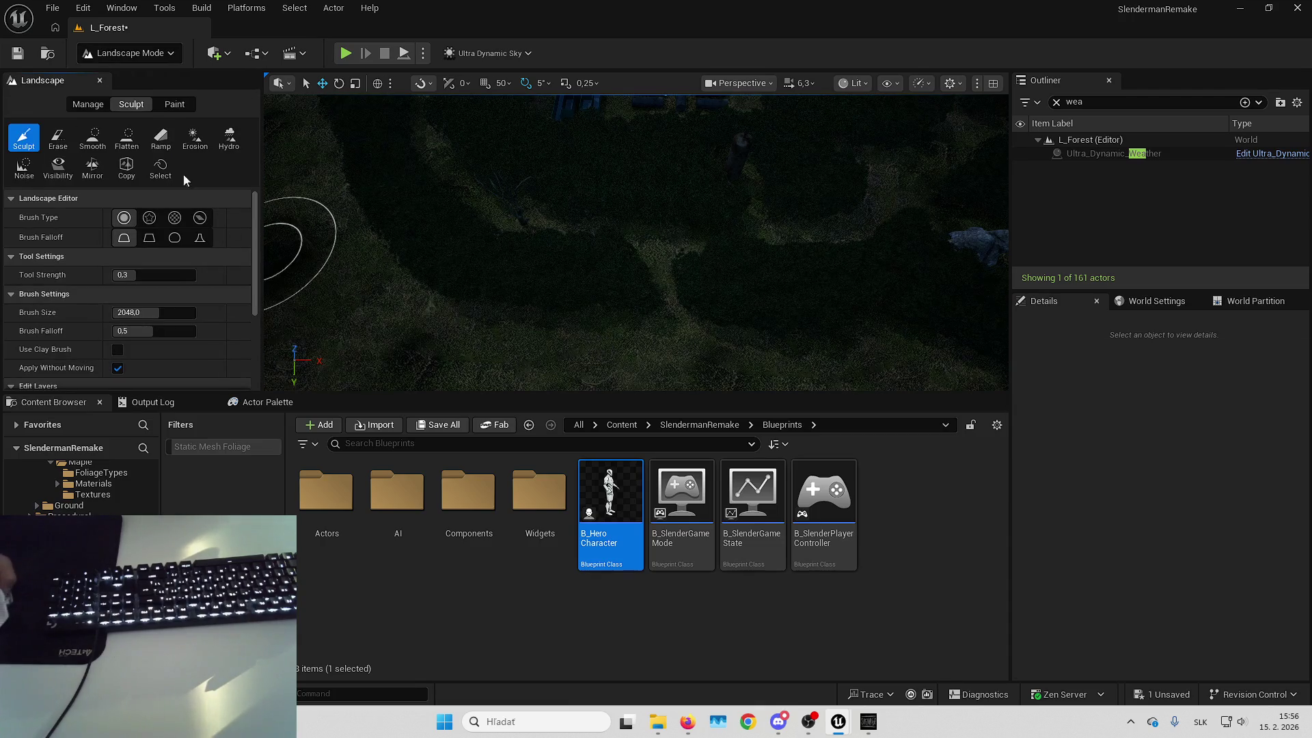
pyautogui.click(179, 104)
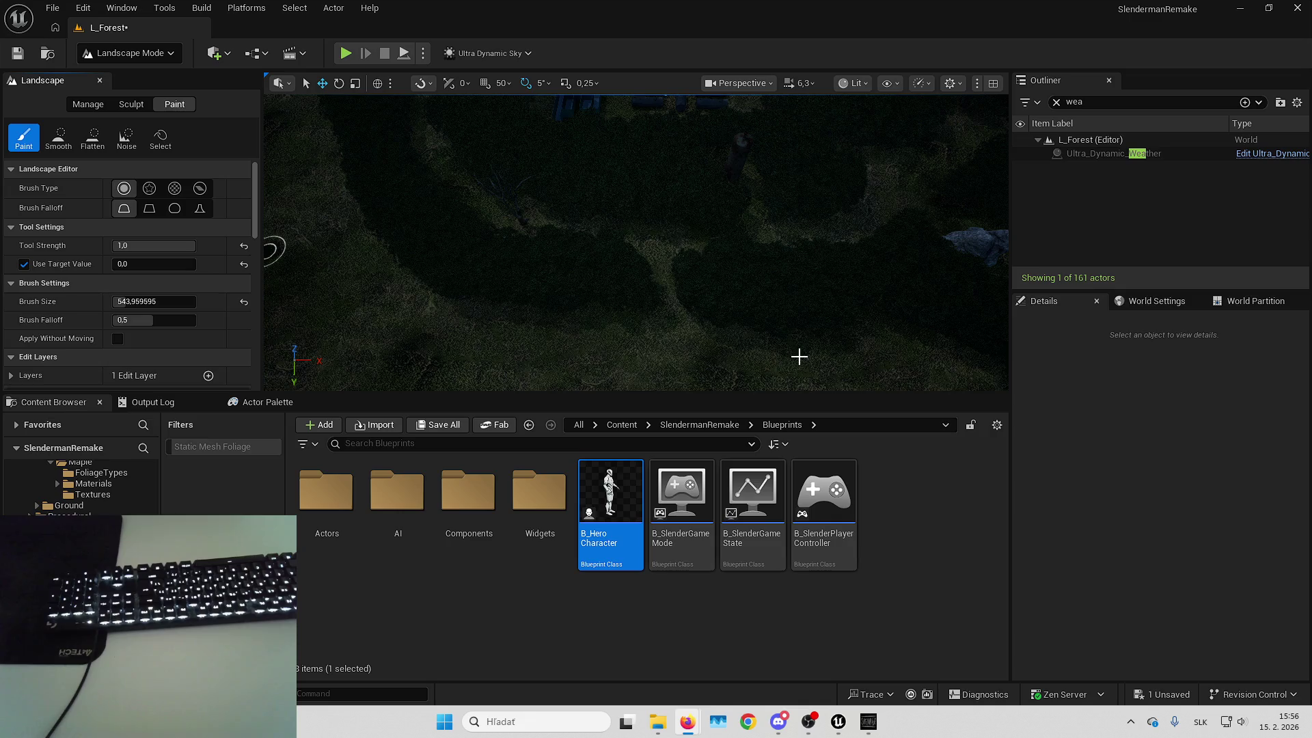
pyautogui.press('Down')
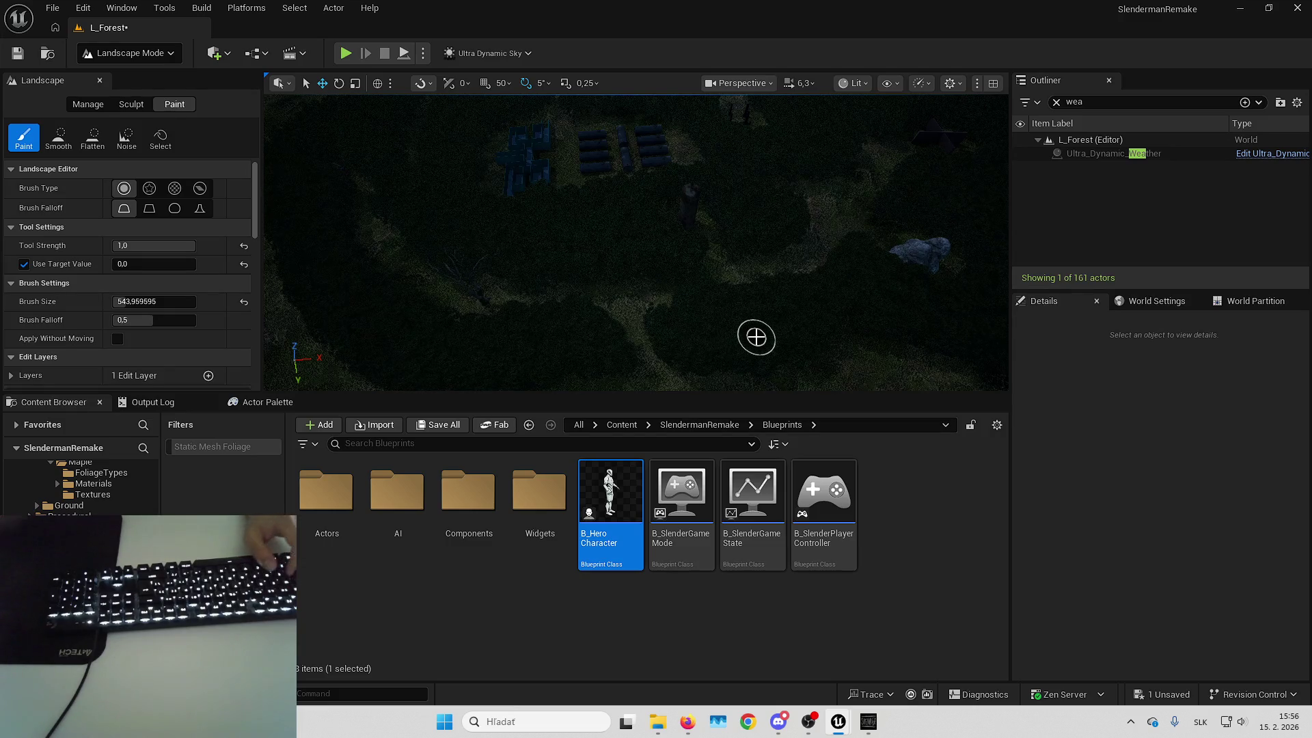
# Select Mud as the landscape target layer to paint with
pyautogui.moveTo(677, 282); pyautogui.dragTo(710, 301)
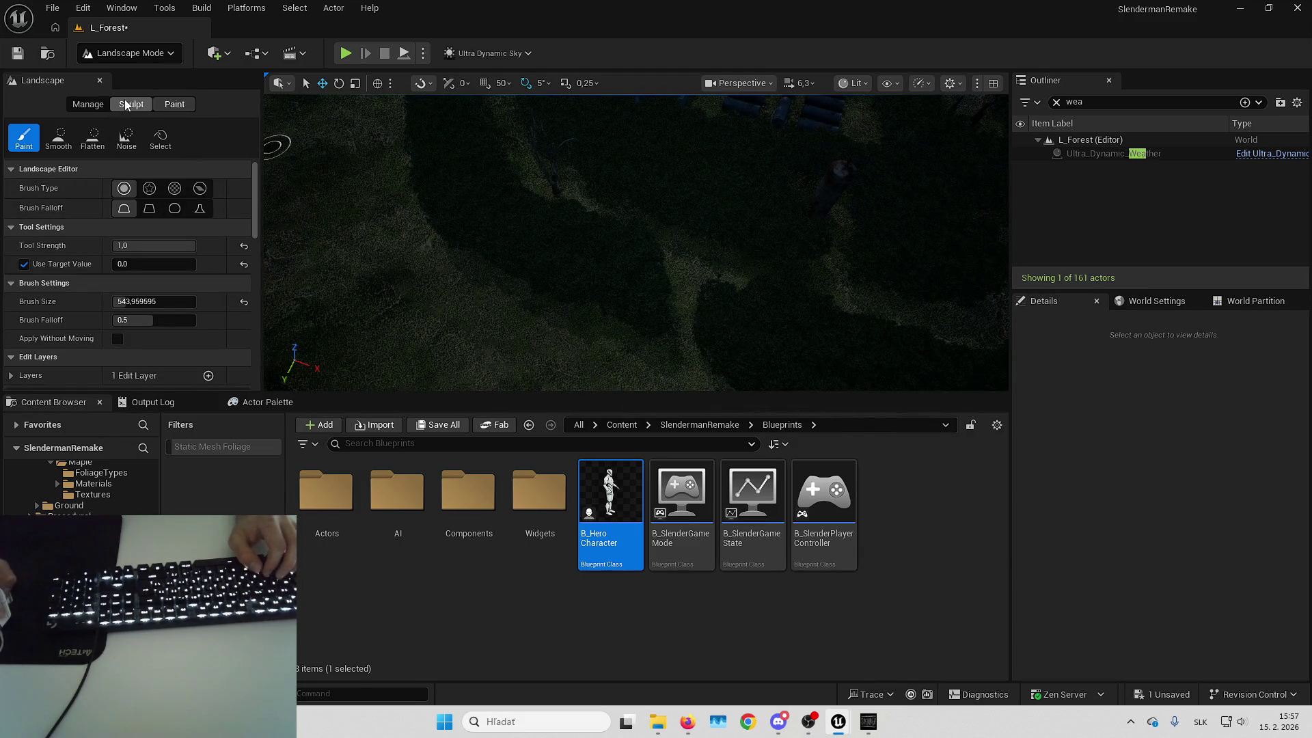
pyautogui.scroll(-10, 169, 187)
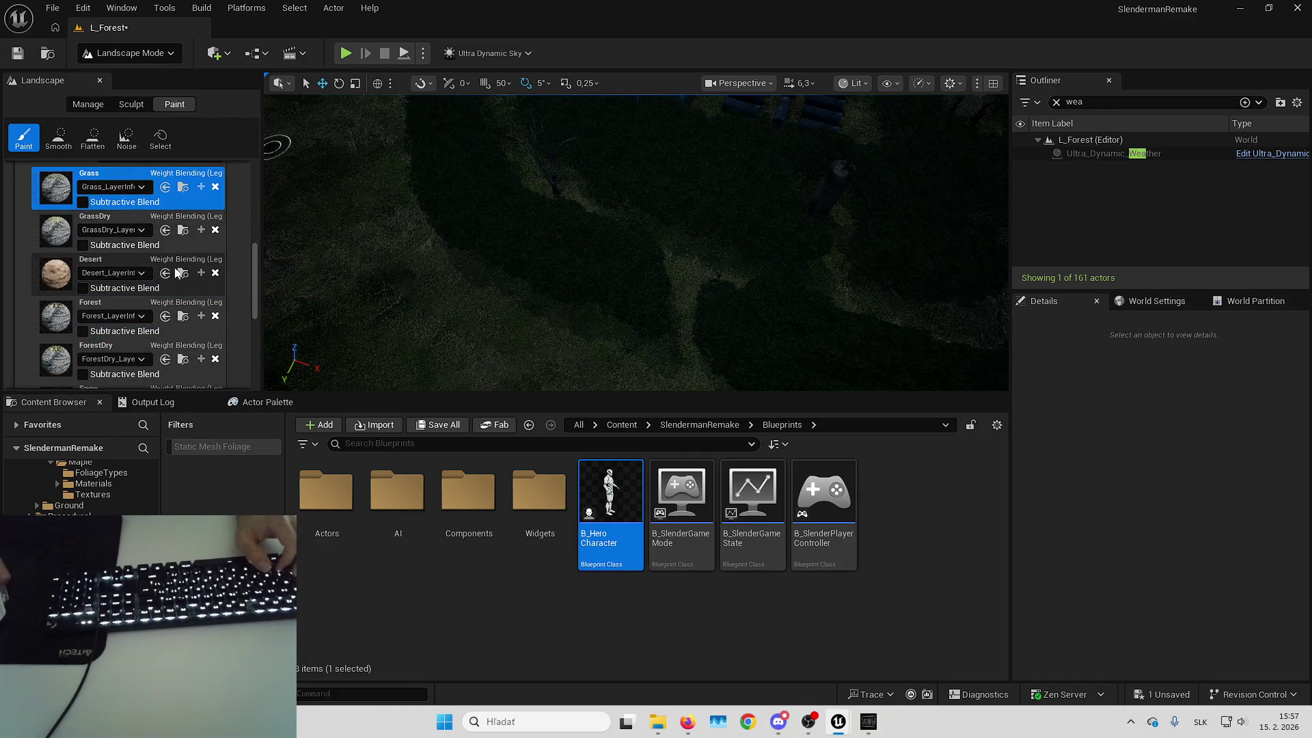
pyautogui.scroll(-4, 147, 288)
pyautogui.scroll(-3, 116, 259)
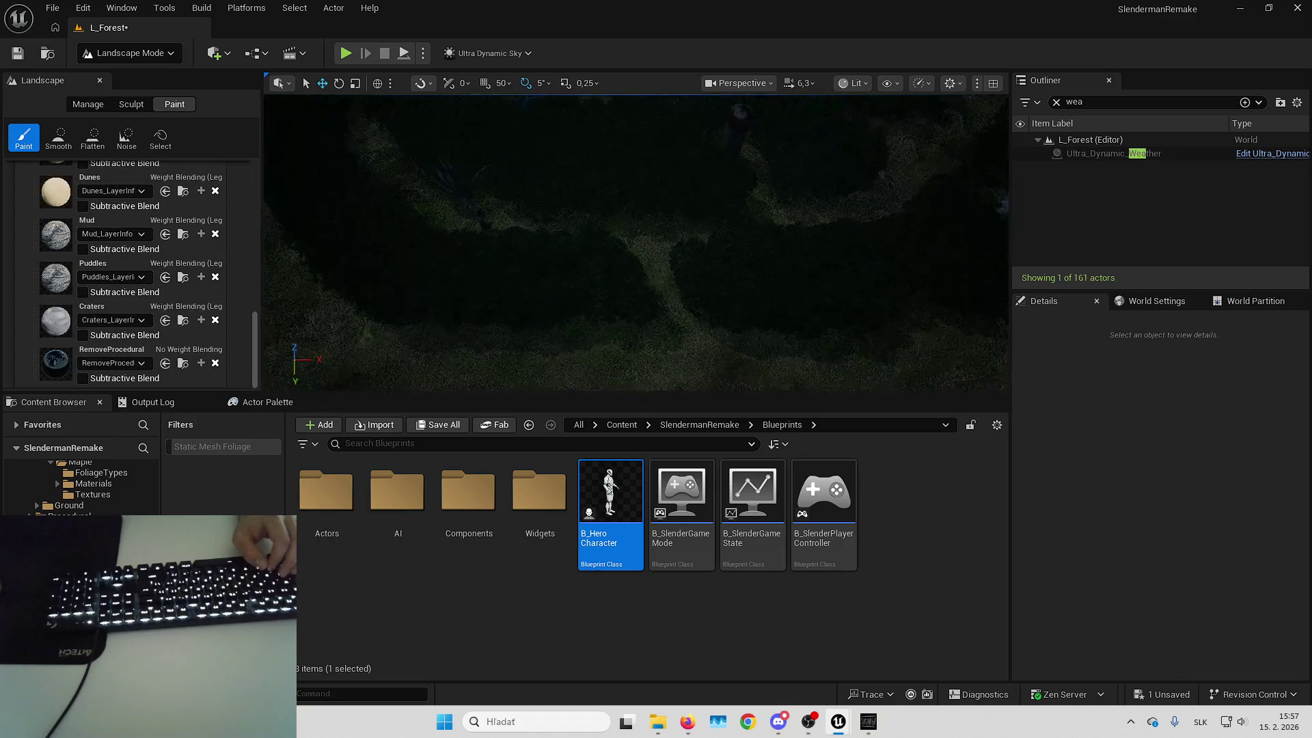
pyautogui.click(98, 221)
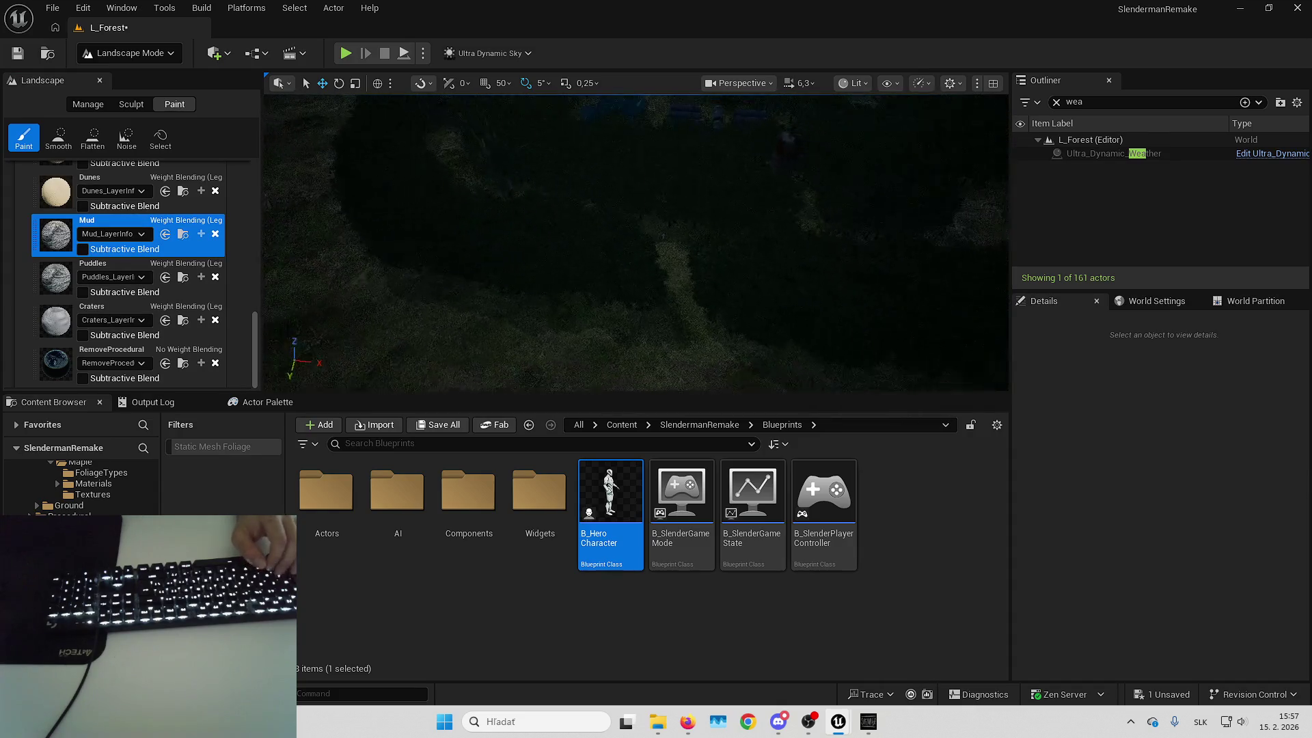
# Undo the last landscape paint stroke on the forest floor
pyautogui.scroll(-2, 604, 266)
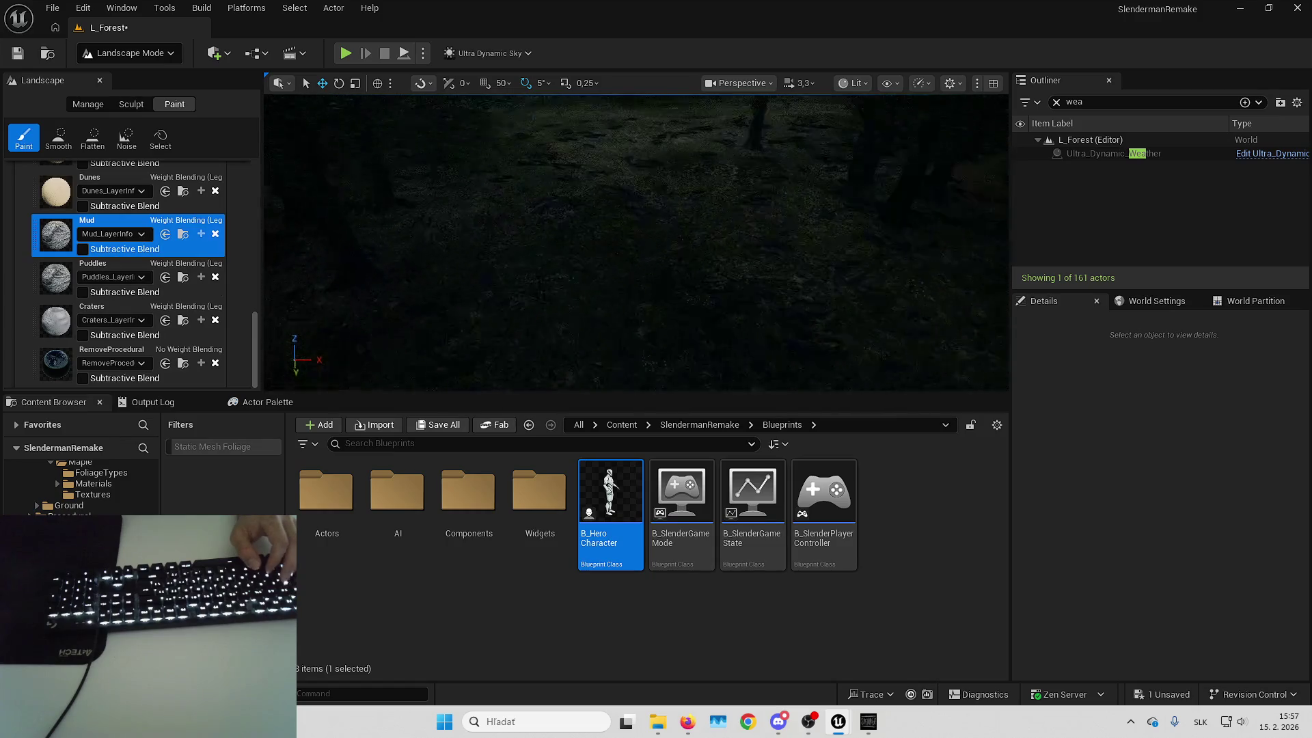
pyautogui.scroll(-1, 635, 243)
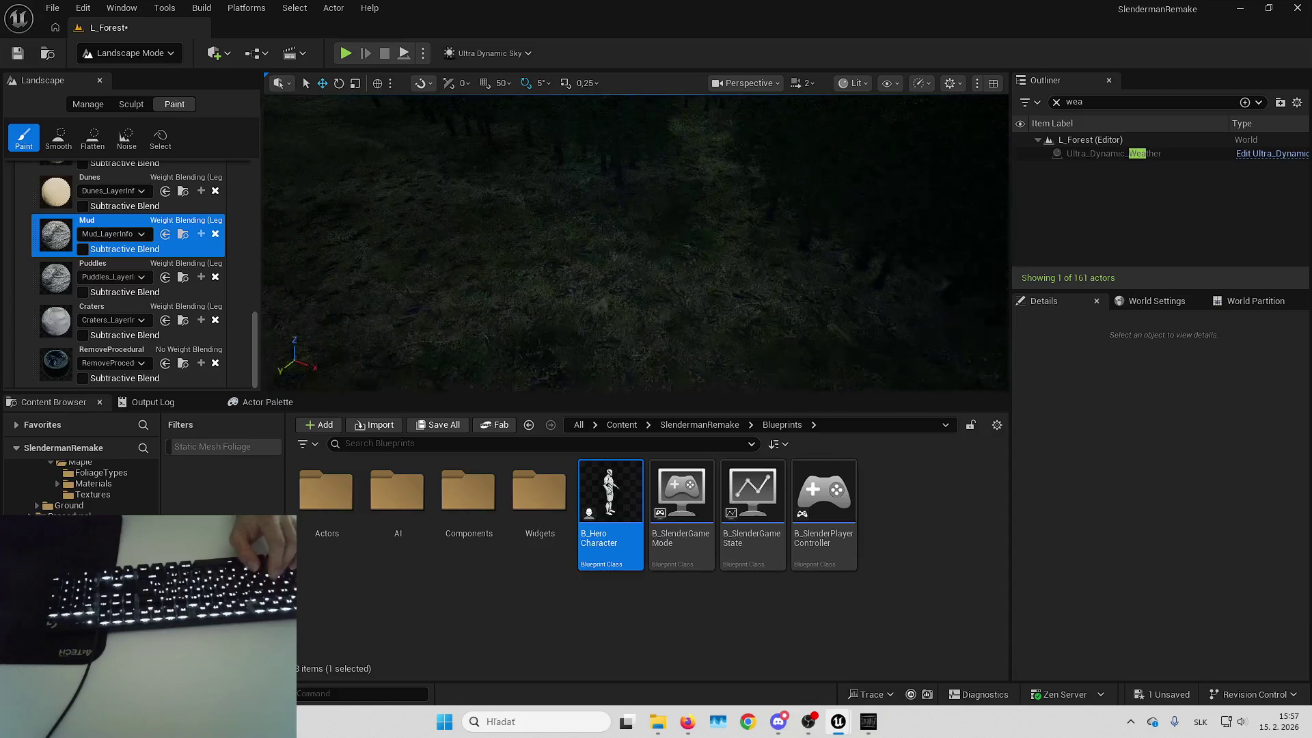
pyautogui.hotkey('ctrl', 'z')
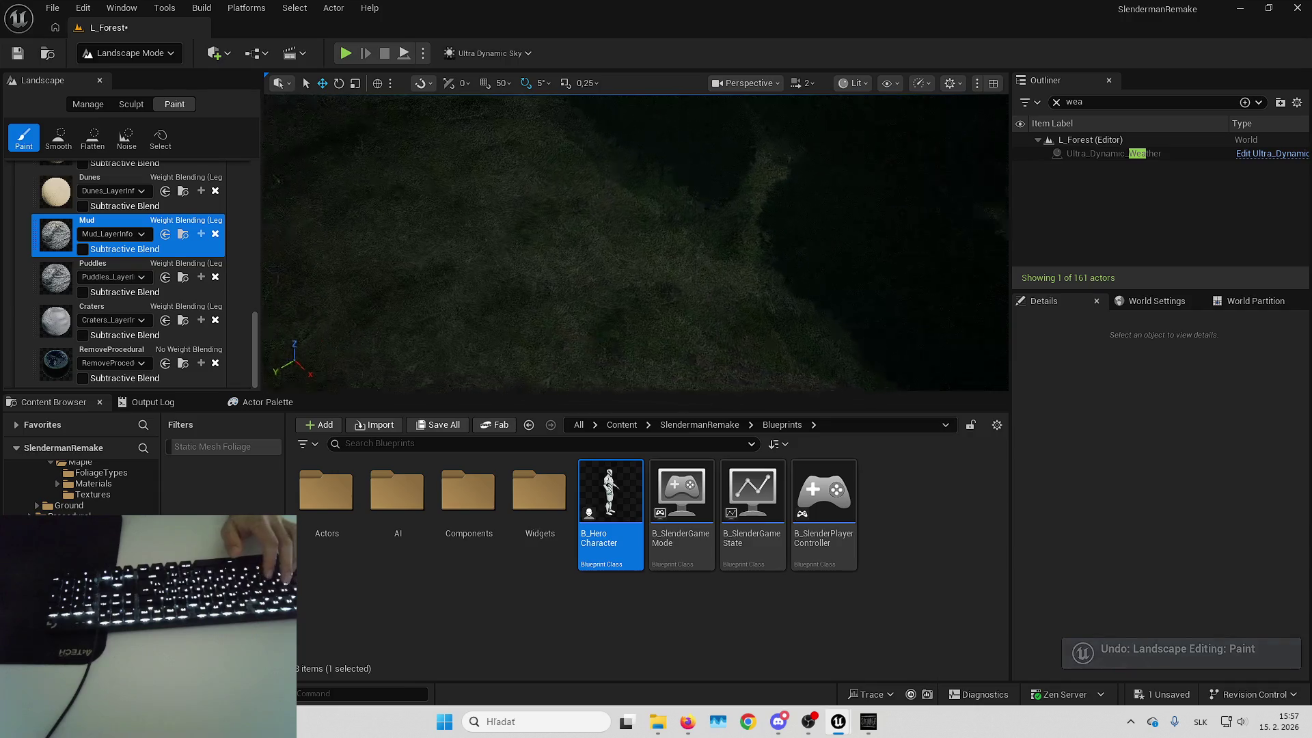
pyautogui.scroll(10, 233, 246)
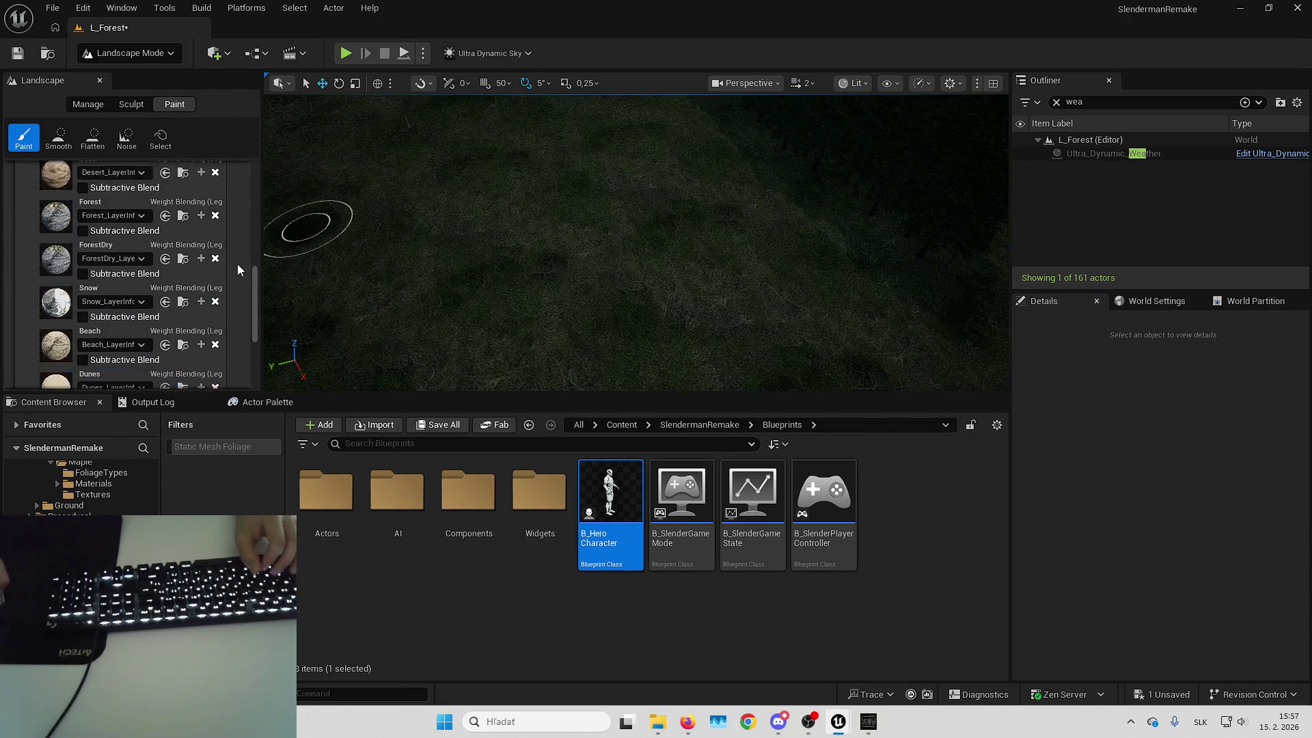
# Set the brush target value to 1 and reset Tool Strength to 0,3
pyautogui.scroll(2, 170, 269)
pyautogui.click(154, 229)
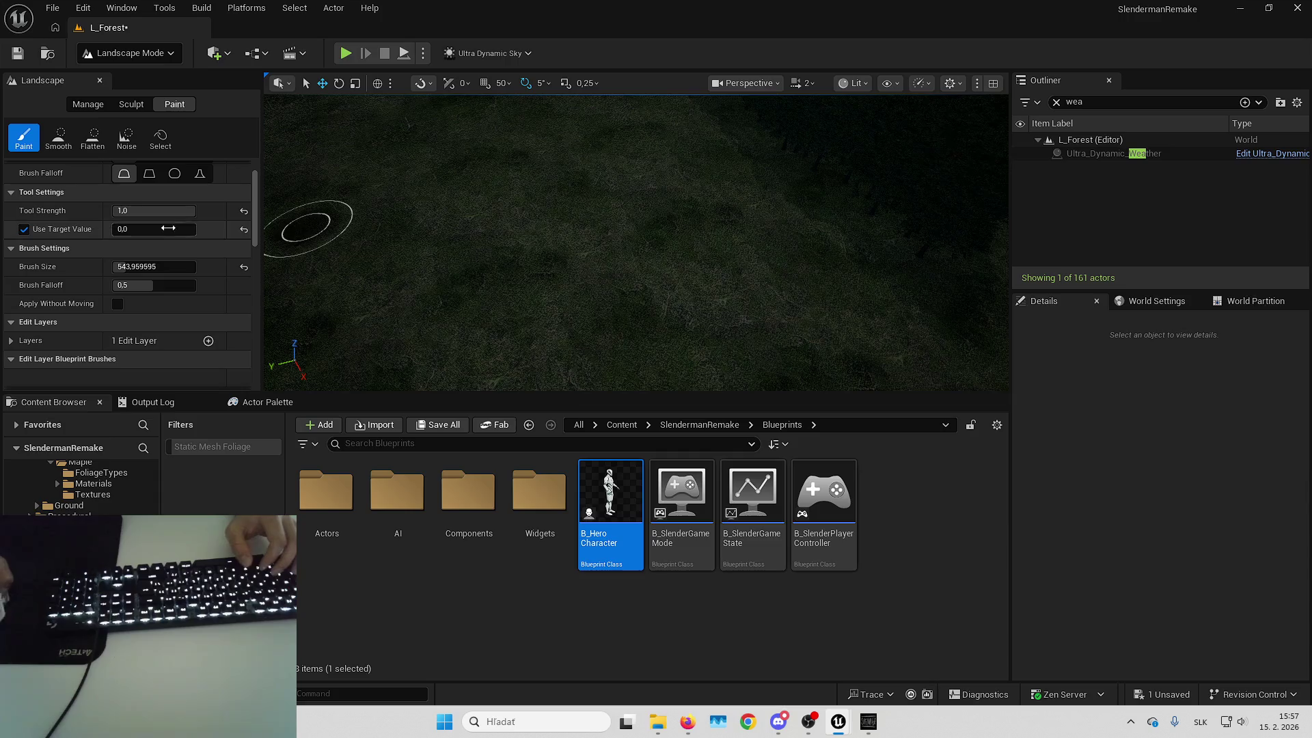
pyautogui.write('1')
pyautogui.press('Return')
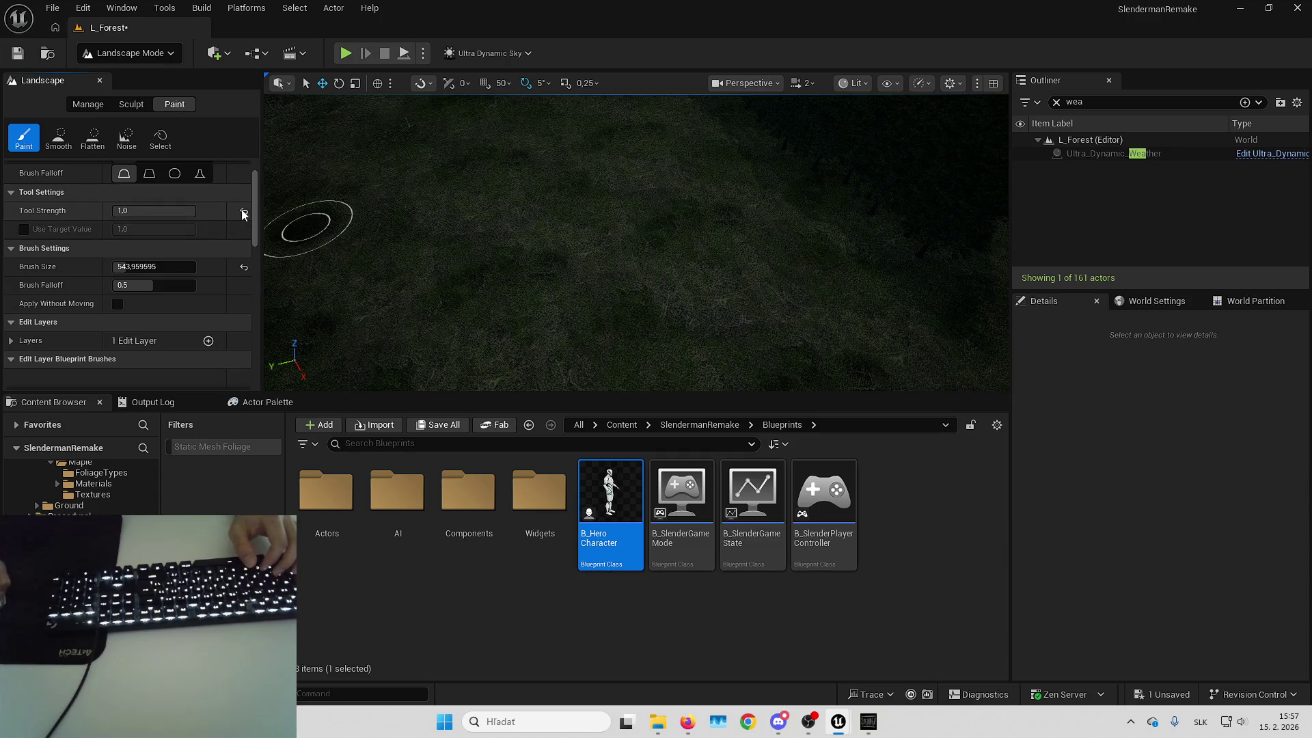
pyautogui.click(244, 210)
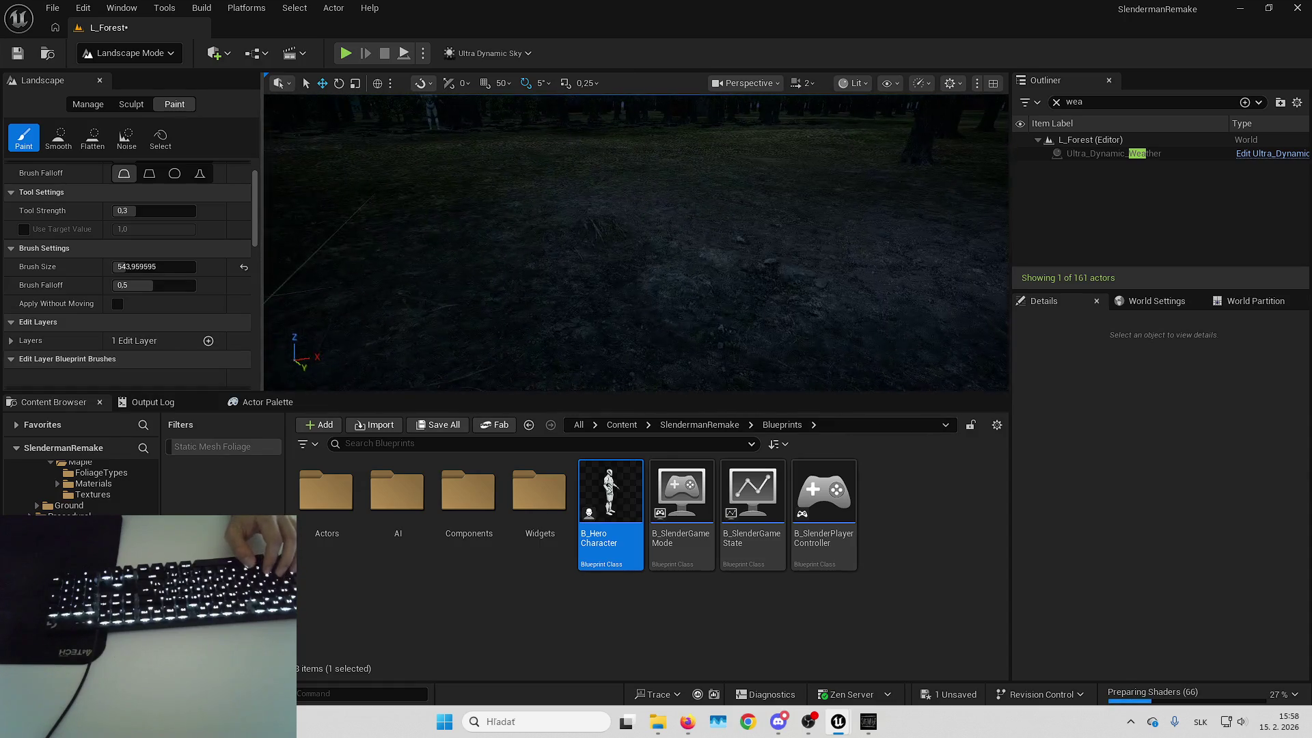
# Select the Mud paint layer, then switch to the Desert layer
pyautogui.scroll(-5, 125, 299)
pyautogui.scroll(-5, 123, 298)
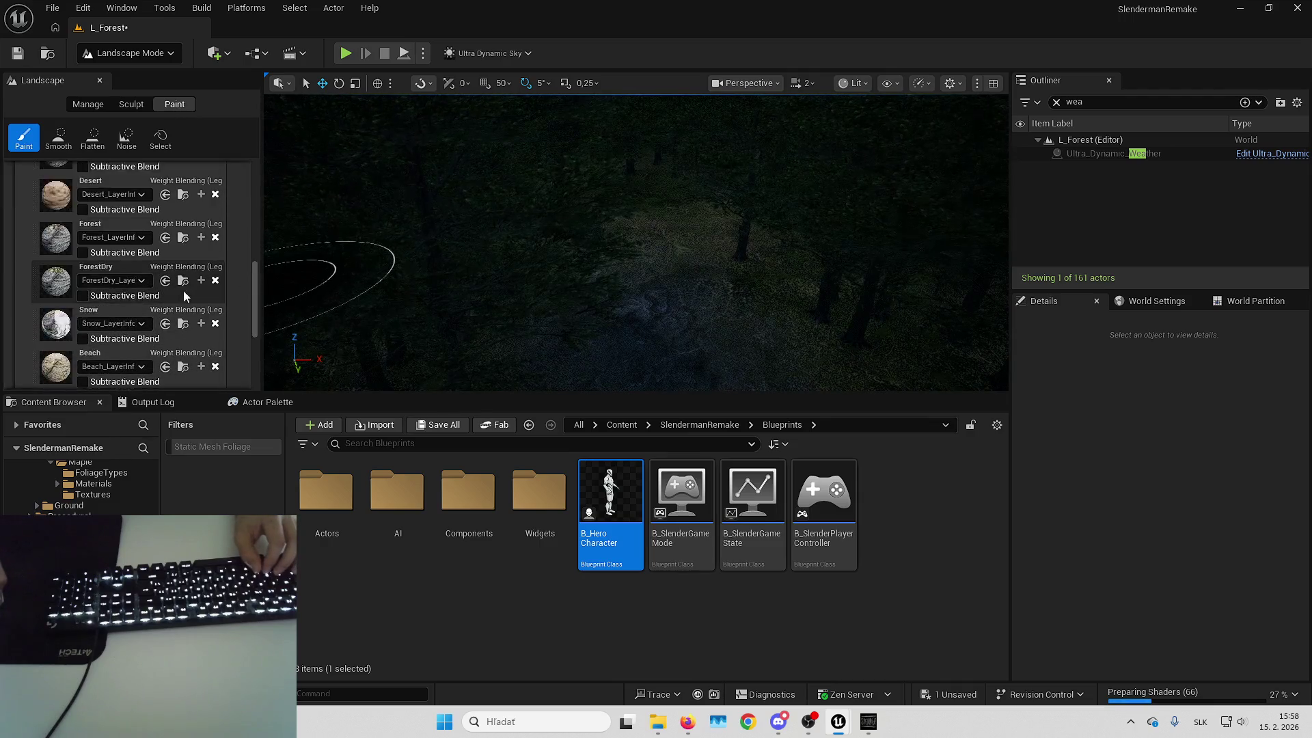
pyautogui.click(136, 359)
pyautogui.scroll(3, 191, 267)
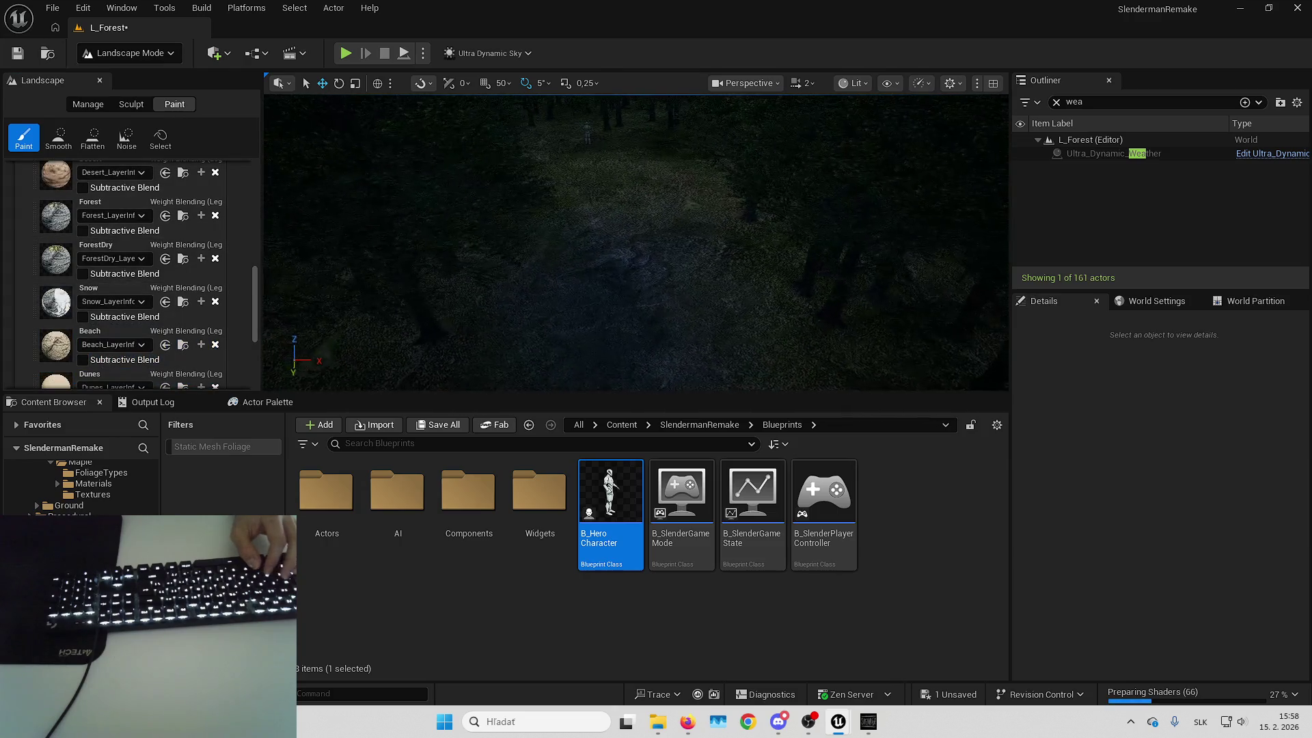
pyautogui.scroll(2, 109, 219)
pyautogui.click(110, 220)
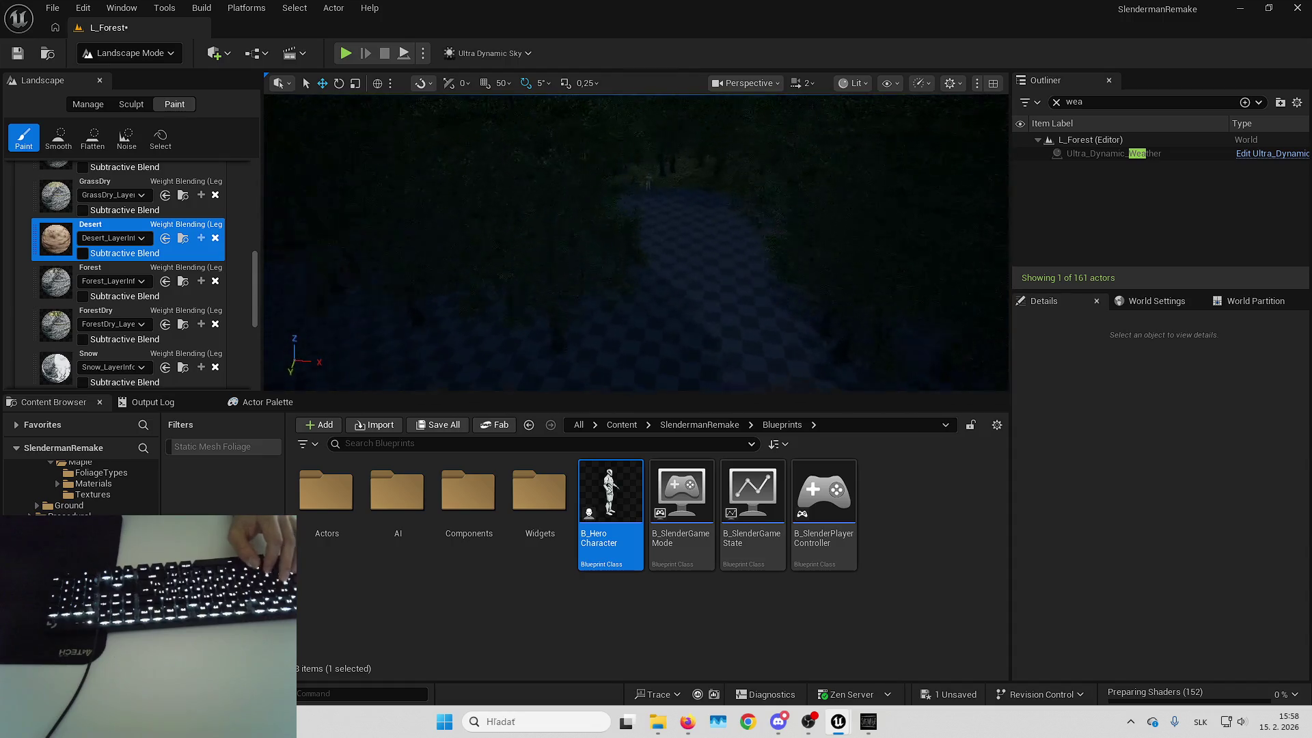
pyautogui.press('Up')
pyautogui.press('Up')
pyautogui.press('Up')
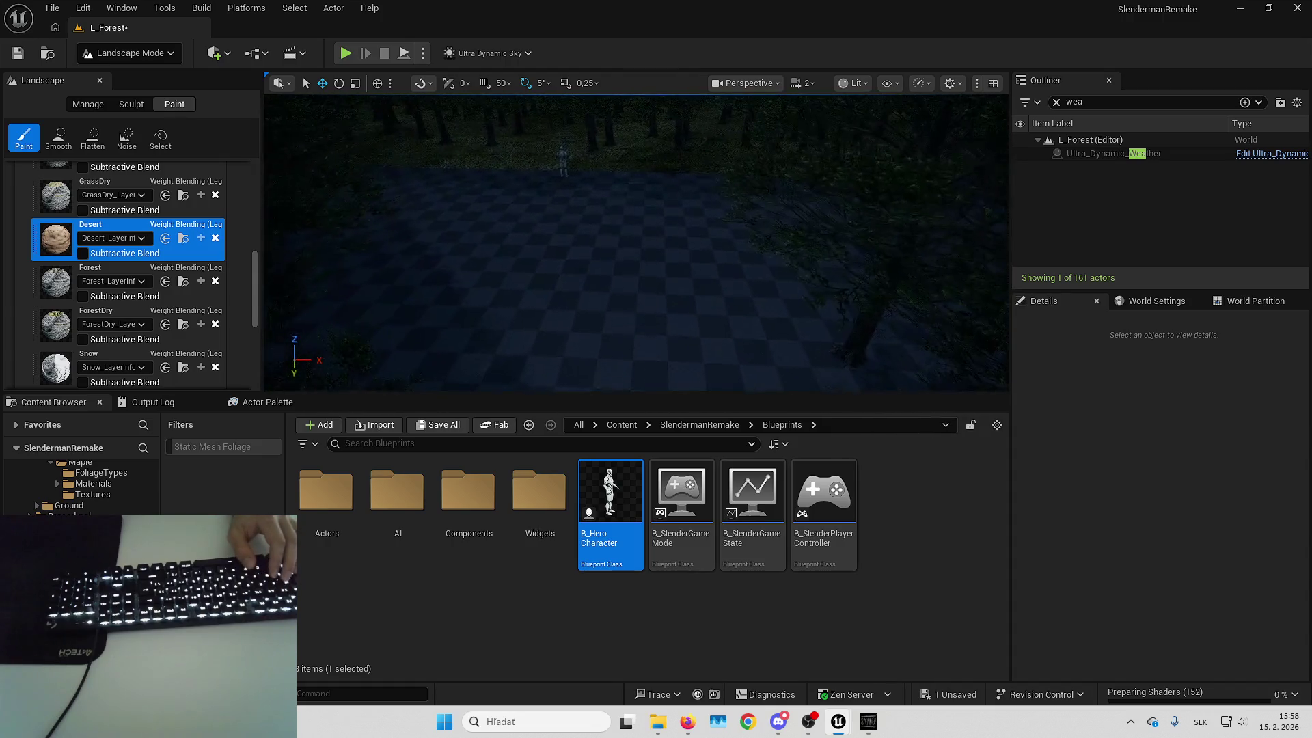
pyautogui.press('Up')
pyautogui.press('Up')
pyautogui.press('Up')
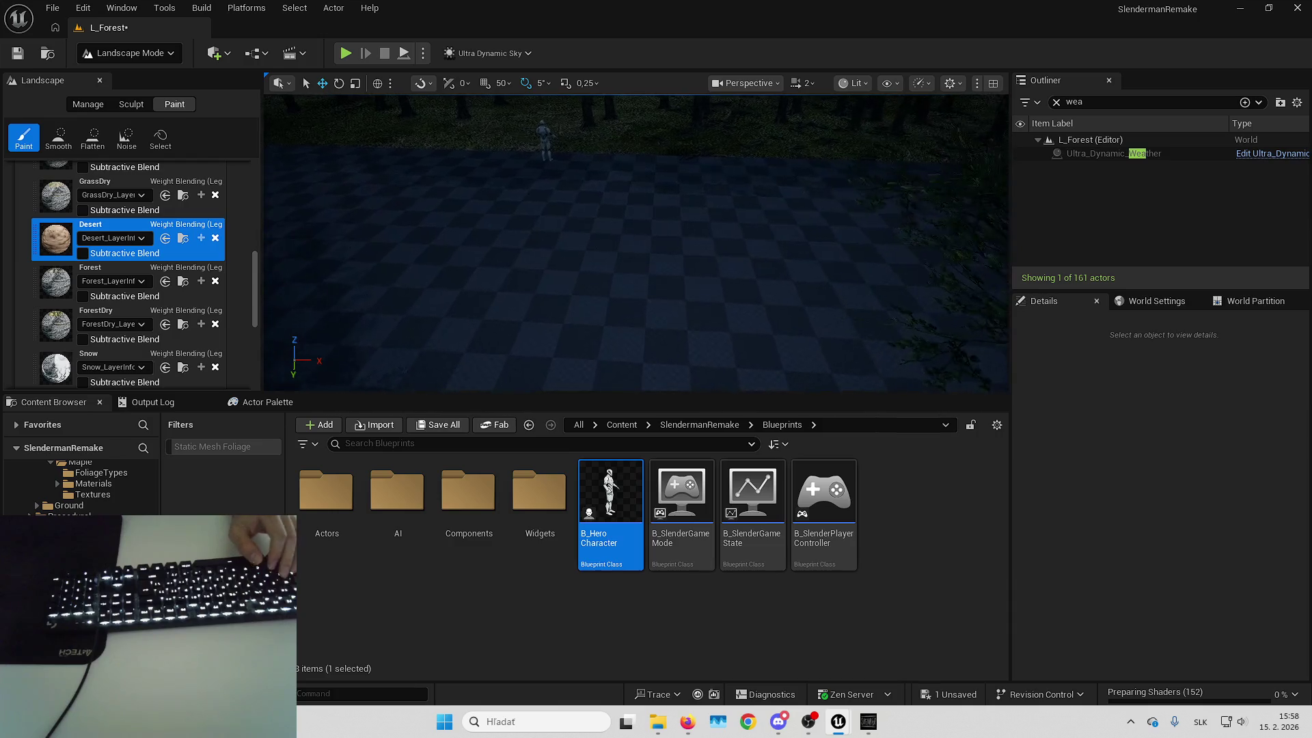
pyautogui.press('Down')
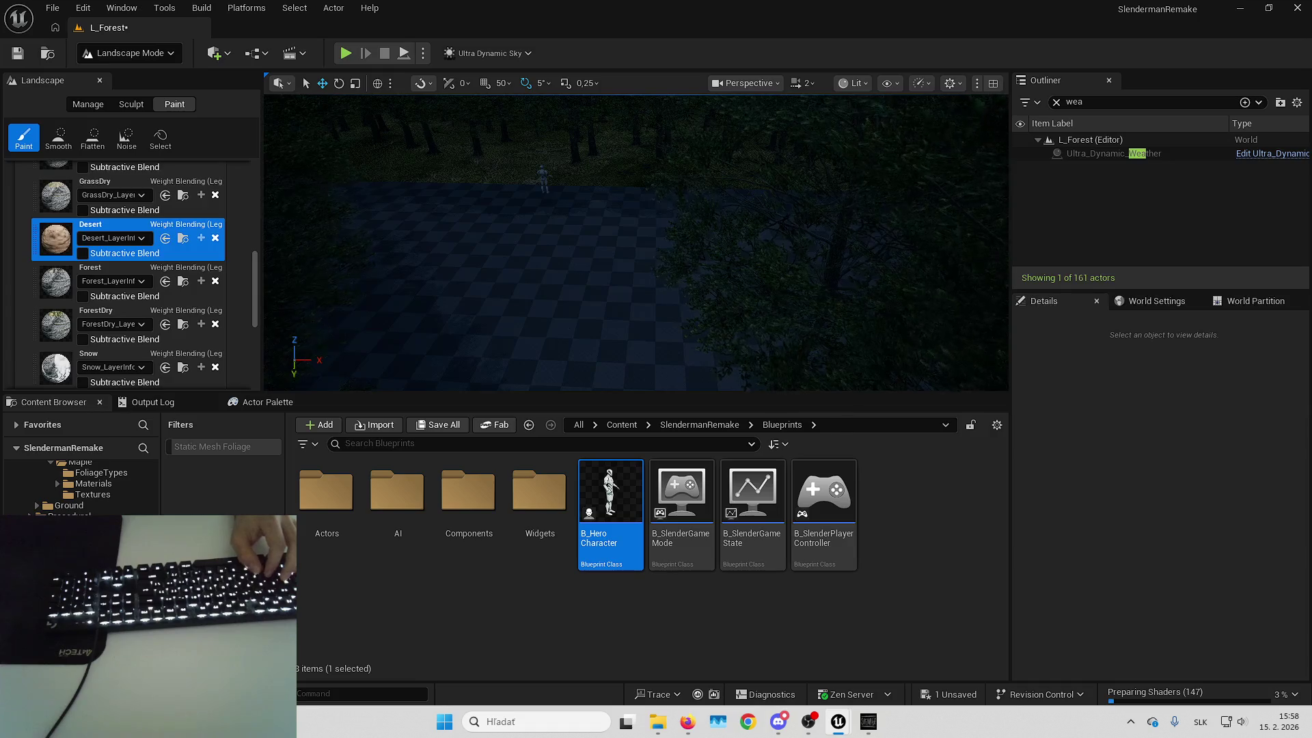
pyautogui.press('Down')
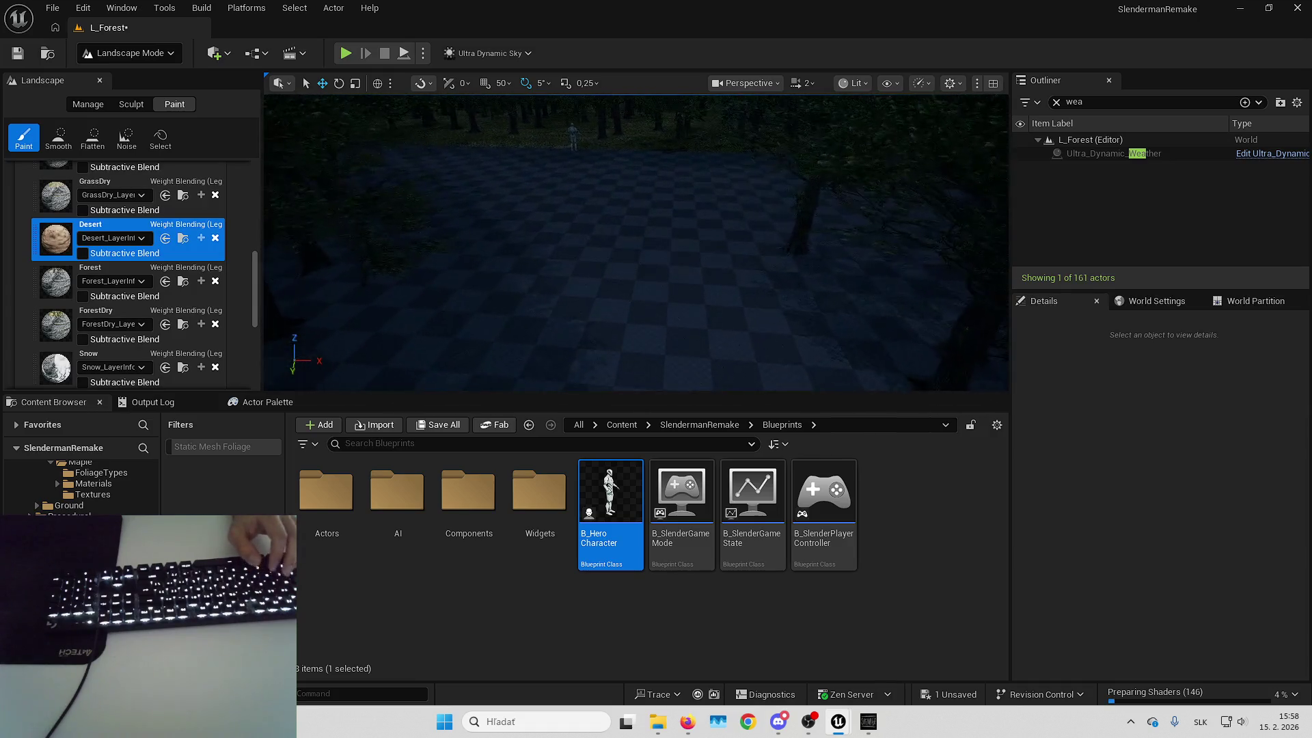
pyautogui.scroll(-5, 114, 241)
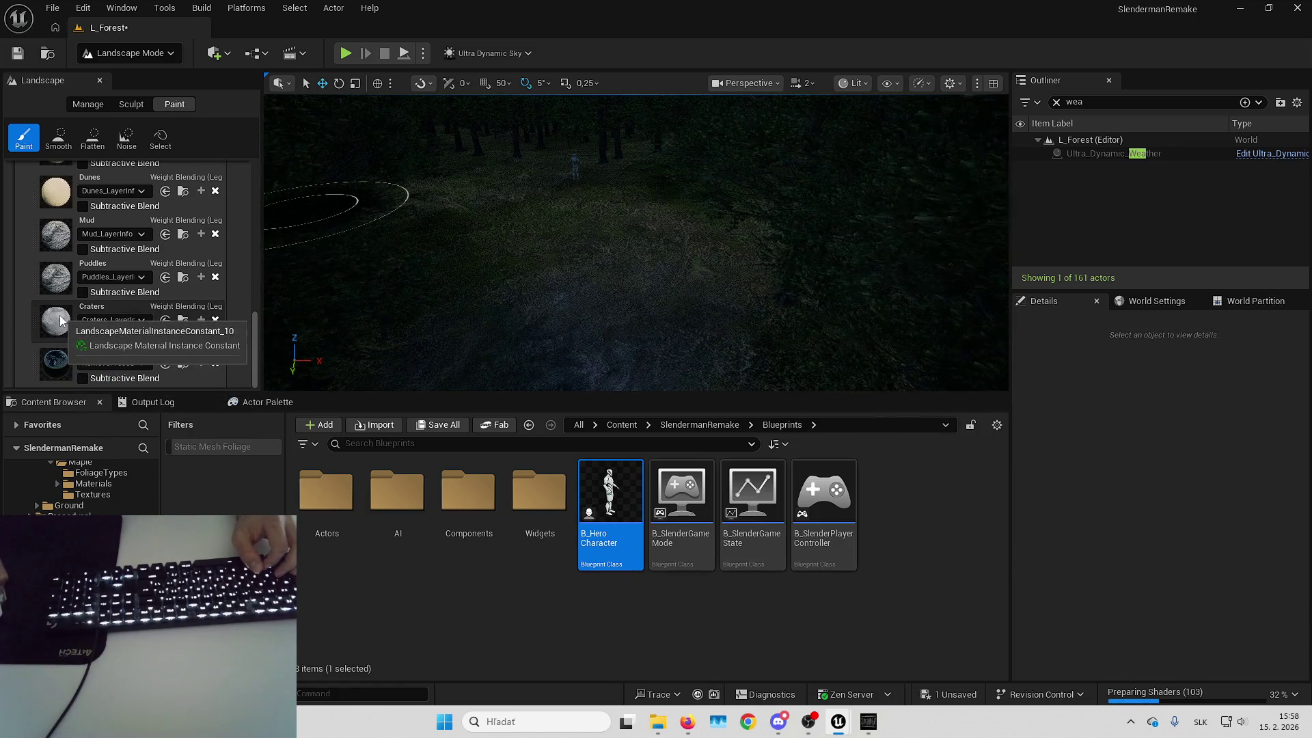
pyautogui.rightClick(557, 256)
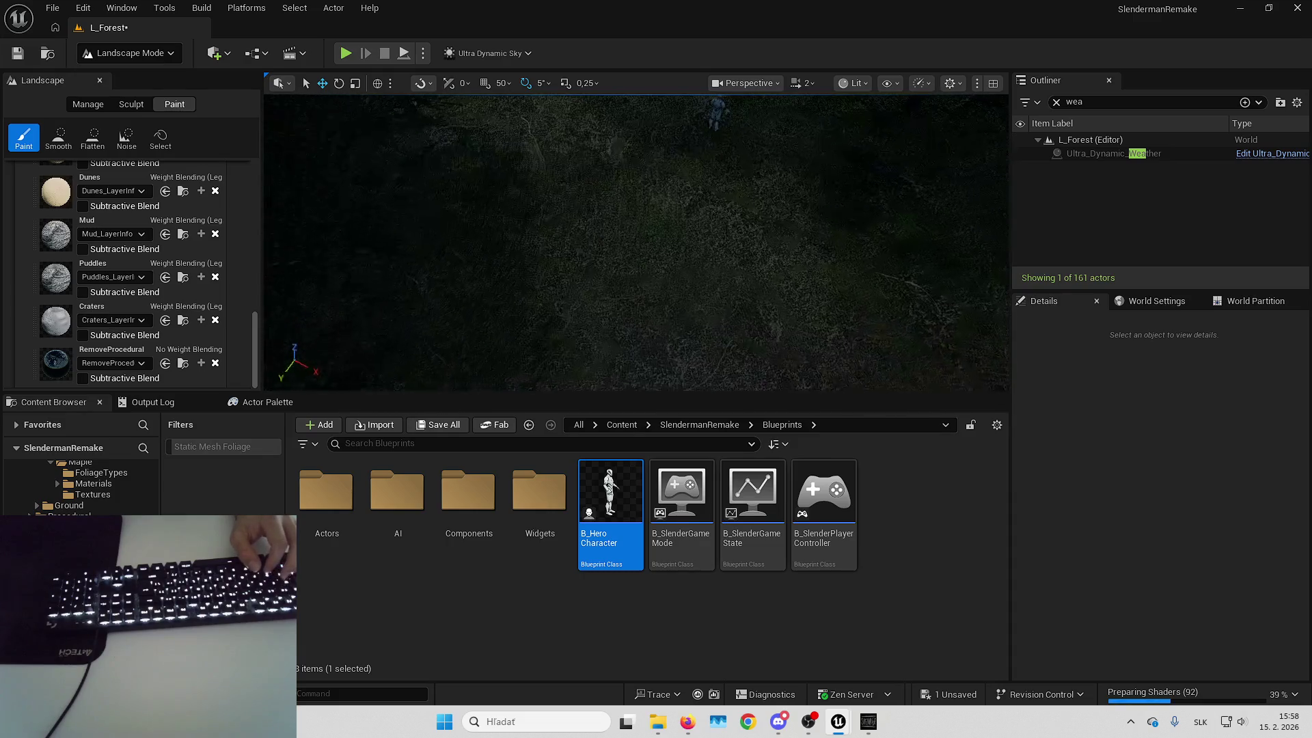
pyautogui.scroll(-1, 635, 243)
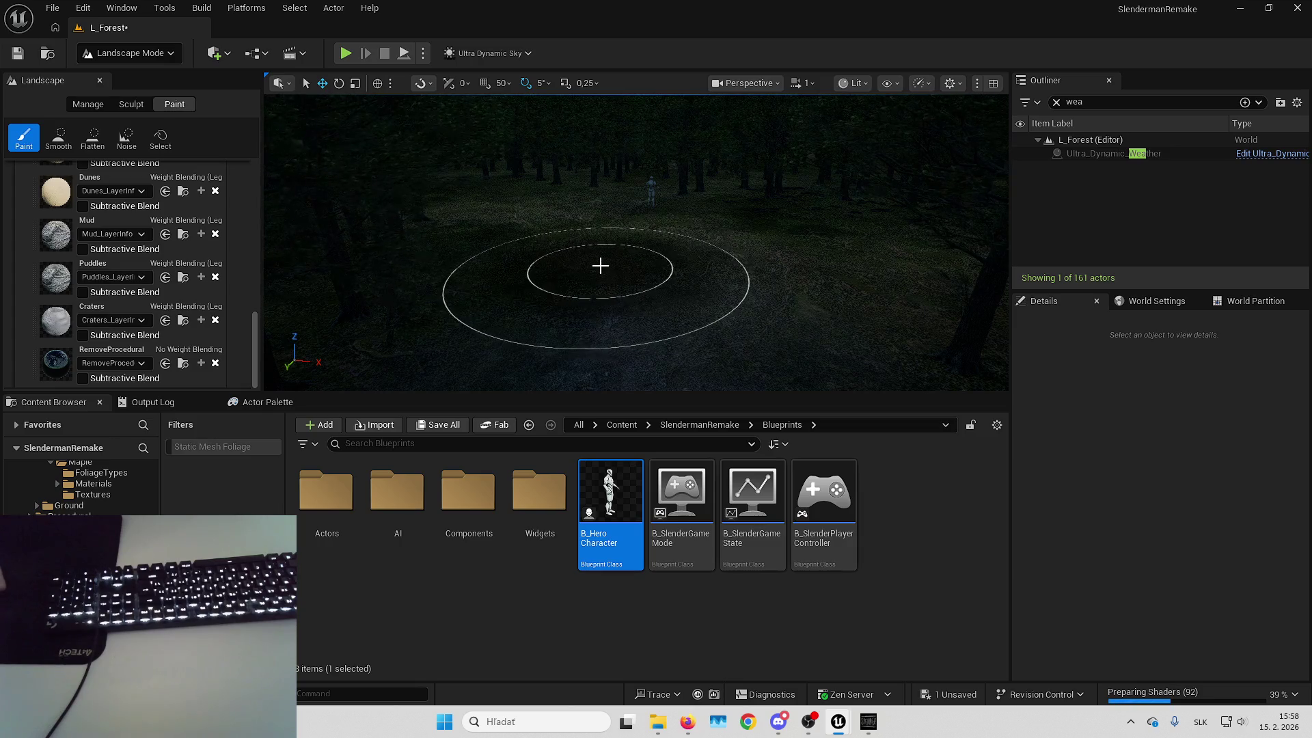
# Fly over the forest ground, select the Desert layer and paint a stroke on the path
pyautogui.scroll(2, 615, 250)
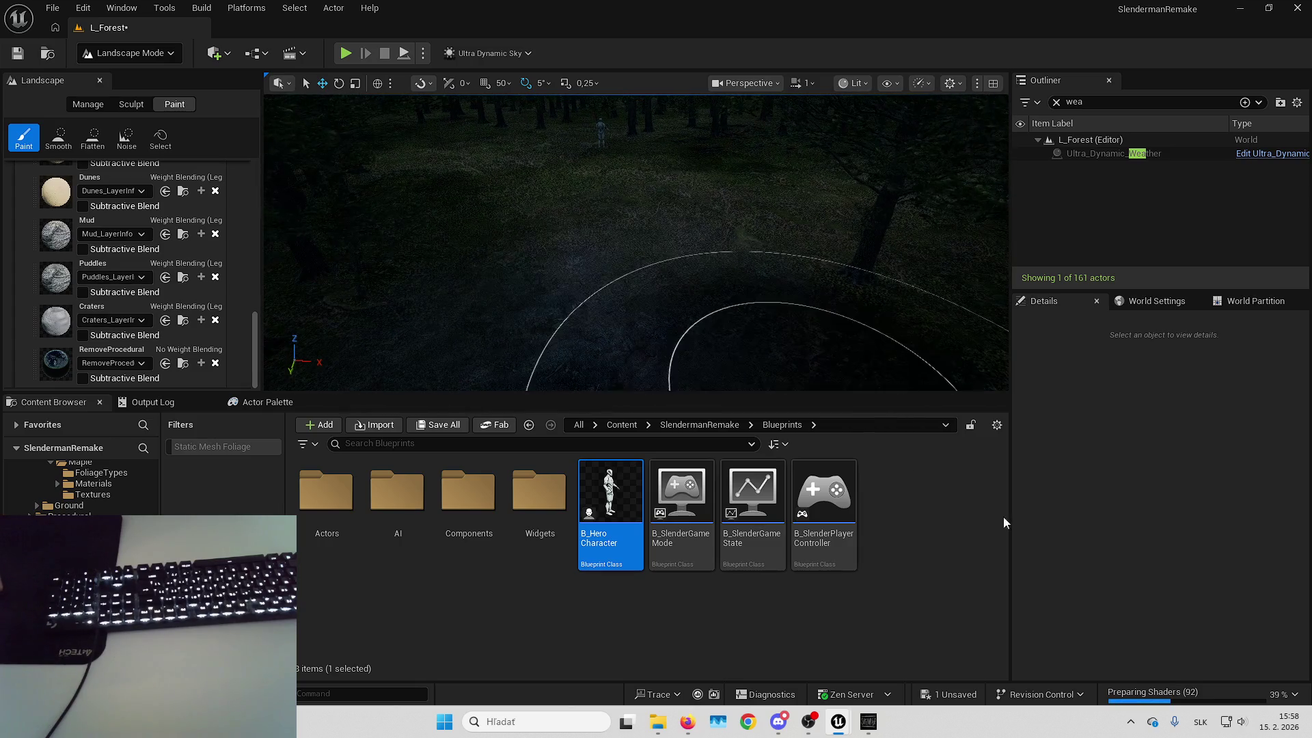
pyautogui.moveTo(1242, 695)
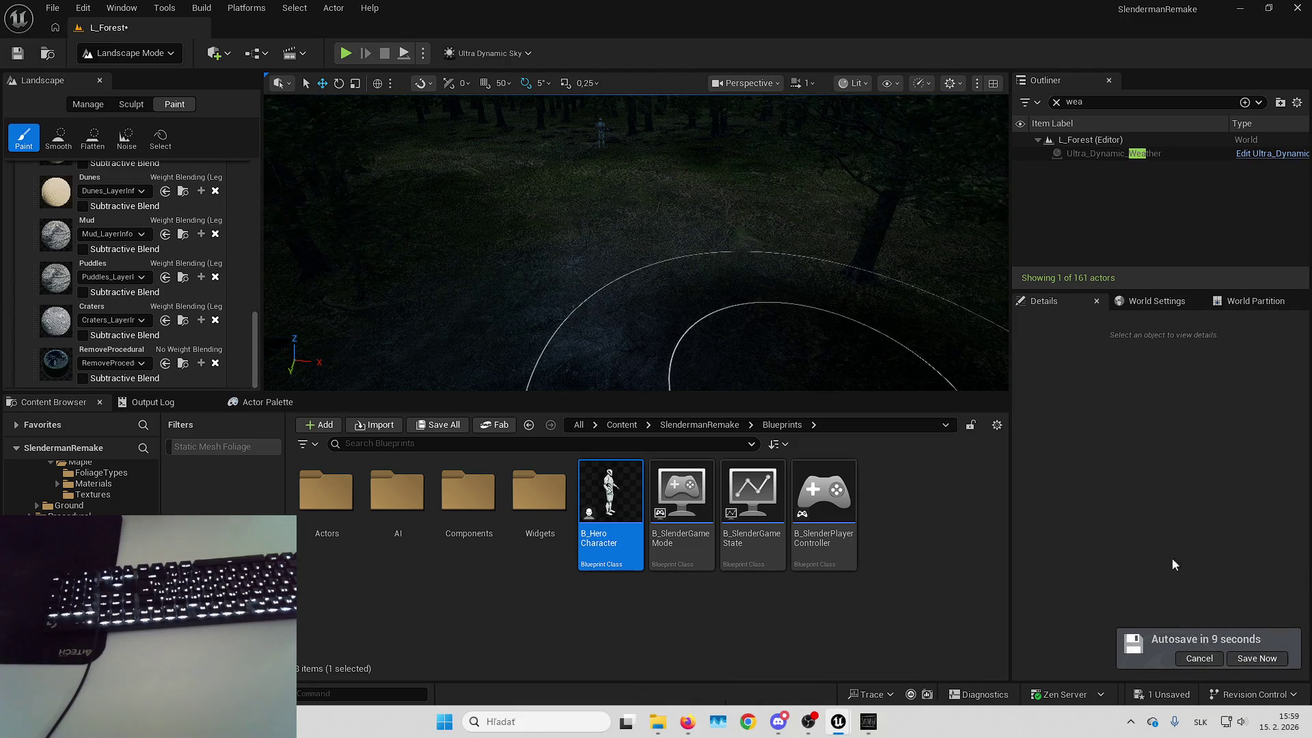
pyautogui.press('w')
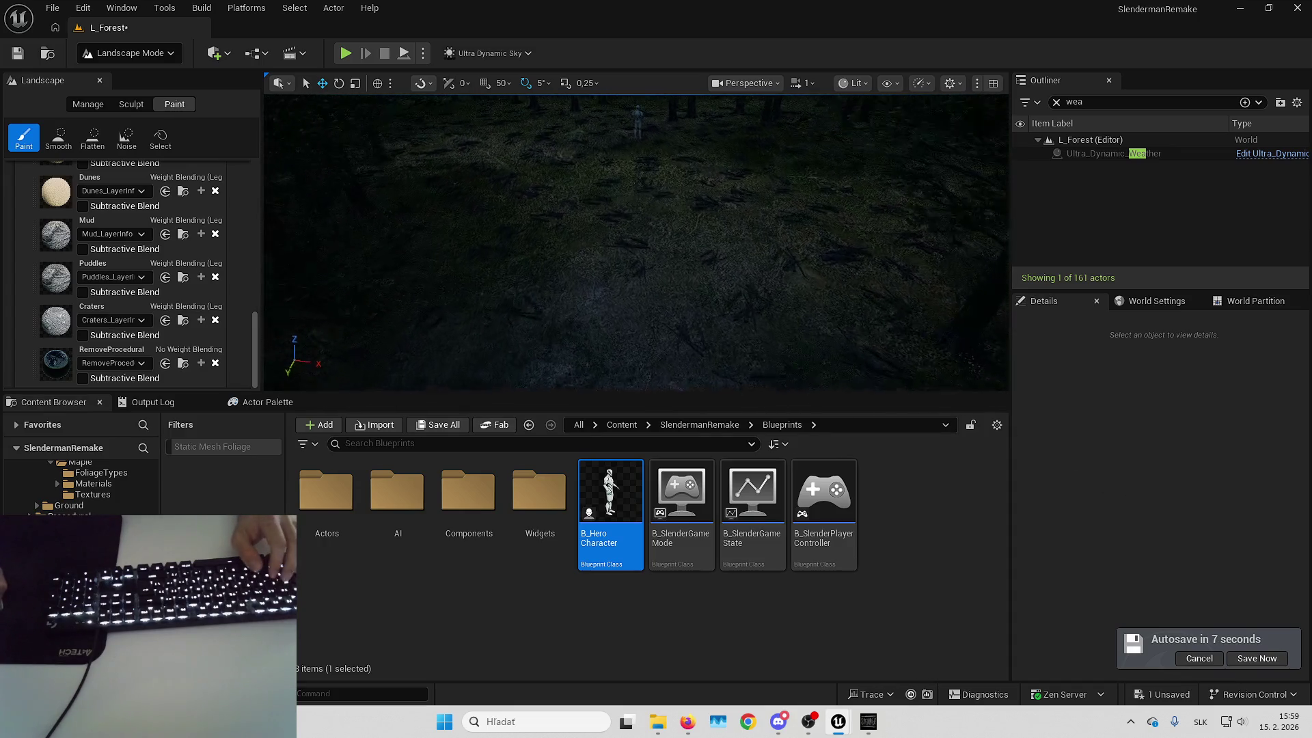
pyautogui.scroll(5, 184, 225)
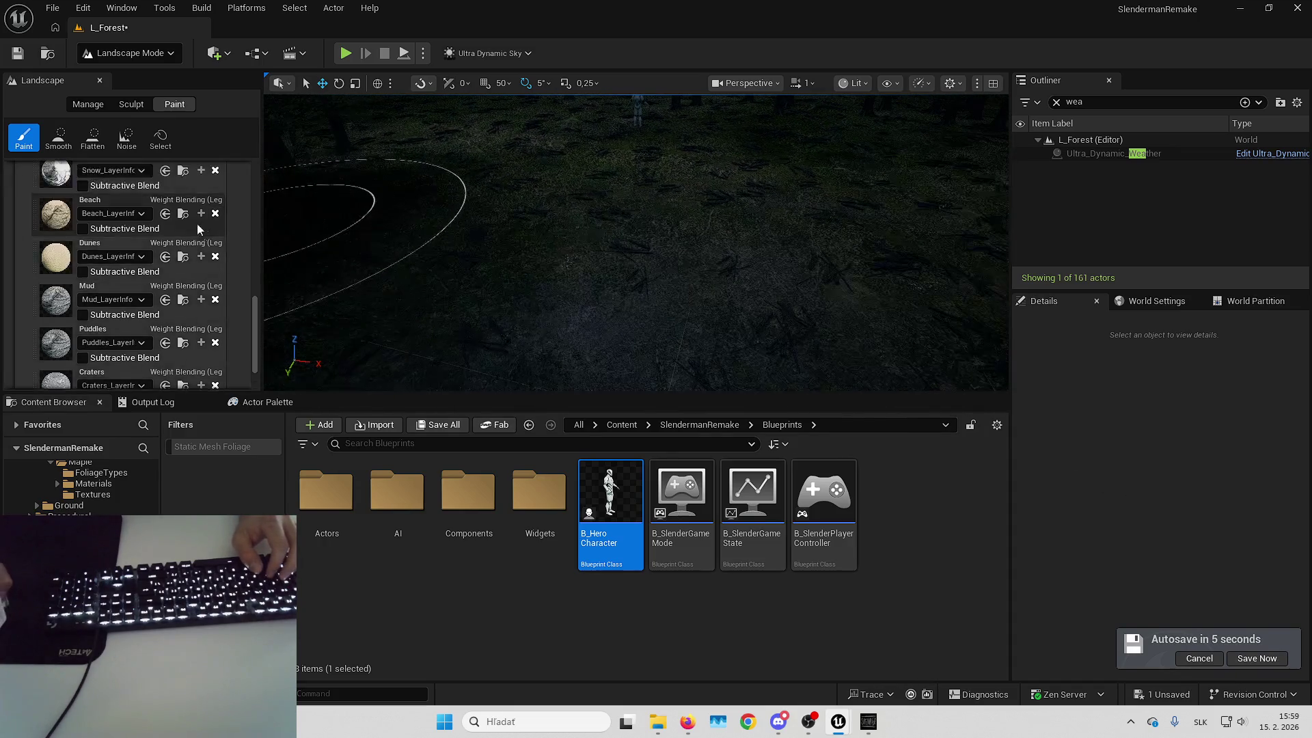
pyautogui.scroll(3, 162, 231)
pyautogui.click(162, 231)
pyautogui.moveTo(586, 223)
pyautogui.mouseDown()
pyautogui.moveTo(580, 205)
pyautogui.moveTo(581, 219)
pyautogui.mouseUp()
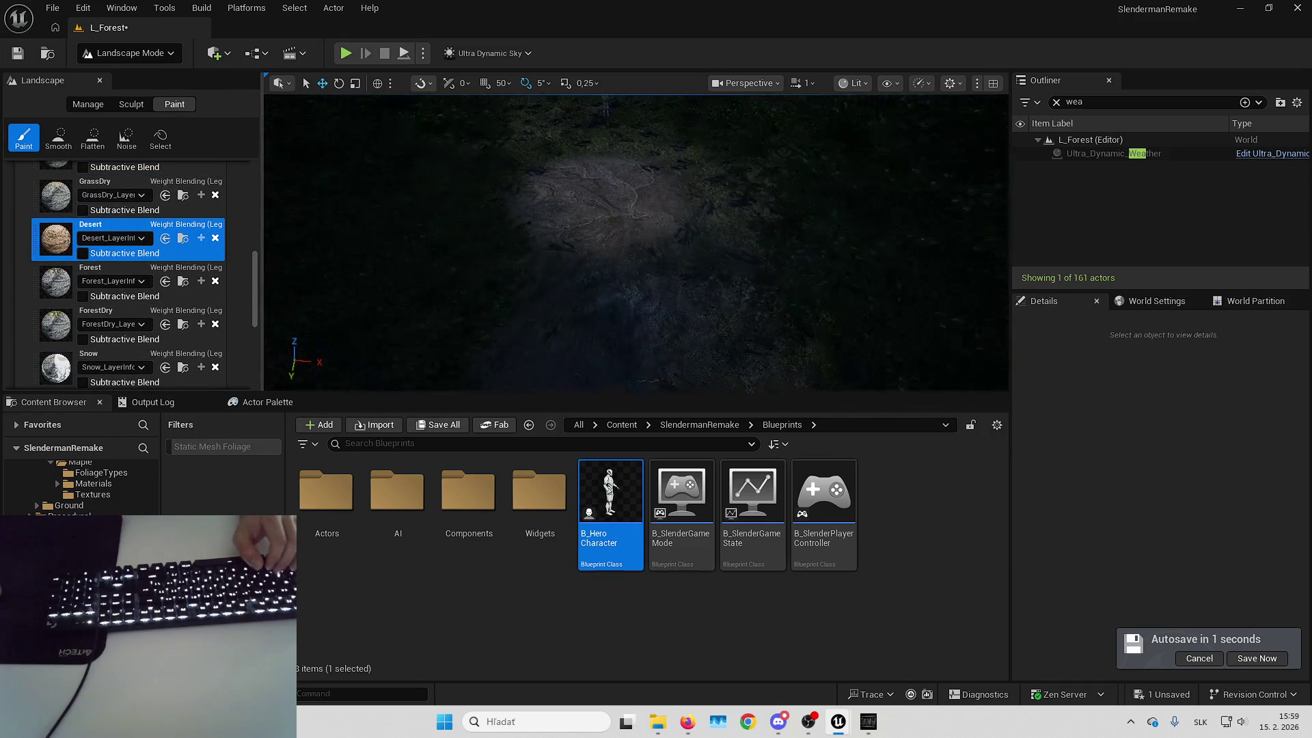
# Fly along the painted dirt path and turn around to inspect it among the trees
pyautogui.press('Up')
pyautogui.press('Up')
pyautogui.press('Up')
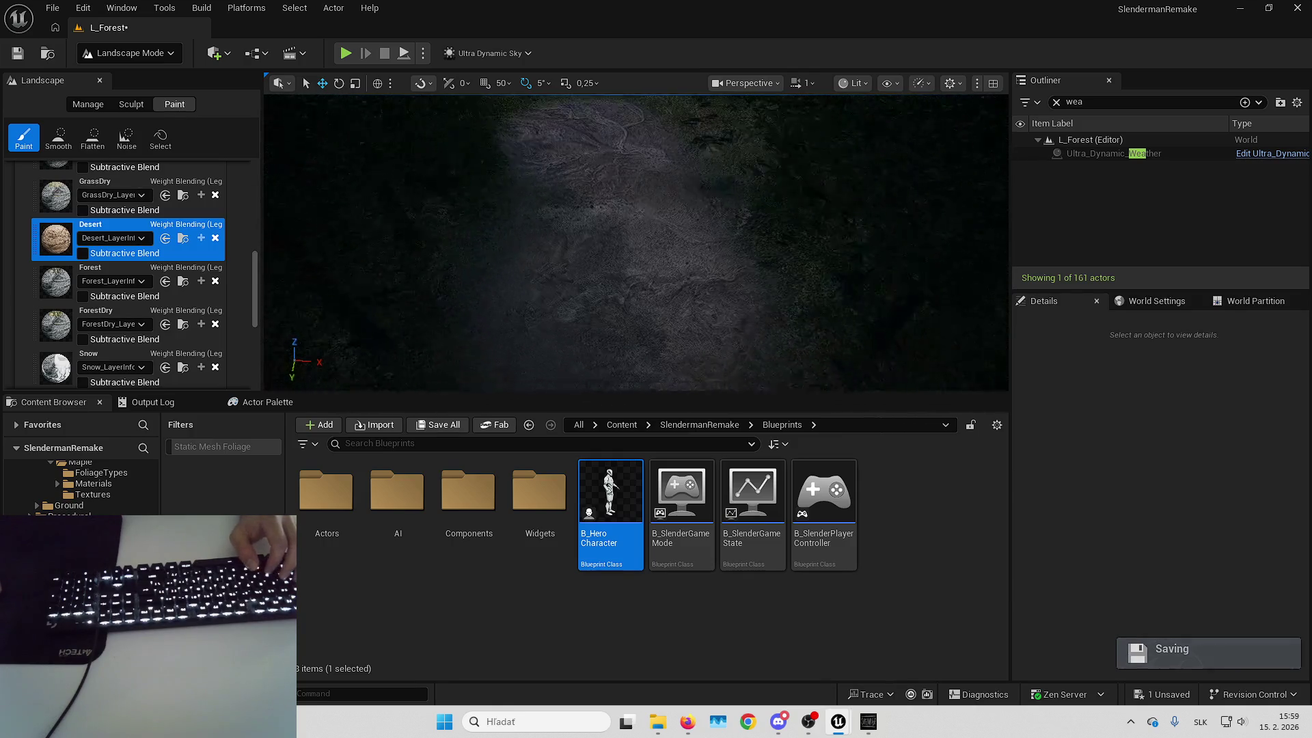
pyautogui.scroll(-2, 635, 243)
pyautogui.press('Up')
pyautogui.press('Up')
pyautogui.press('Up')
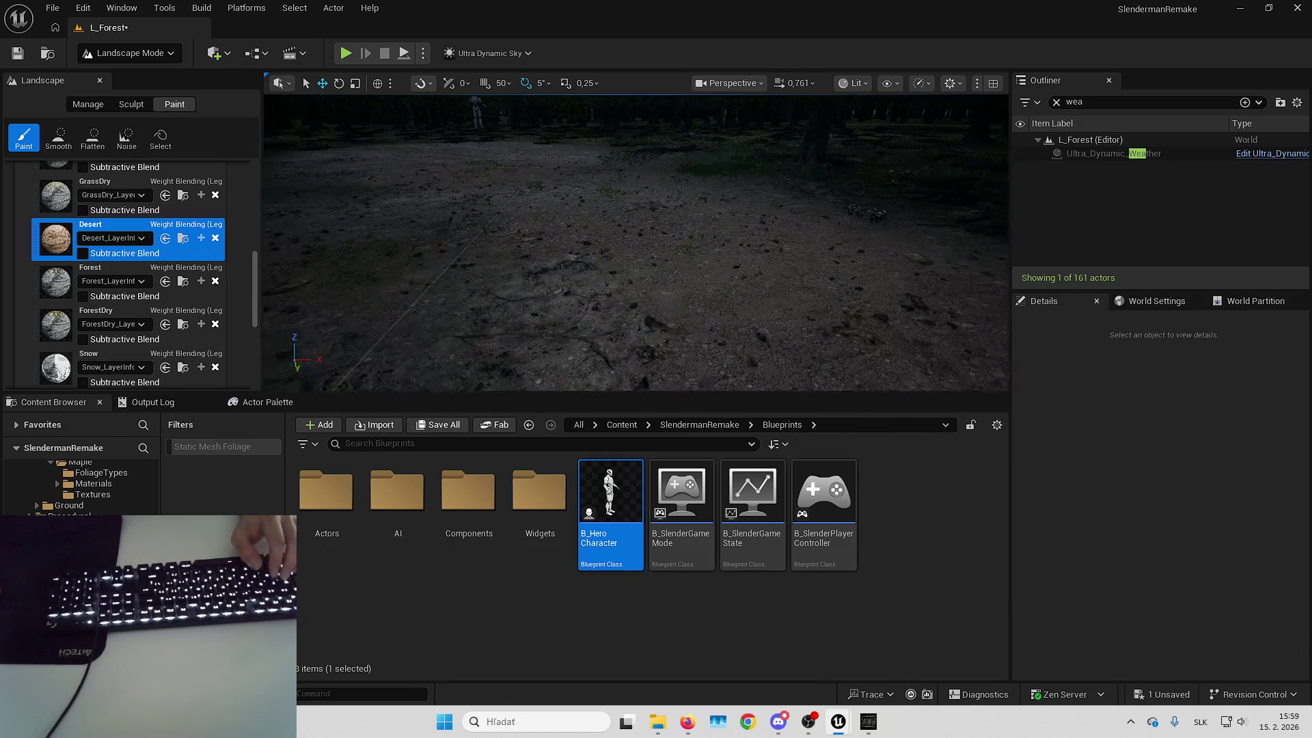
pyautogui.scroll(-1, 636, 242)
pyautogui.press('Up')
pyautogui.press('Up')
pyautogui.press('Up')
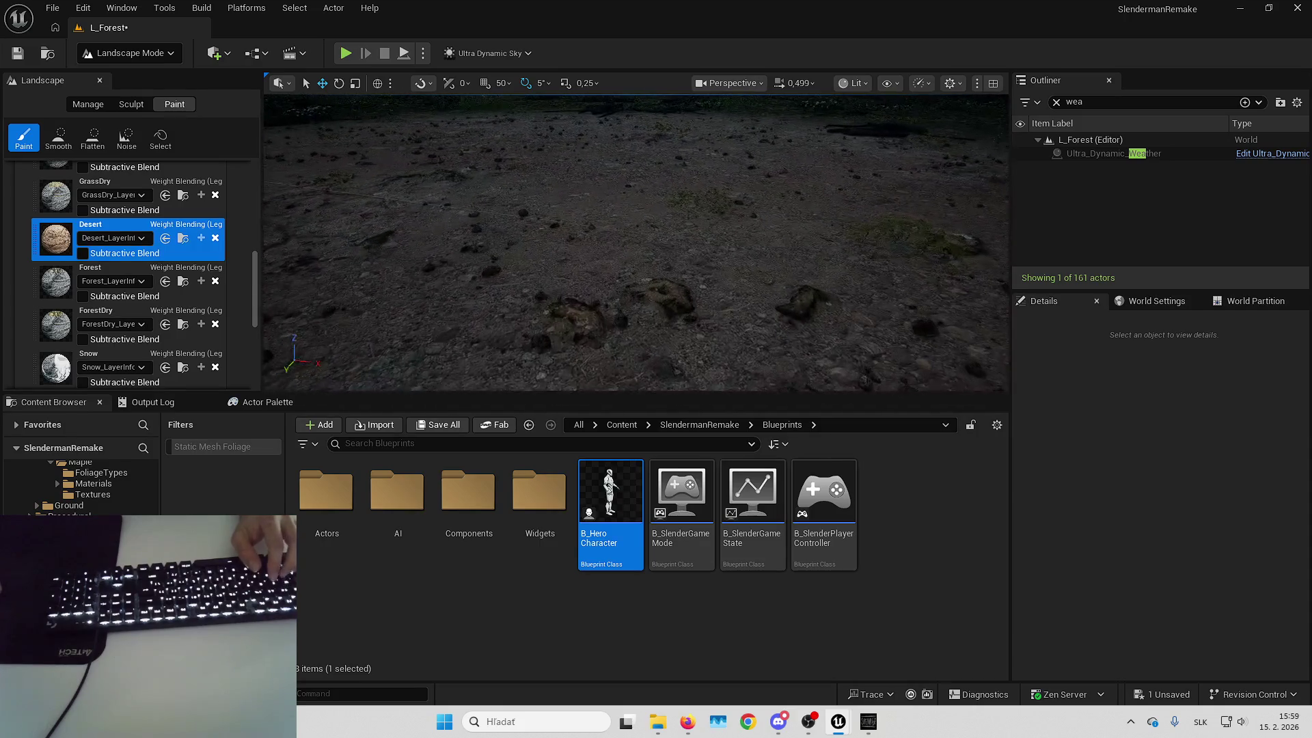
pyautogui.press('Down')
pyautogui.press('Down')
pyautogui.press('Down')
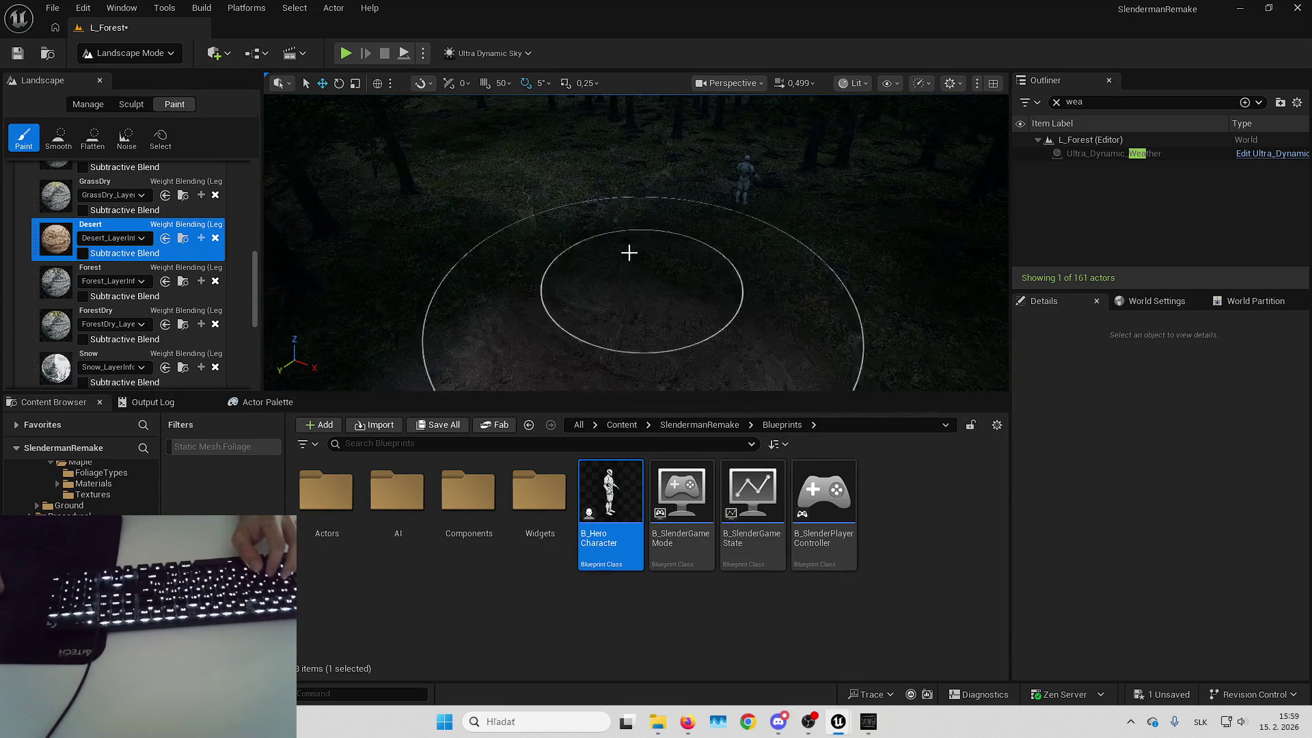
pyautogui.press('Up')
pyautogui.press('Up')
pyautogui.press('Up')
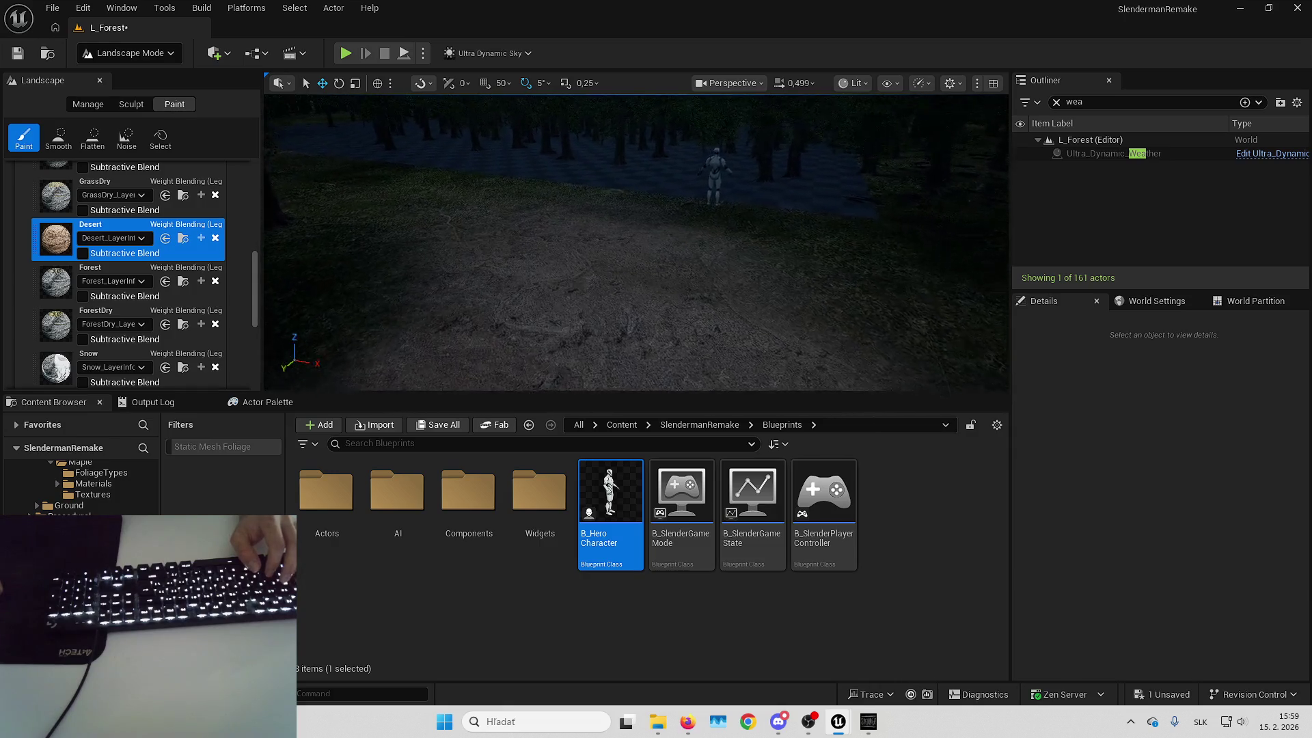
pyautogui.press('Left')
pyautogui.press('Left')
pyautogui.press('Left')
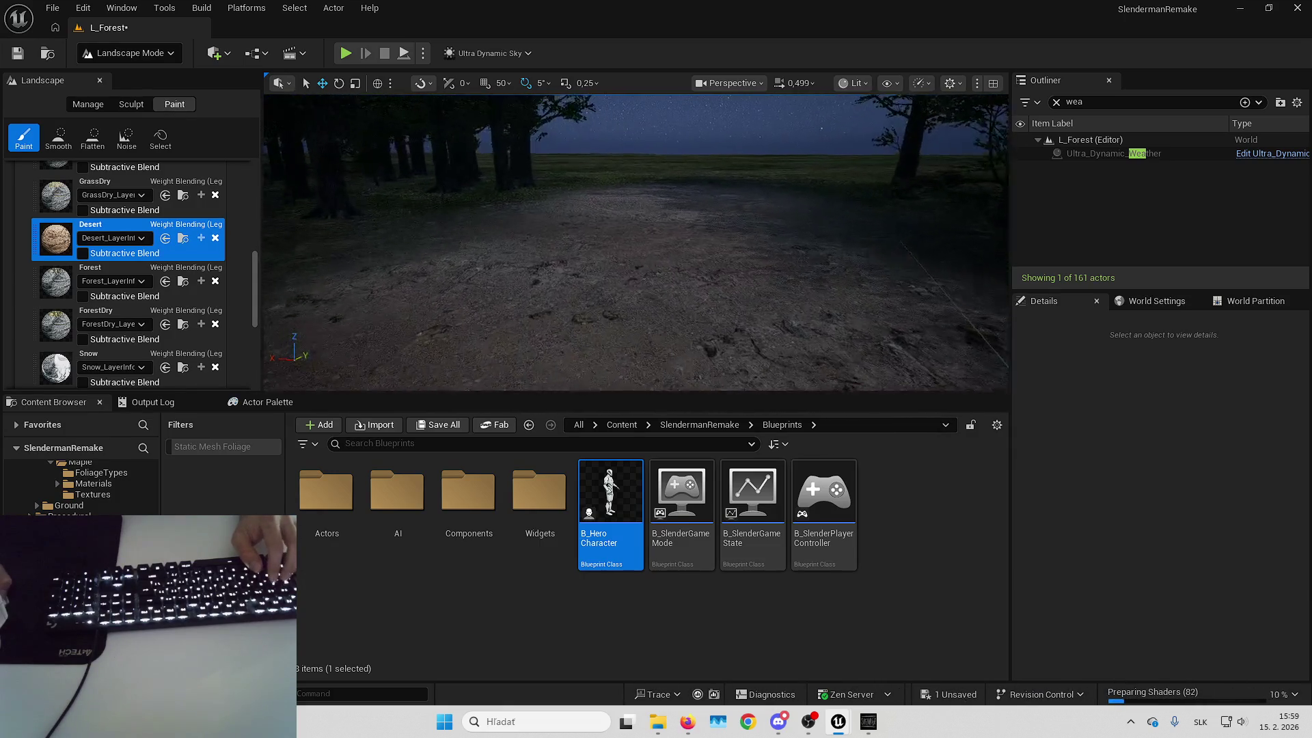
pyautogui.press('Left')
pyautogui.press('Left')
pyautogui.press('Left')
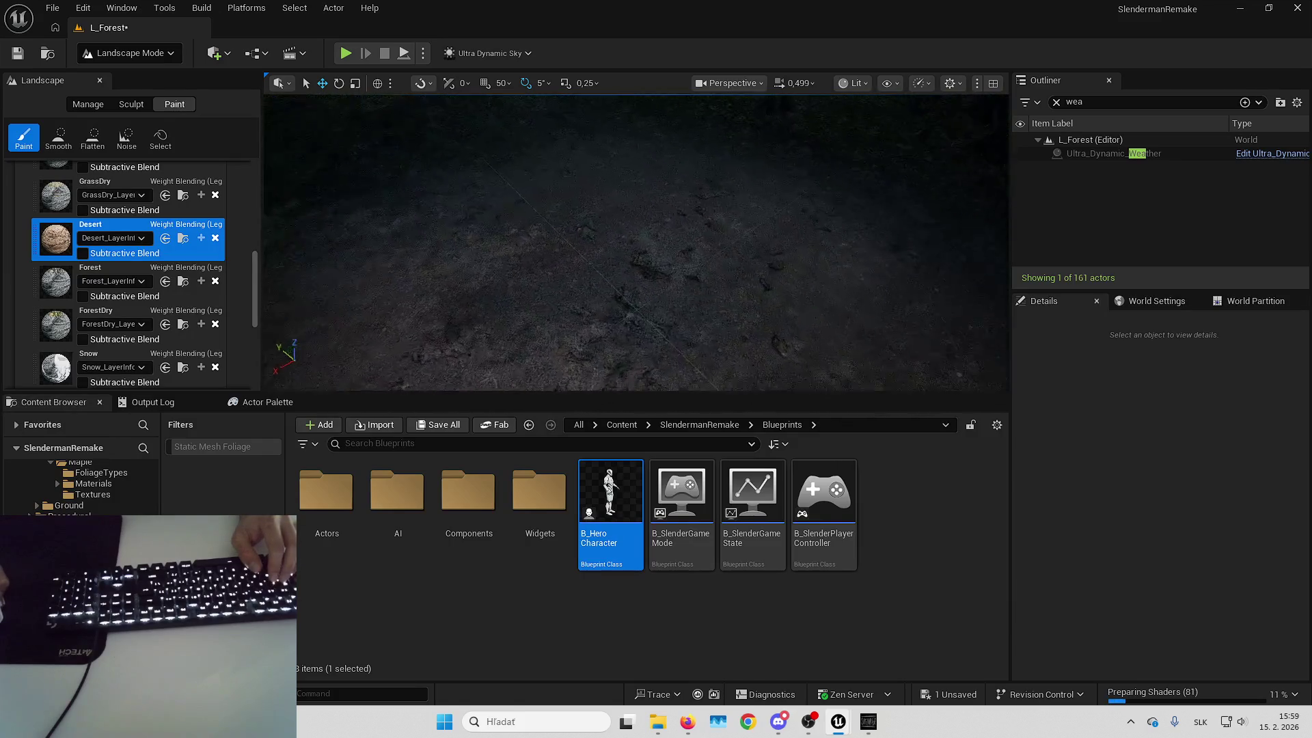
pyautogui.press('Left')
pyautogui.press('Left')
pyautogui.press('Left')
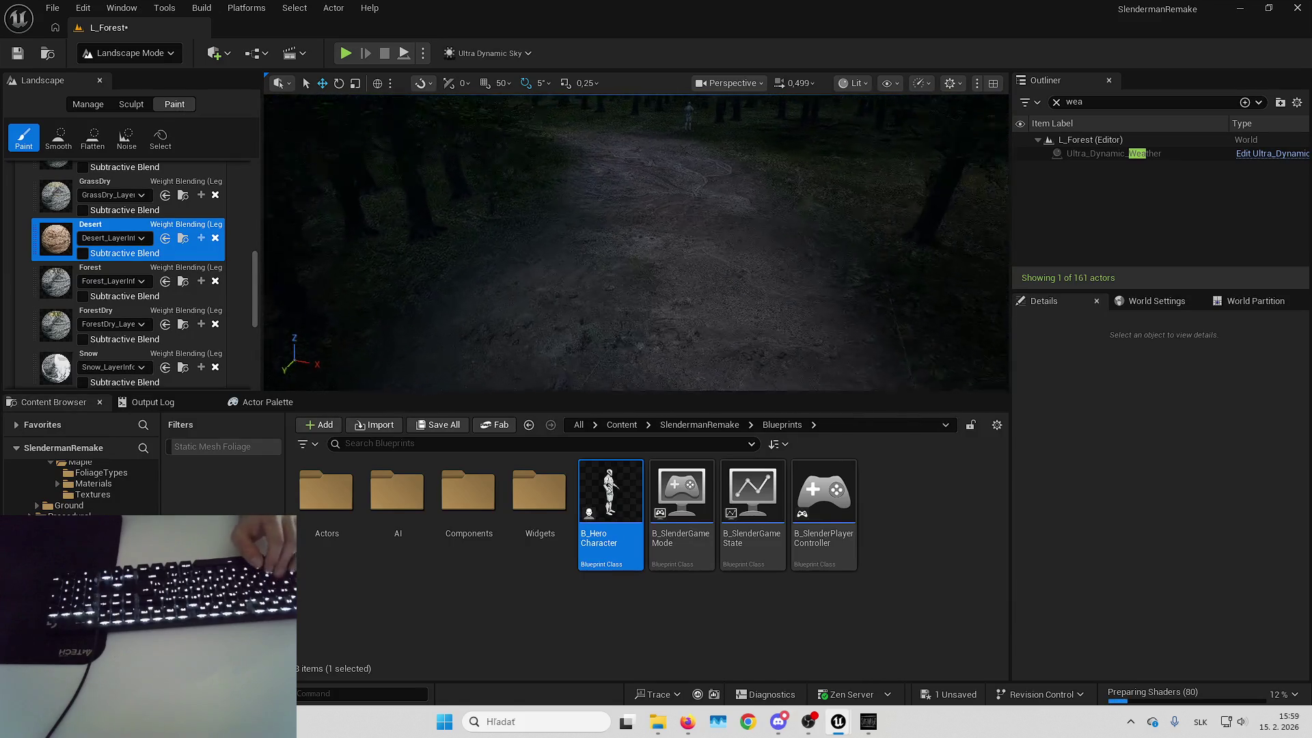
# Briefly pick the ForestDry layer, then return to the Desert layer
pyautogui.click(123, 325)
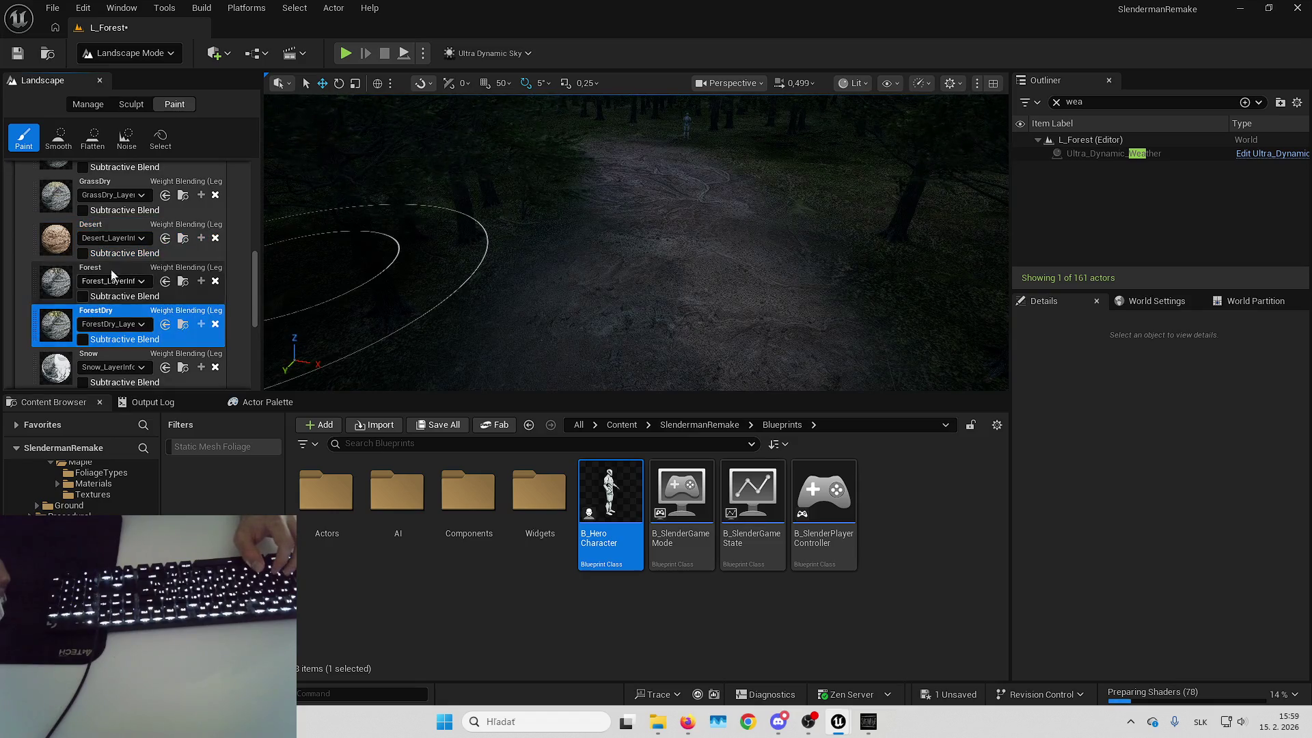
pyautogui.click(122, 220)
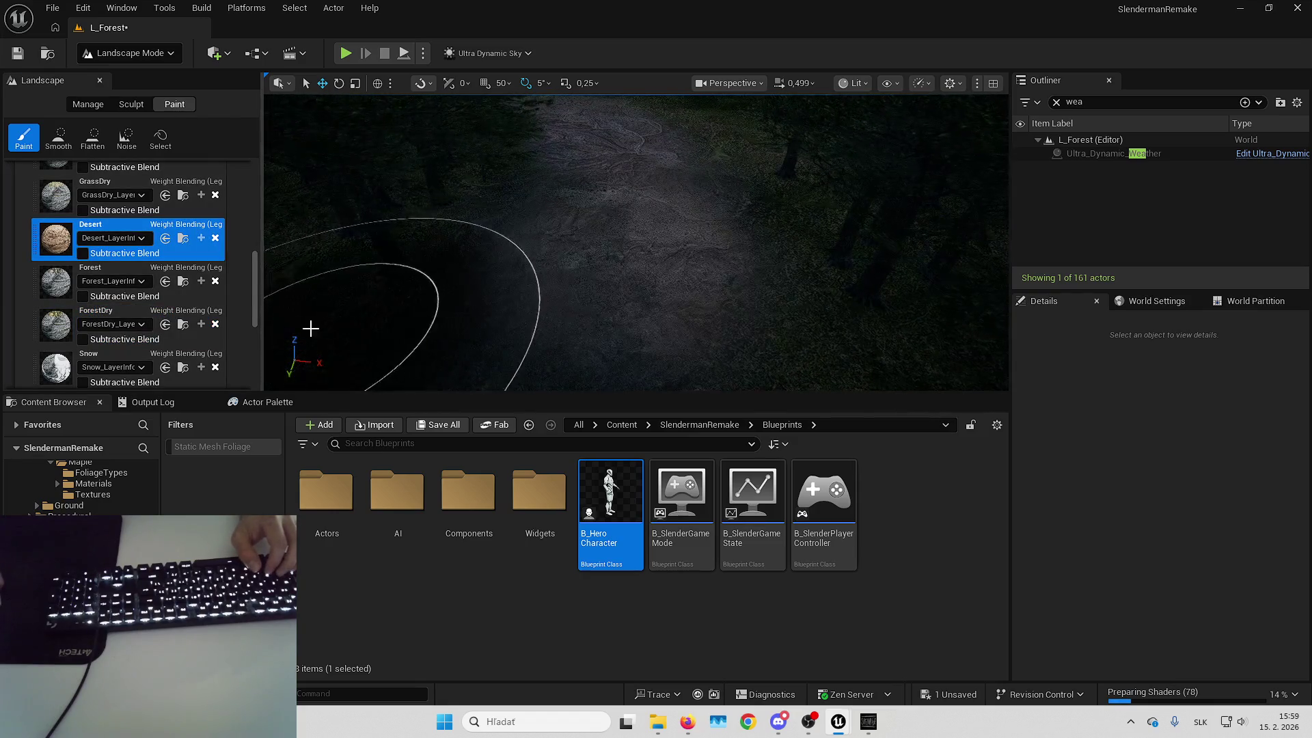
pyautogui.scroll(5, 255, 295)
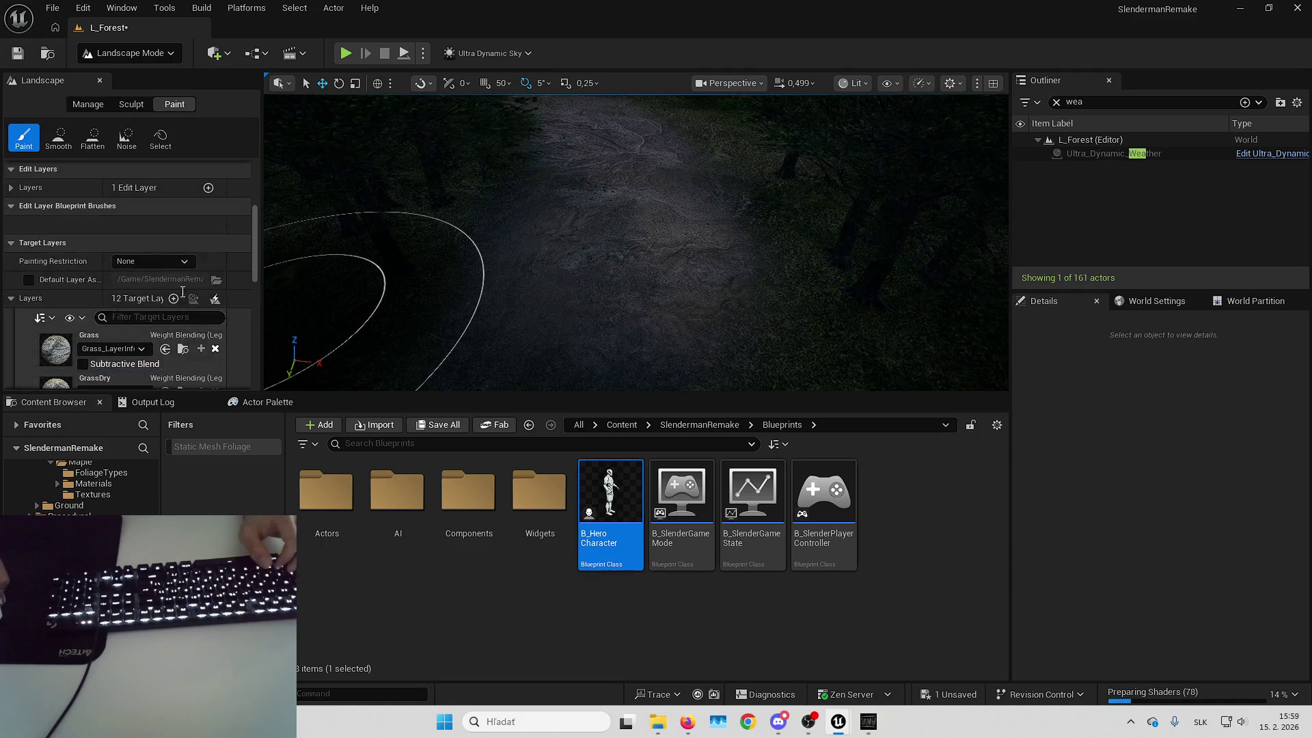
# Set the landscape paint Tool Strength to 0,1
pyautogui.scroll(5, 172, 279)
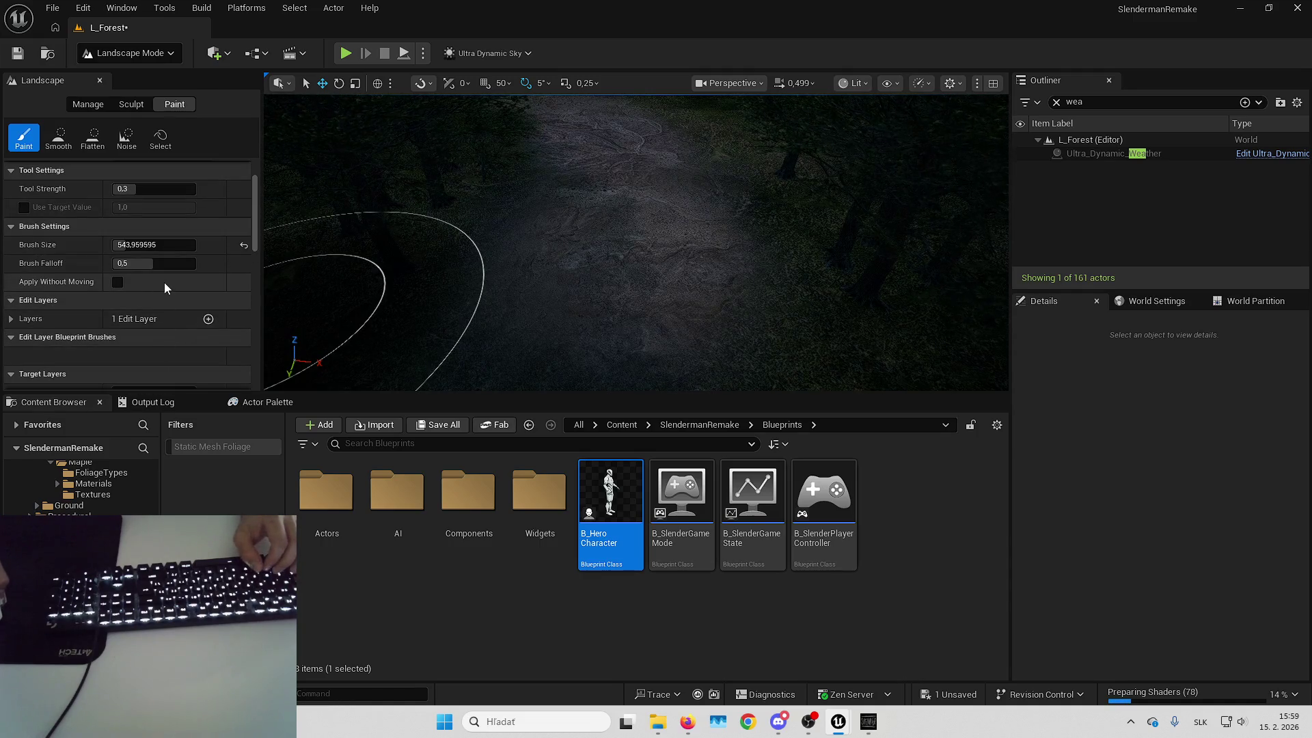
pyautogui.click(164, 247)
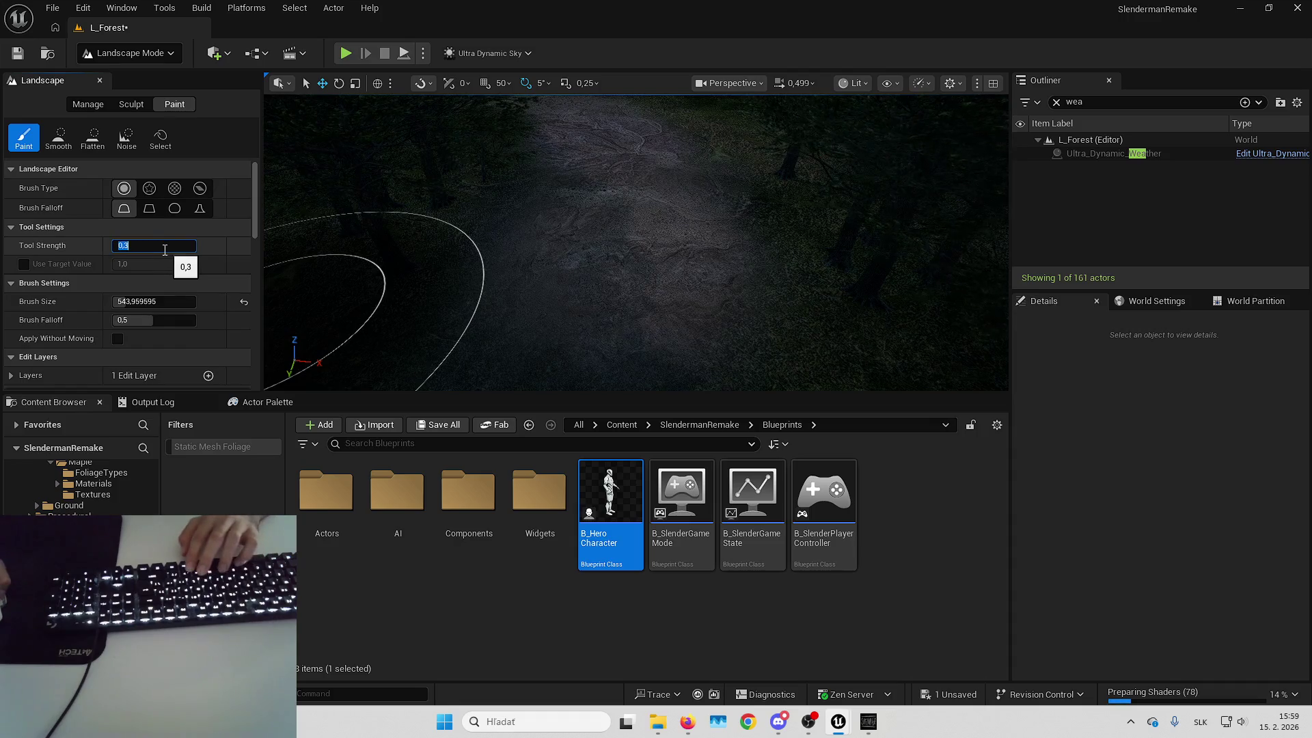
pyautogui.write('0,1')
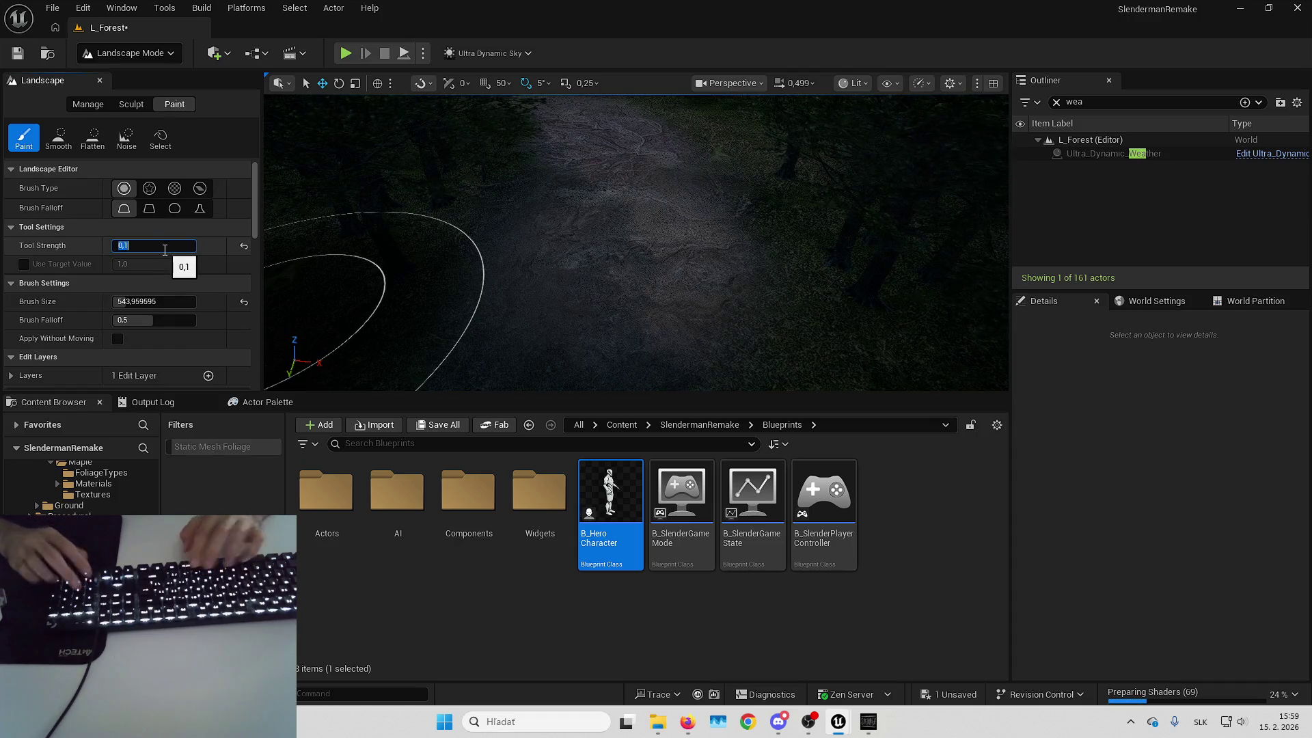
pyautogui.press('Return')
# Tilt the view along the forest path and reselect the Desert layer
pyautogui.click(598, 316)
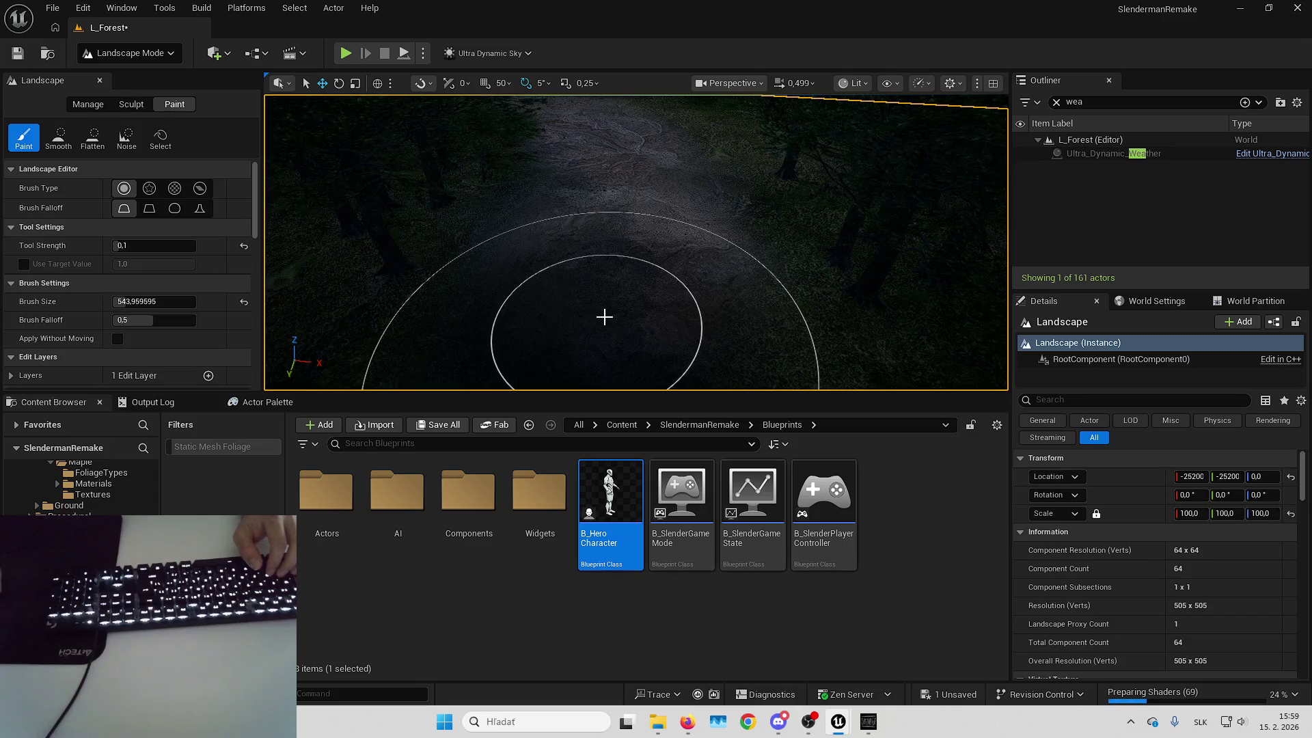
pyautogui.moveTo(609, 227); pyautogui.dragTo(609, 176)
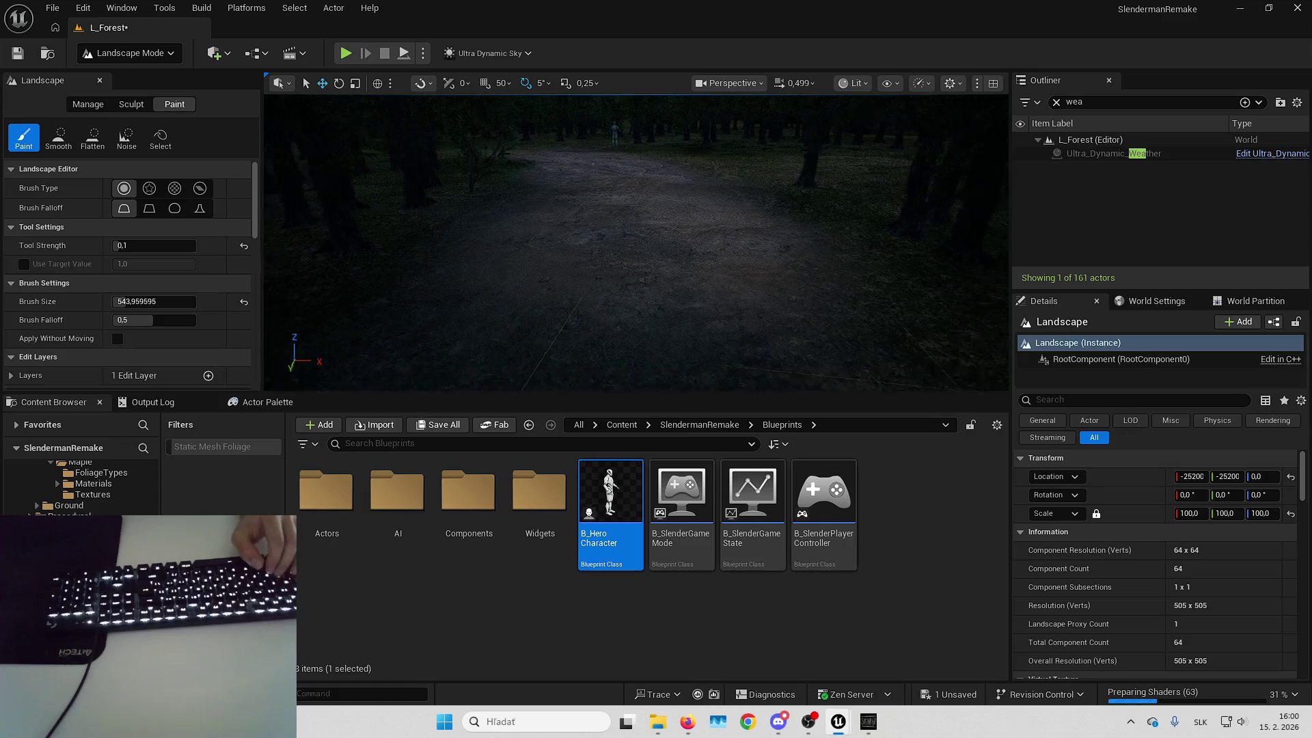
pyautogui.moveTo(697, 258)
pyautogui.mouseDown()
pyautogui.moveTo(697, 232)
pyautogui.moveTo(694, 299)
pyautogui.mouseUp()
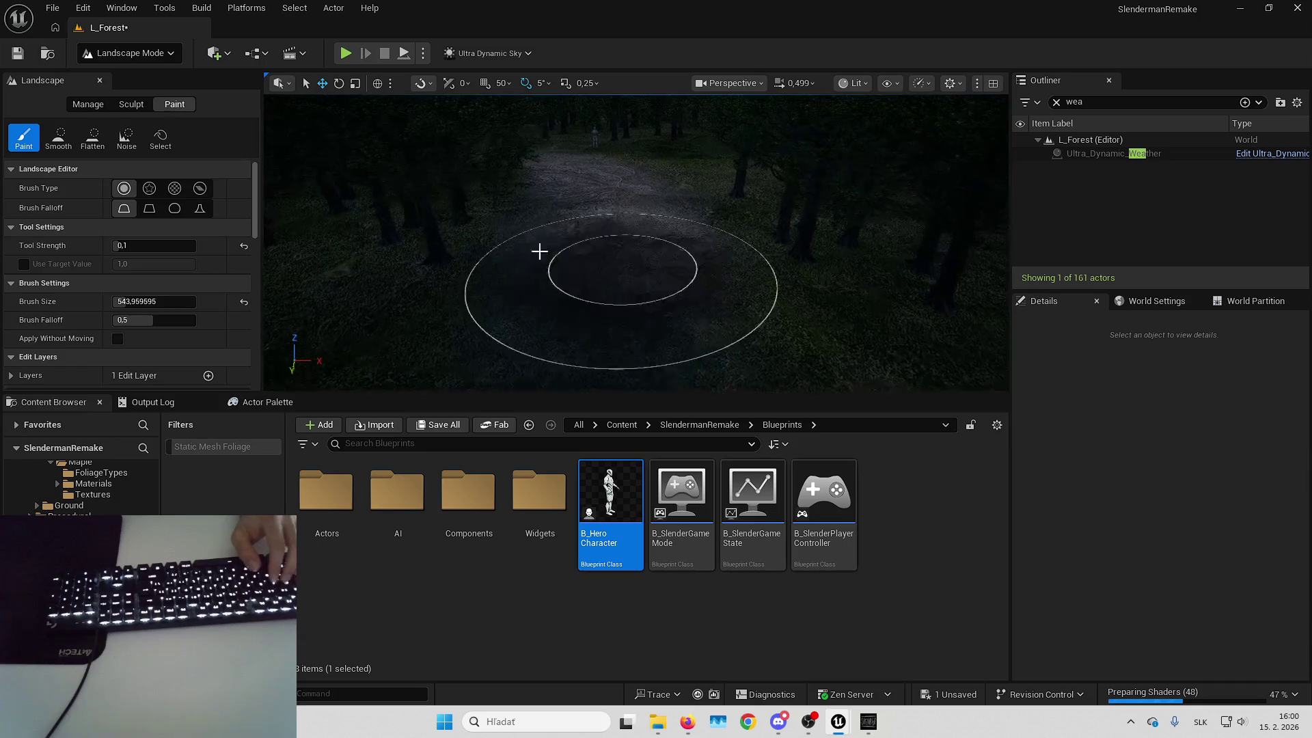
pyautogui.scroll(-10, 185, 244)
pyautogui.click(117, 287)
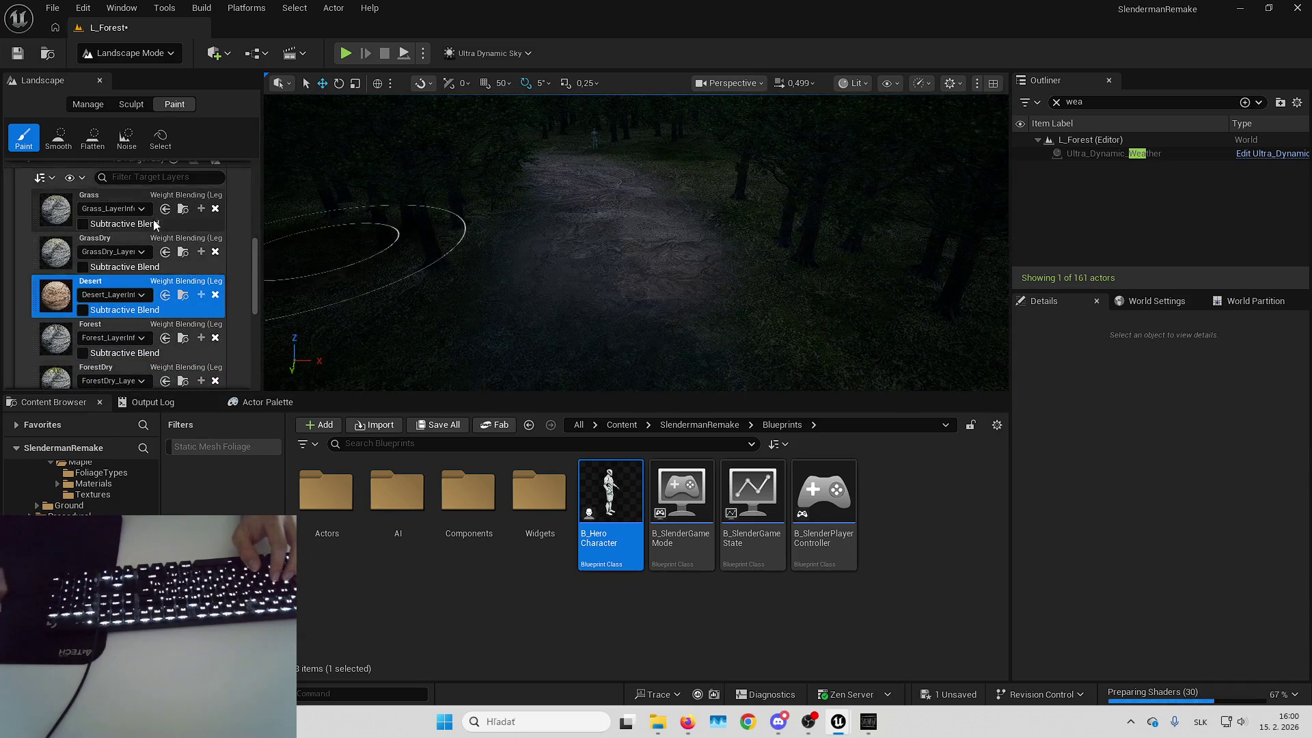
pyautogui.scroll(-5, 148, 240)
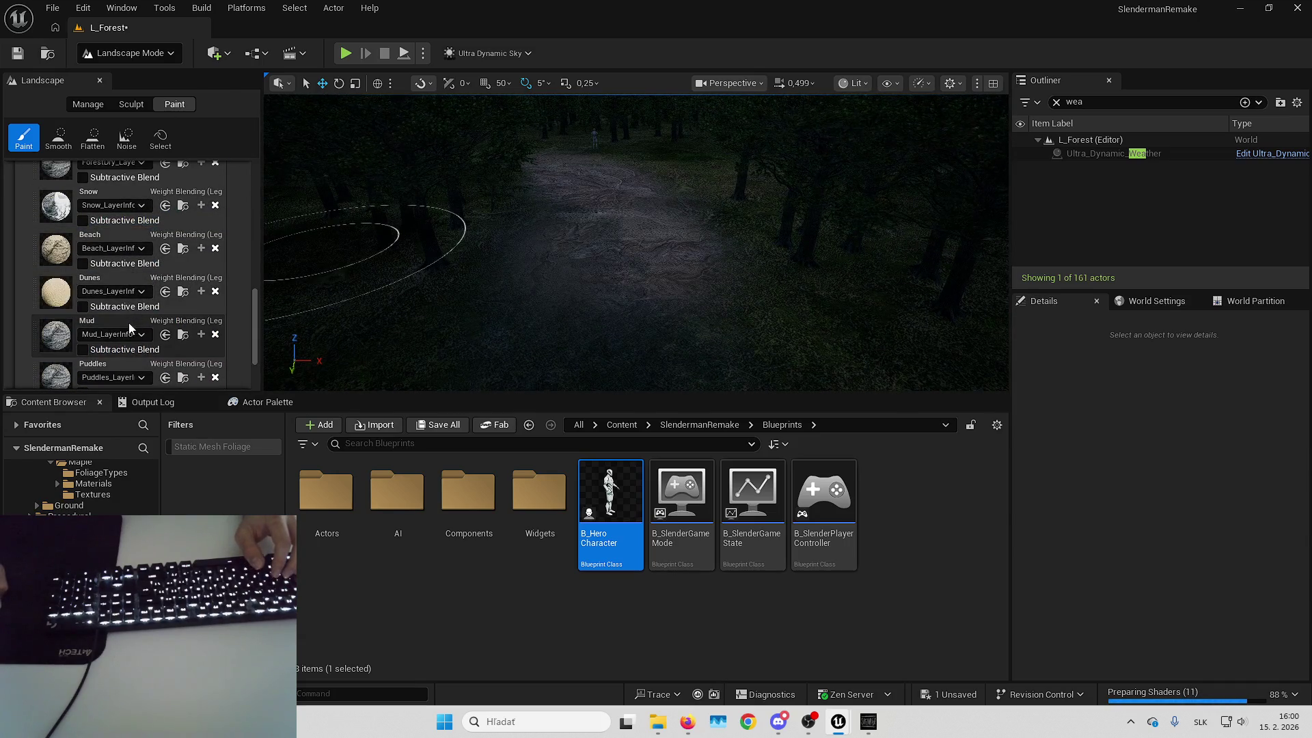
pyautogui.scroll(-3, 162, 285)
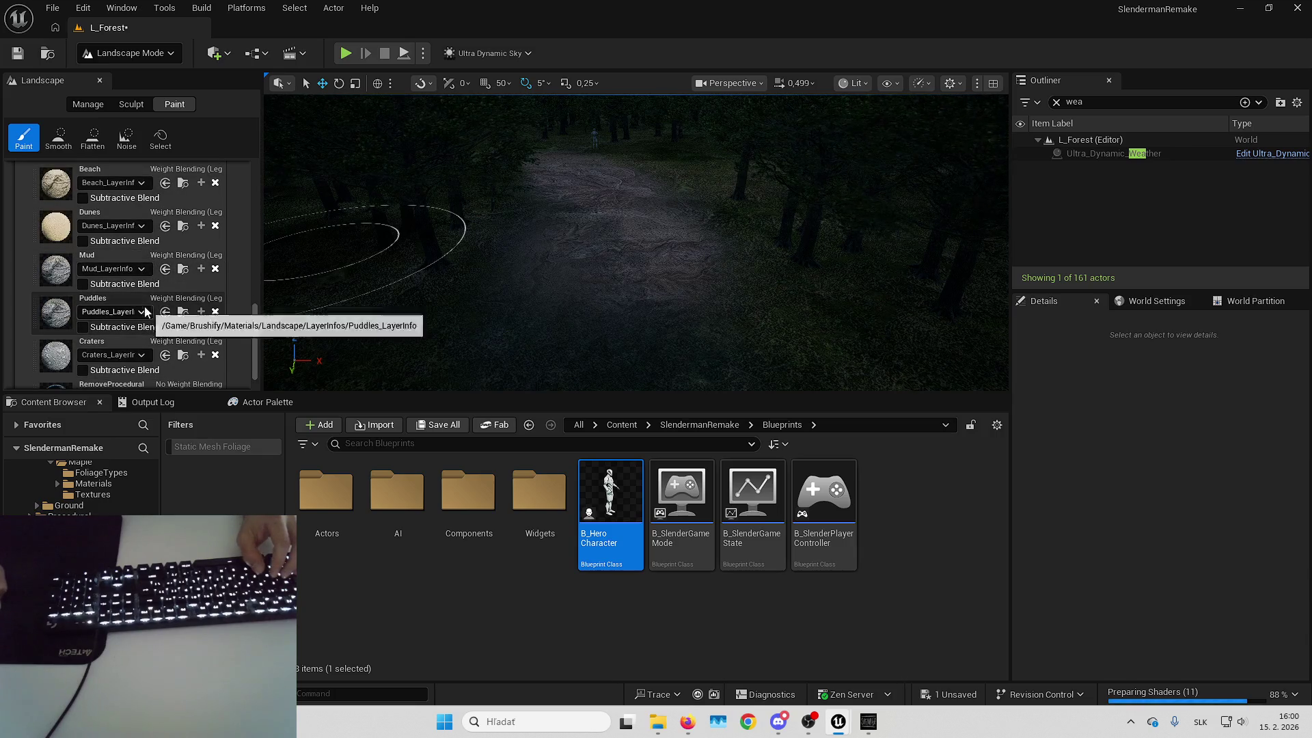
pyautogui.click(119, 258)
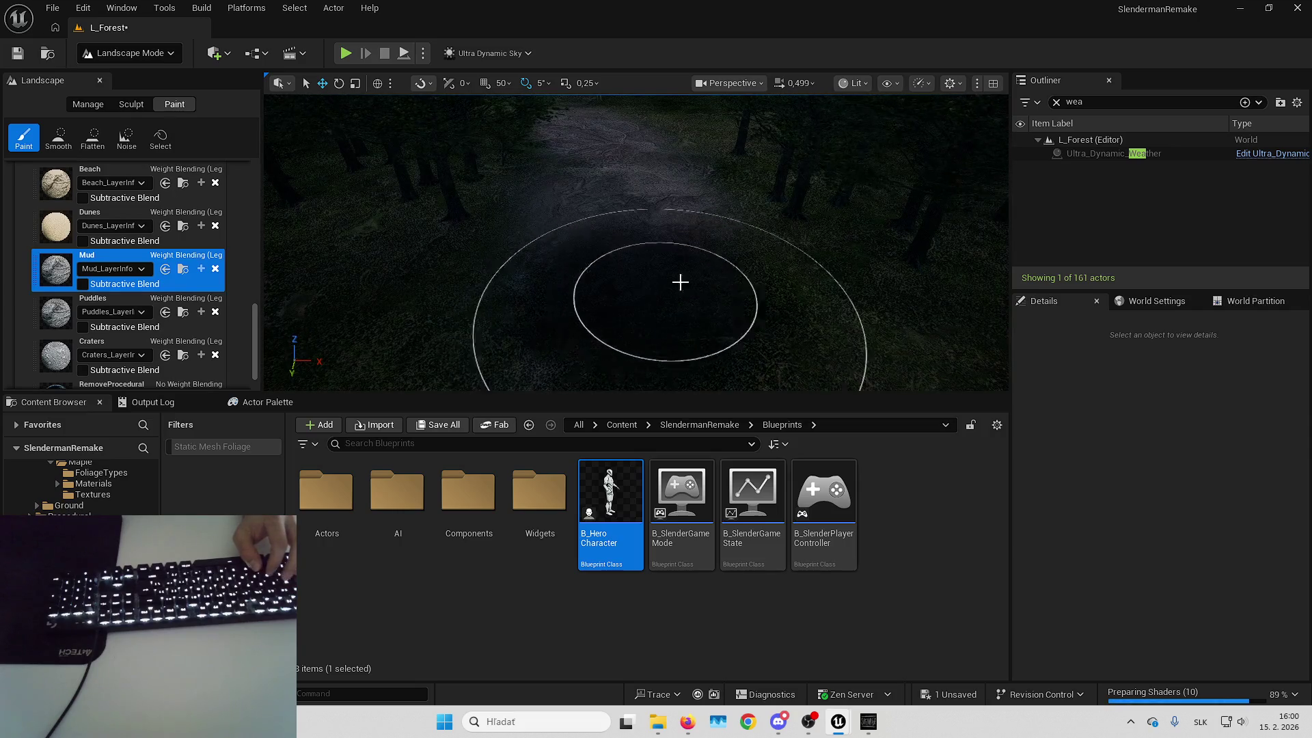
pyautogui.scroll(5, 640, 237)
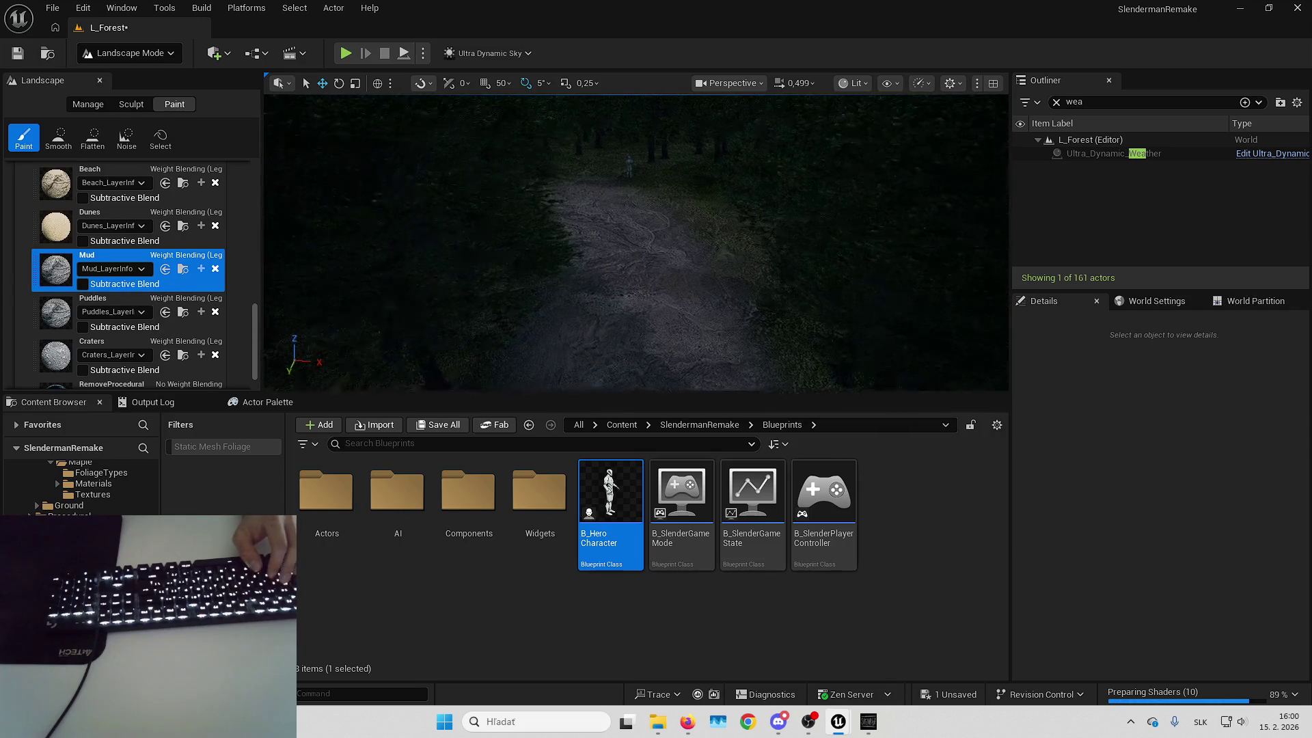
pyautogui.press('w')
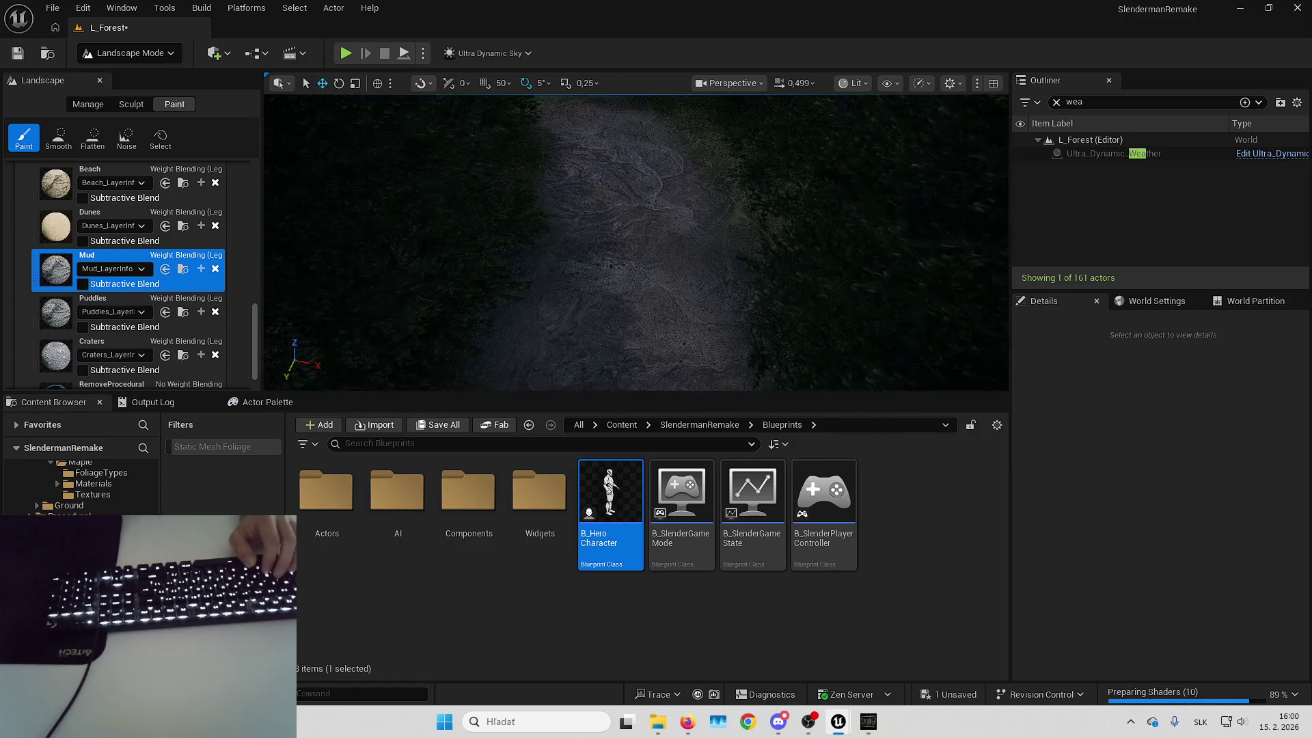
pyautogui.press('w')
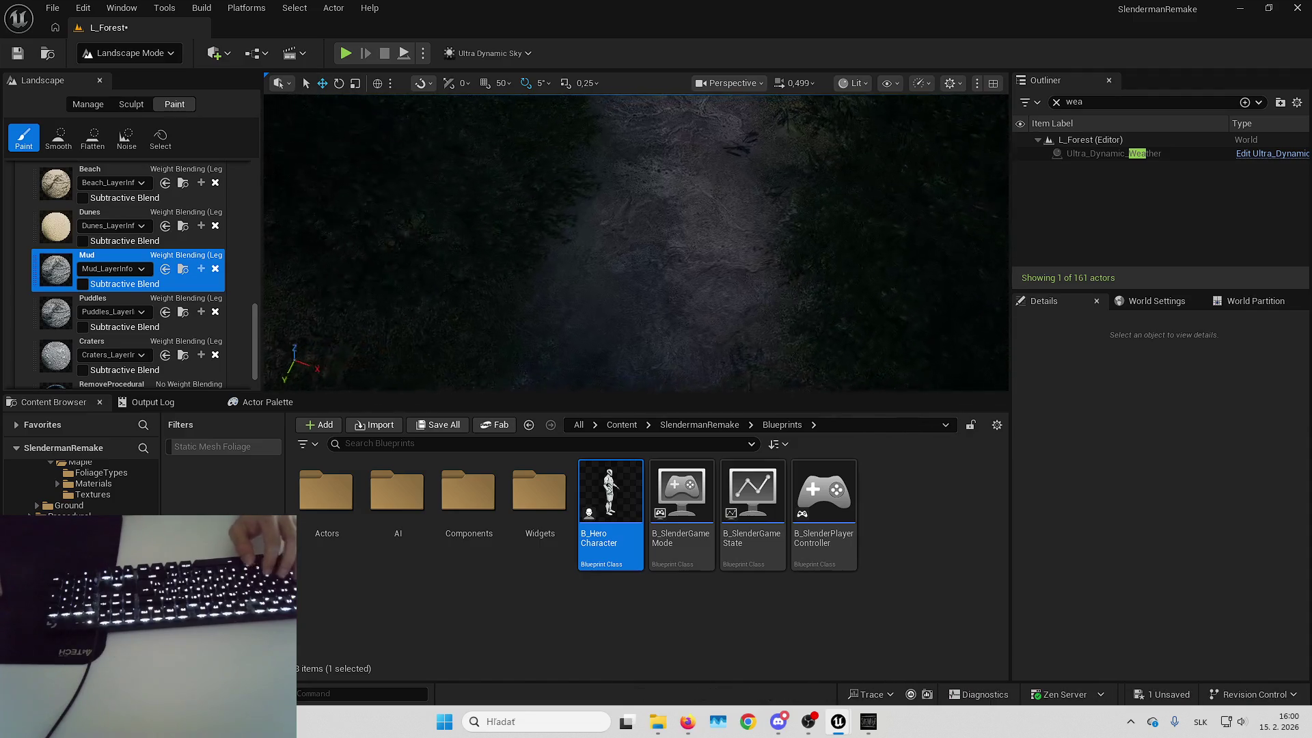
pyautogui.scroll(-3, 669, 159)
pyautogui.press('w')
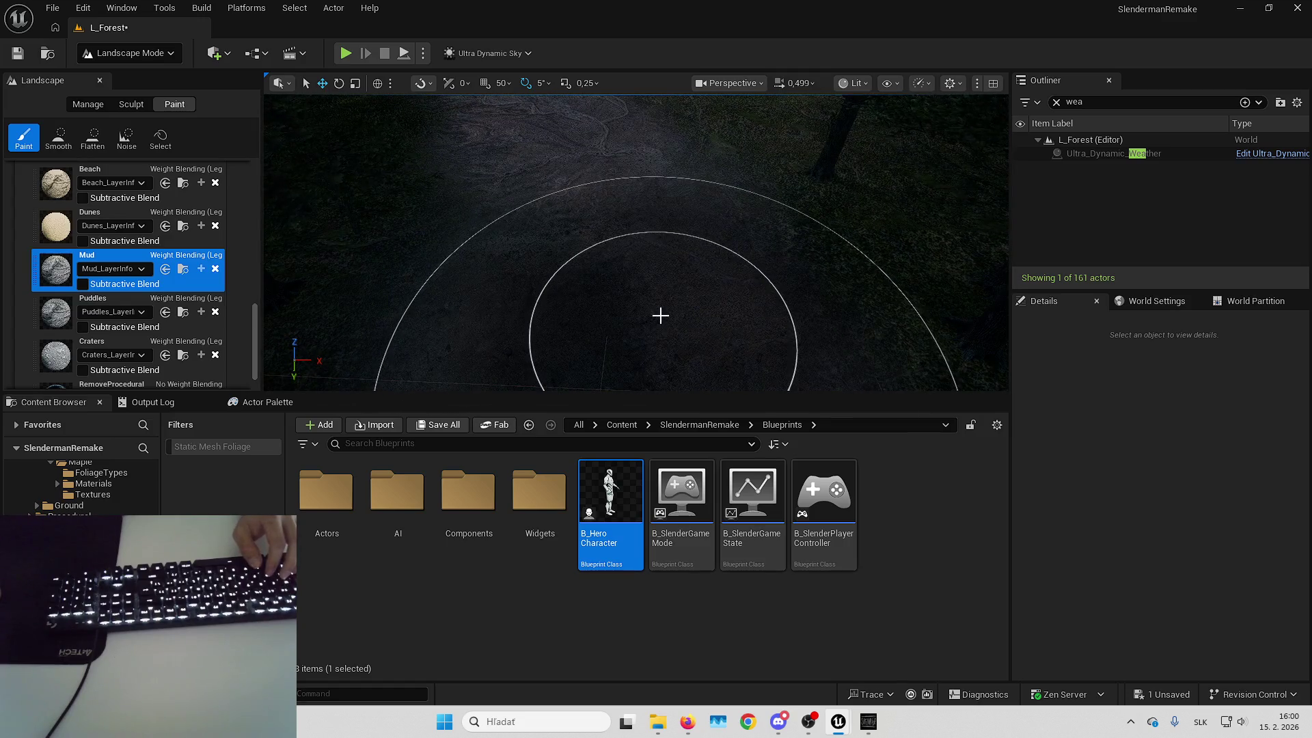
pyautogui.press('w')
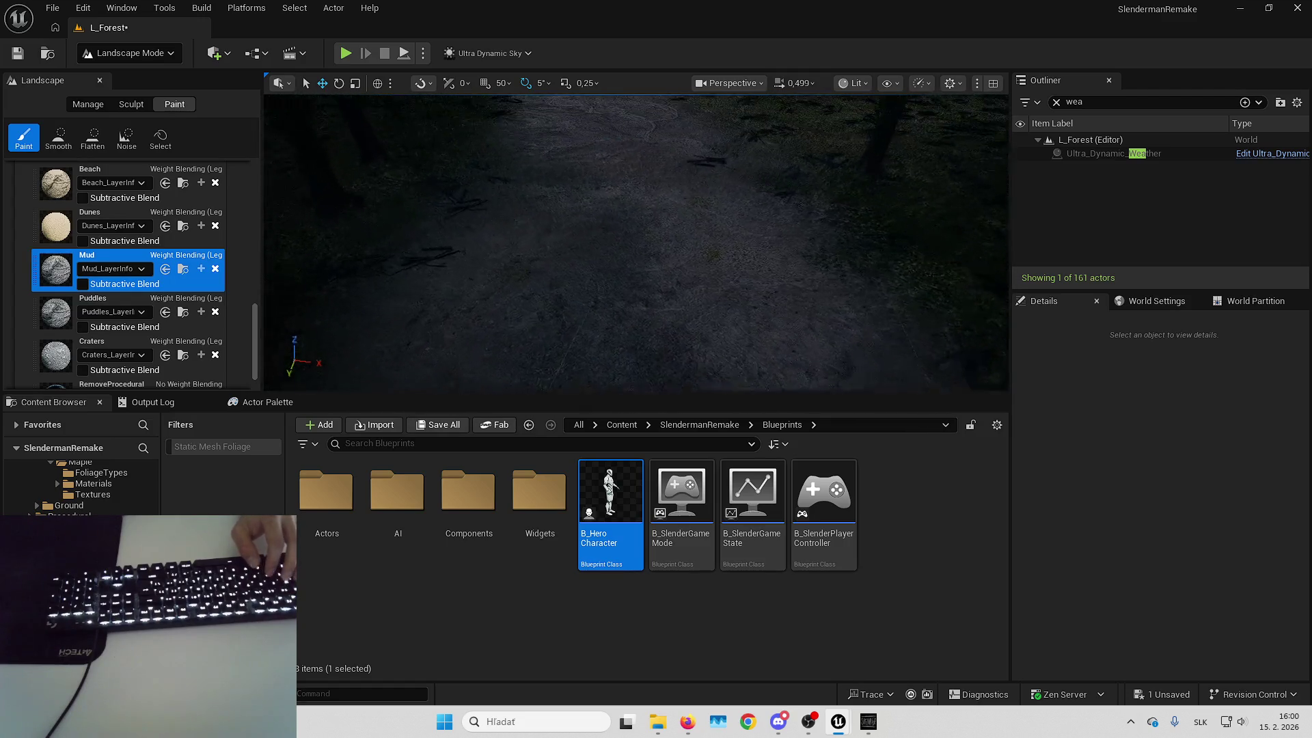
pyautogui.press('s')
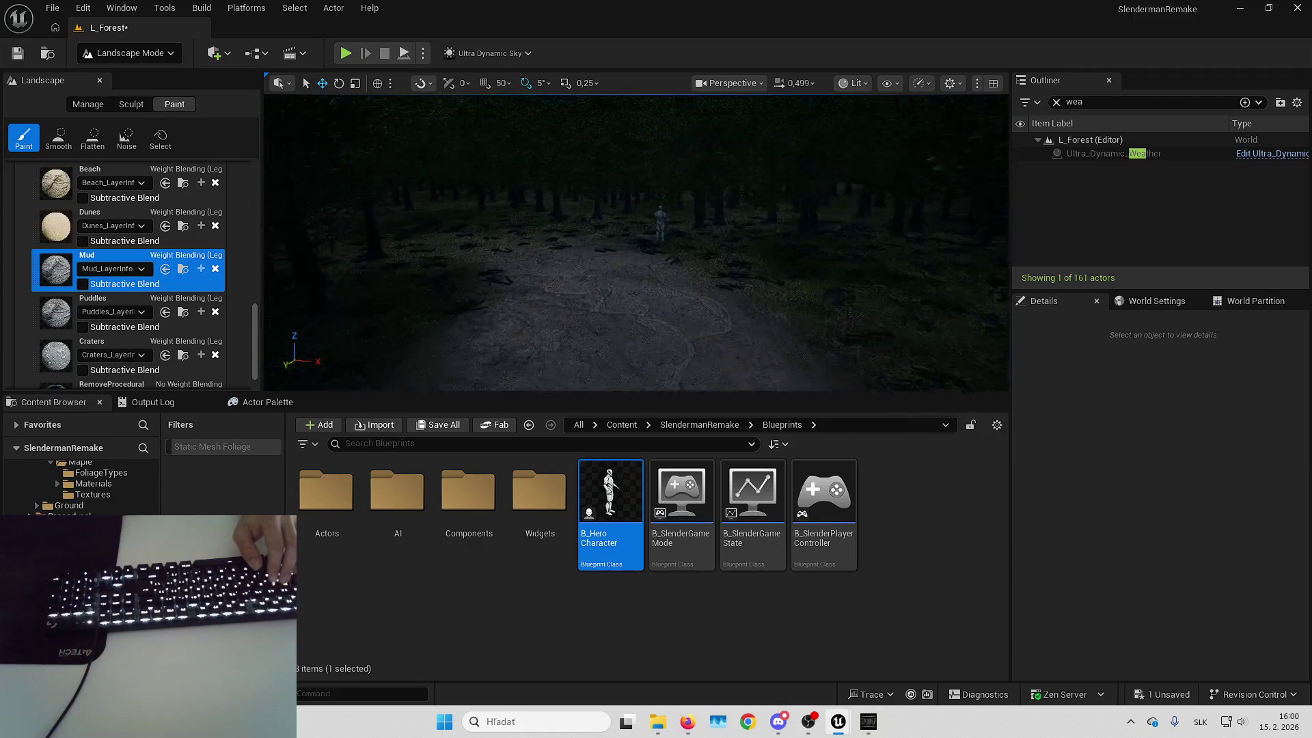
pyautogui.press('w')
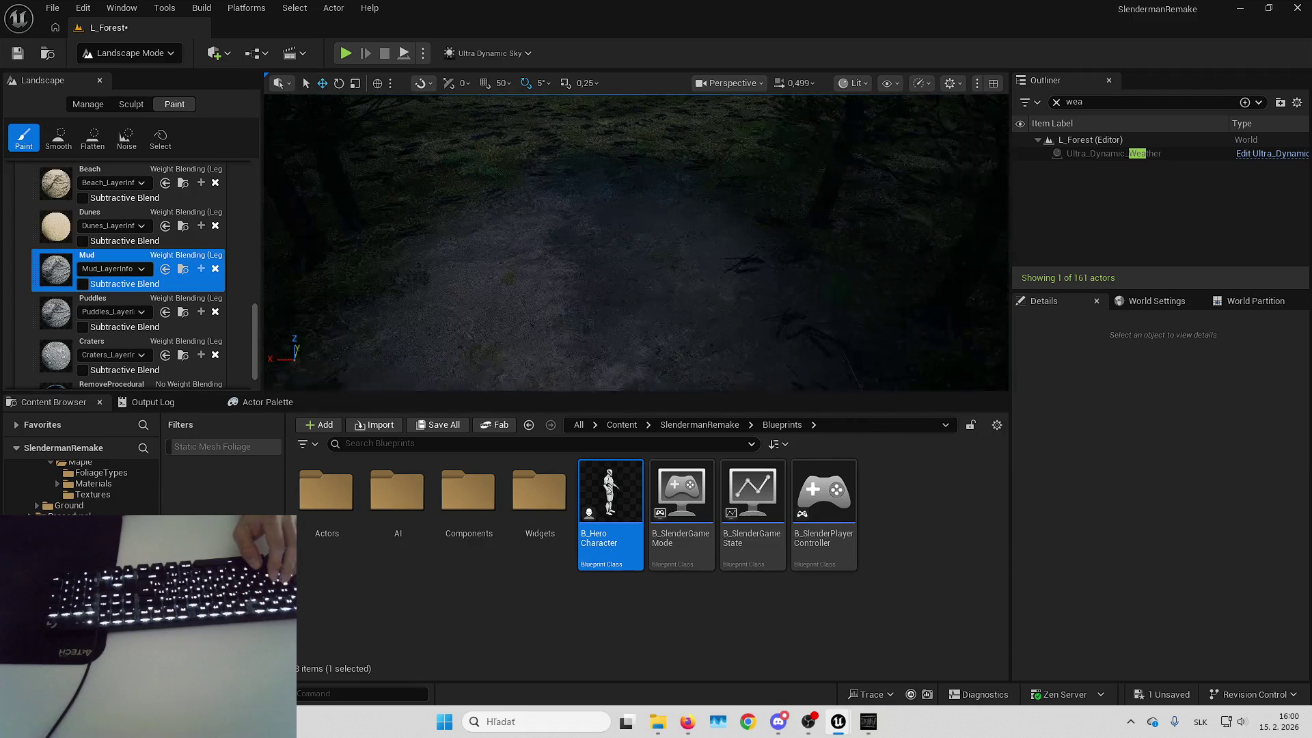
pyautogui.scroll(8, 56, 203)
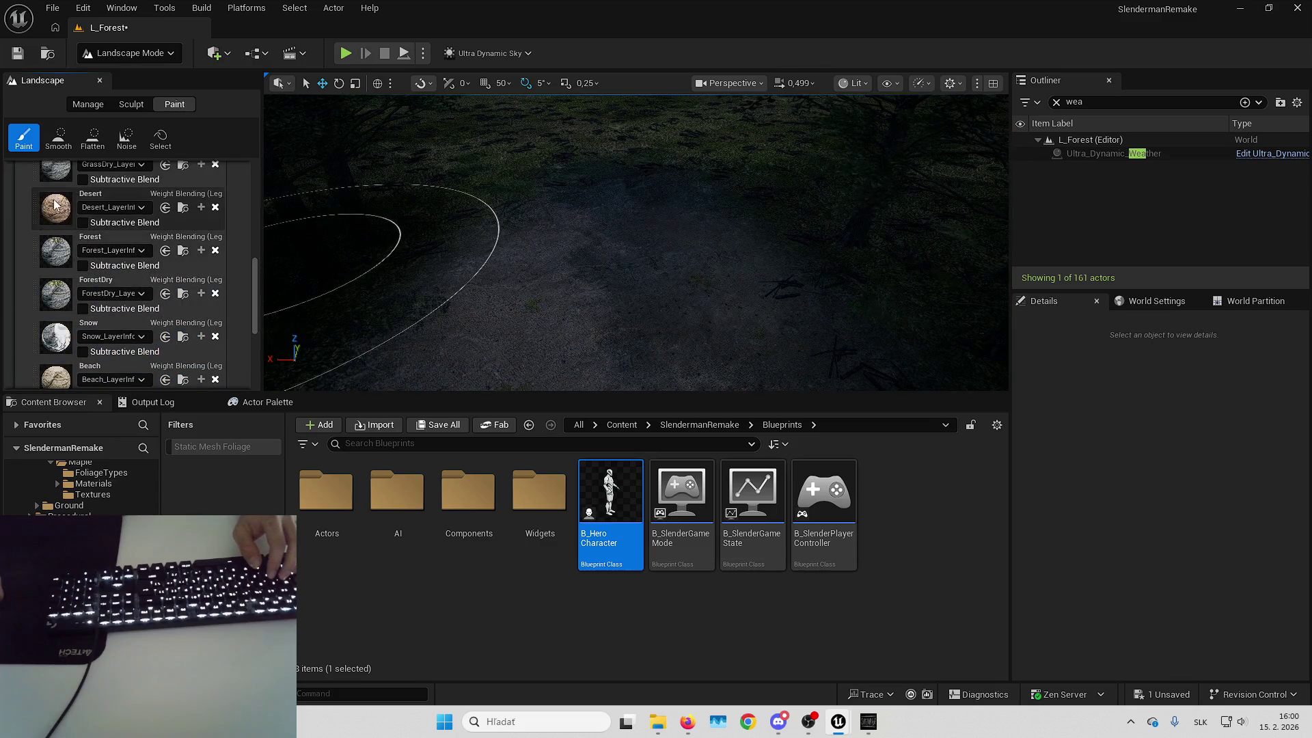
# Select the Desert layer and set the paint Tool Strength to 0.15
pyautogui.click(56, 204)
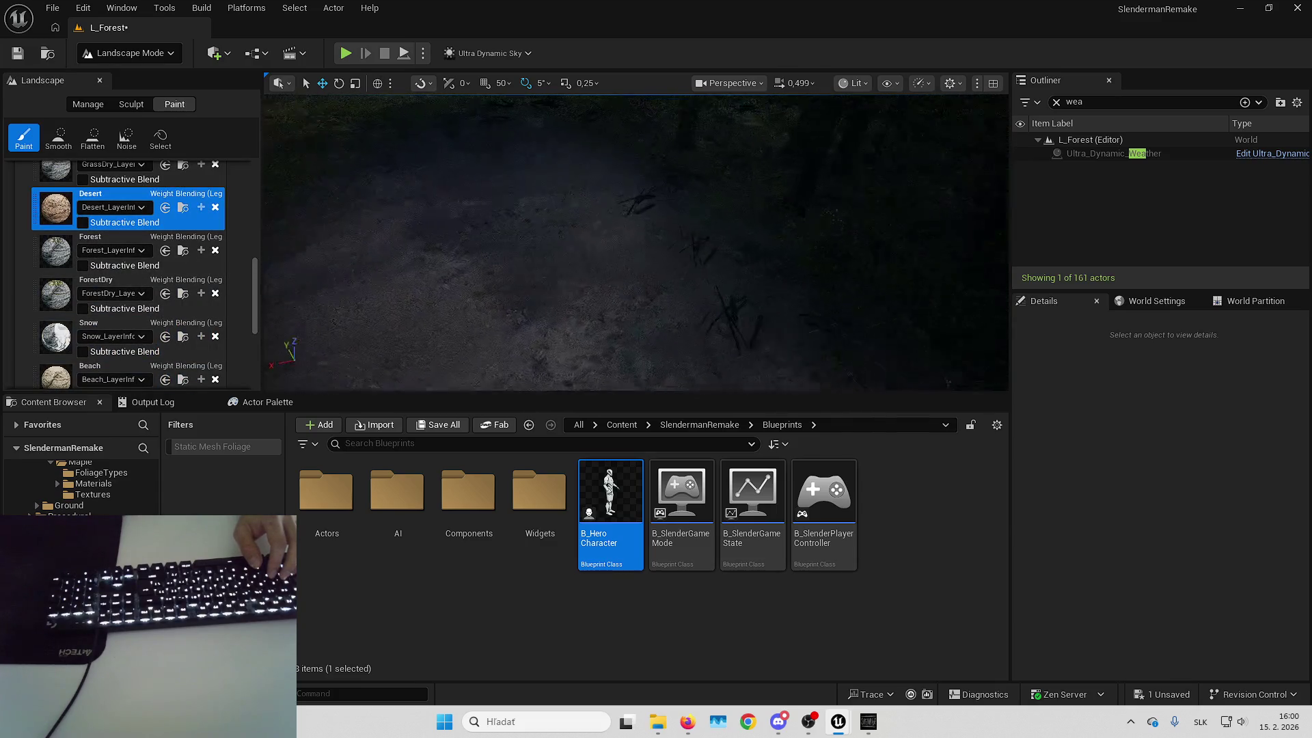
pyautogui.scroll(3, 145, 231)
pyautogui.scroll(5, 145, 231)
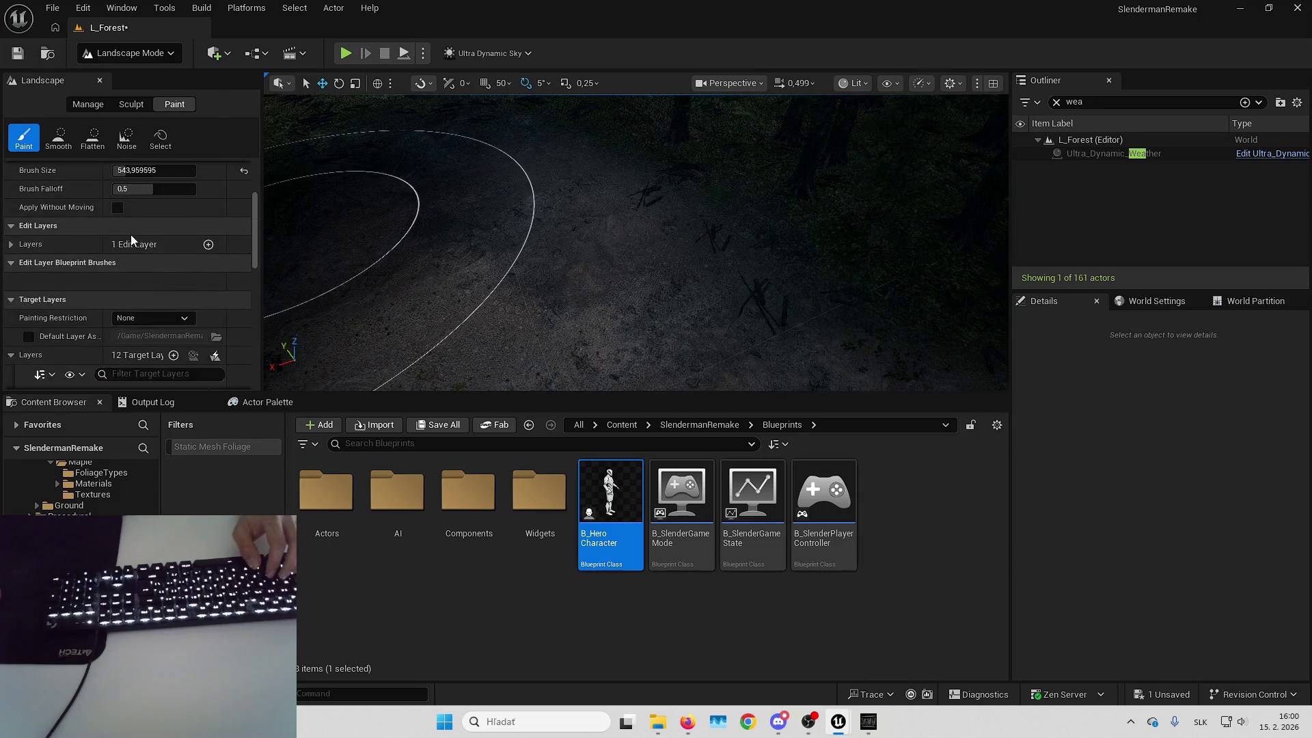
pyautogui.click(142, 224)
pyautogui.write('1.11')
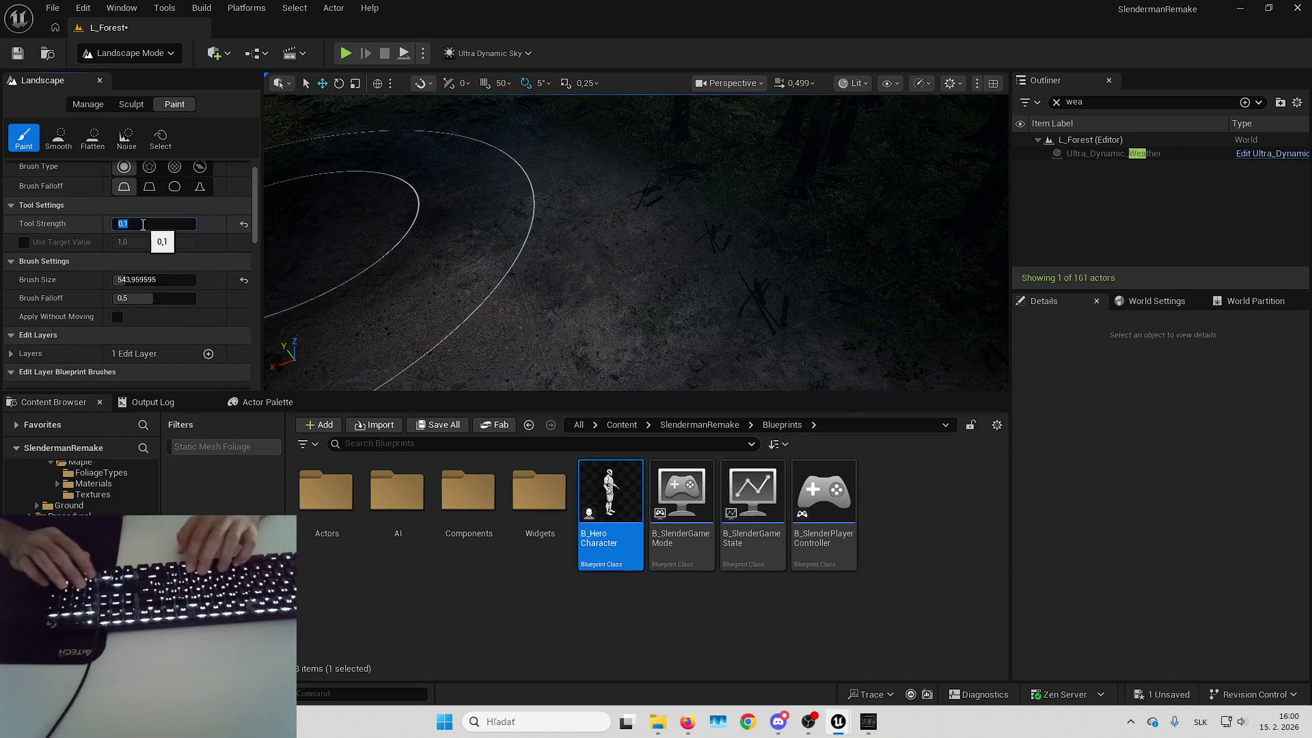
pyautogui.press('BackSpace')
pyautogui.press('BackSpace')
pyautogui.press('BackSpace')
pyautogui.write('.15')
pyautogui.press('Return')
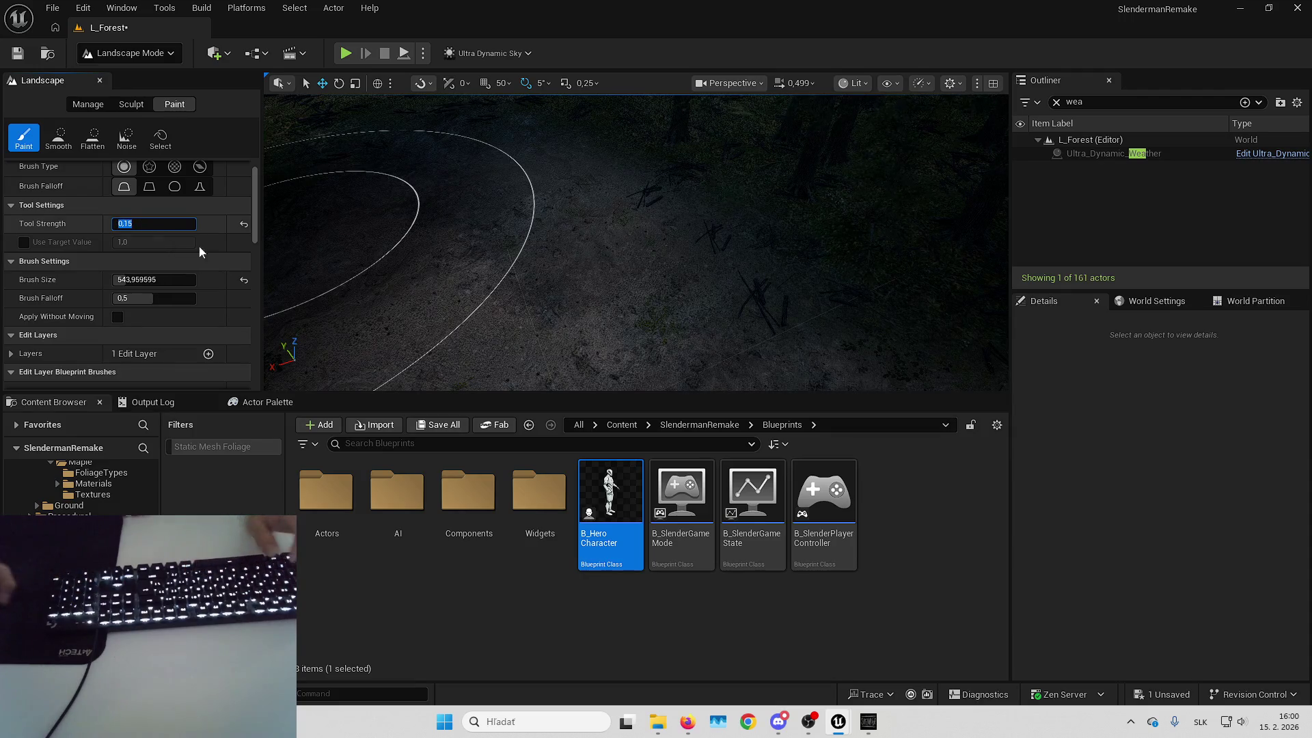
# Look over the nearby ground and undo the last landscape paint stroke
pyautogui.moveTo(548, 263); pyautogui.dragTo(598, 235)
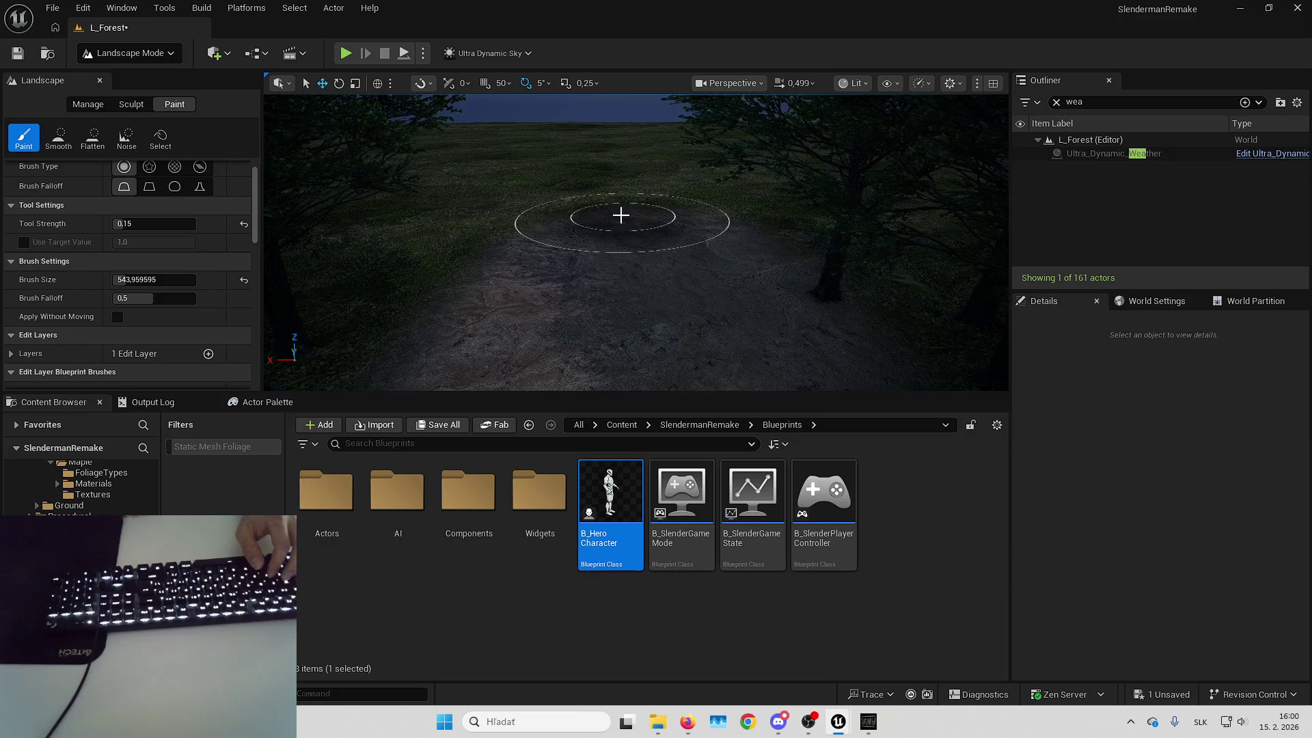
pyautogui.moveTo(545, 199)
pyautogui.mouseDown()
pyautogui.moveTo(536, 260)
pyautogui.moveTo(547, 229)
pyautogui.moveTo(697, 293)
pyautogui.mouseUp()
pyautogui.hotkey('ctrl', 'z')
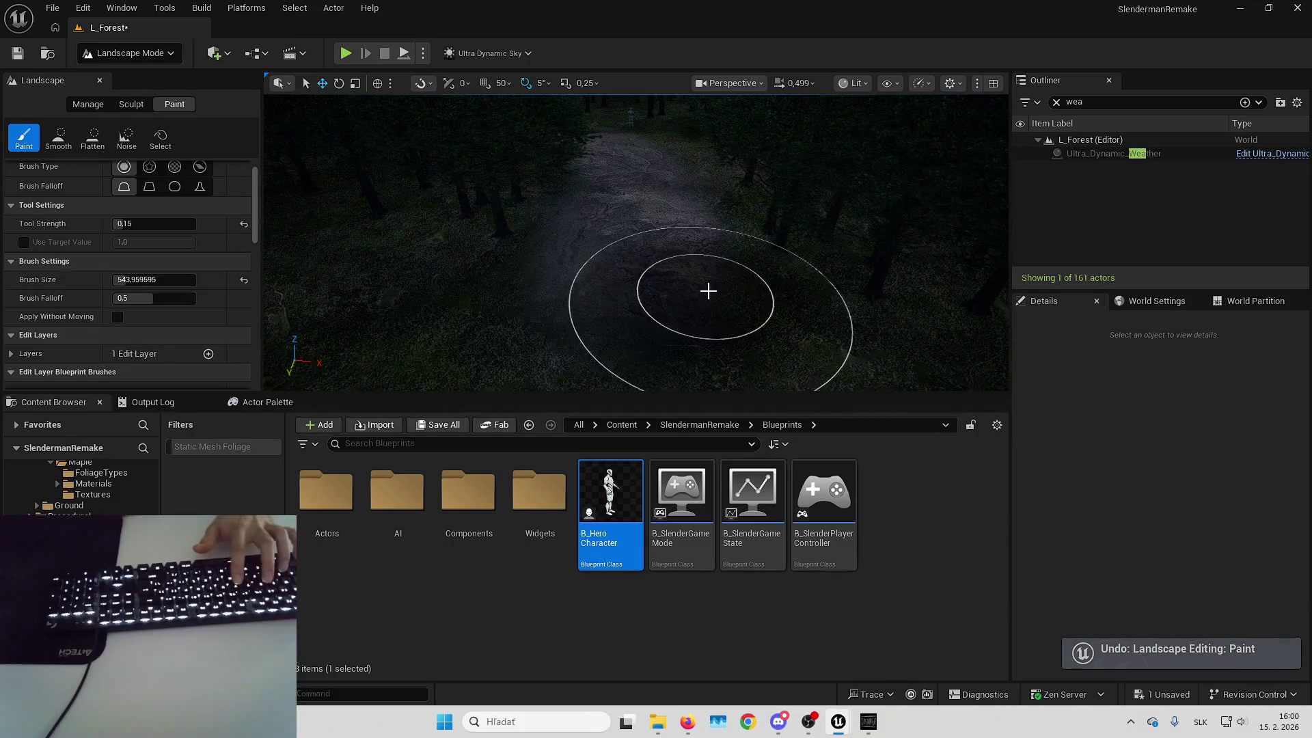
pyautogui.scroll(1, 165, 211)
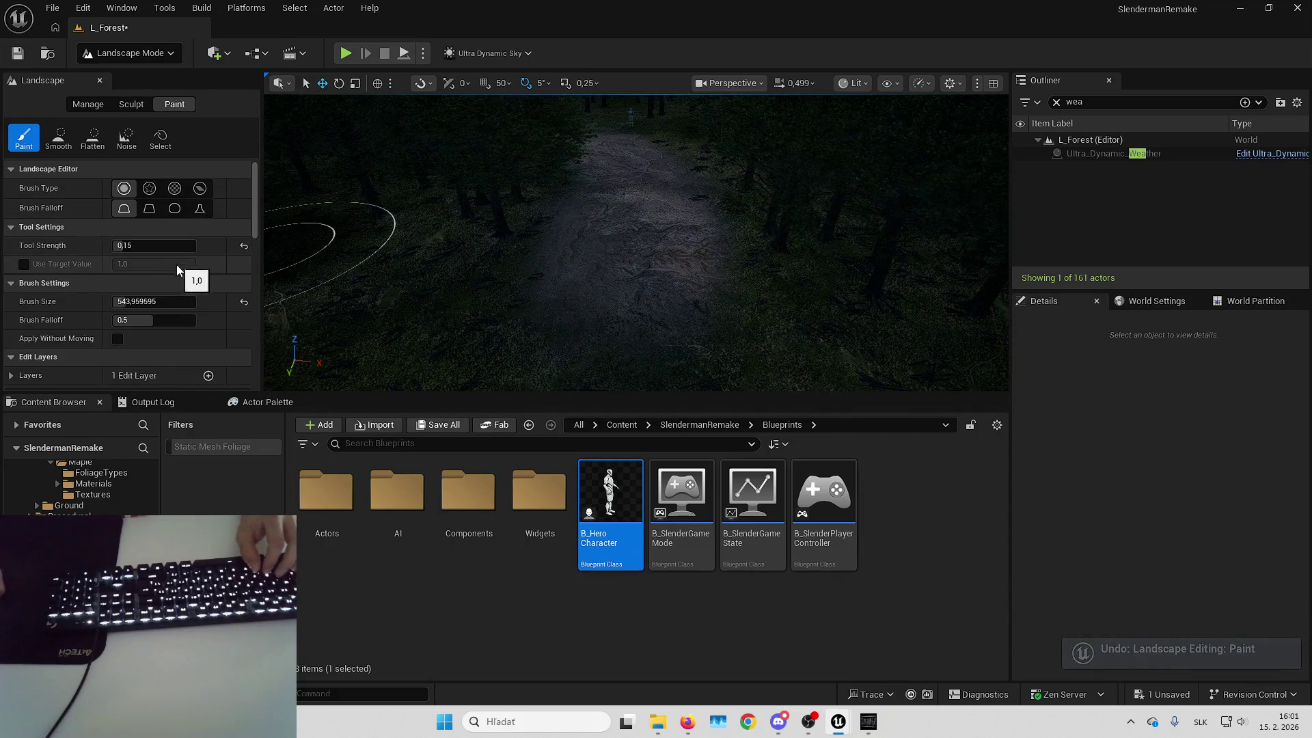
# Turn on Use Target Value and set the target value to 0.0
pyautogui.scroll(-3, 177, 264)
pyautogui.scroll(3, 178, 259)
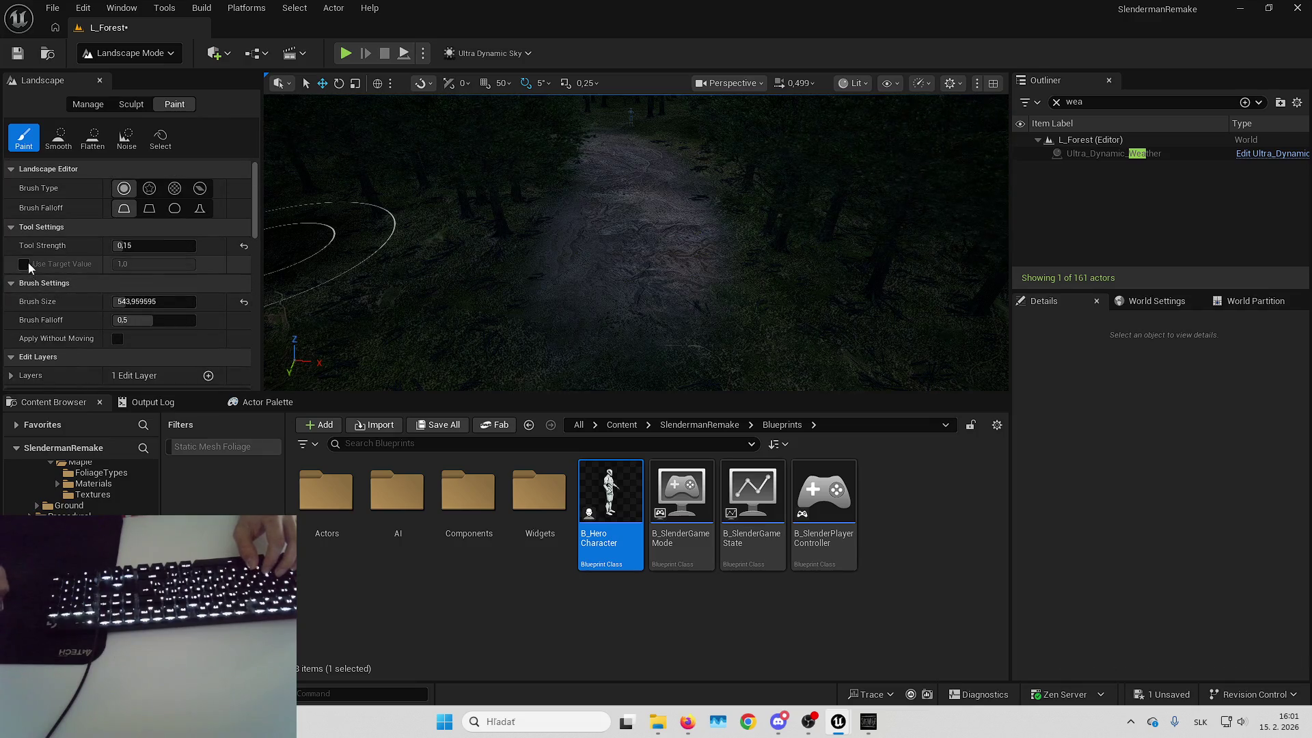
pyautogui.click(174, 268)
pyautogui.write('0')
pyautogui.press('Return')
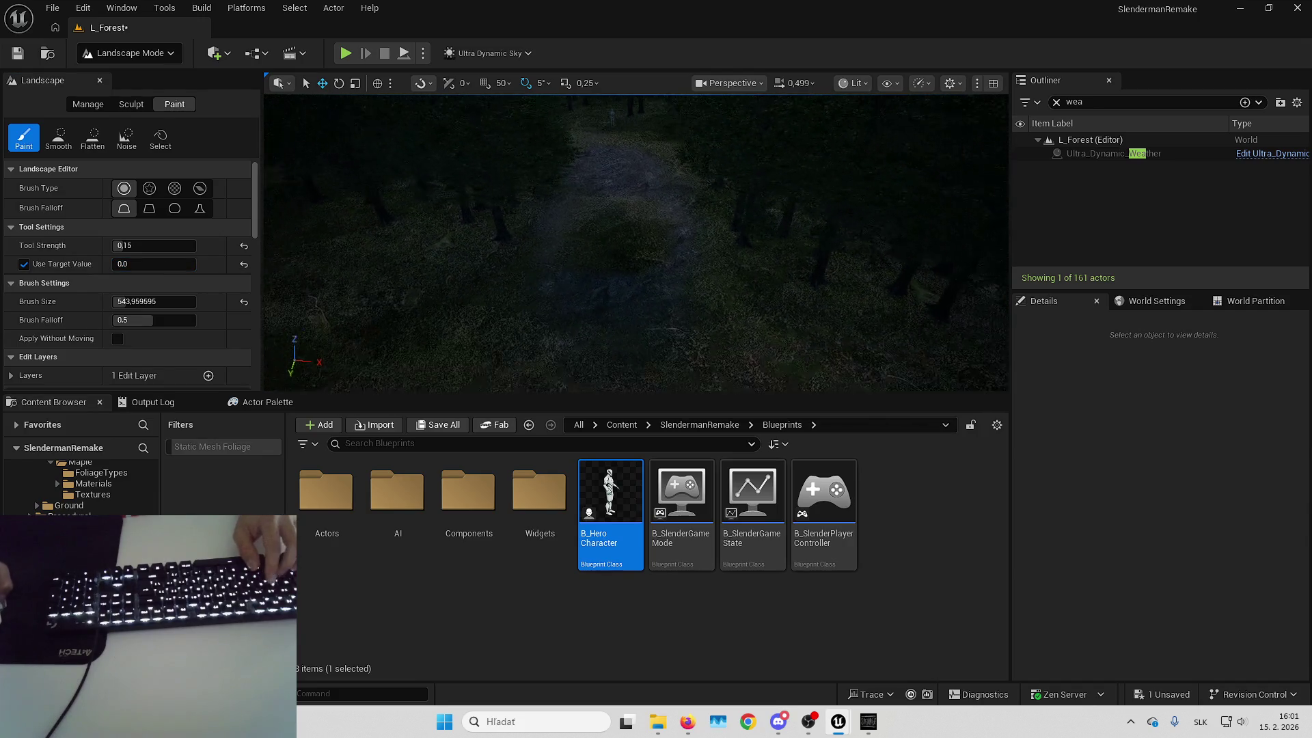
# Select the Mud layer and paint a mud patch onto the forest path
pyautogui.scroll(-2, 132, 269)
pyautogui.scroll(-5, 131, 264)
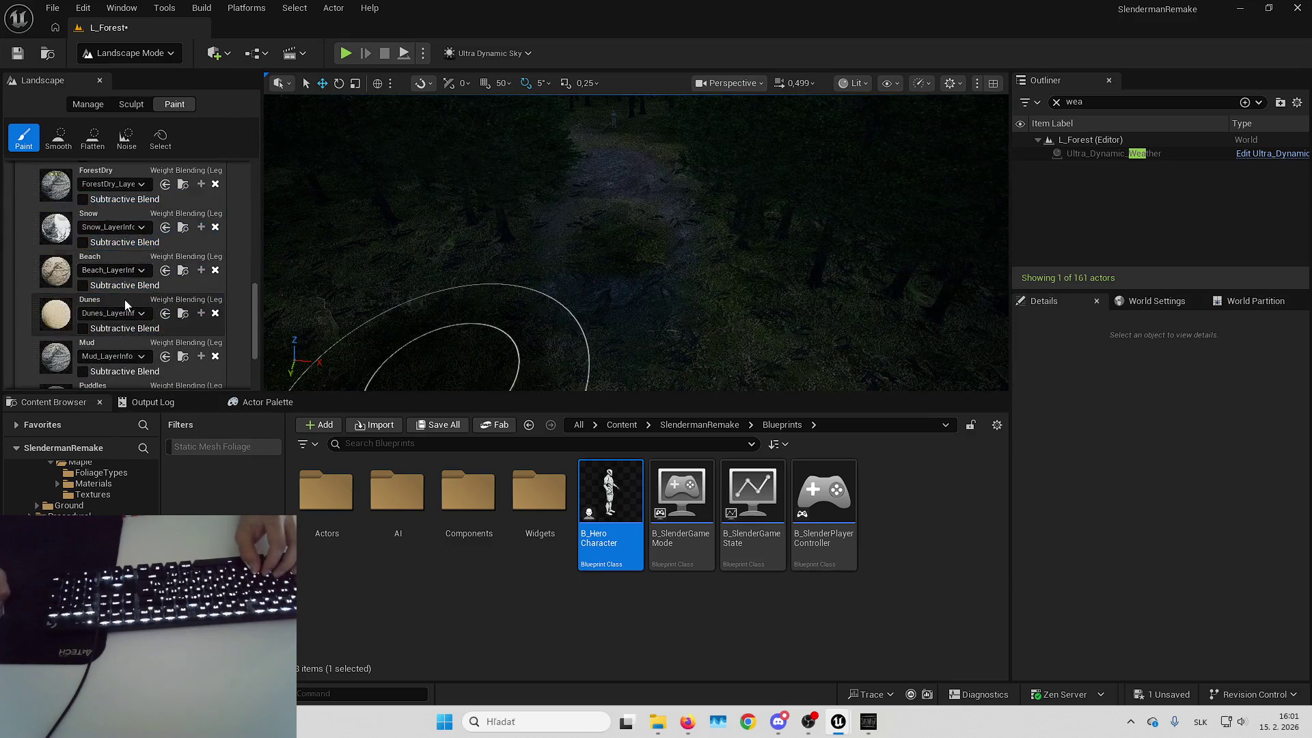
pyautogui.click(108, 262)
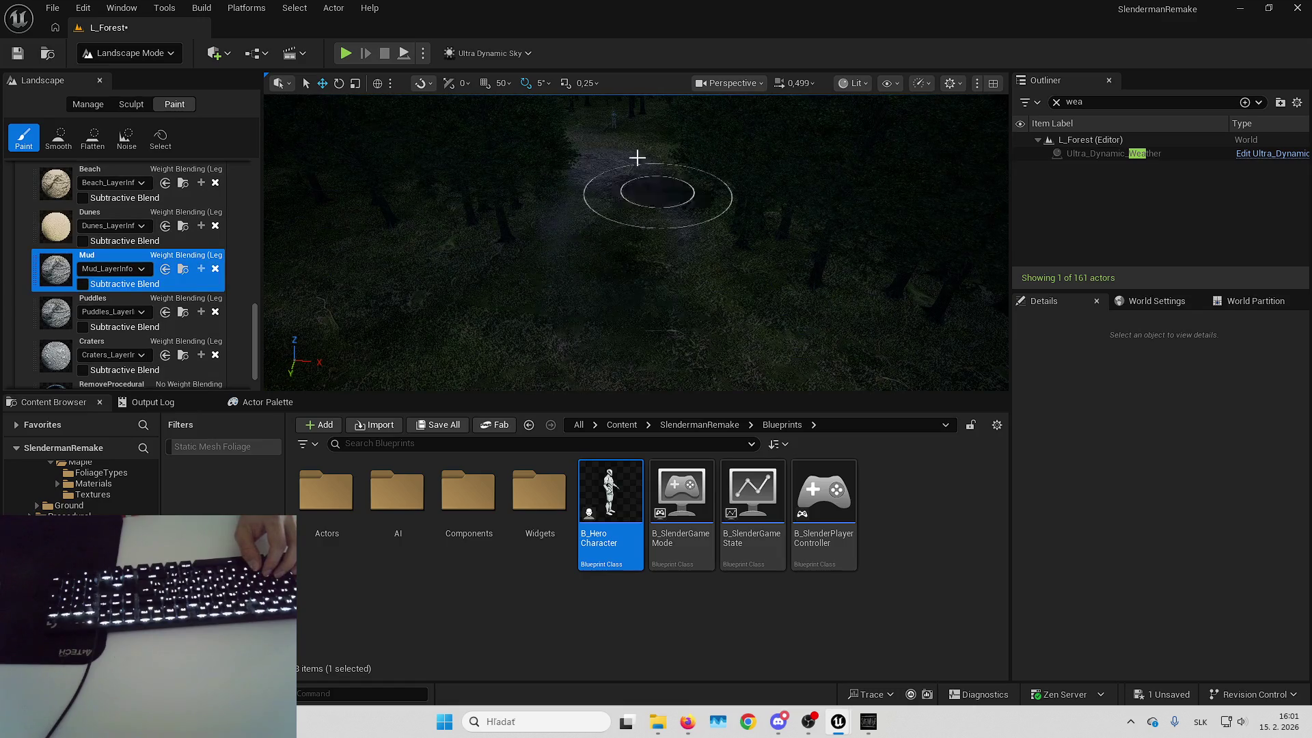
pyautogui.click(616, 153)
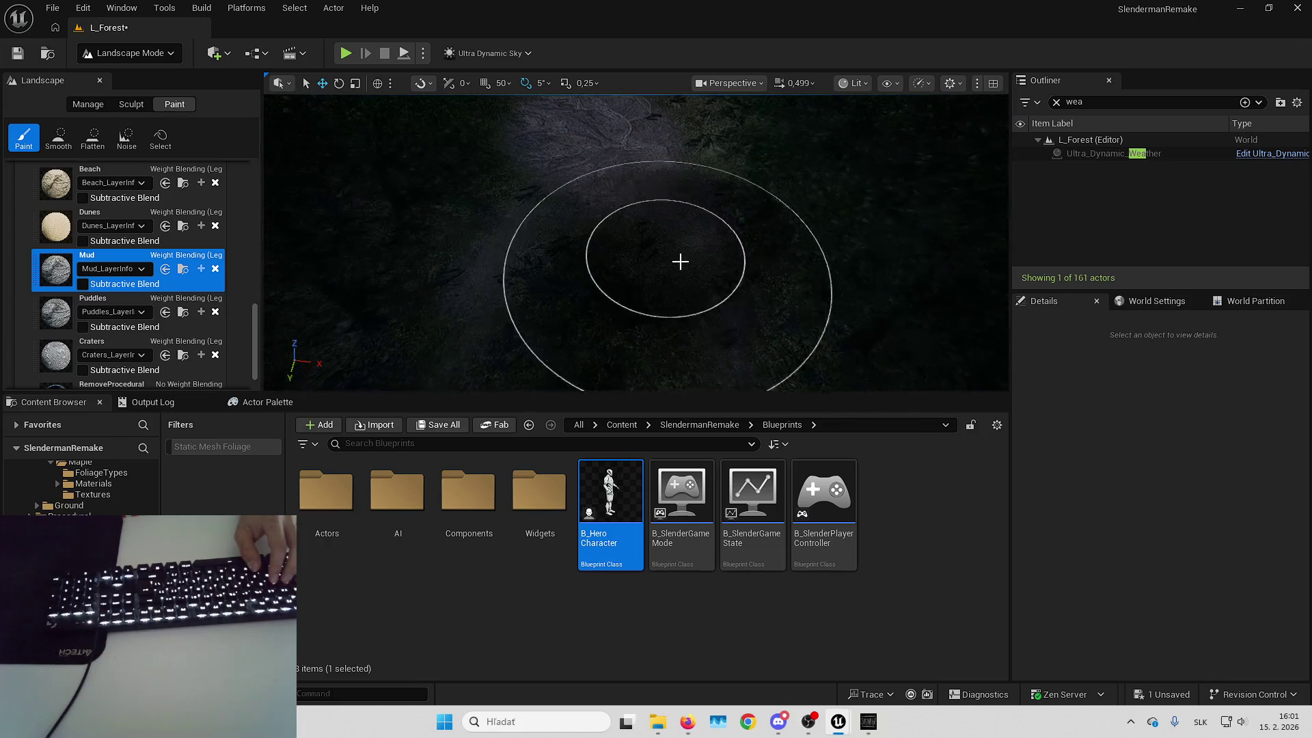
pyautogui.moveTo(592, 141)
pyautogui.mouseDown()
pyautogui.moveTo(592, 205)
pyautogui.moveTo(509, 185)
pyautogui.moveTo(612, 284)
pyautogui.moveTo(613, 322)
pyautogui.moveTo(645, 315)
pyautogui.mouseUp()
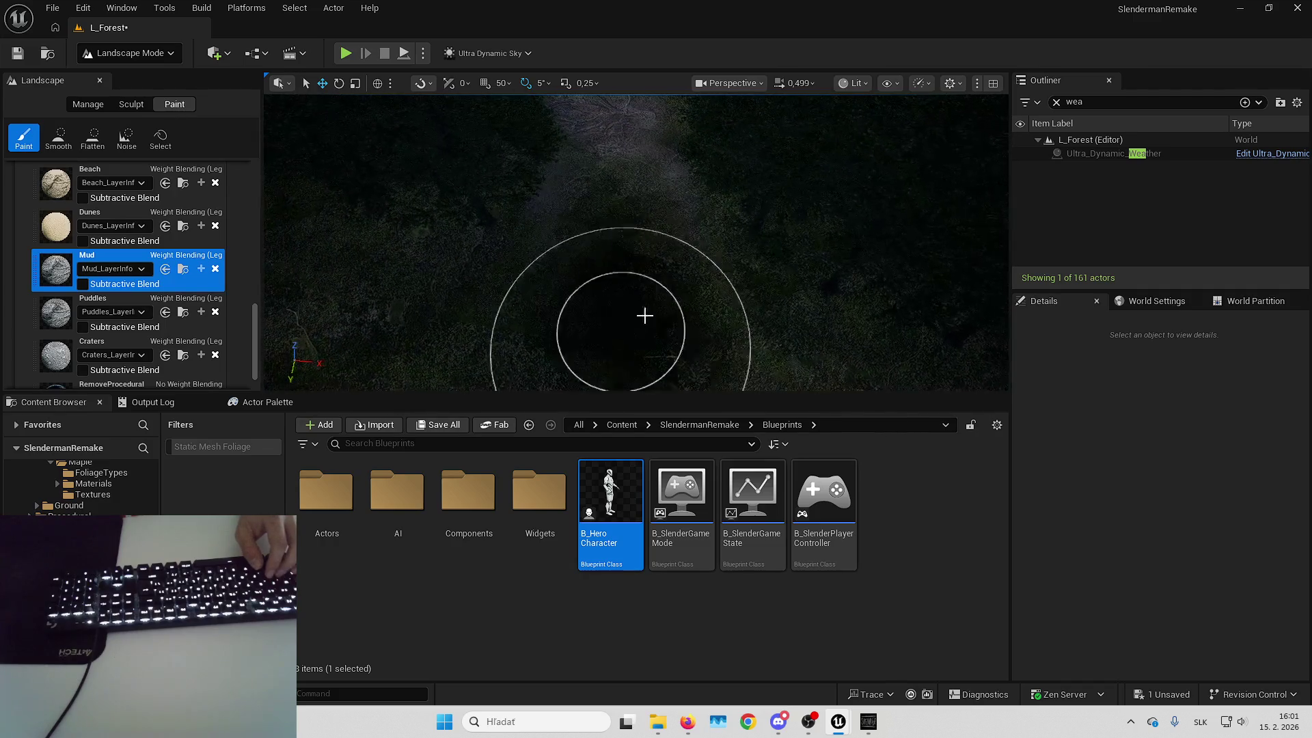